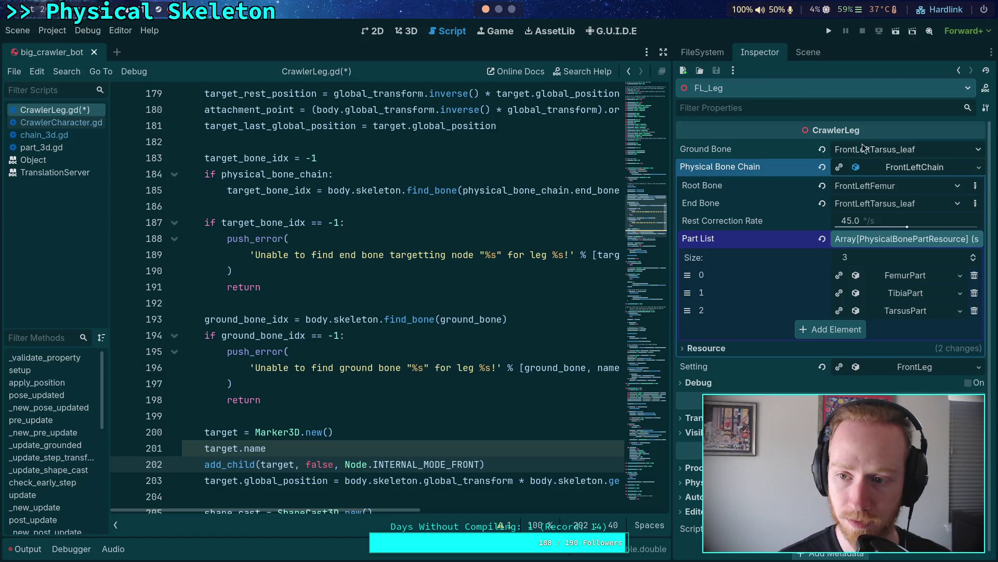
Step: Collapse the FrontLeftChain chain in the Inspector and browse CrawlerLeg.gd via the minimap
click(904, 168)
click(538, 263)
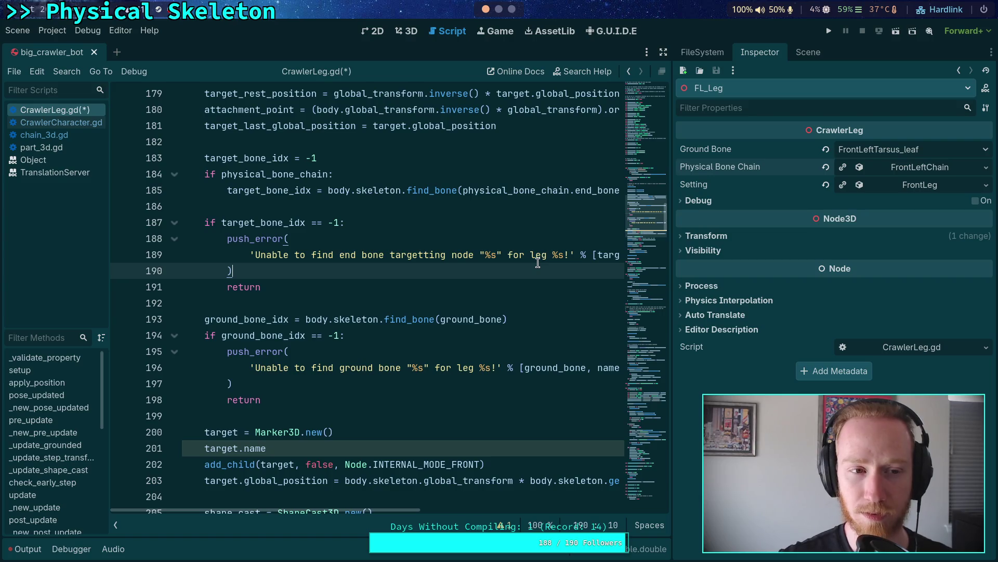
drag(646, 213, 639, 74)
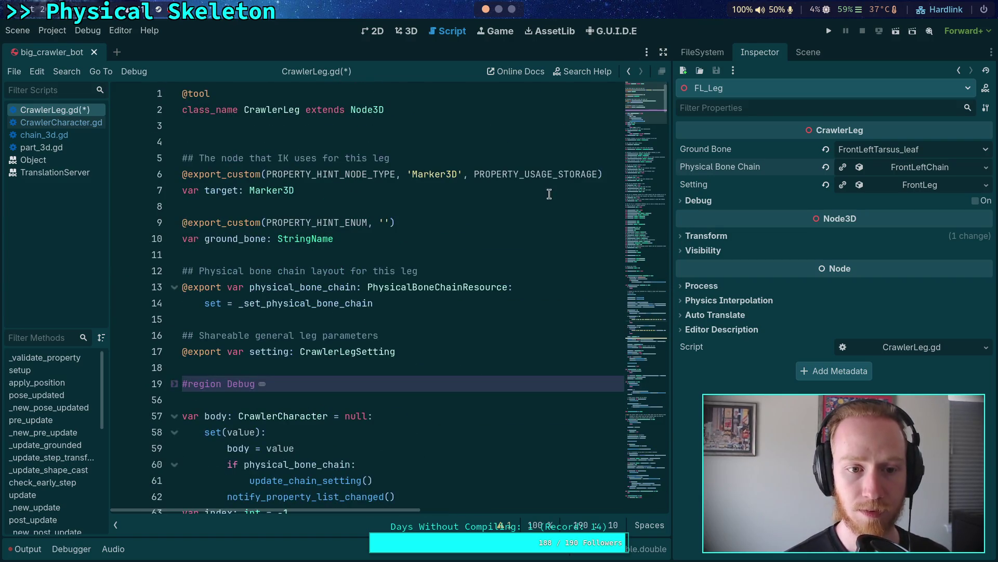
click(517, 206)
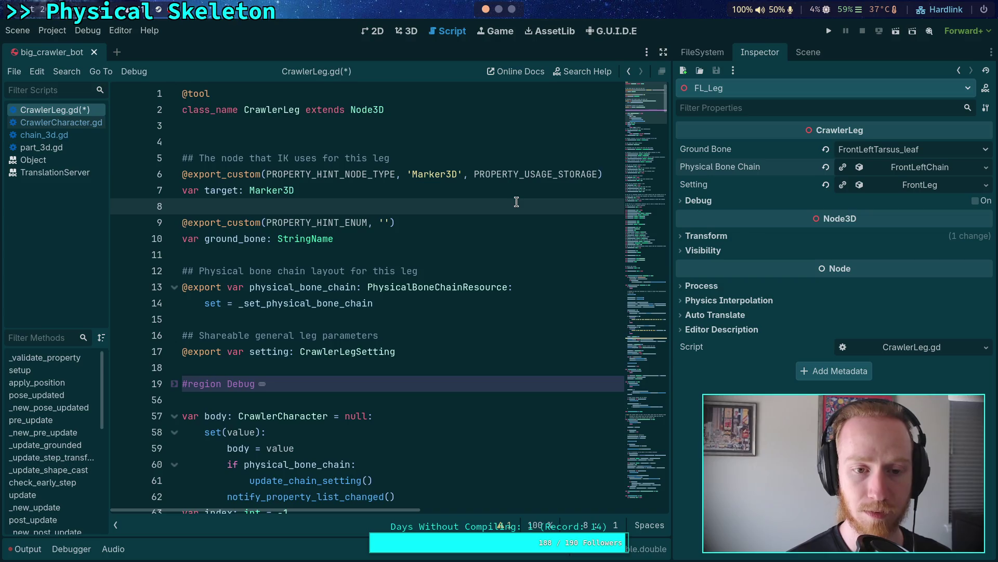
double_click(536, 175)
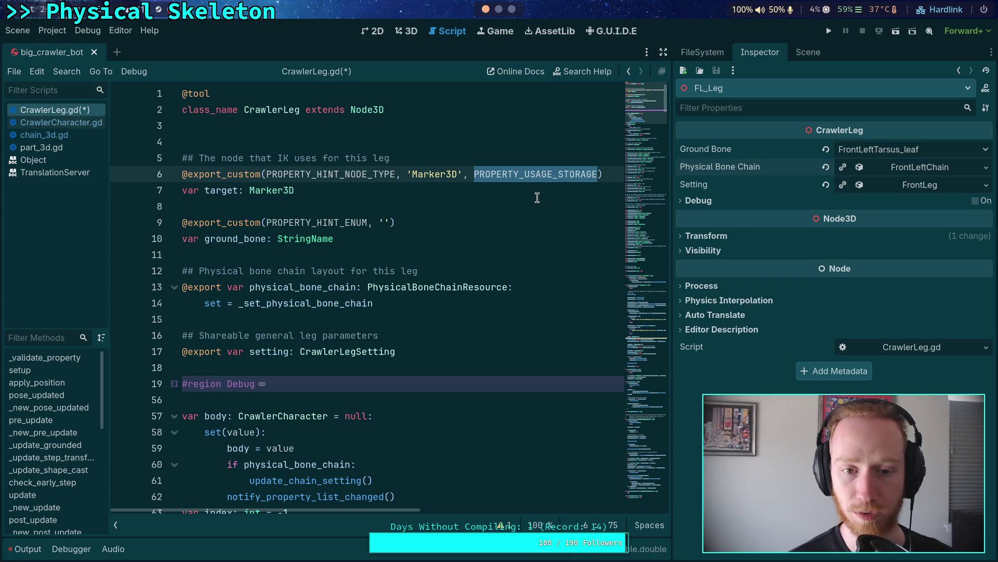
click(537, 199)
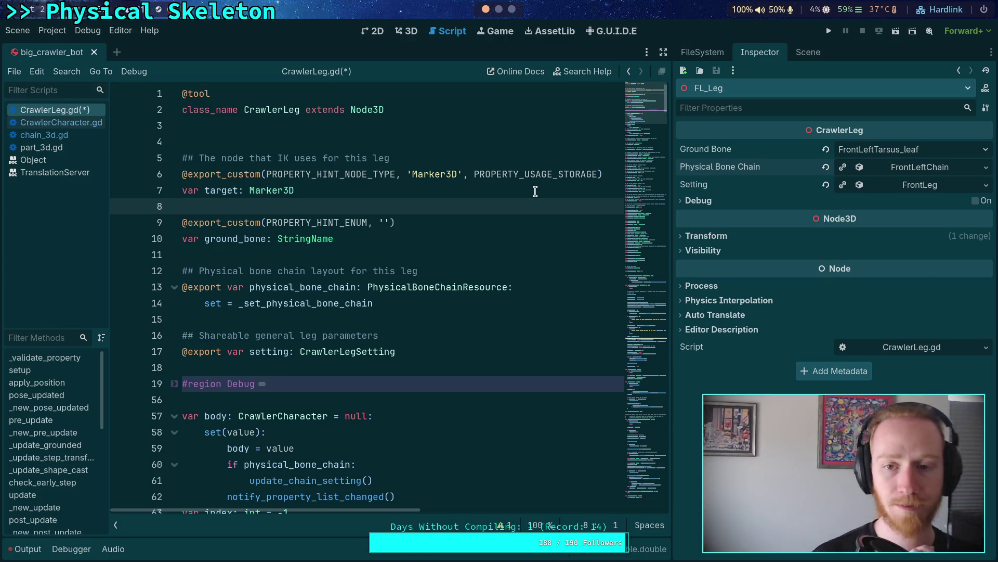
mouse_move(651, 115)
mouse_down()
mouse_move(654, 347)
mouse_move(641, 445)
mouse_move(644, 457)
mouse_move(657, 377)
mouse_move(653, 498)
mouse_move(659, 291)
mouse_move(656, 302)
mouse_up()
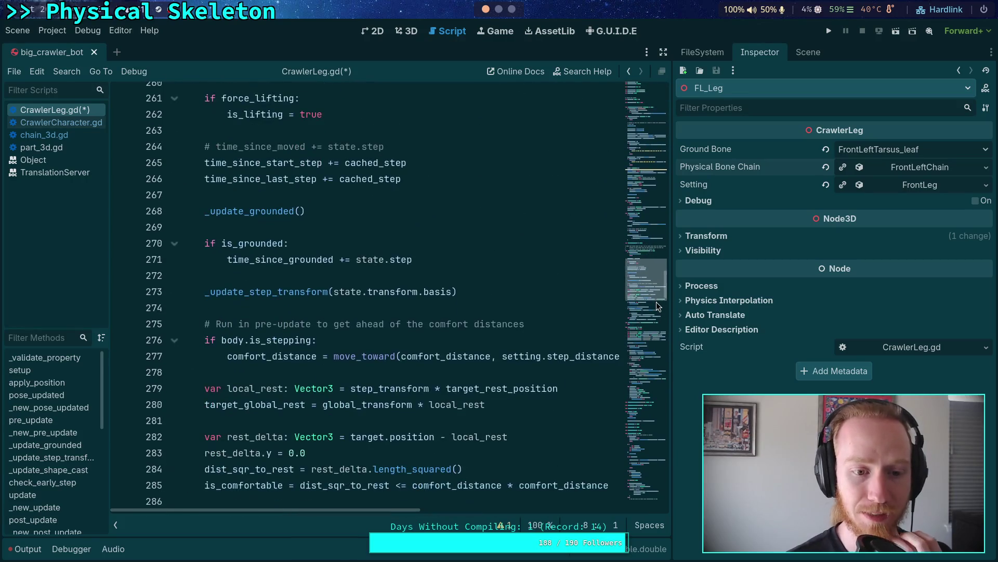
scroll(537, 307, up, 4)
Step: Fold the pre_update, _update_grounded, _new_pre_update, update and pose_updated functions
click(175, 179)
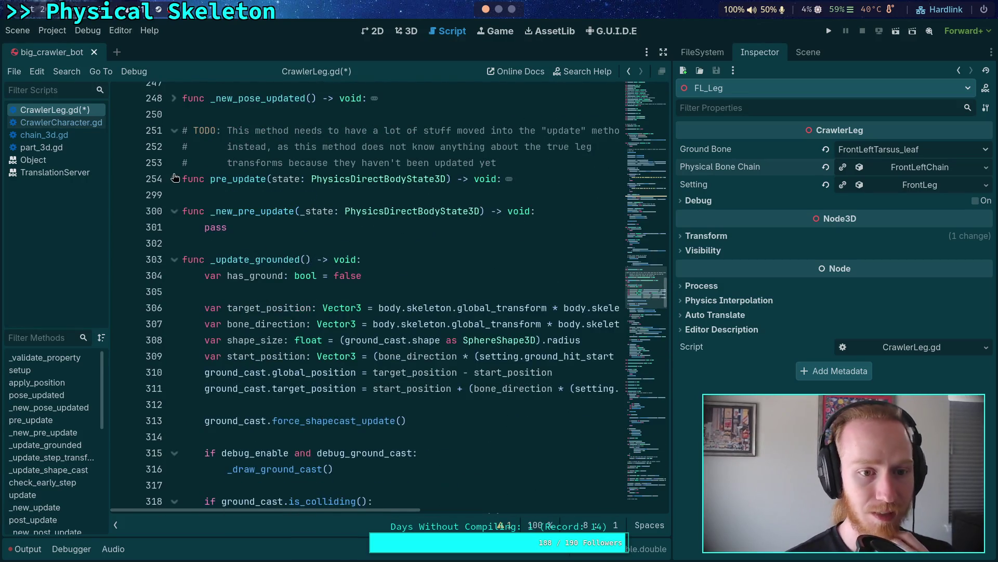
click(174, 259)
click(167, 211)
click(175, 211)
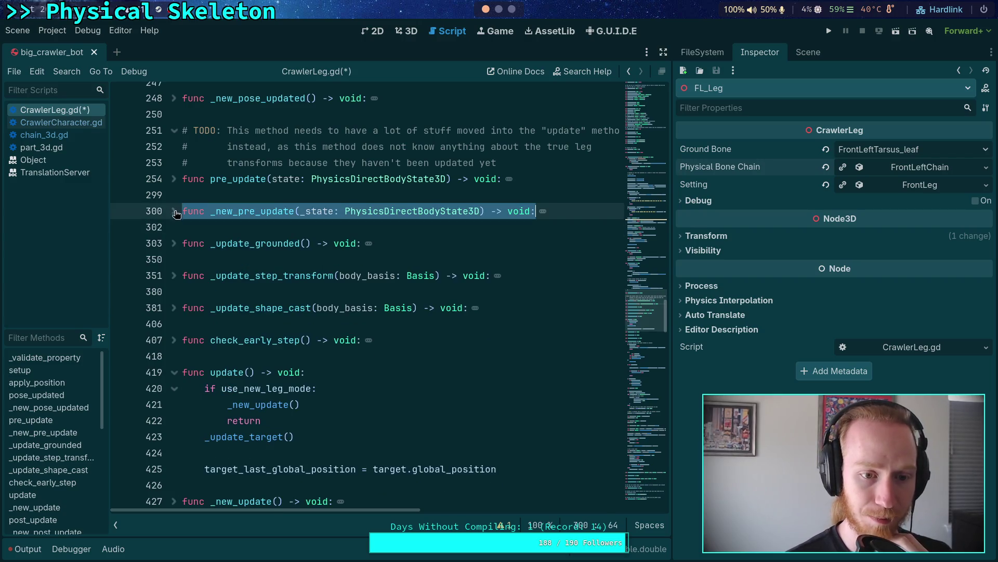
click(174, 372)
scroll(230, 355, up, 4)
scroll(208, 349, up, 7)
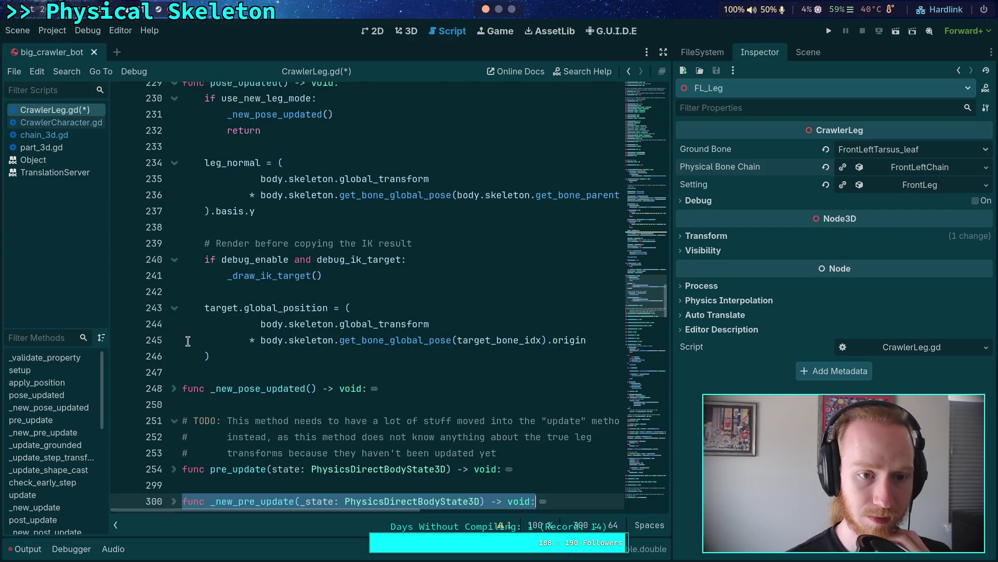
click(180, 324)
scroll(234, 291, up, 10)
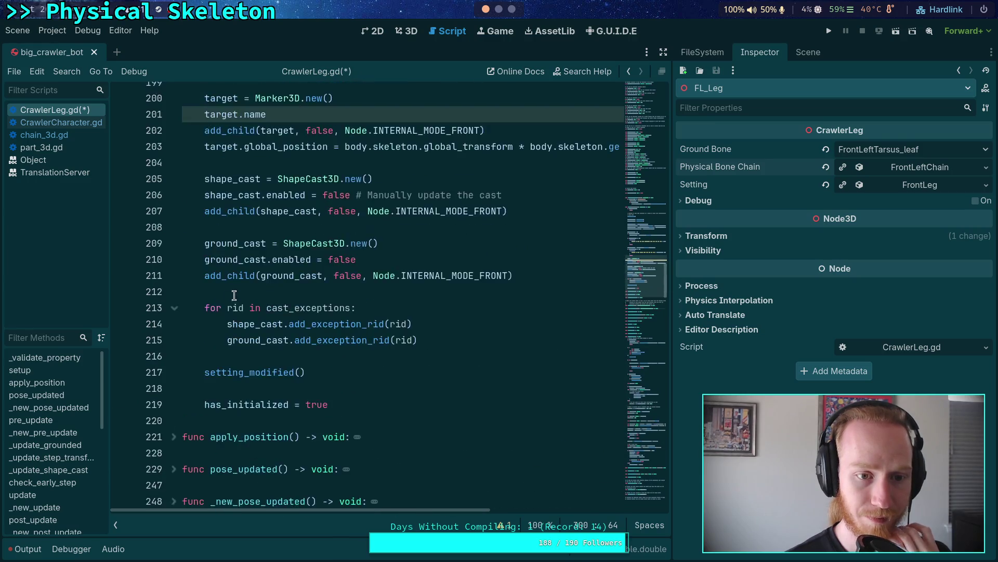
Step: Insert a blank line after line 199, before the target creation code
click(360, 386)
click(377, 372)
scroll(377, 370, up, 3)
scroll(377, 370, down, 2)
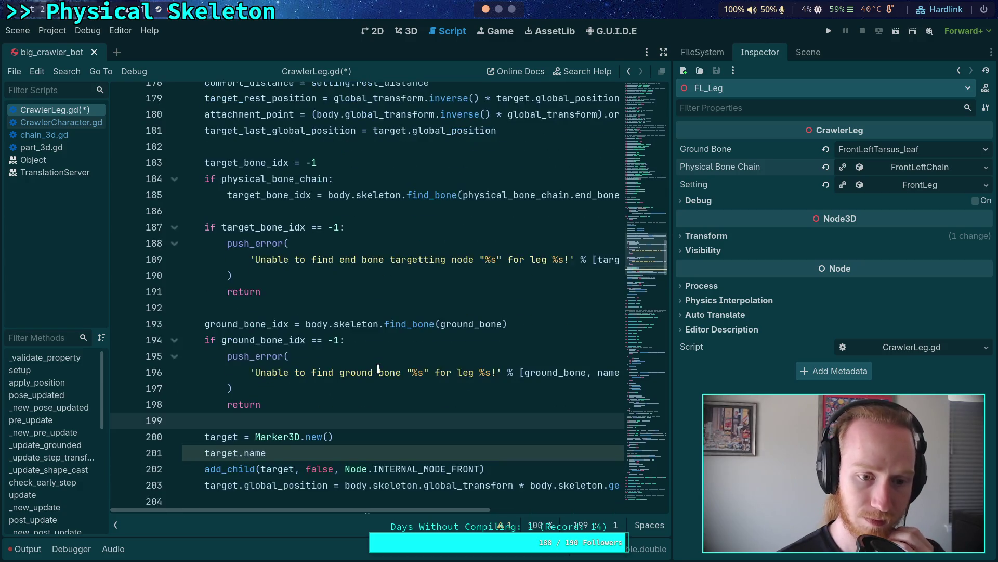
scroll(378, 361, up, 3)
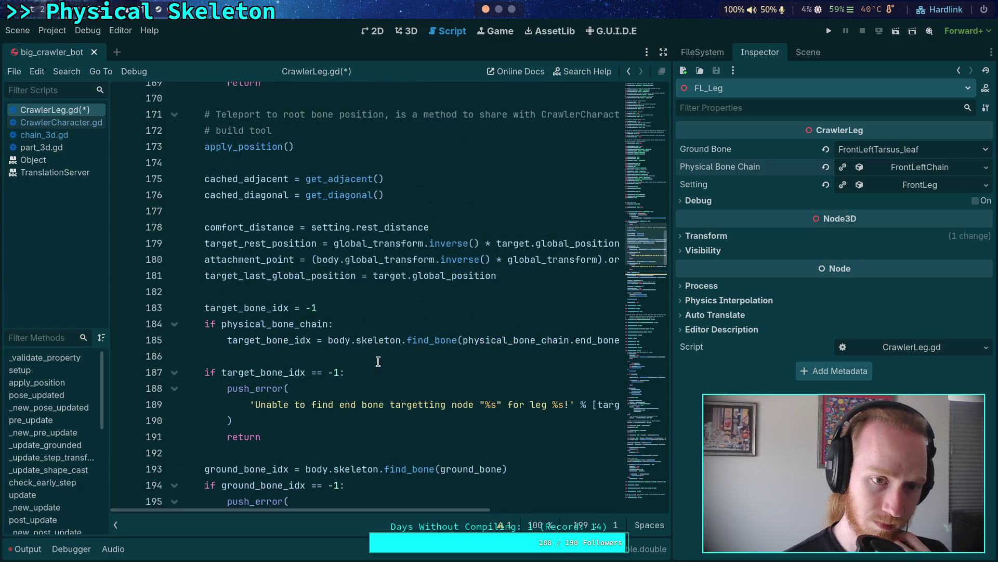
scroll(378, 361, down, 5)
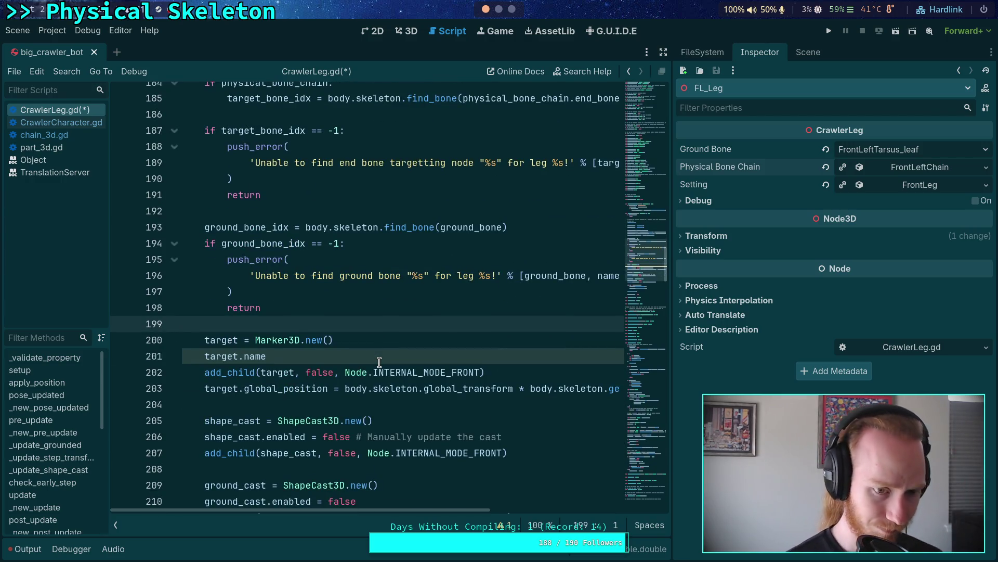
key(Return)
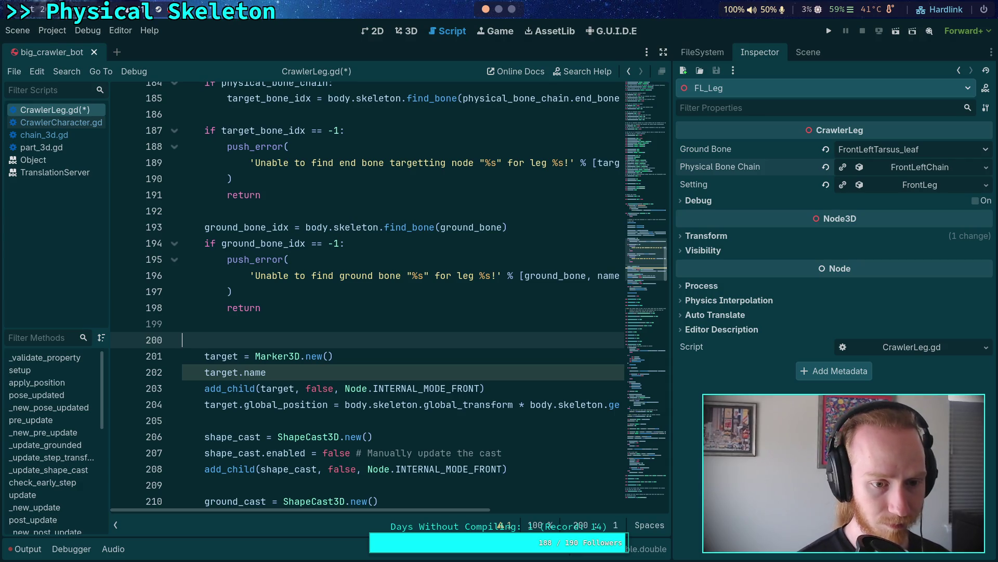
Step: Look up target_last_global_position's documentation, then switch the script editor to distraction-free mode
scroll(370, 313, up, 4)
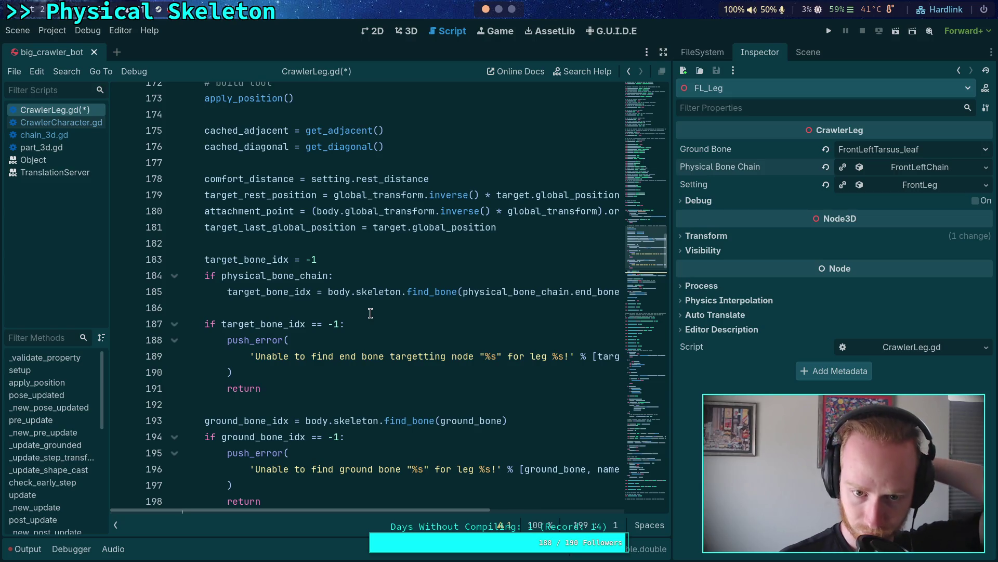
scroll(370, 313, up, 2)
scroll(371, 313, up, 2)
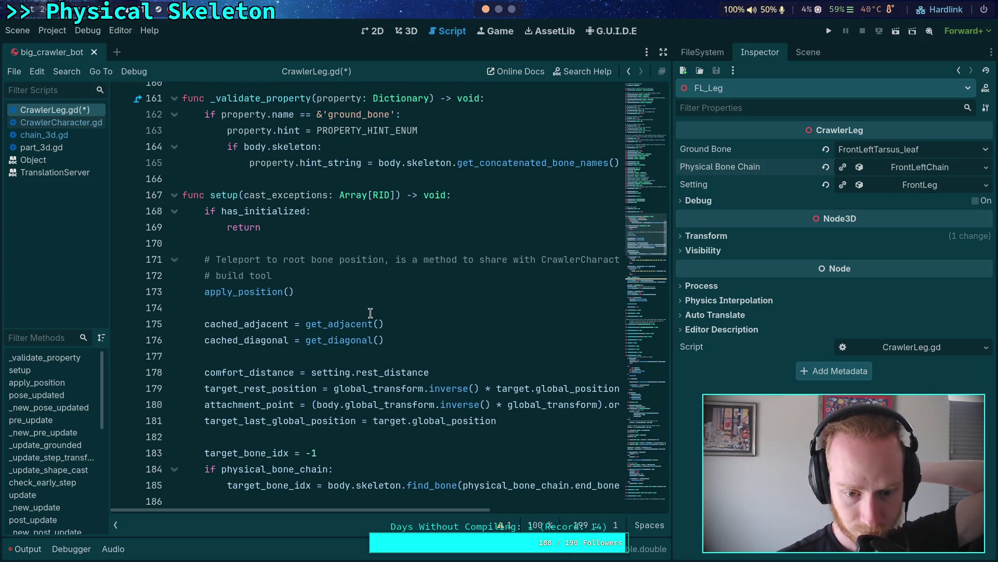
scroll(370, 313, down, 2)
double_click(311, 325)
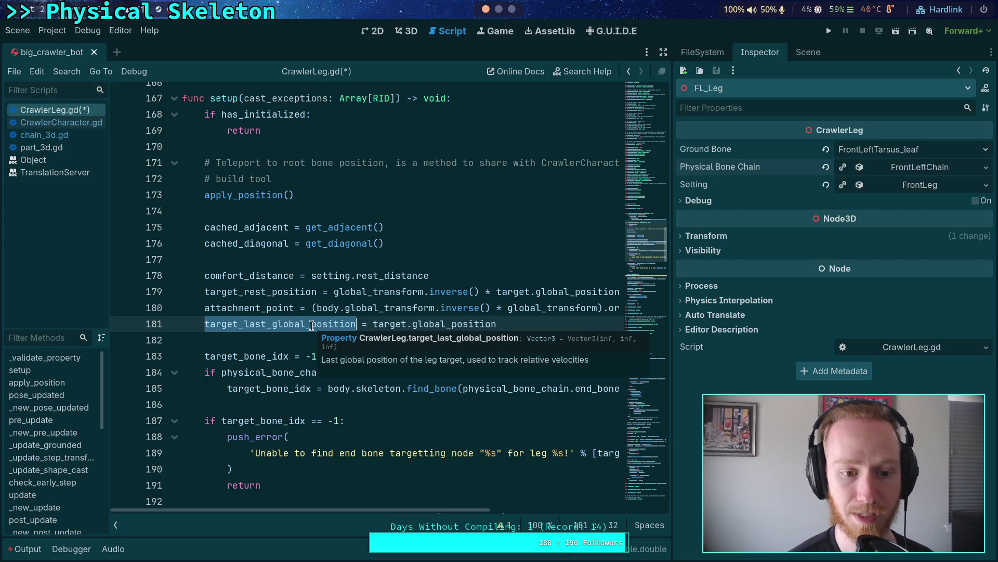
scroll(311, 325, down, 1)
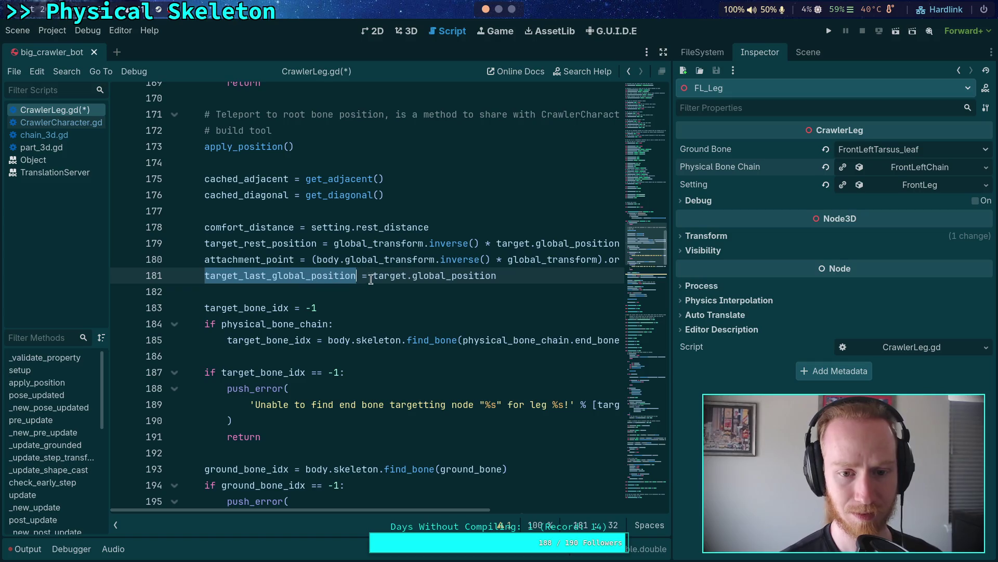
click(663, 53)
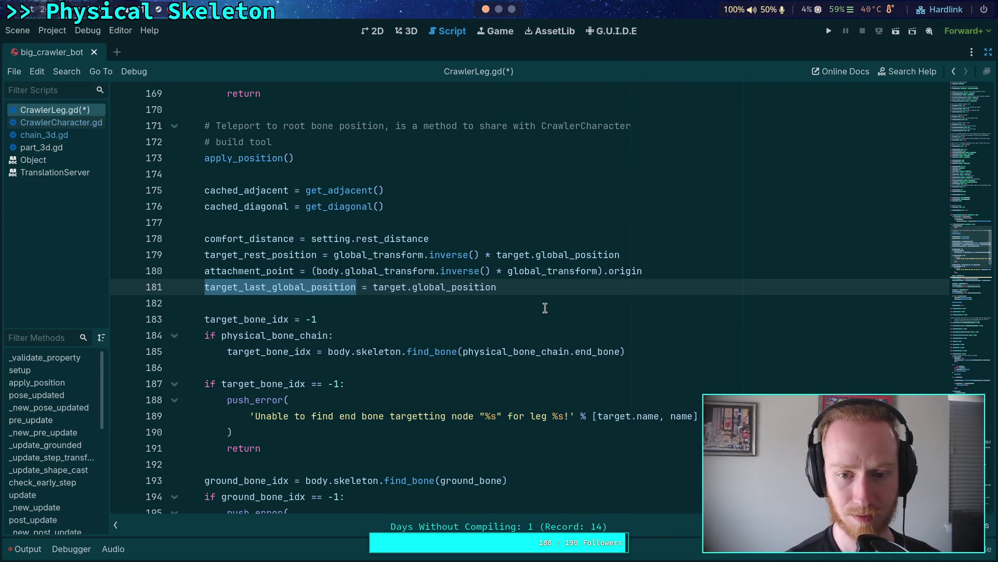
Step: Cut the end-bone lookup block (lines 181–191) and paste it below the ground bone check
scroll(548, 312, down, 3)
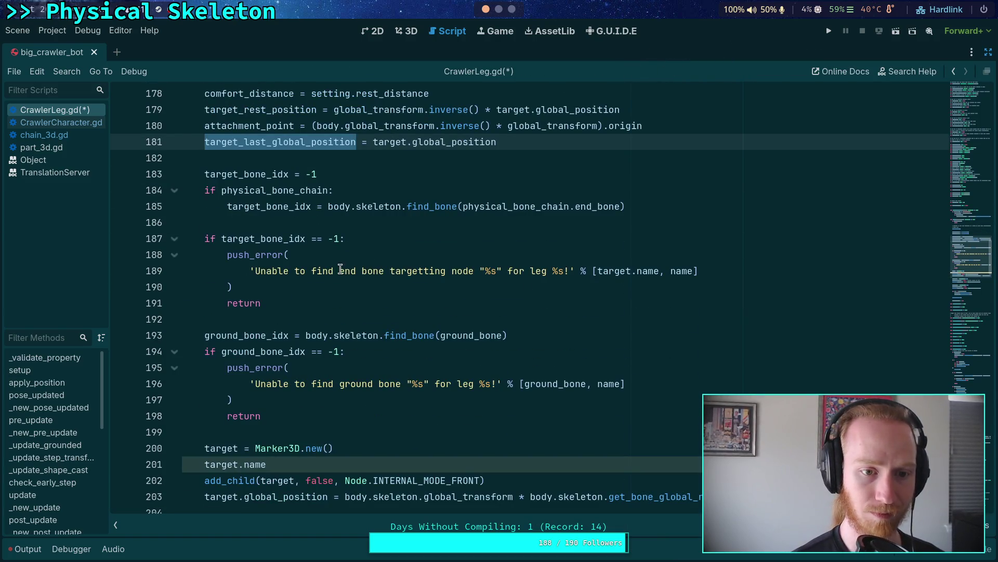
click(297, 298)
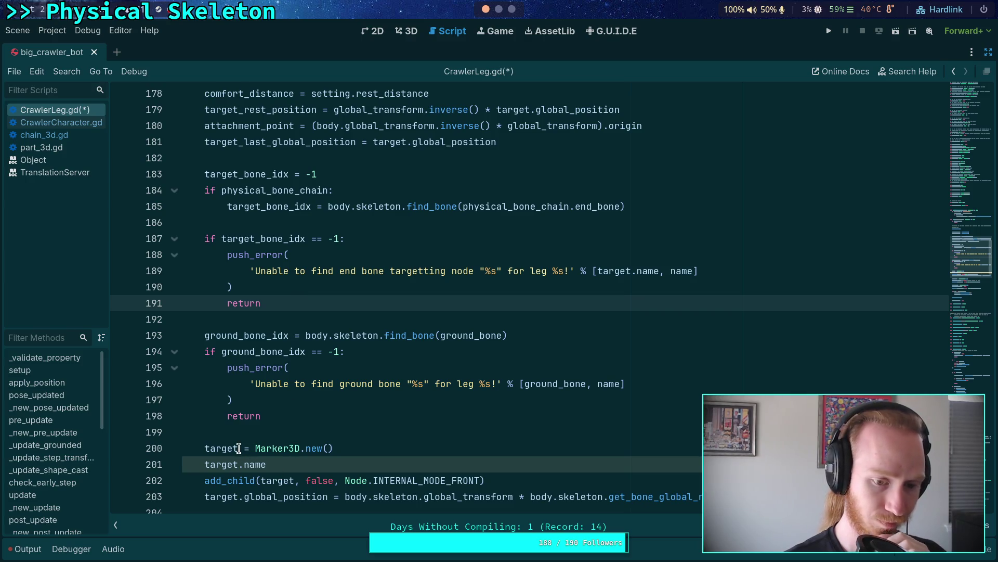
mouse_move(239, 449)
mouse_move(261, 302)
mouse_down()
mouse_move(192, 174)
mouse_move(150, 154)
mouse_move(156, 141)
mouse_up()
scroll(314, 291, up, 2)
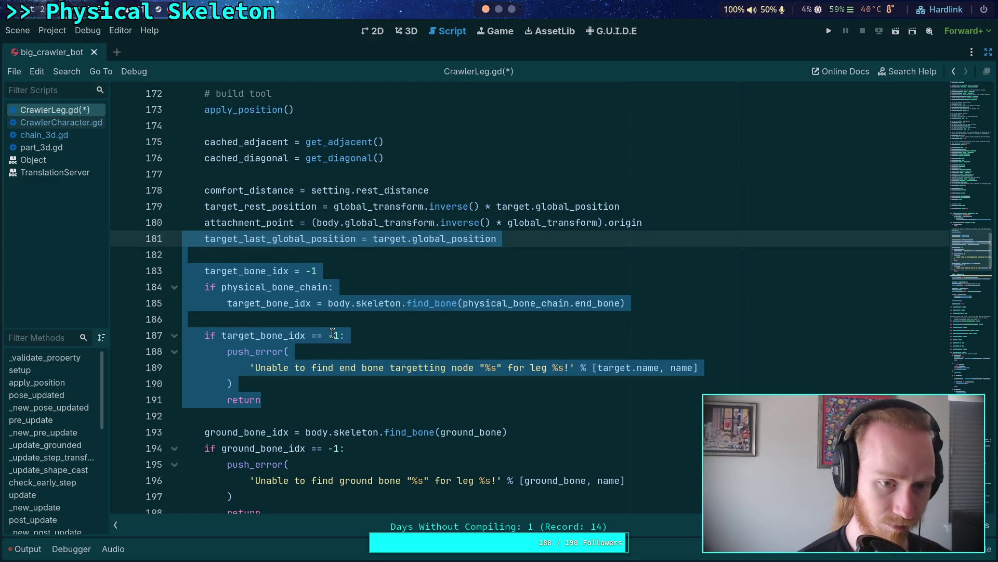
key(ctrl+x)
click(263, 369)
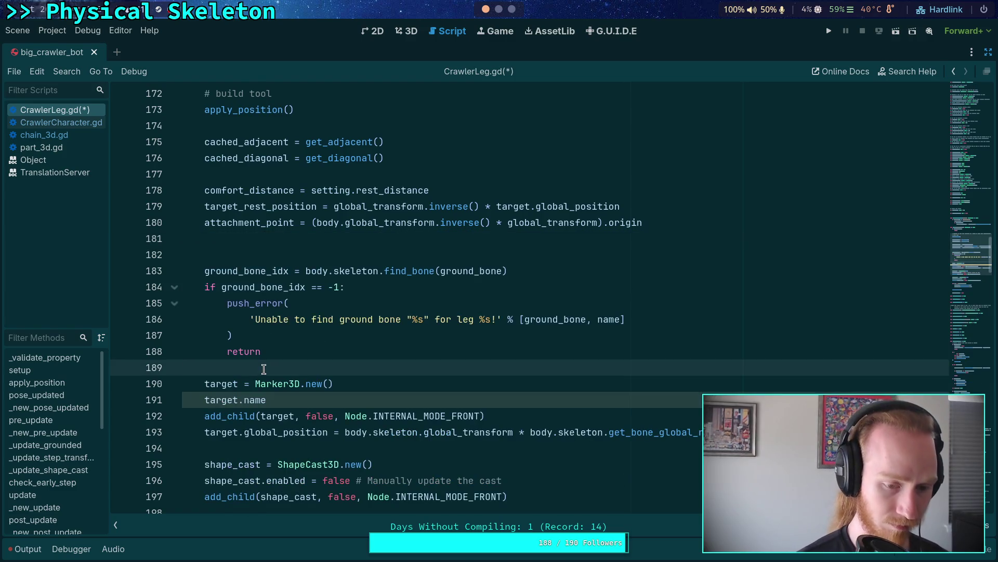
key(ctrl+v)
Step: Add blank lines after the ground bone return and after apply_position() on line 173
scroll(264, 369, down, 5)
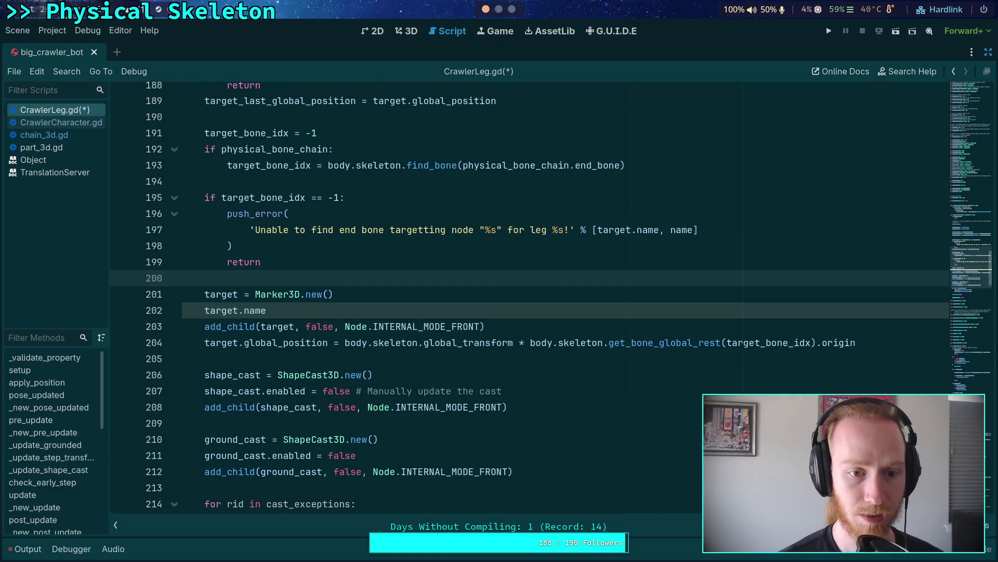
scroll(283, 284, up, 4)
click(282, 277)
key(Return)
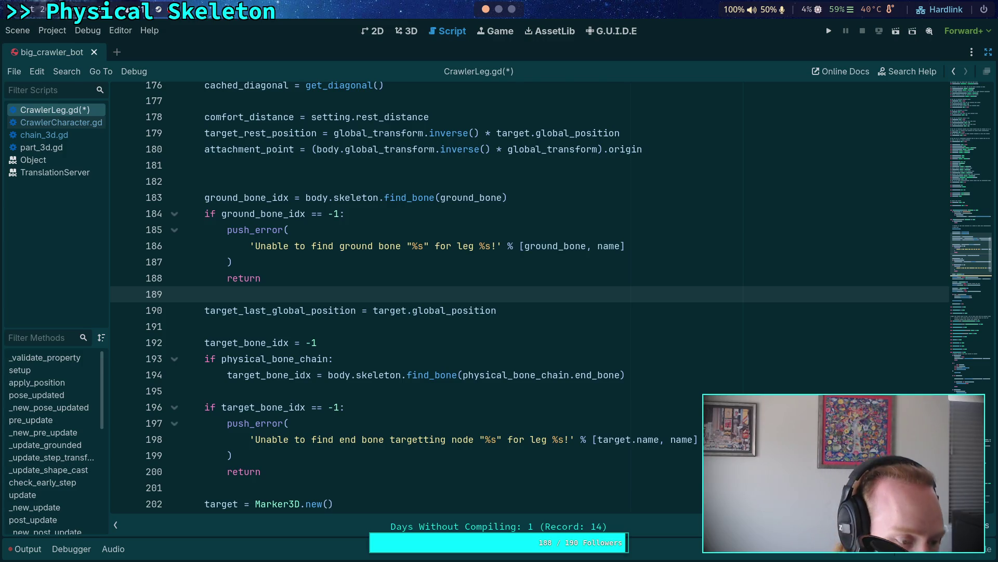
scroll(520, 297, up, 4)
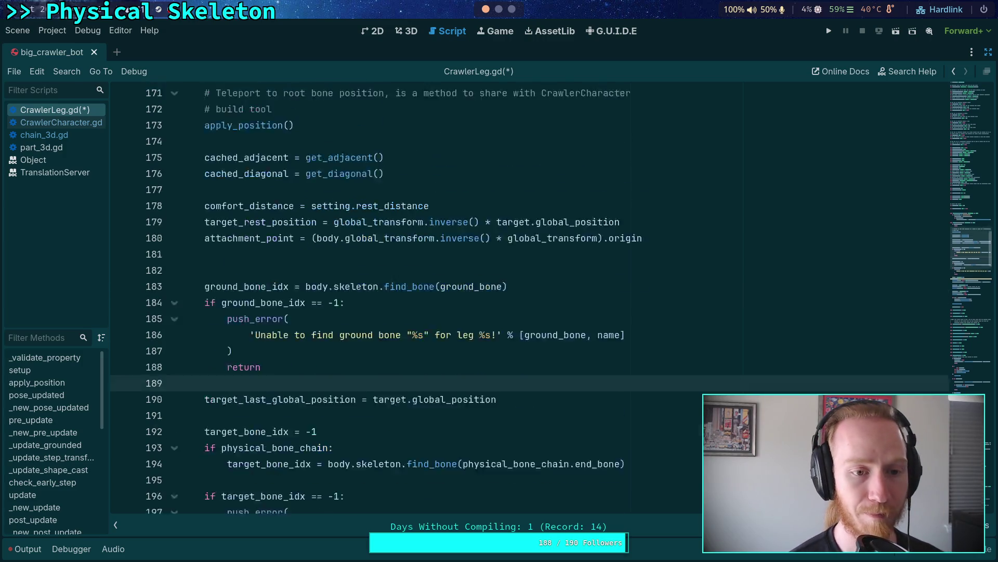
click(359, 235)
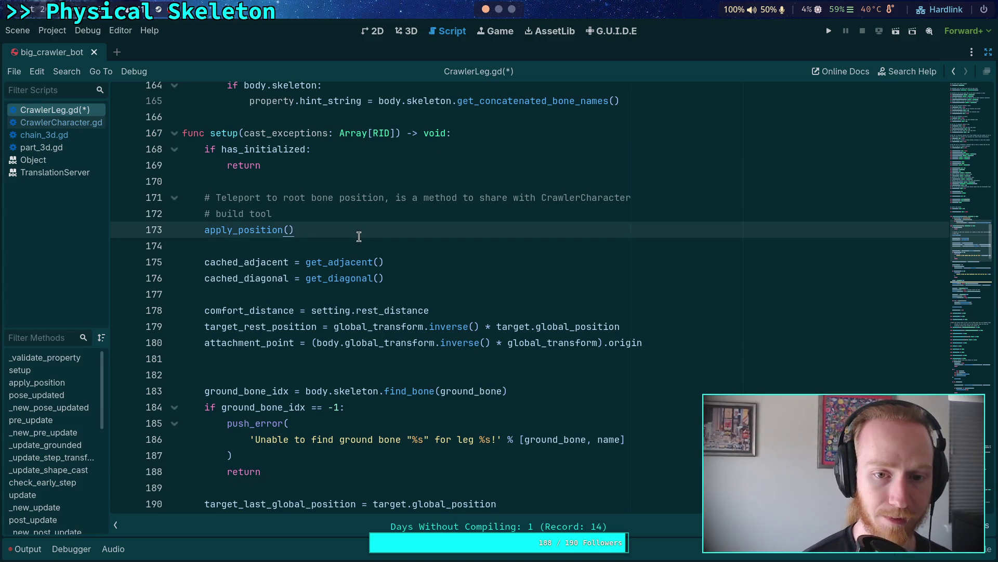
key(Return)
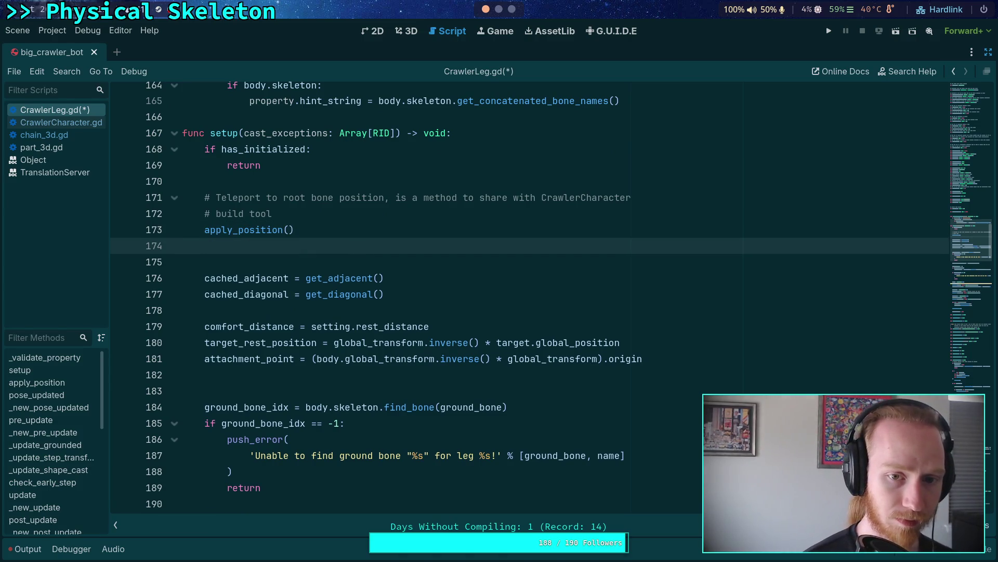
Step: Add the comment 'Setup target node and position, same reason as ab' with a setup_target() call beneath it
key(Return)
text(#)
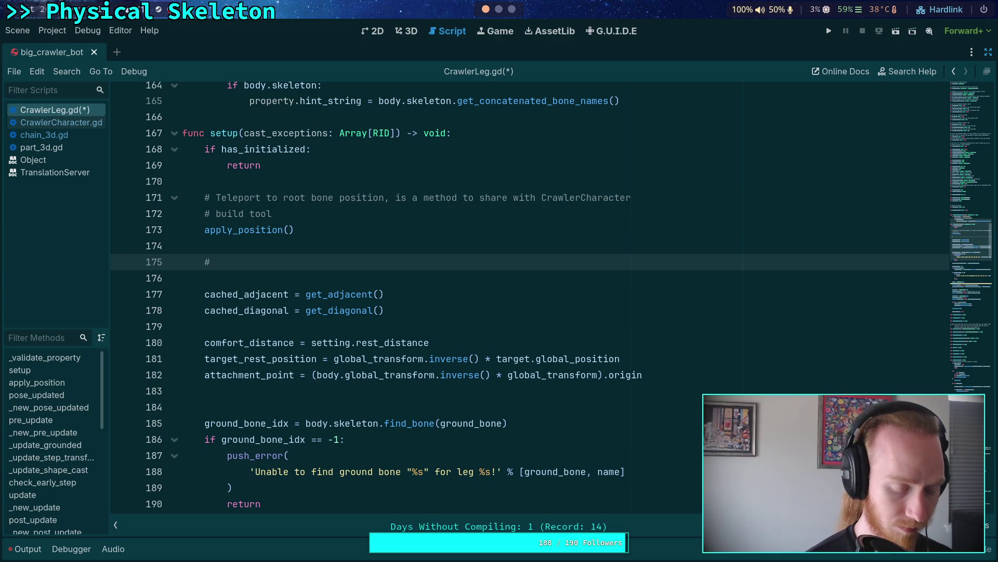
text( Setup)
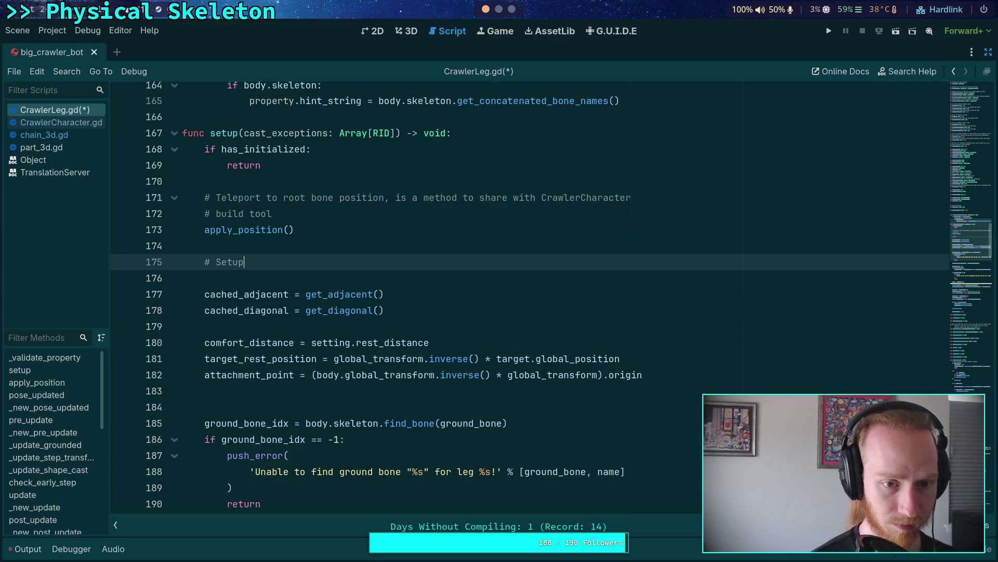
text( target)
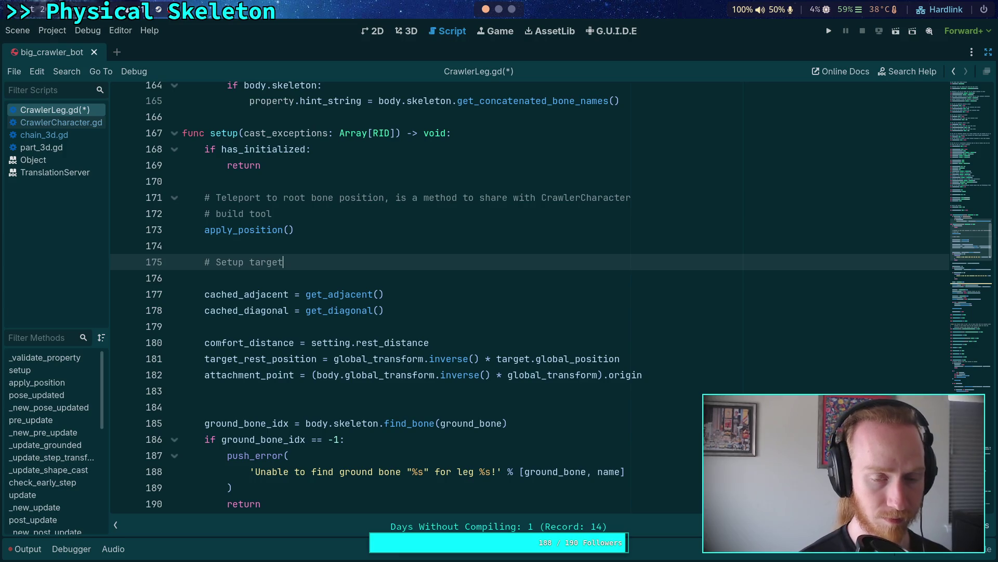
text( node and position, same reaso)
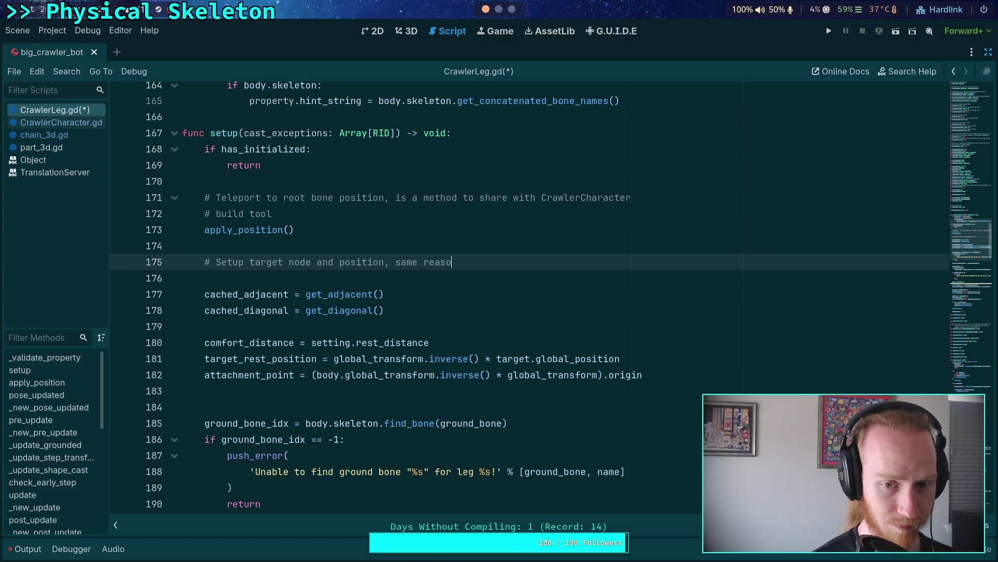
text(n as above)
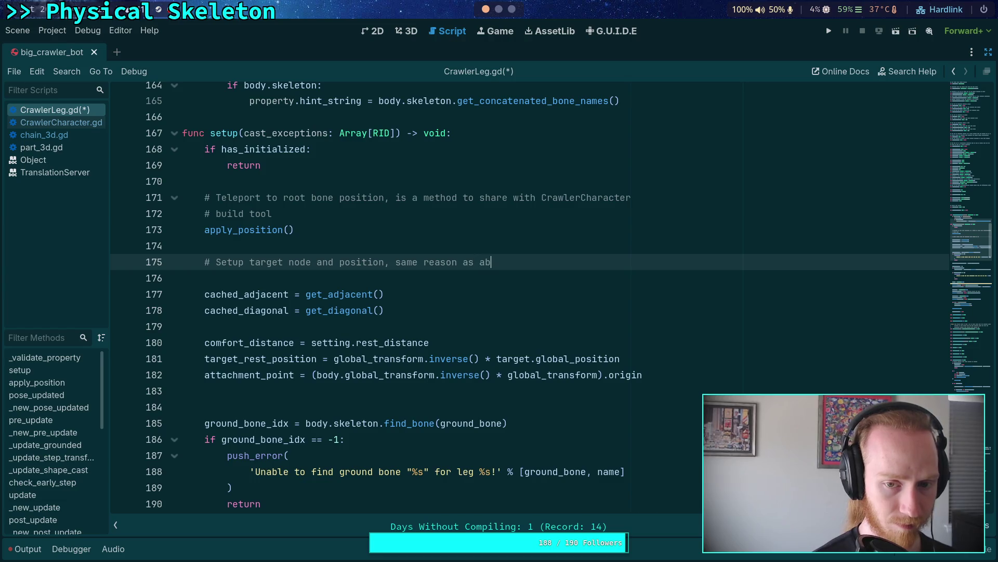
key(alt+Up)
key(Return)
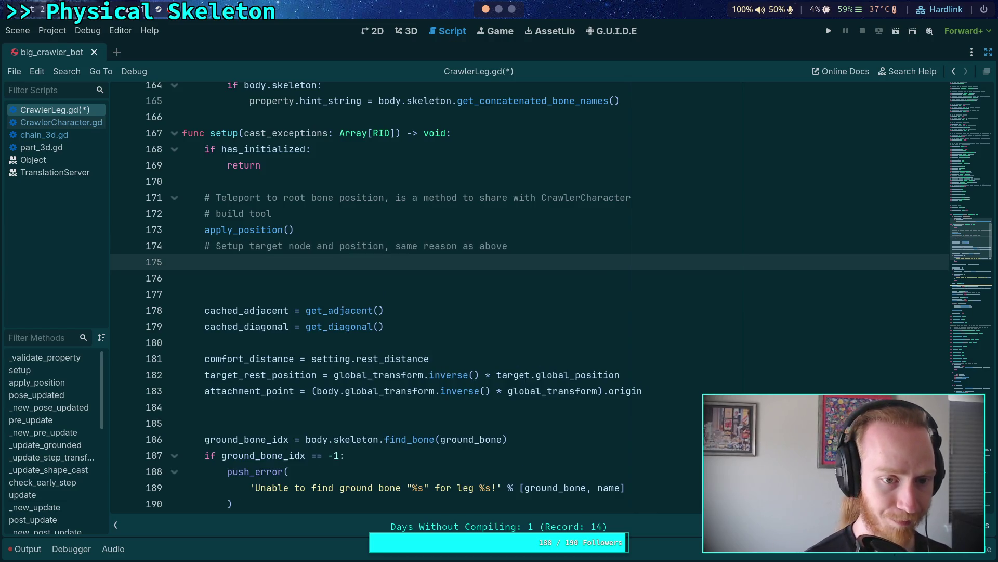
text(setup_target())
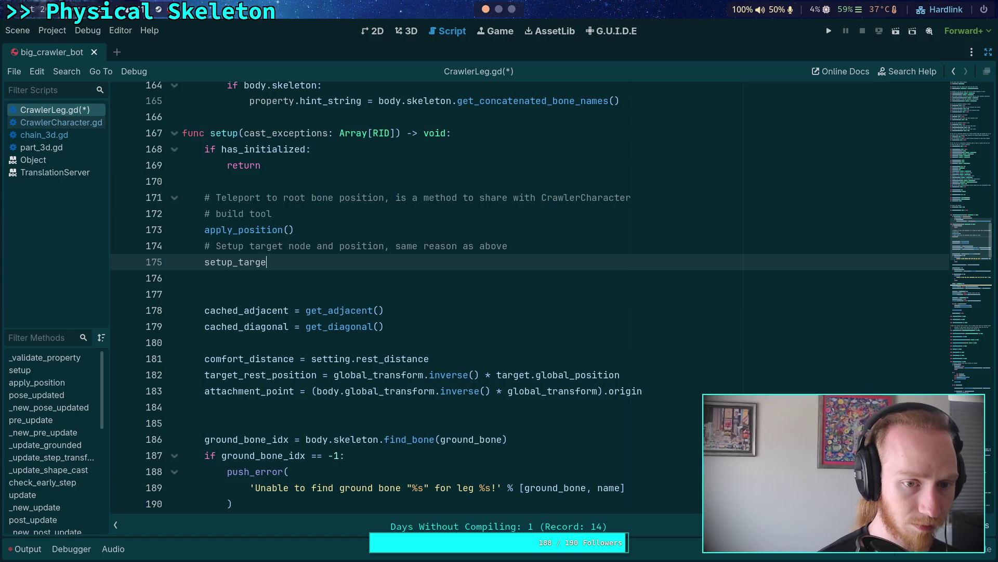
key(Down)
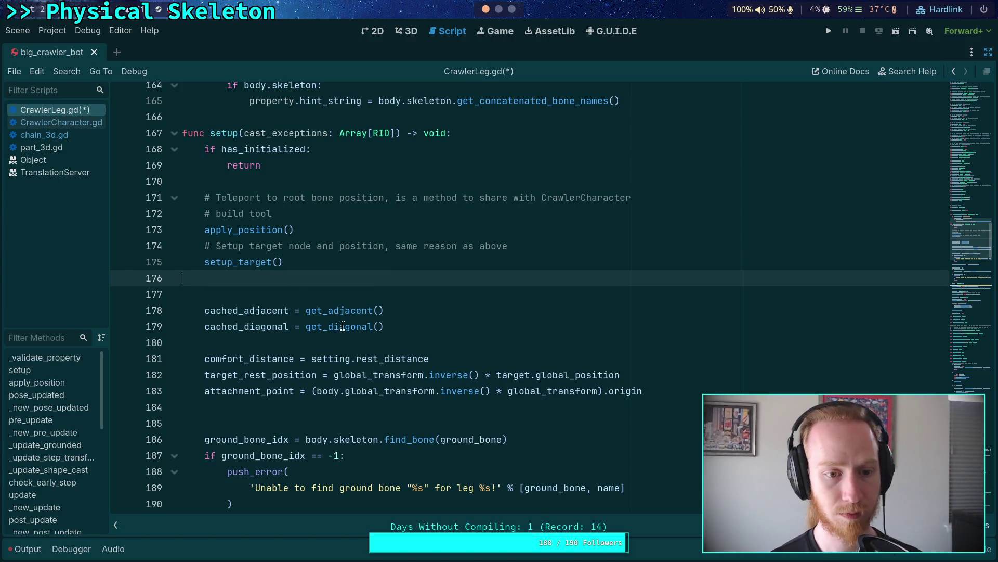
scroll(311, 311, down, 3)
scroll(294, 299, down, 5)
click(295, 407)
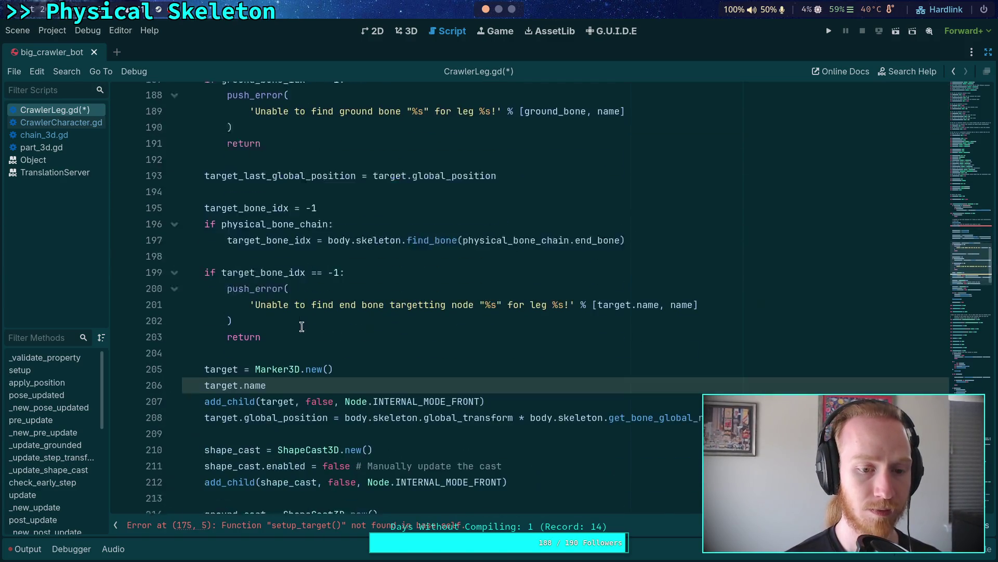
Step: Move the target_last_global_position line into the target block and cut that whole block out of setup()
drag(209, 169, 253, 241)
click(252, 167)
key(alt+Down)
key(alt+Down)
key(alt+Down)
key(alt+Down)
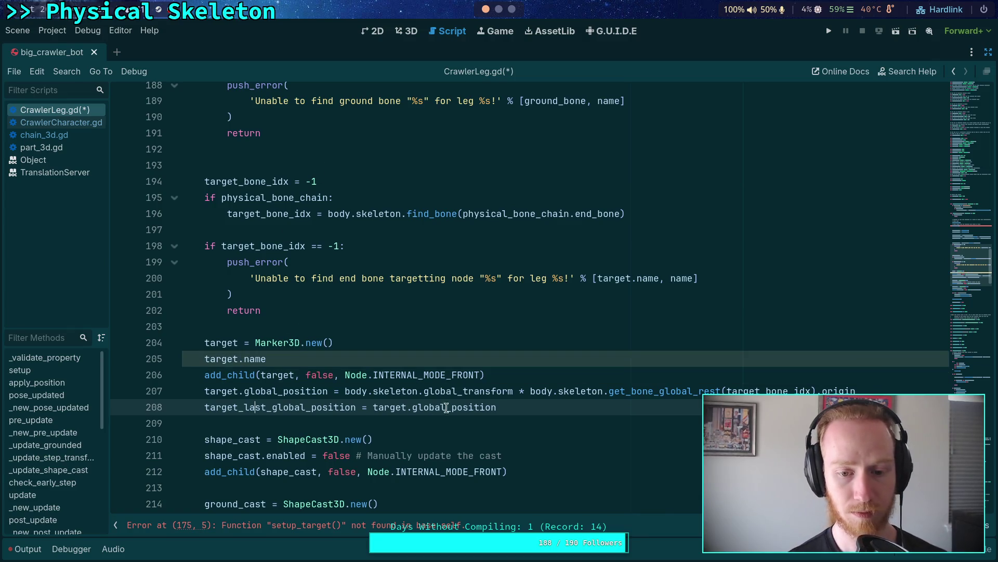
mouse_move(499, 407)
mouse_down()
mouse_move(172, 391)
mouse_move(157, 166)
mouse_up()
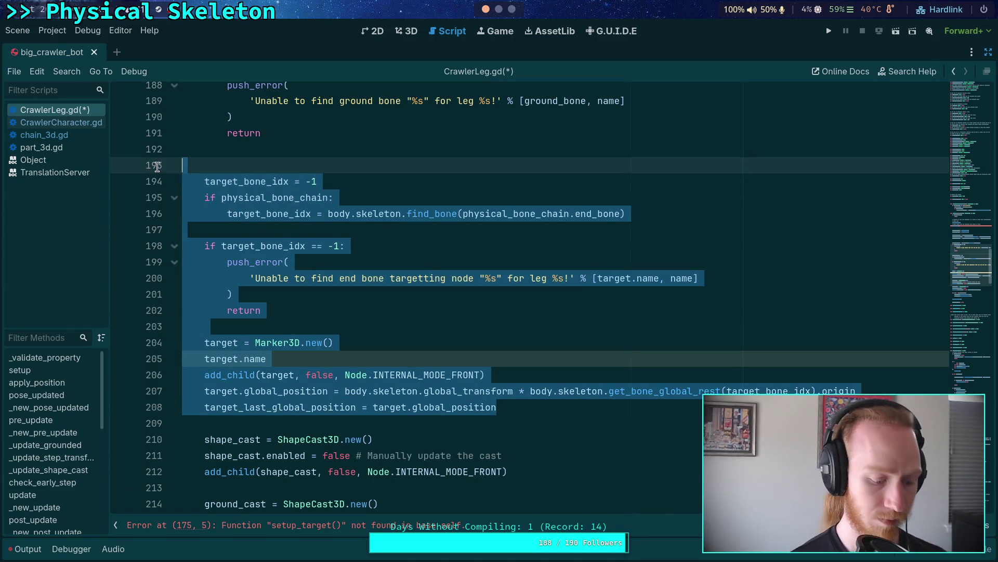
key(ctrl+x)
key(BackSpace)
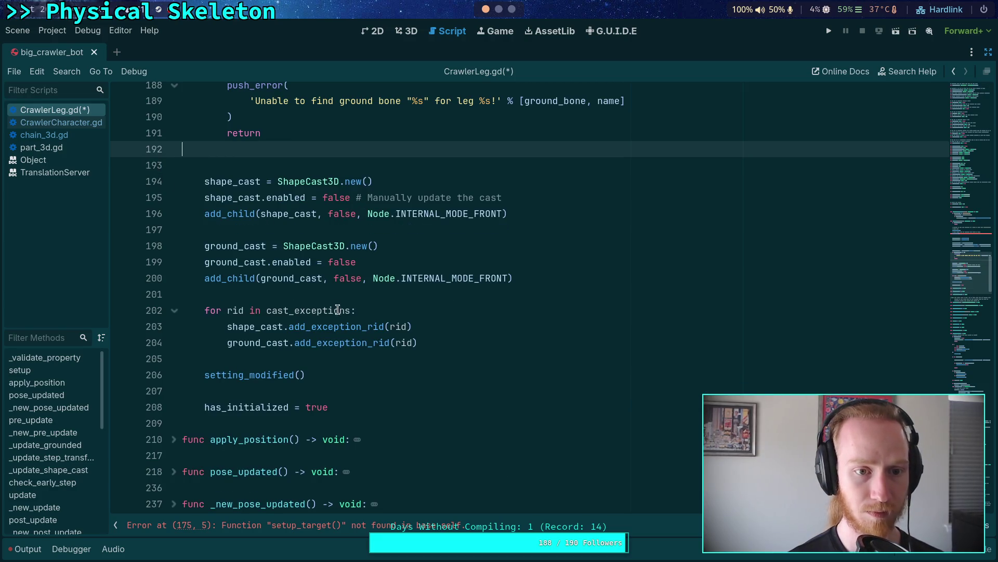
key(Delete)
Step: Create func setup_target() -> void: between the folded functions to hold the target code
scroll(349, 384, up, 3)
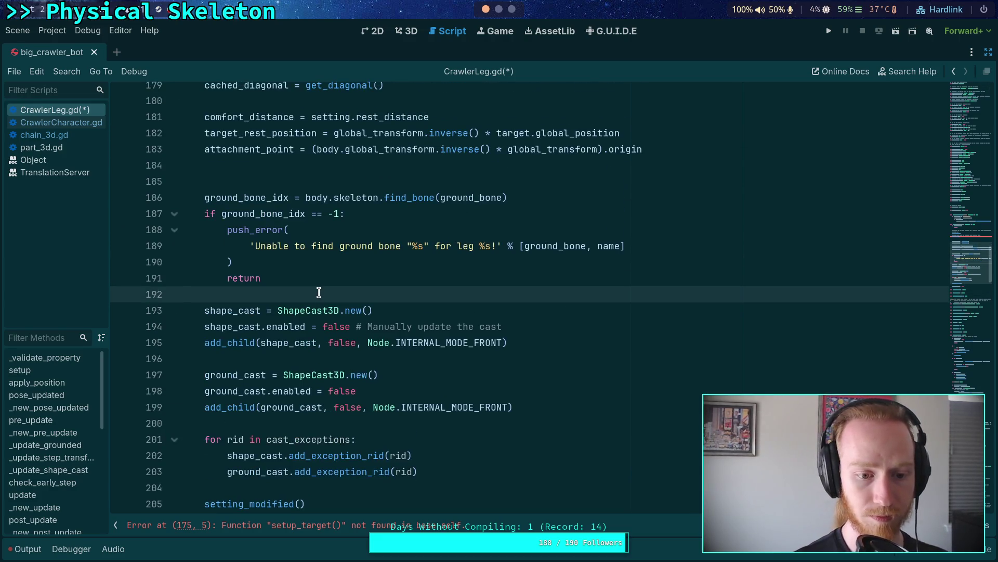
scroll(319, 292, down, 3)
scroll(317, 292, up, 8)
scroll(244, 329, down, 6)
scroll(244, 329, down, 5)
click(262, 311)
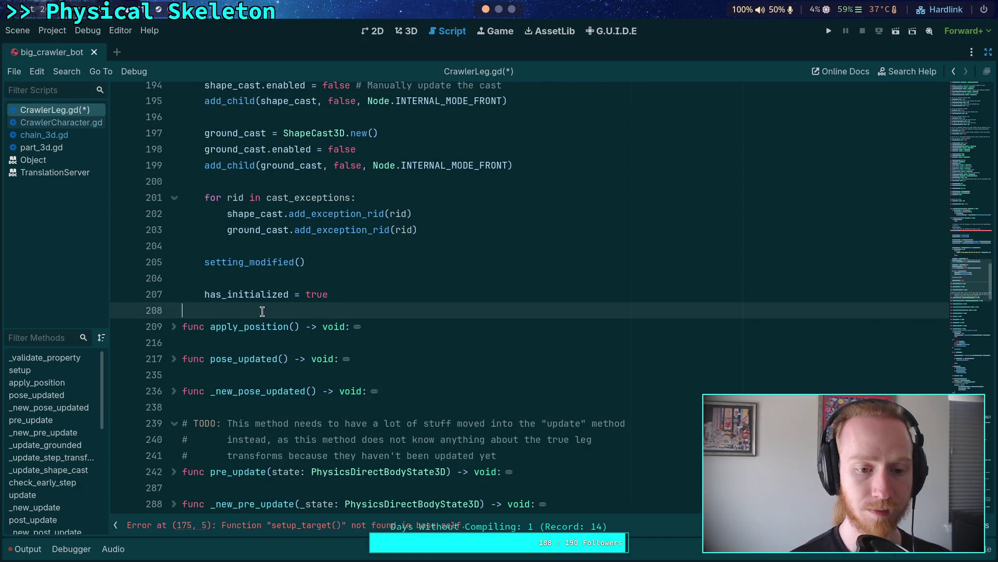
click(219, 342)
key(Return)
text(fg)
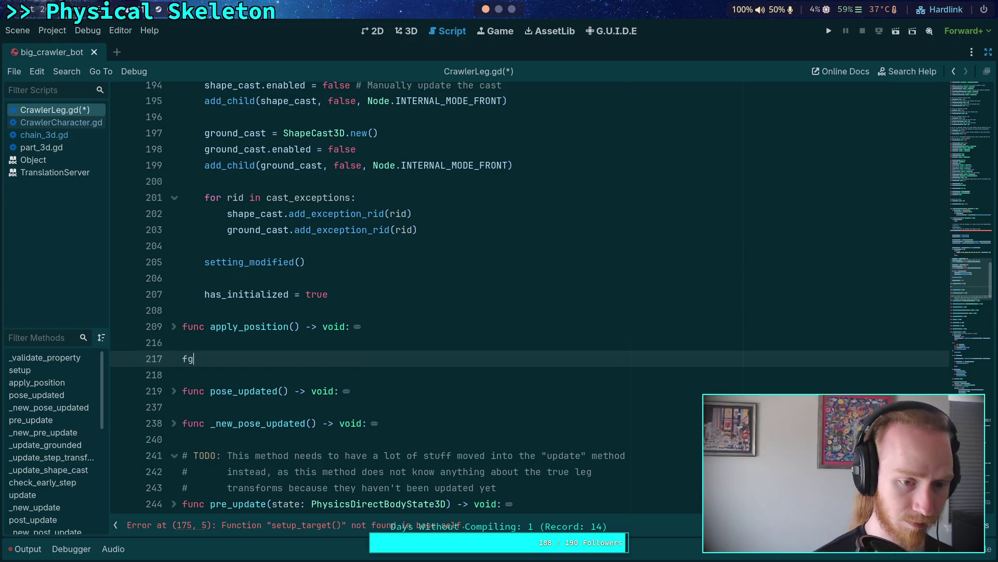
key(BackSpace)
text(unc setup_)
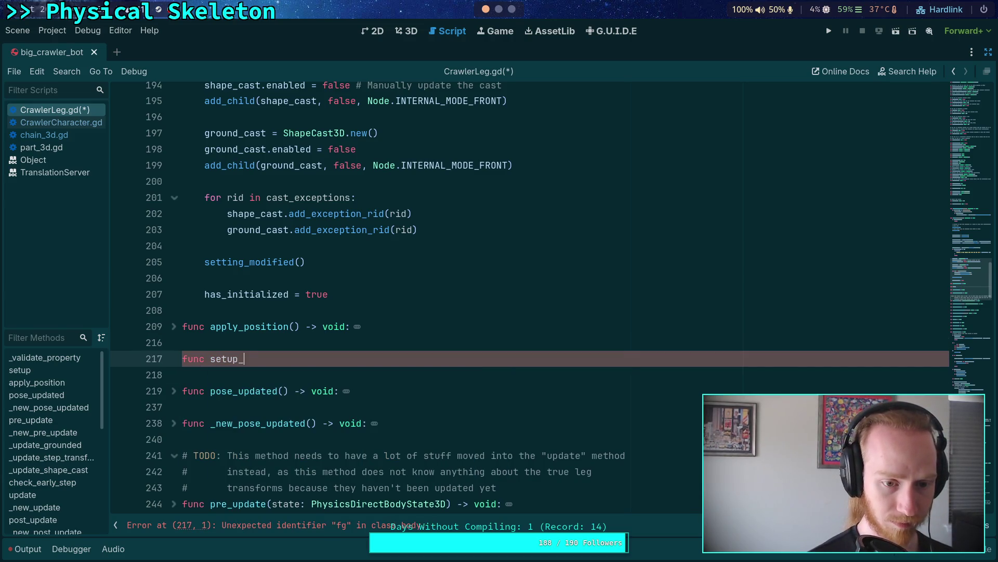
text(target() -> void:)
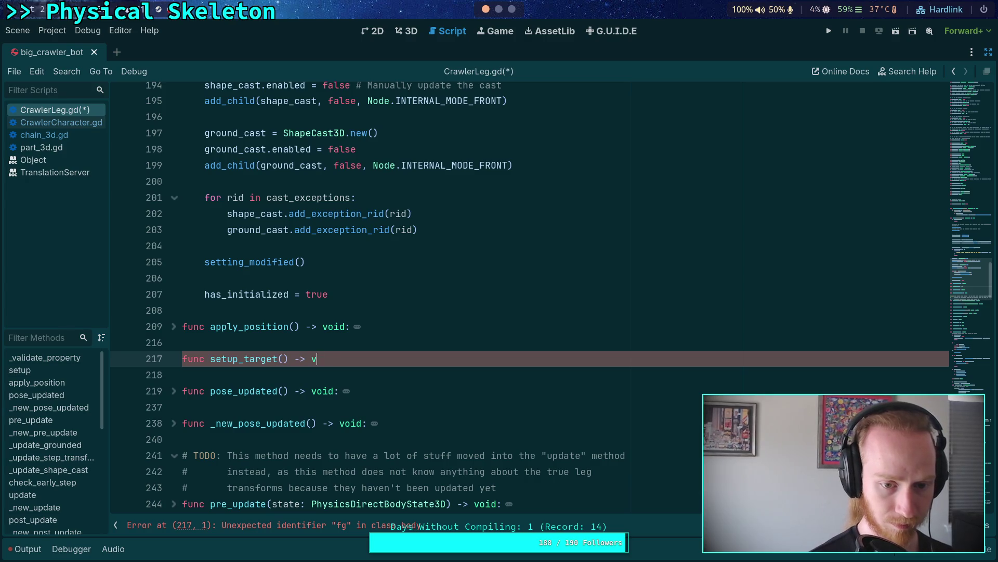
scroll(520, 291, down, 2)
click(266, 454)
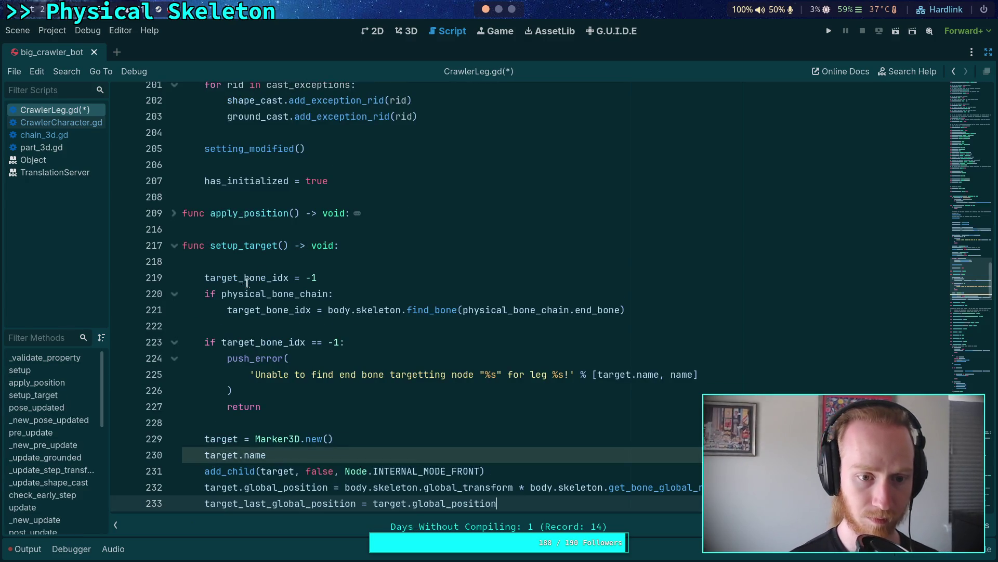
click(279, 261)
key(BackSpace)
scroll(364, 380, down, 1)
Step: Set target.name = '%sTarget' % name and change the call to add_child(target, true)
click(364, 384)
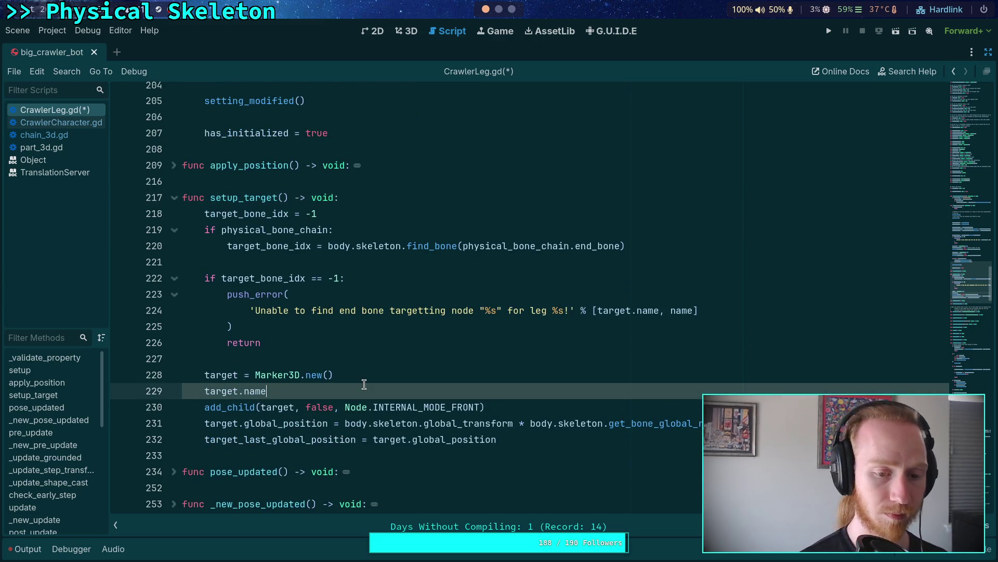
text(=')
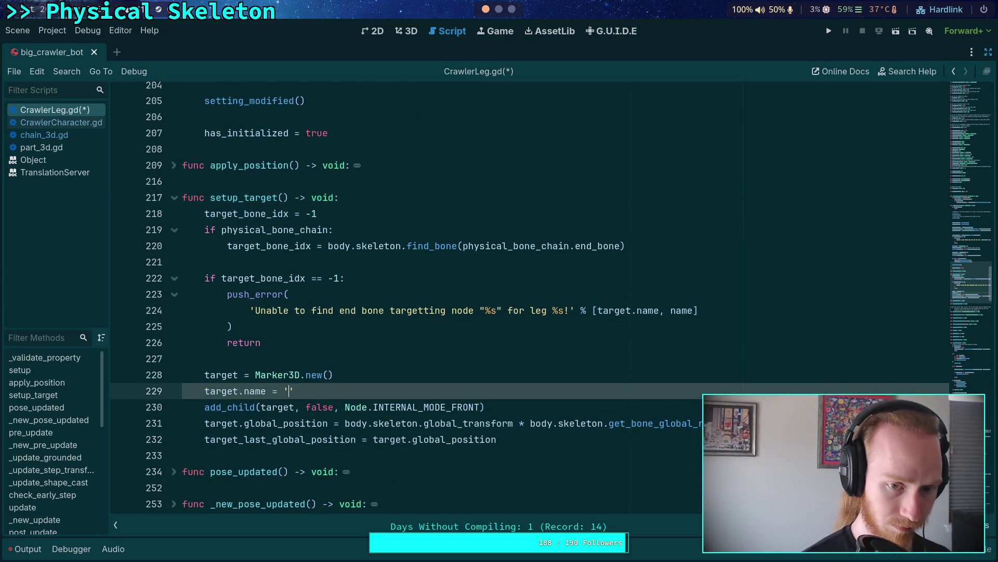
scroll(552, 299, up, 1)
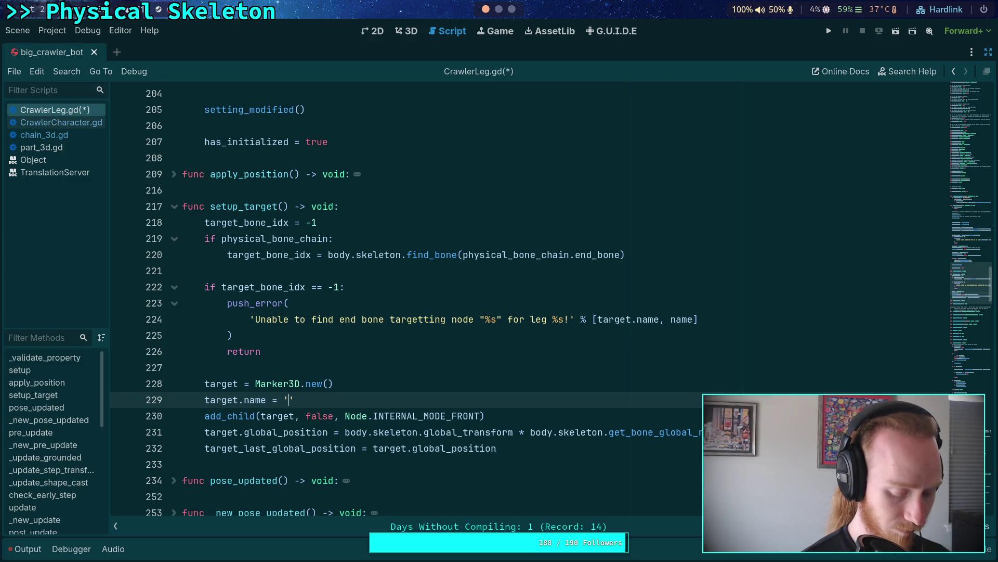
text(fd)
key(BackSpace)
key(BackSpace)
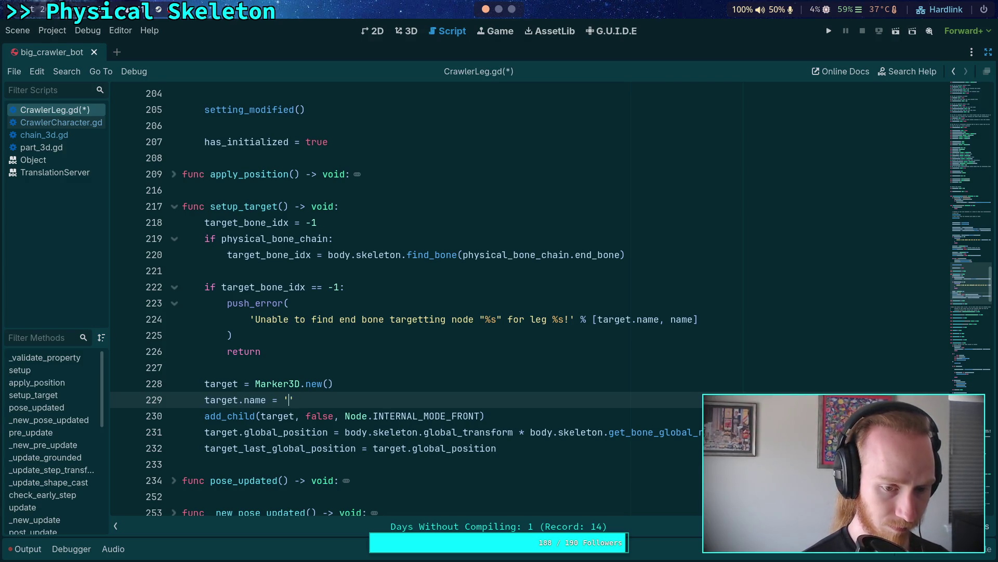
text(sTarget')
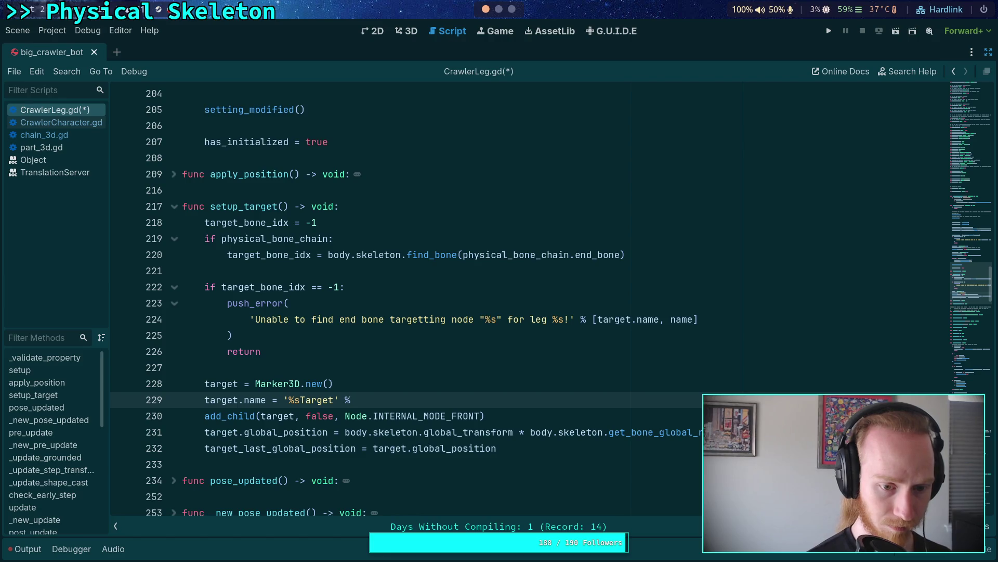
text( % name)
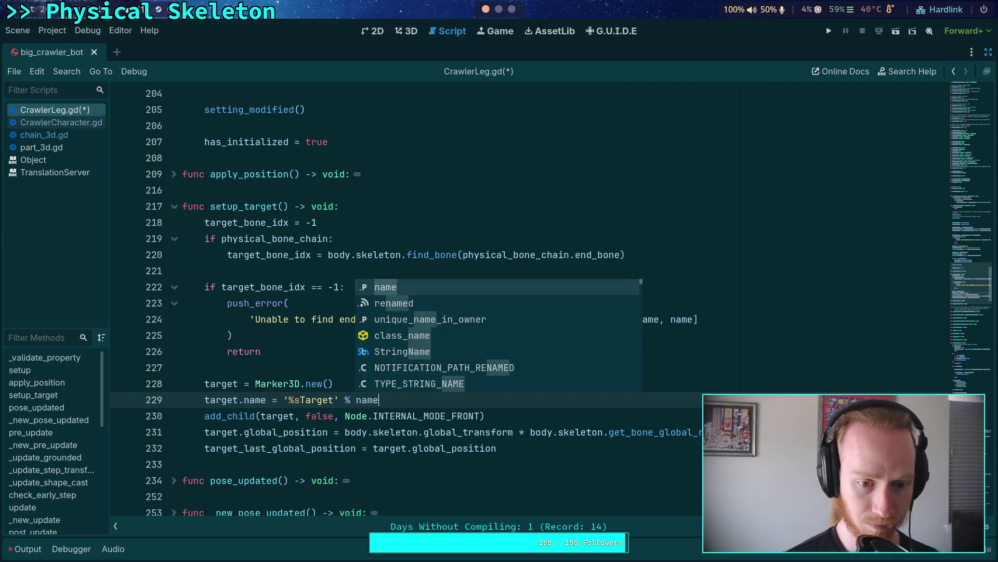
double_click(317, 415)
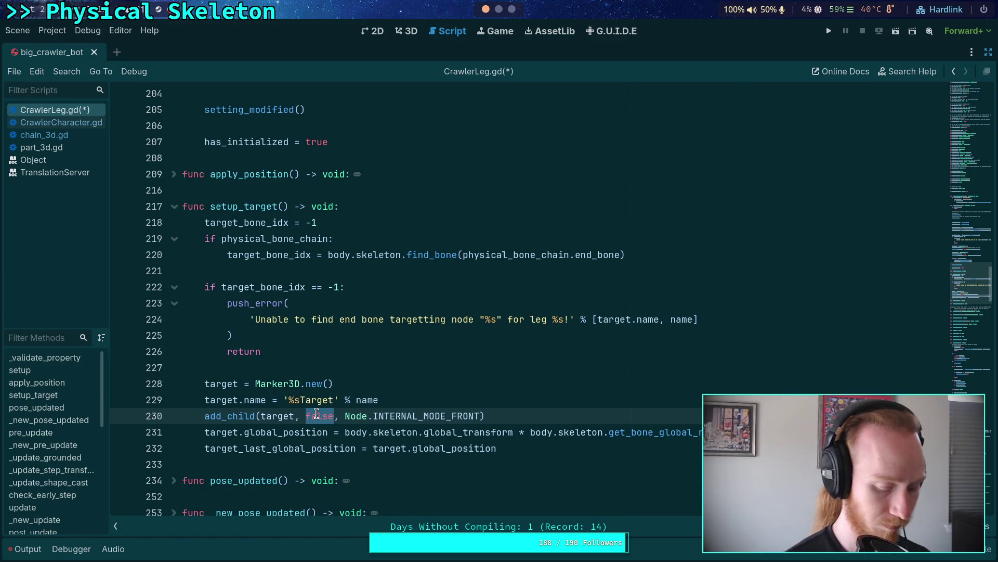
text(true)
drag(339, 416, 479, 416)
key(BackSpace)
key(BackSpace)
key(BackSpace)
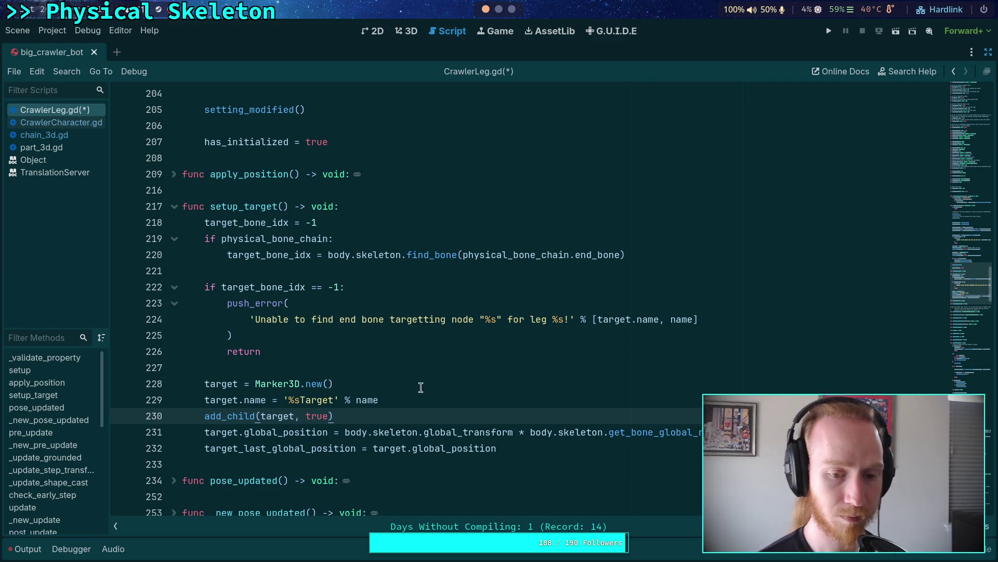
Step: Wrap the target creation lines in an 'if not target:' check, keeping the position lines outside
click(435, 364)
key(Return)
text(if )
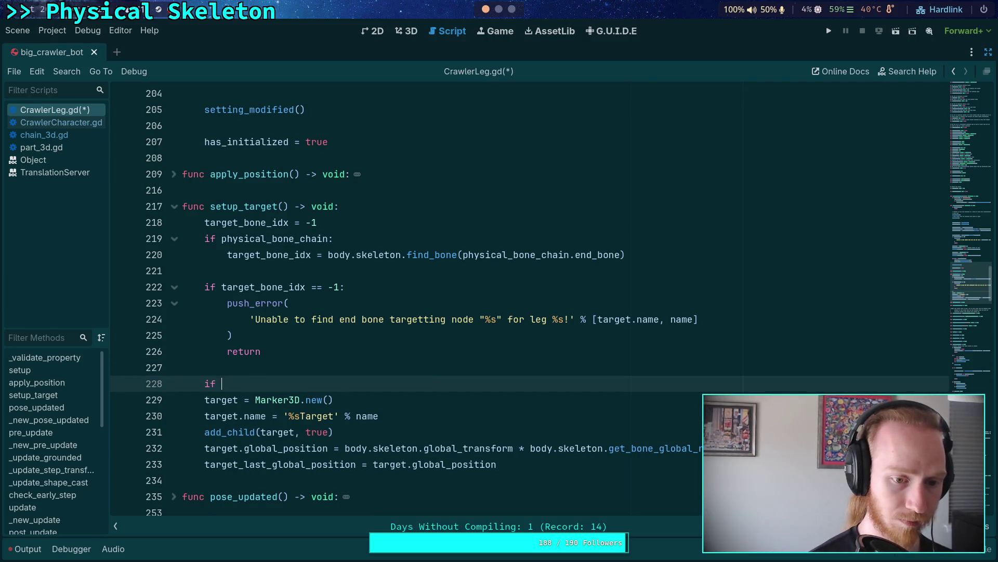
text(not target:)
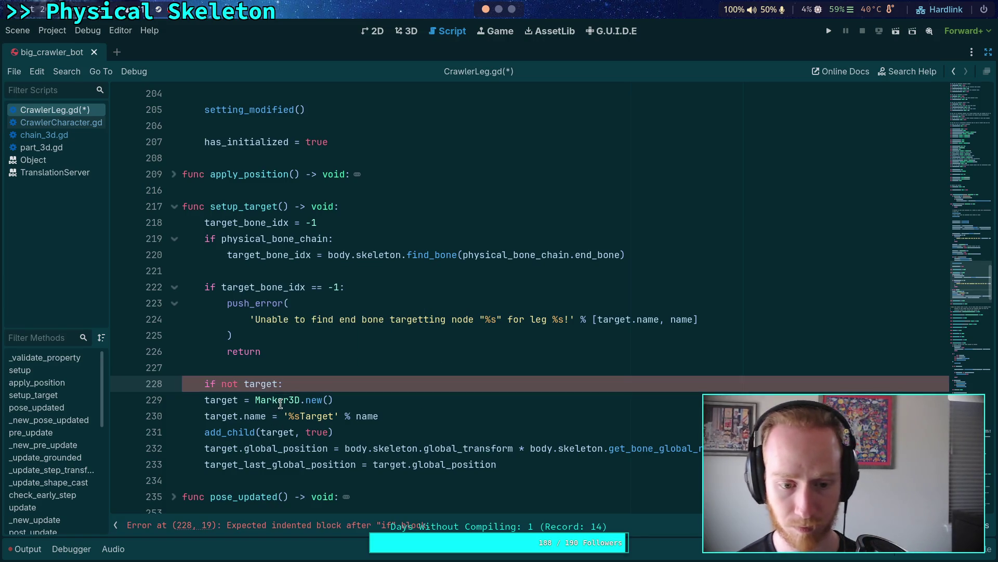
drag(285, 400, 317, 465)
key(Tab)
click(416, 464)
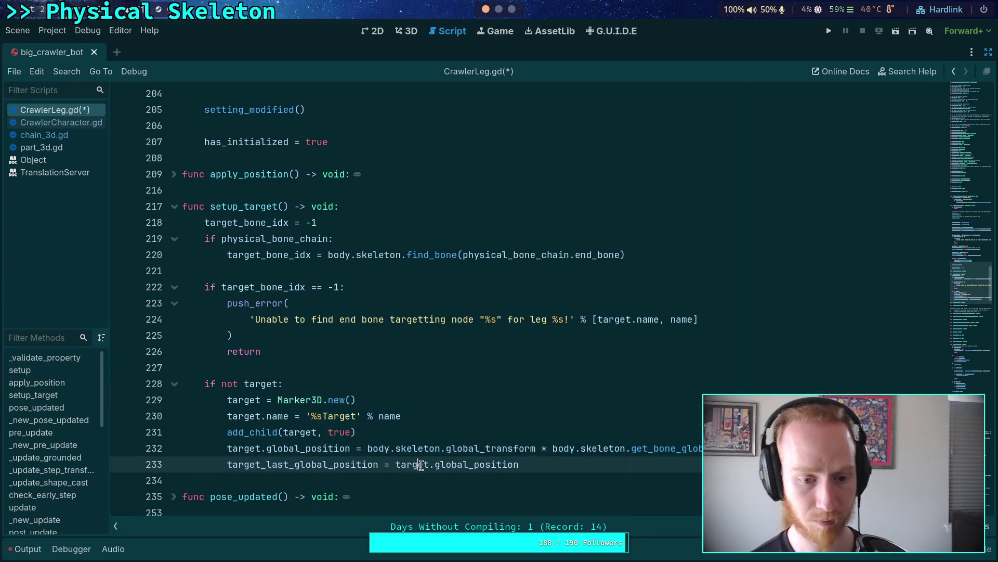
key(shift+Tab)
click(338, 449)
key(shift+Tab)
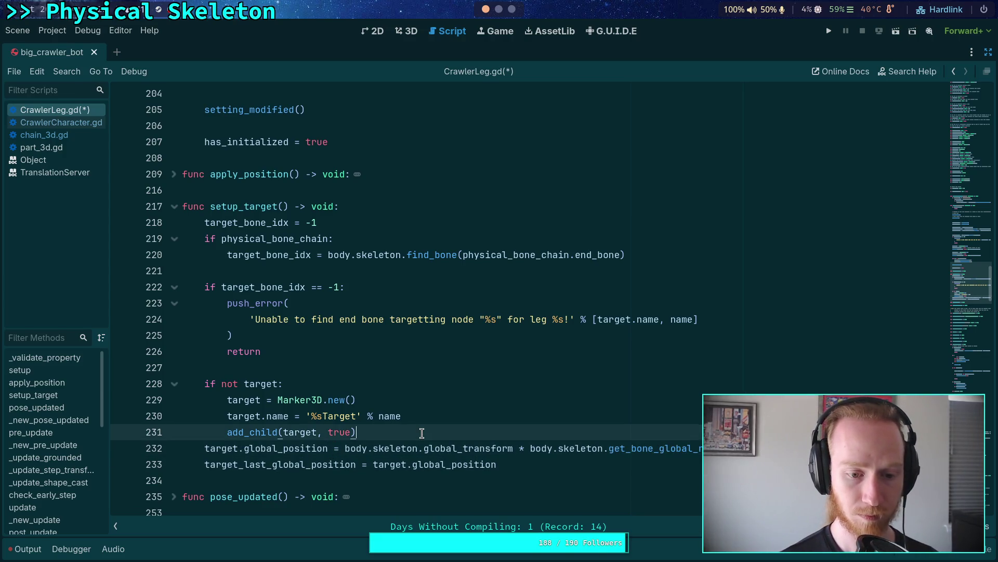
key(Home)
key(Return)
key(Up)
key(Up)
Step: Set target.owner to owner after add_child, then save with Ctrl+S
key(End)
key(Return)
text(tha)
key(BackSpace)
key(BackSpace)
text(arget.own)
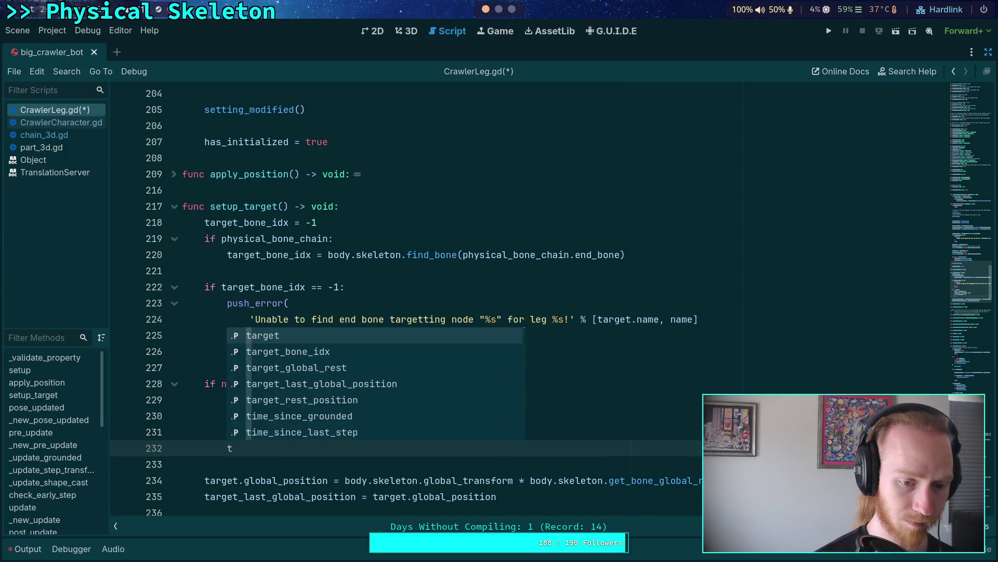
key(Return)
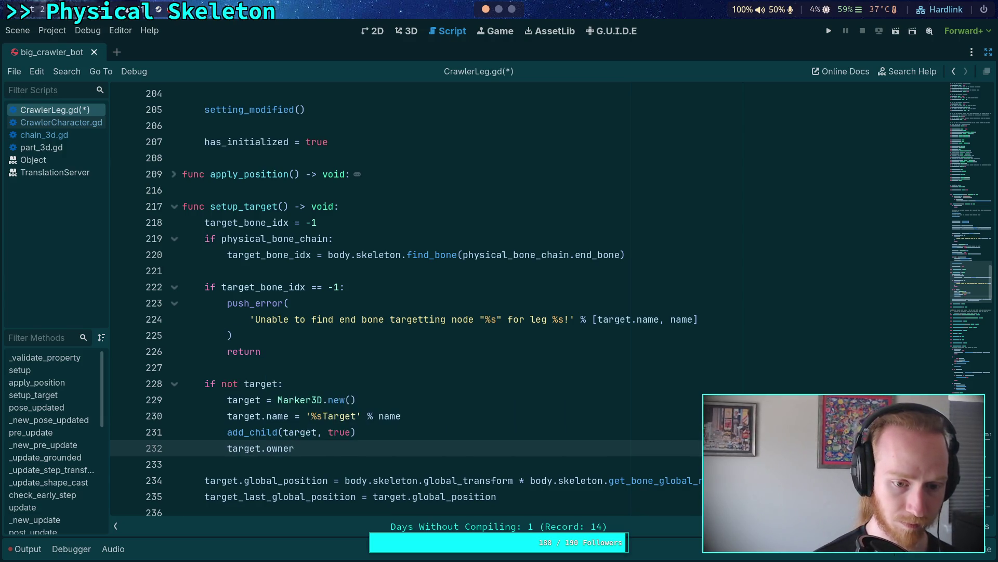
text( = owner)
key(ctrl+s)
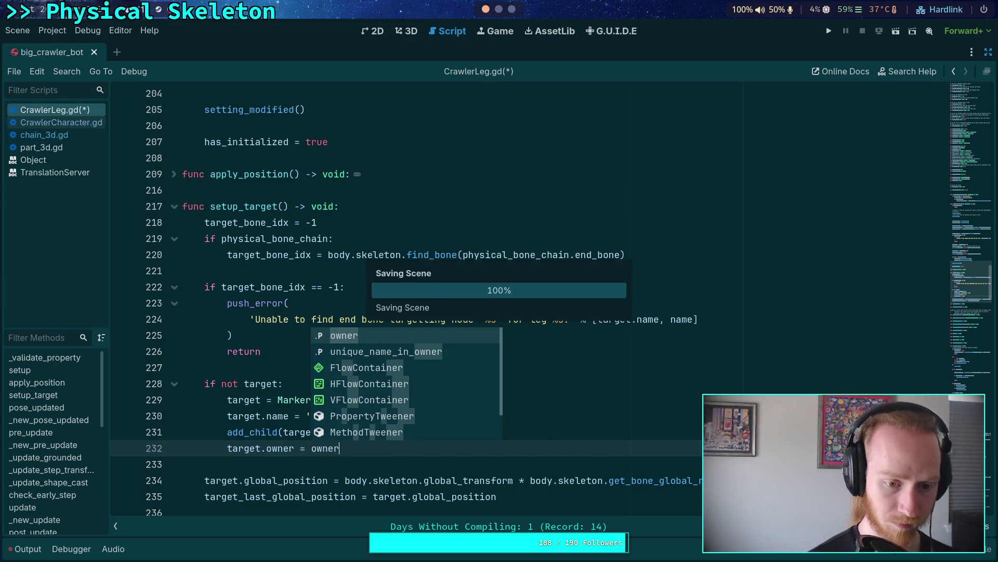
Step: Dismiss the documentation popup inside setup_target and open the CrawlerCharacter.gd script
click(308, 463)
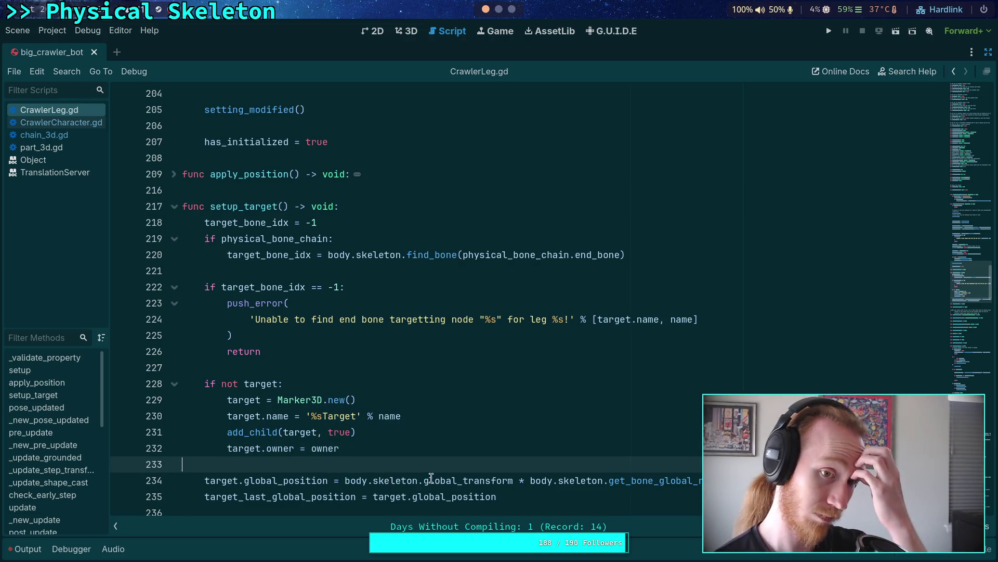
mouse_move(476, 472)
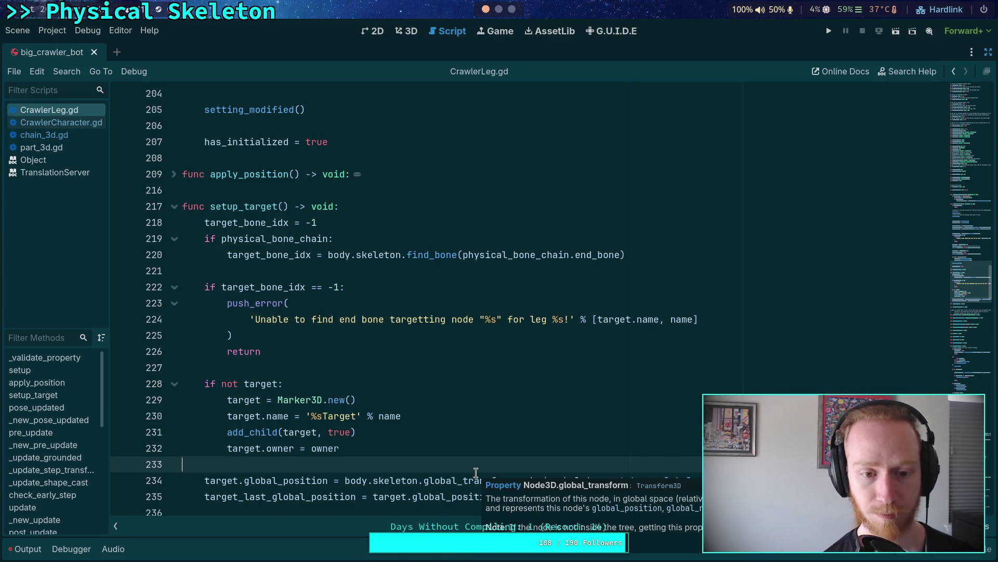
click(393, 370)
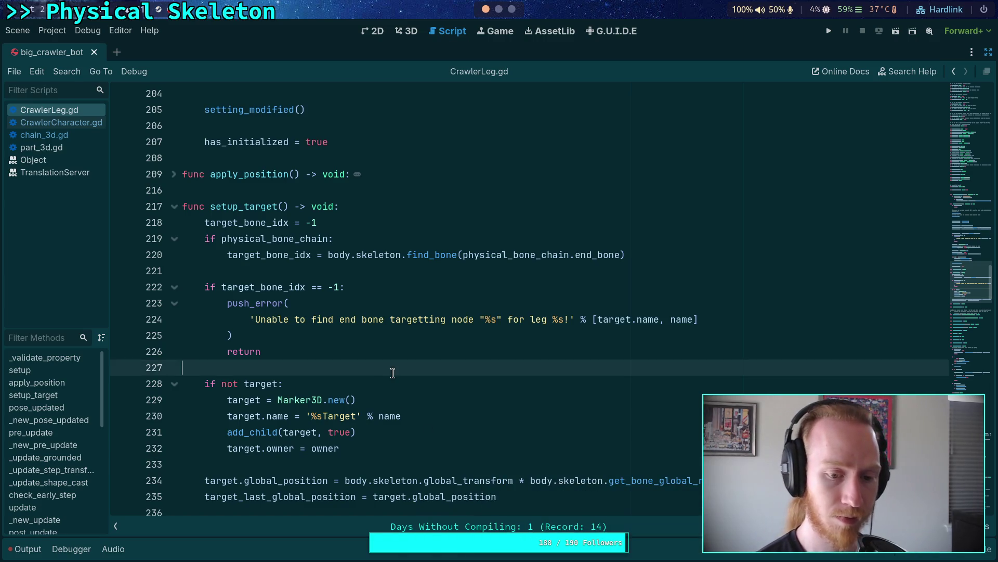
click(409, 381)
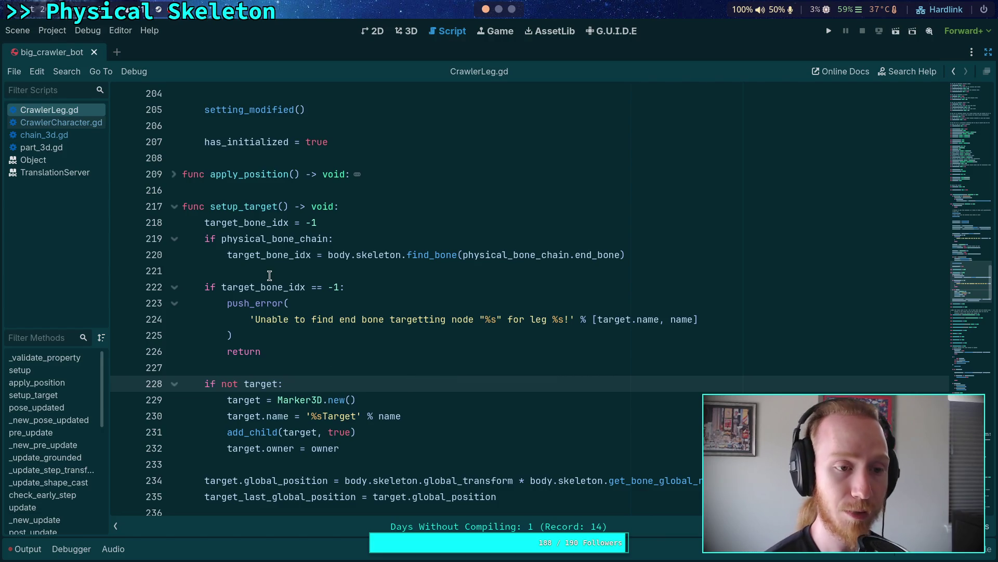
click(65, 121)
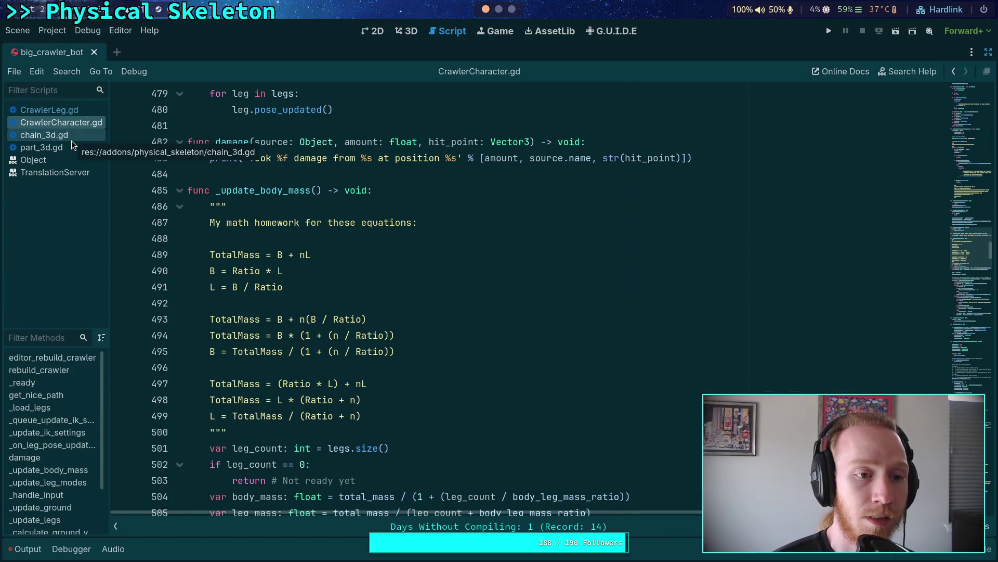
Step: Fold _update_body_mass, damage, _handle_input, the ground, leg and force-solving functions, and _solve_rotation
scroll(181, 339, up, 3)
click(179, 336)
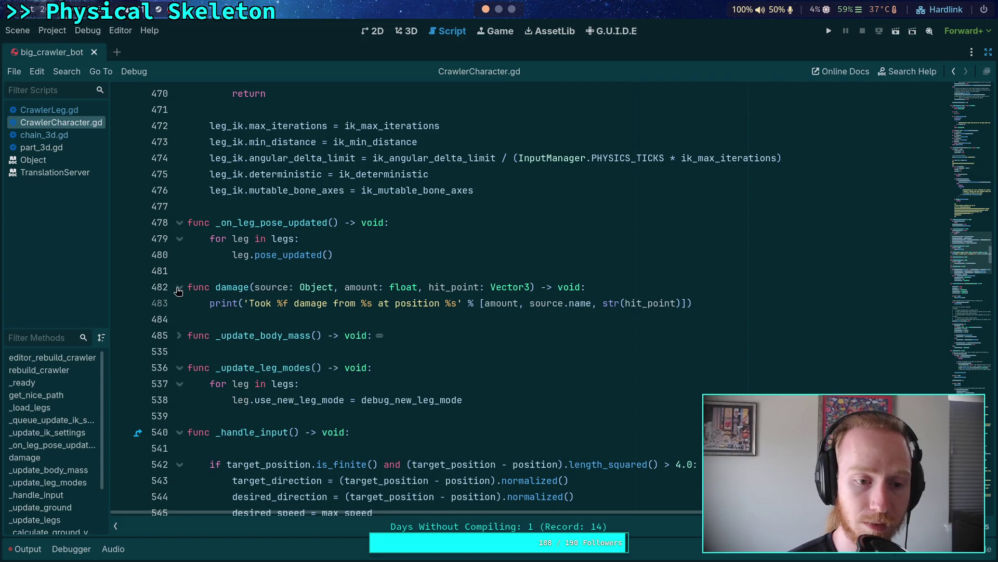
click(179, 223)
click(180, 255)
click(180, 385)
click(179, 319)
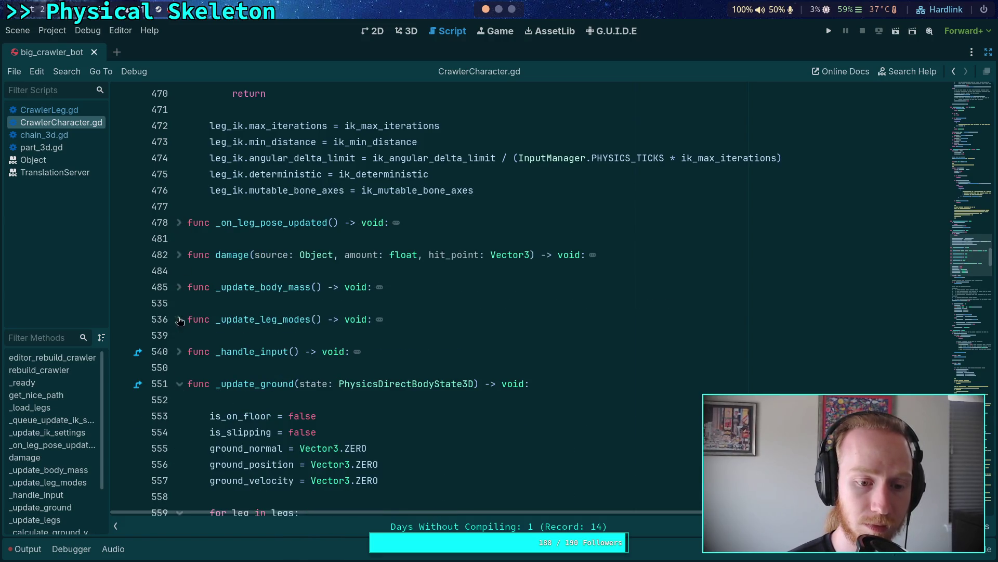
click(180, 385)
click(179, 416)
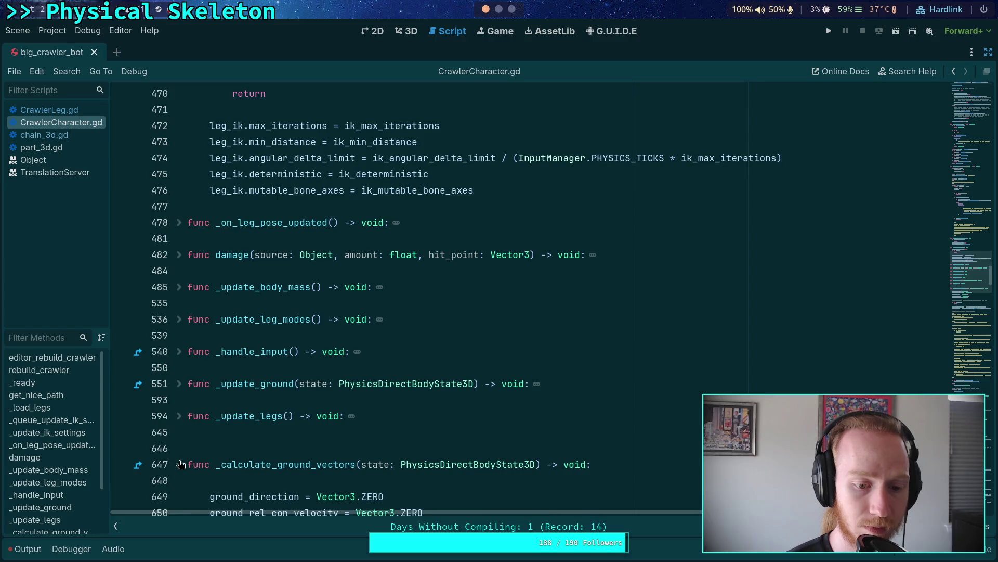
click(180, 463)
scroll(181, 458, down, 3)
click(179, 368)
click(179, 399)
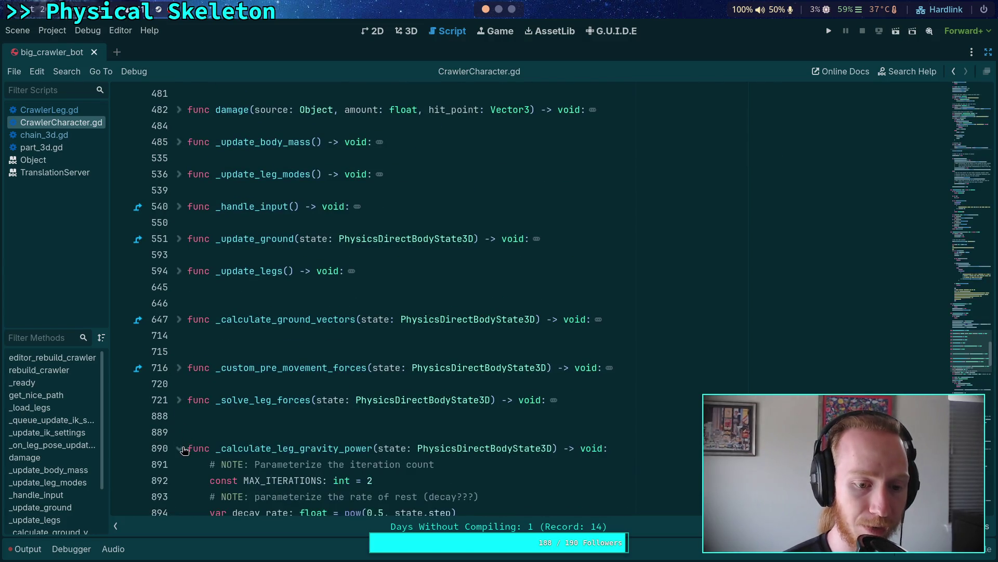
click(179, 448)
click(179, 479)
Step: Fold _load_legs, _update_ik_settings, _queue_update_ik_settings and get_nice_path higher up the script
scroll(196, 450, down, 2)
scroll(203, 416, up, 10)
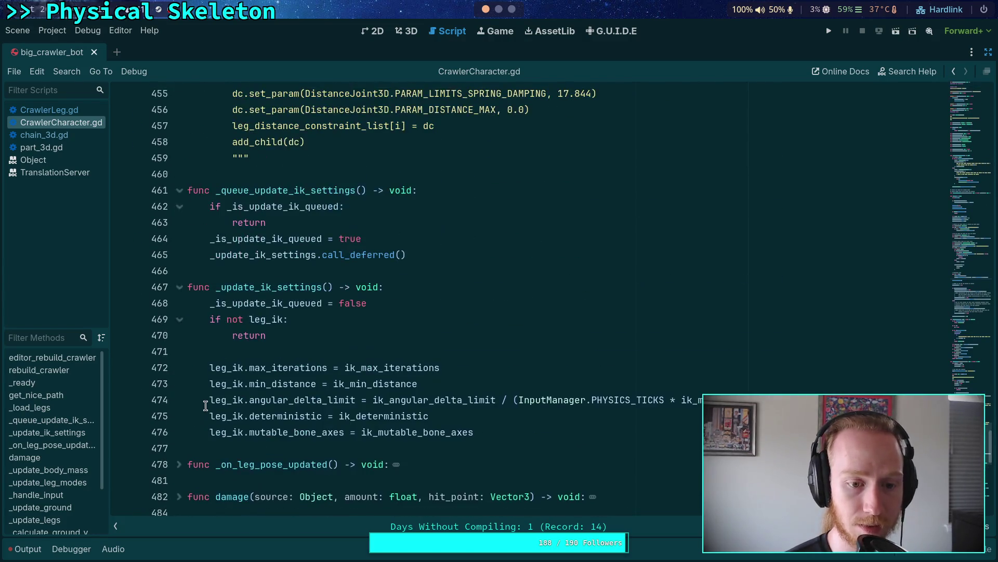
scroll(218, 385, up, 13)
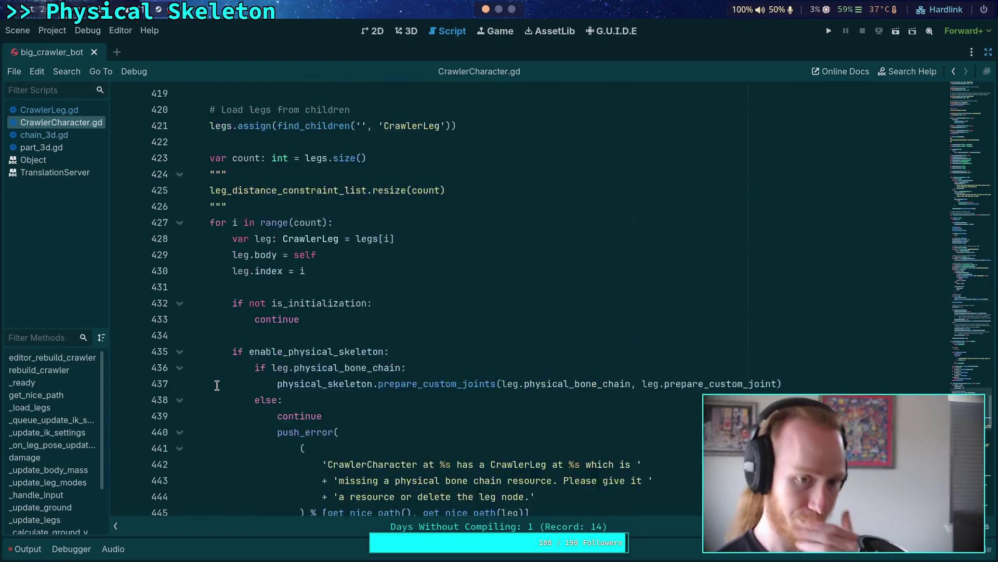
scroll(224, 370, up, 2)
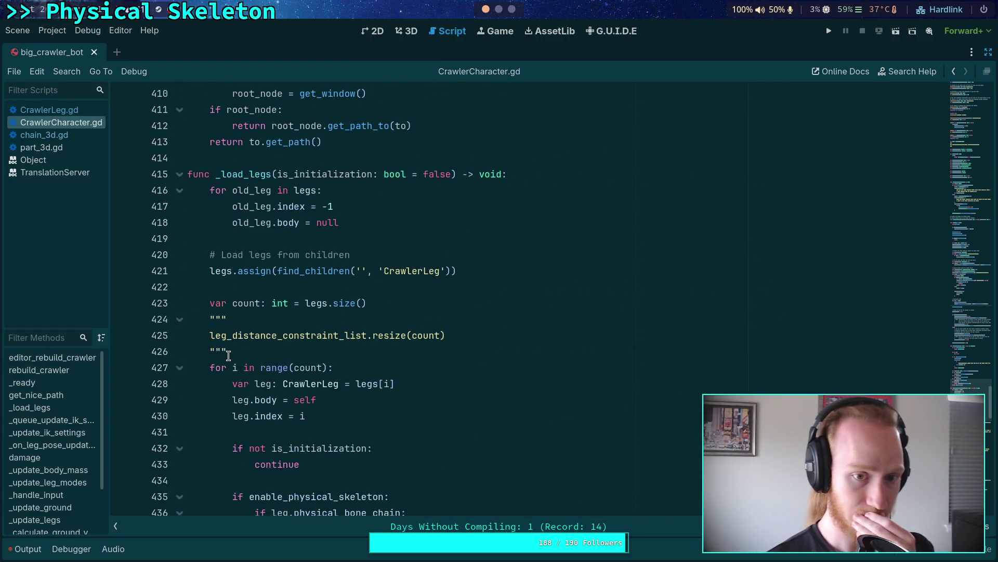
click(181, 175)
click(179, 303)
click(180, 206)
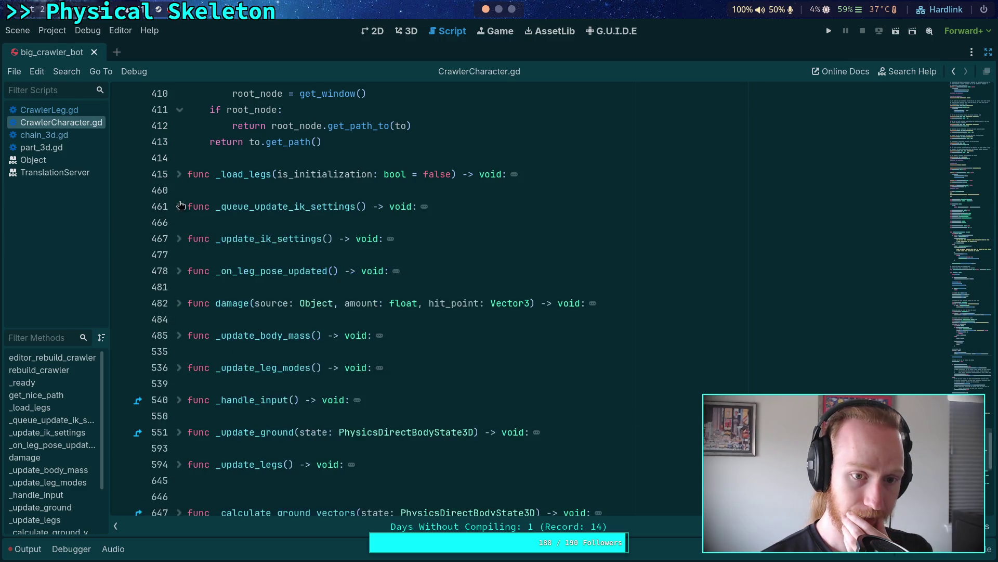
scroll(242, 308, up, 8)
scroll(229, 299, up, 3)
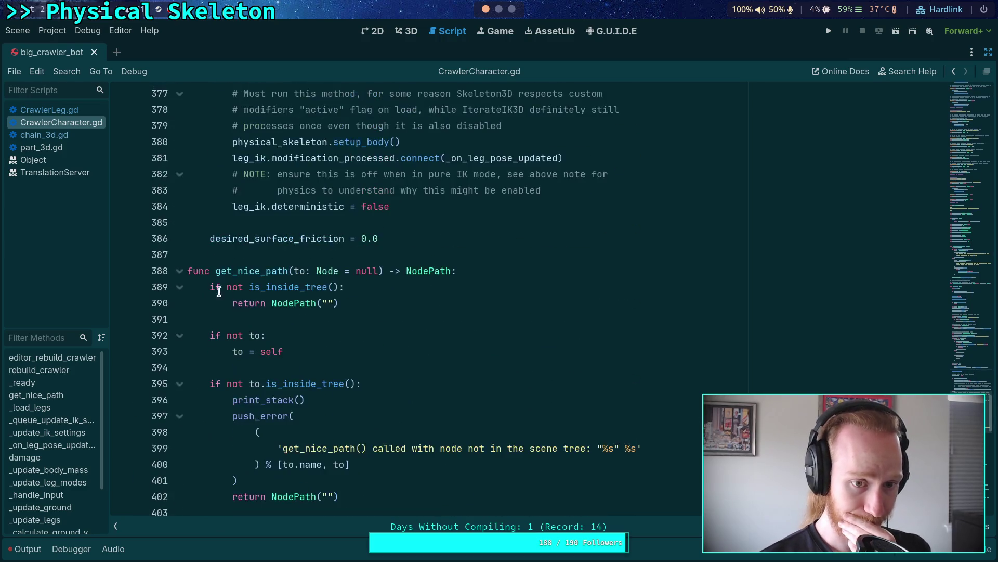
click(180, 271)
scroll(183, 275, up, 4)
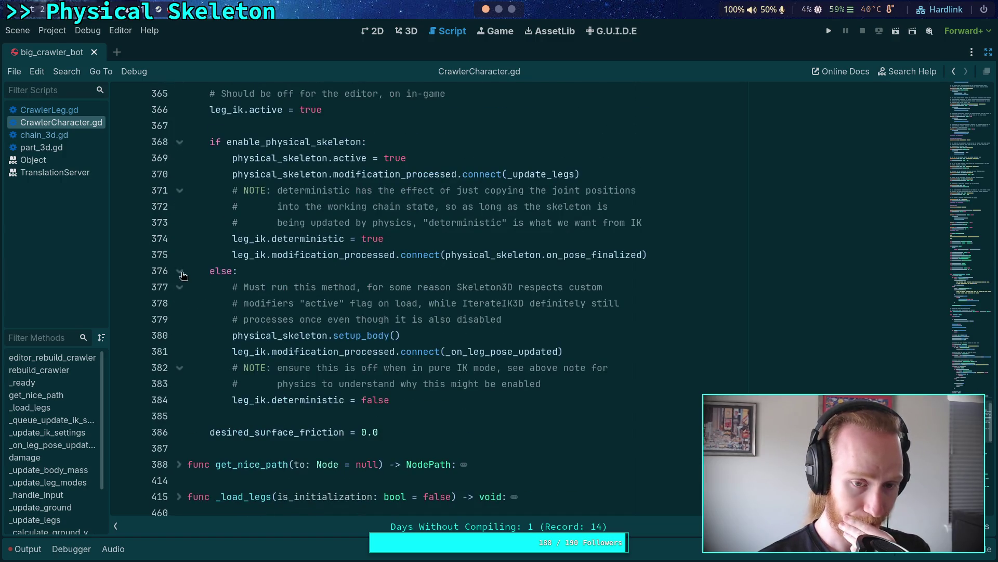
scroll(183, 275, up, 13)
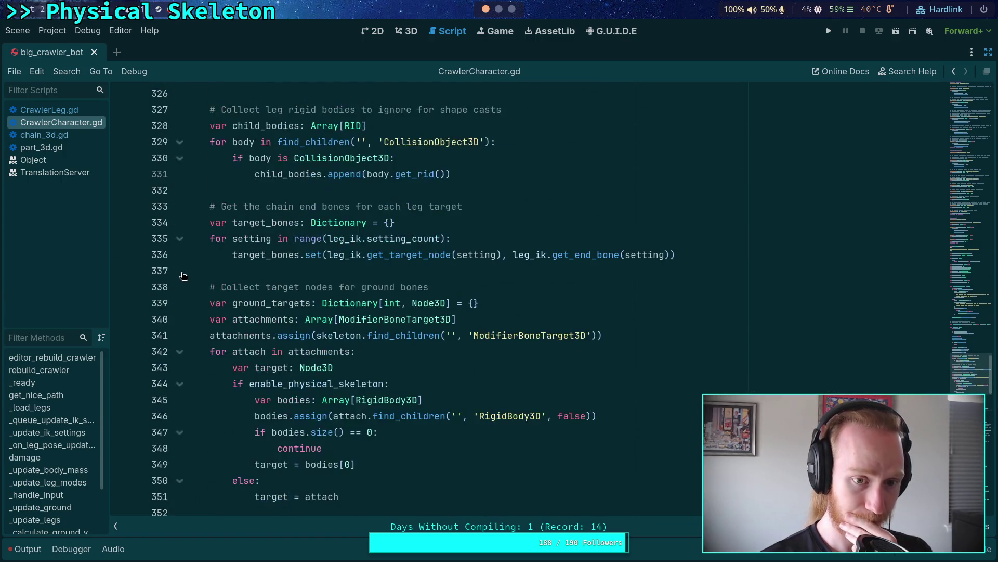
scroll(183, 275, up, 7)
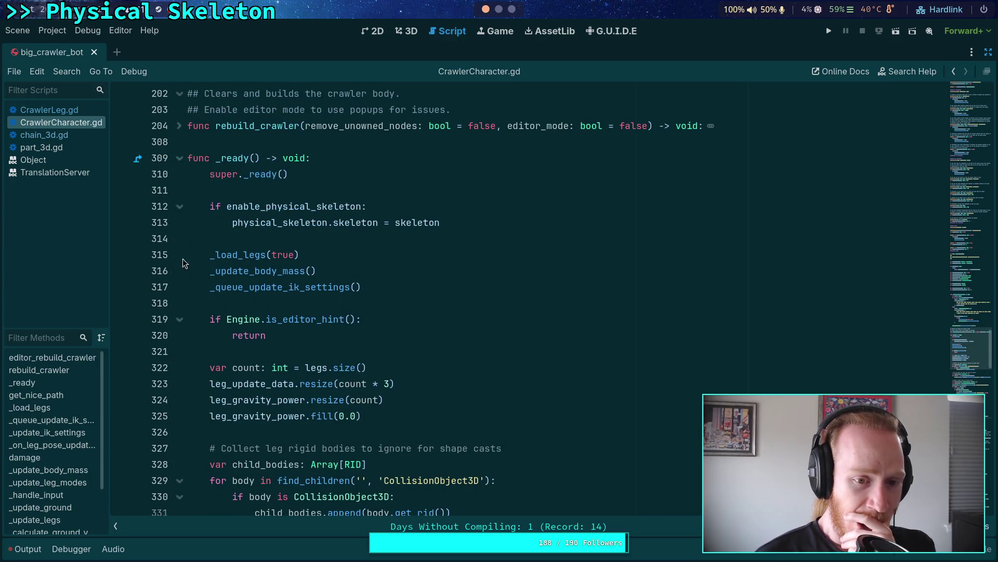
scroll(226, 222, down, 3)
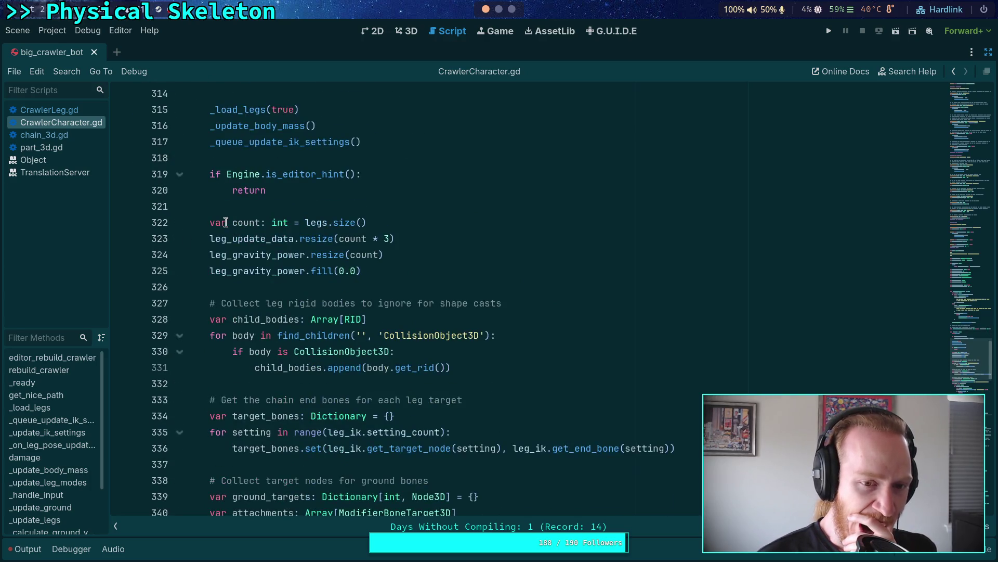
scroll(226, 222, down, 2)
scroll(225, 222, up, 1)
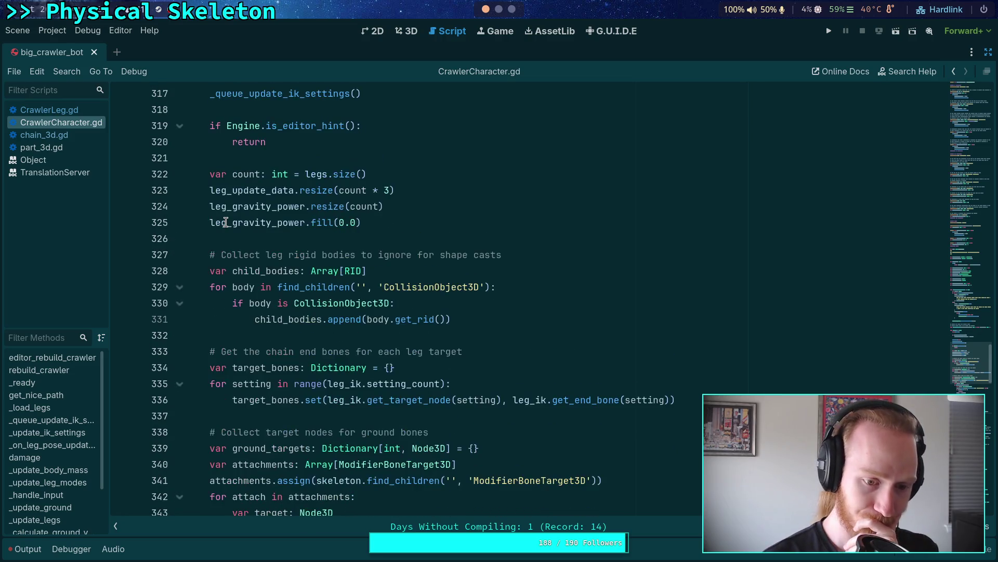
scroll(226, 223, up, 3)
Step: Fold all remaining lines with Ctrl+Alt+F so every function shows as a header
key(ctrl+alt+f)
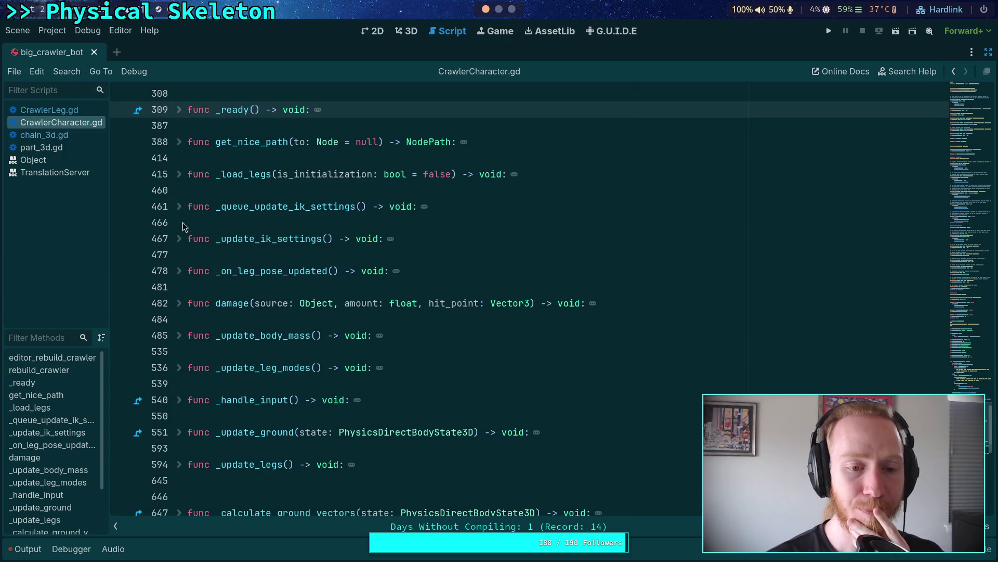
scroll(187, 295, down, 2)
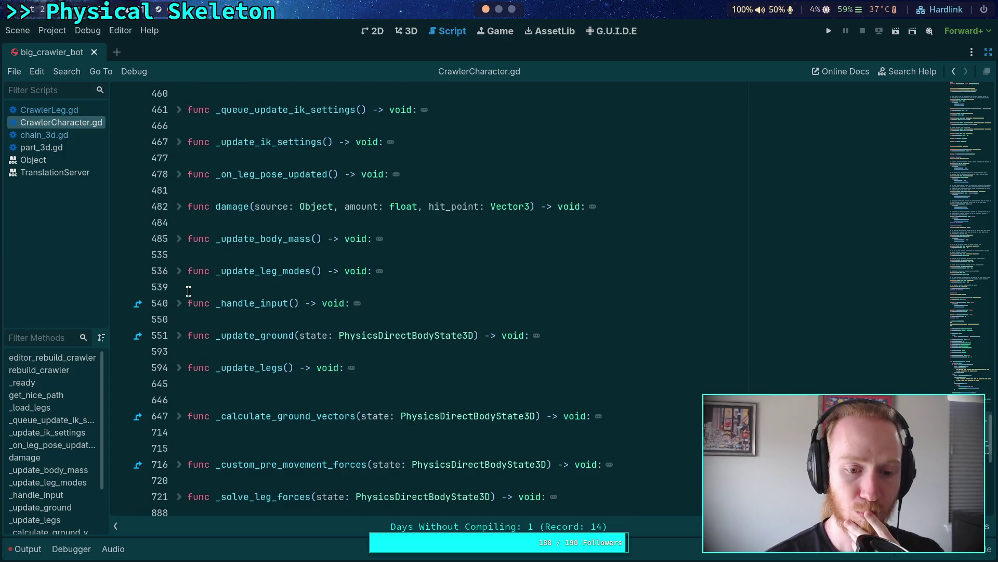
scroll(190, 287, up, 2)
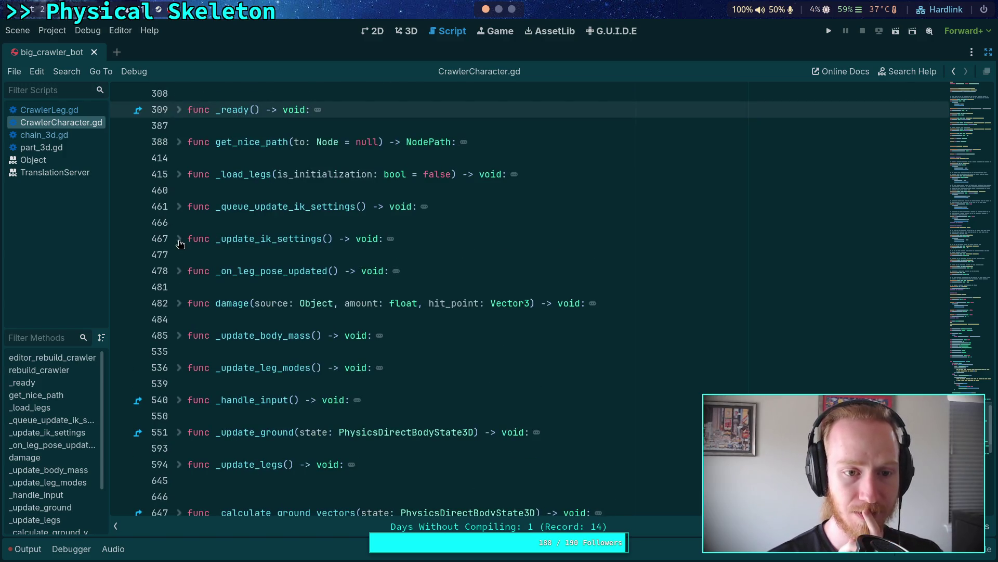
scroll(181, 244, up, 3)
Step: Review the rebuild_crawler body, then fold editor_rebuild_crawler away
click(179, 222)
scroll(260, 260, up, 5)
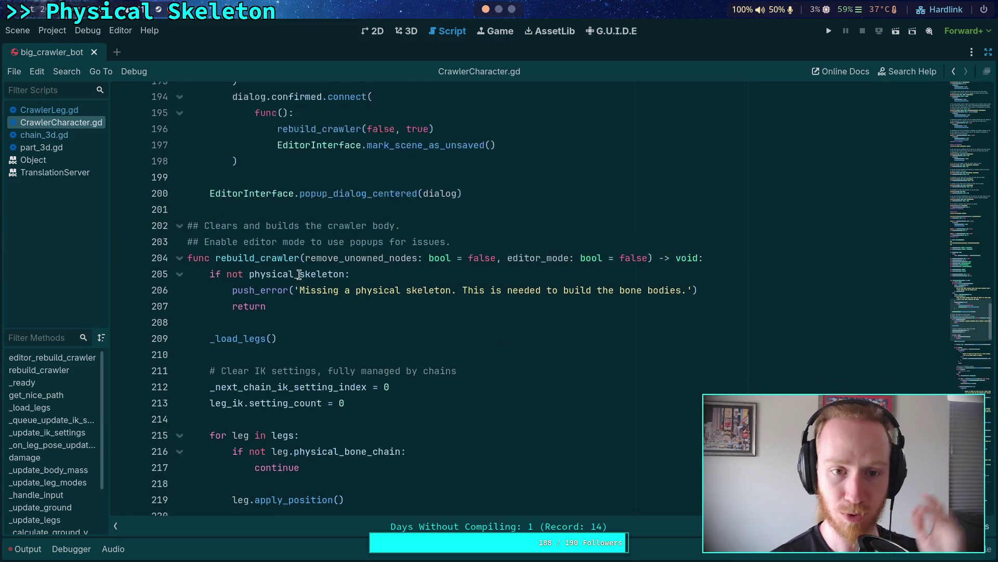
scroll(297, 271, down, 4)
scroll(286, 302, down, 3)
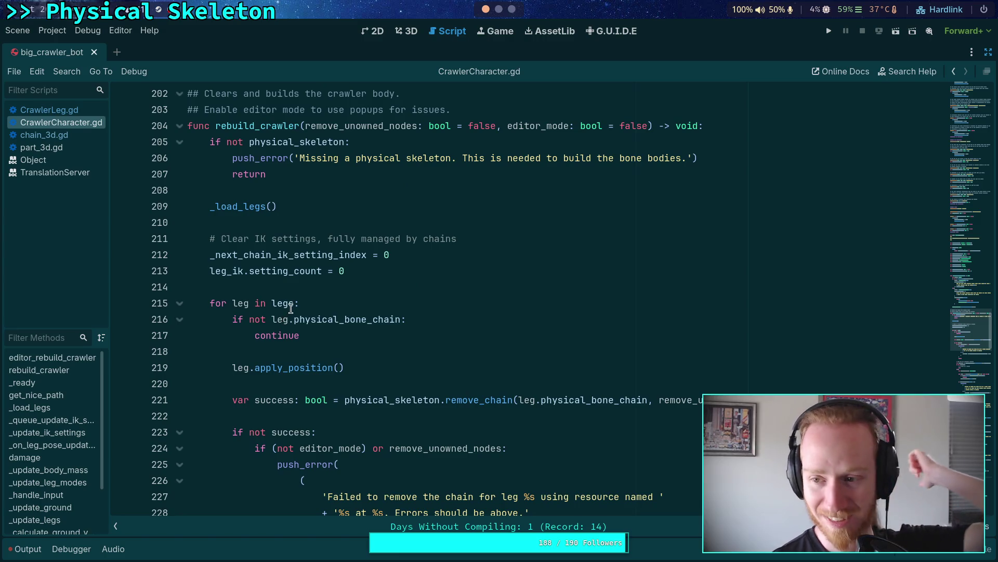
scroll(289, 310, up, 10)
click(179, 224)
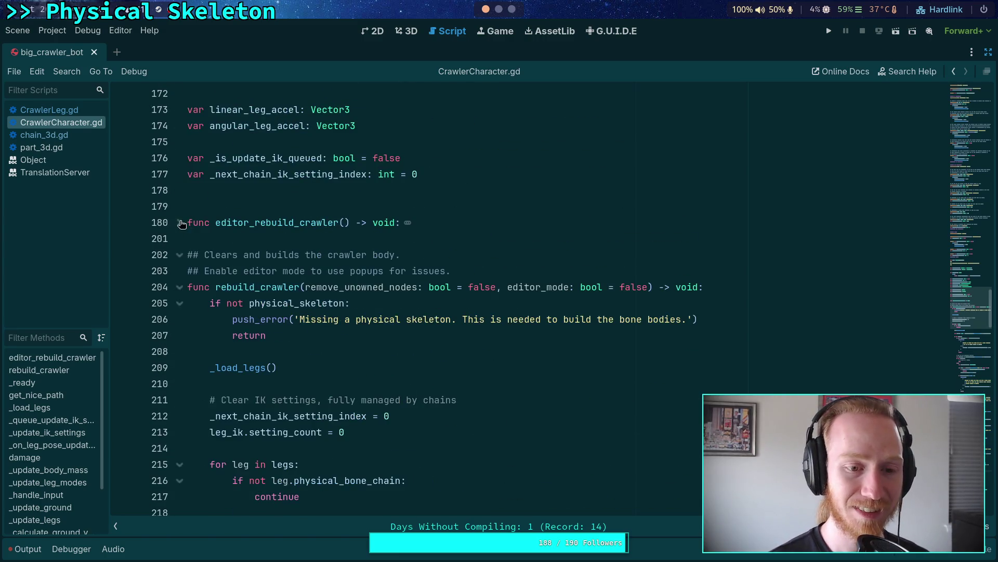
scroll(256, 260, down, 5)
scroll(255, 260, down, 13)
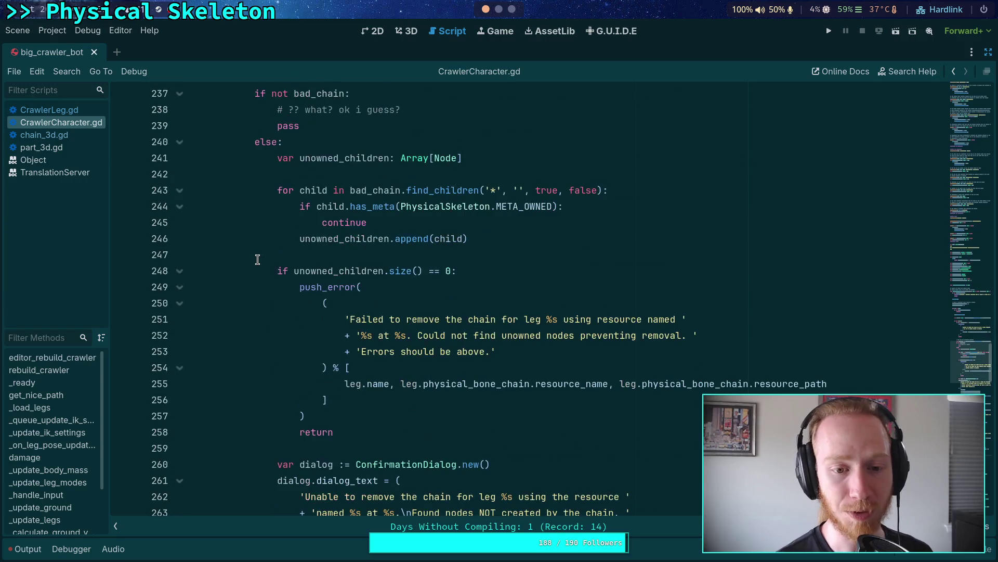
scroll(335, 261, down, 11)
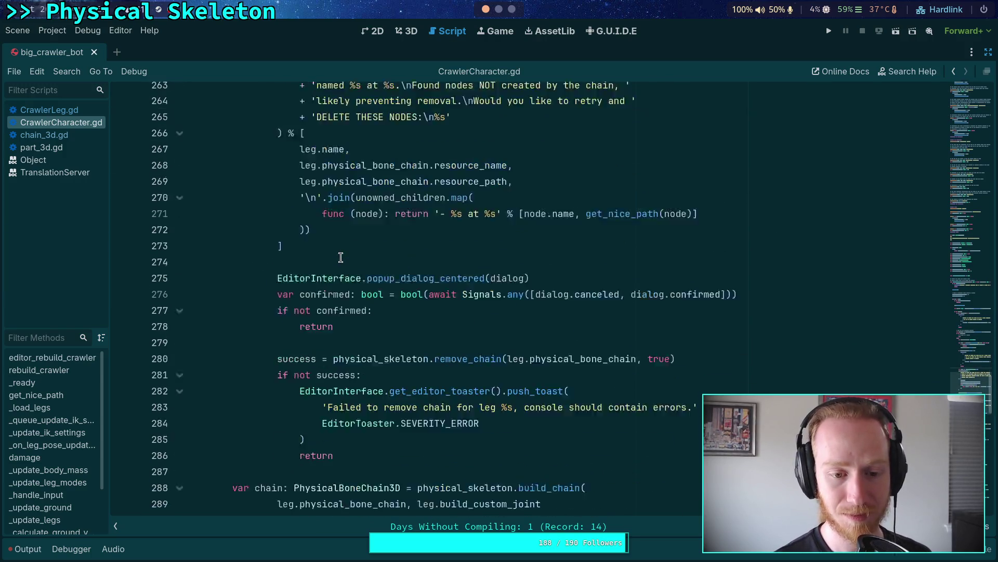
scroll(341, 258, down, 3)
scroll(340, 258, up, 19)
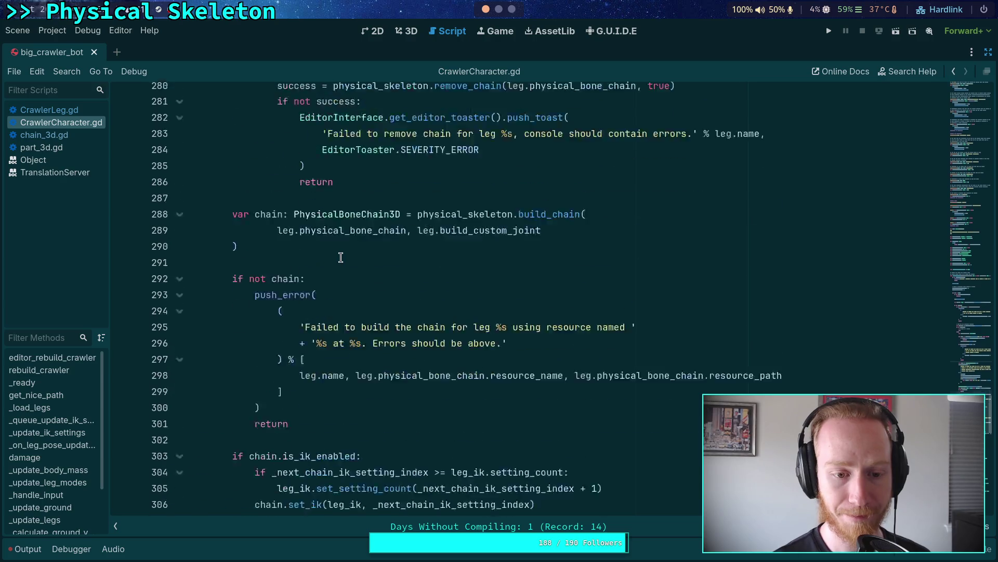
scroll(340, 256, up, 11)
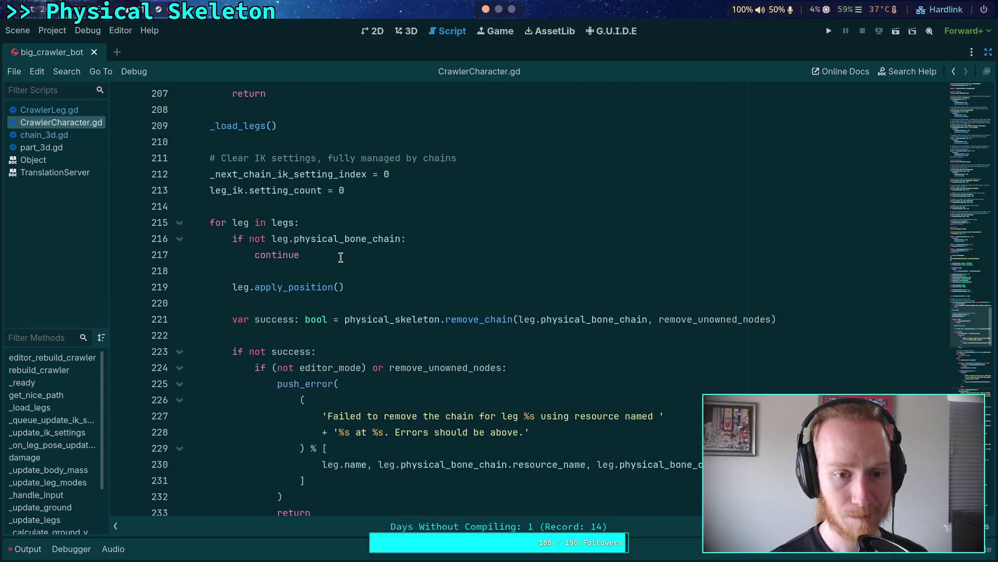
scroll(356, 289, down, 3)
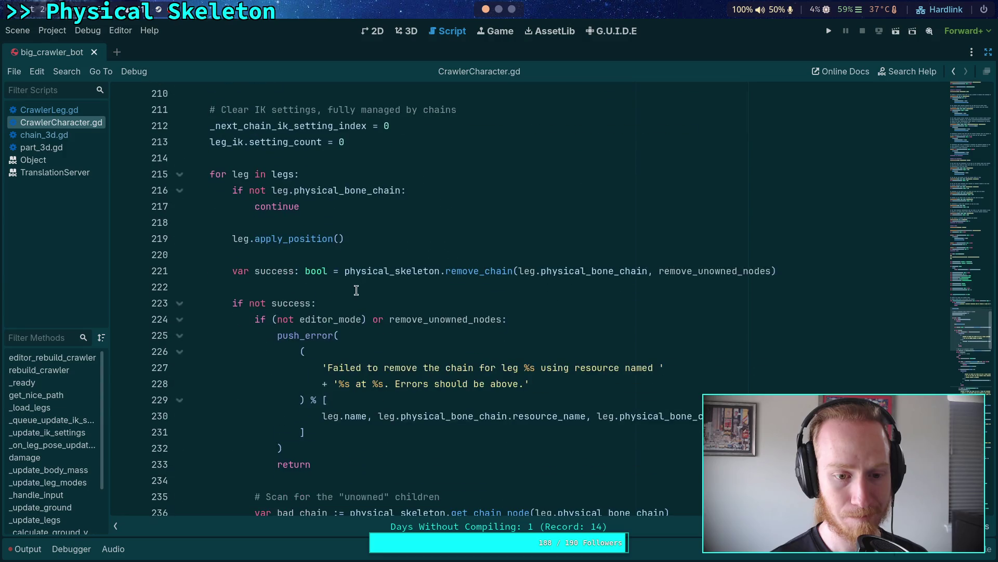
Step: Add a leg.setup_target() call right after apply_position() in the leg loop
click(372, 243)
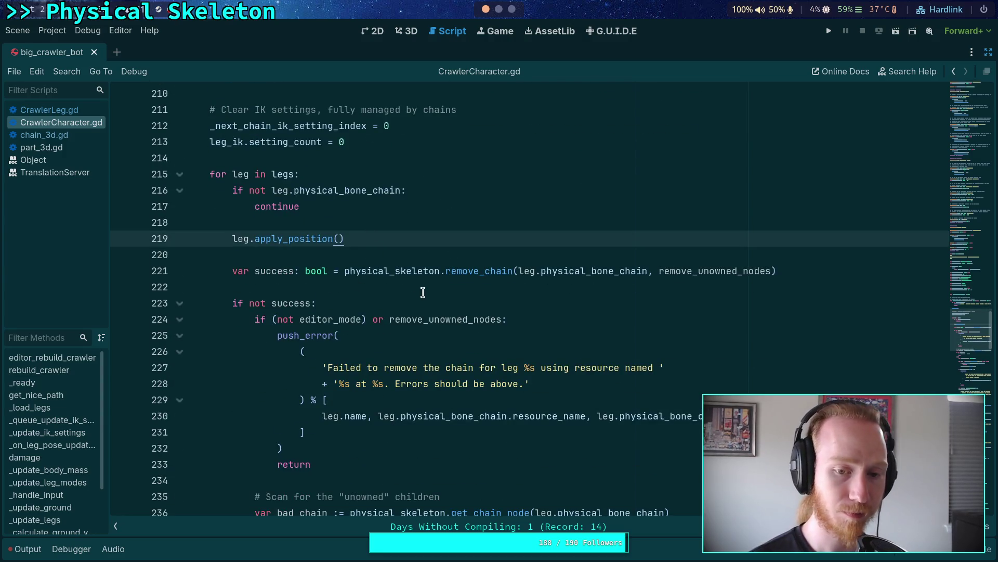
key(Return)
text(leg.)
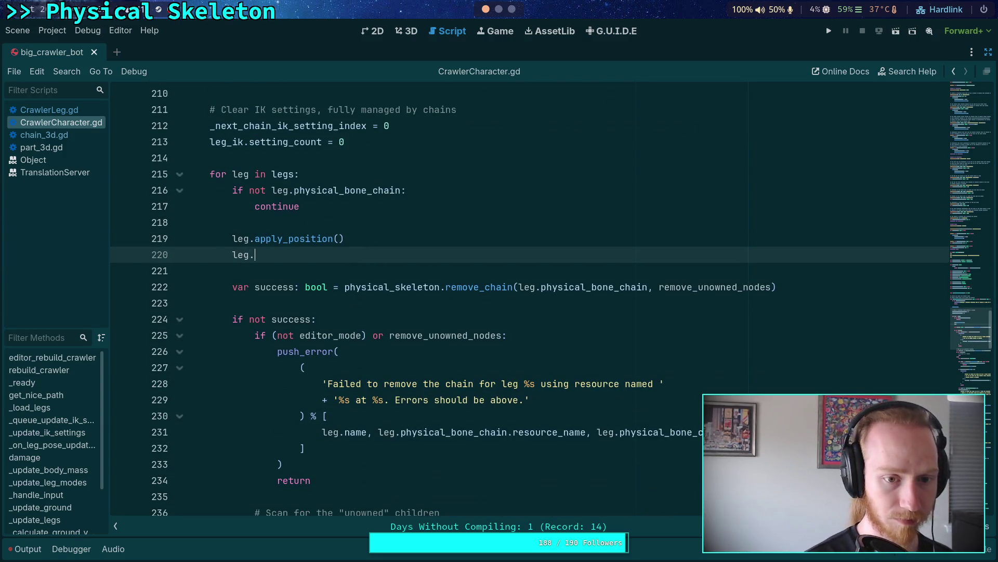
text(setup)
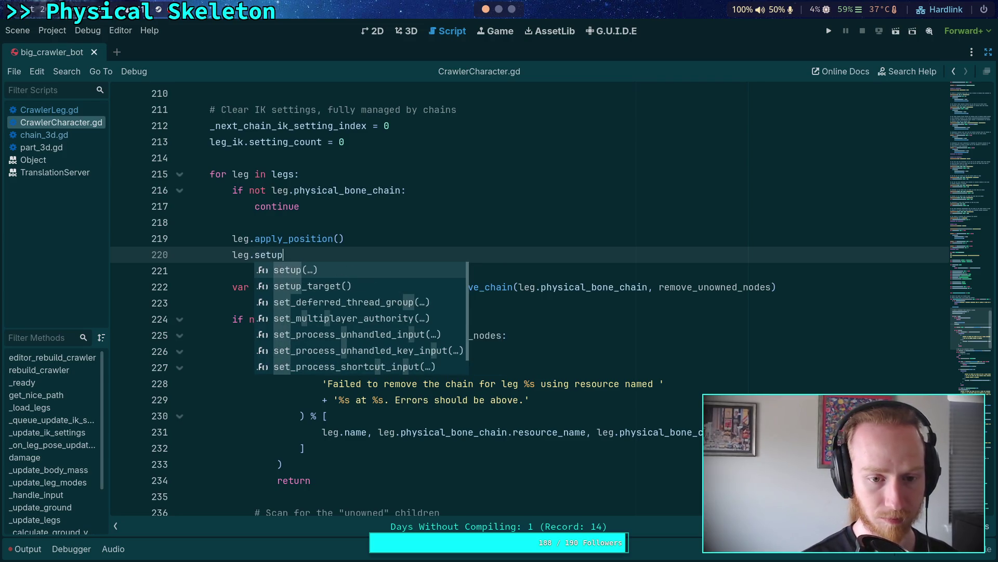
key(Down)
key(Return)
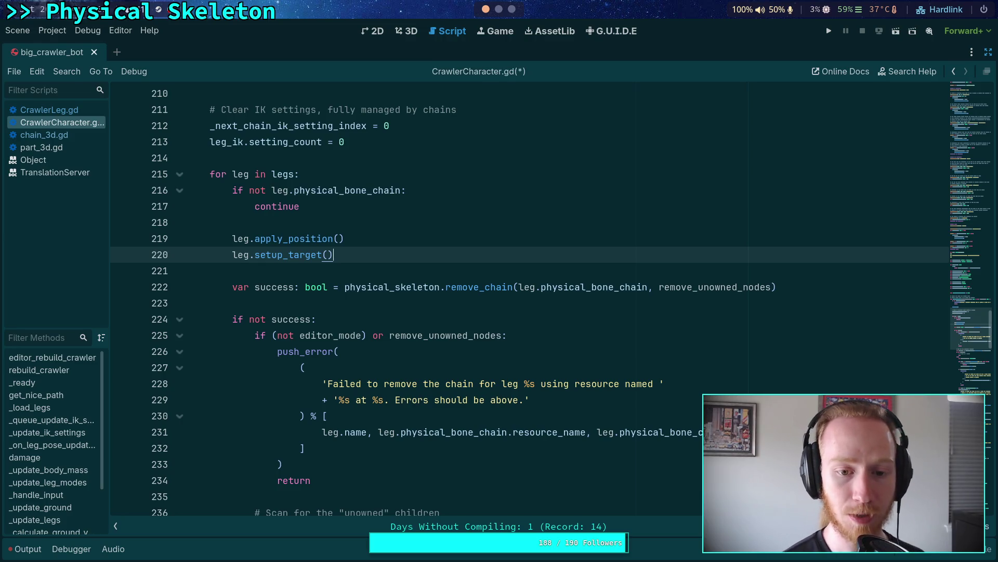
Step: Fold the 'if not success' and 'if not chain' error blocks and open a new line after 308
scroll(442, 339, down, 1)
click(182, 271)
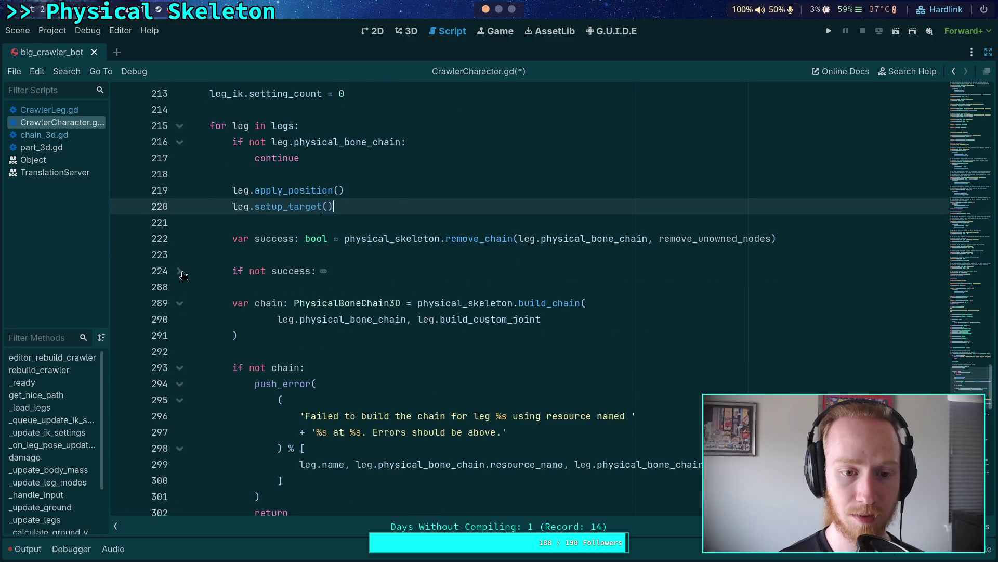
click(179, 367)
scroll(205, 379, down, 1)
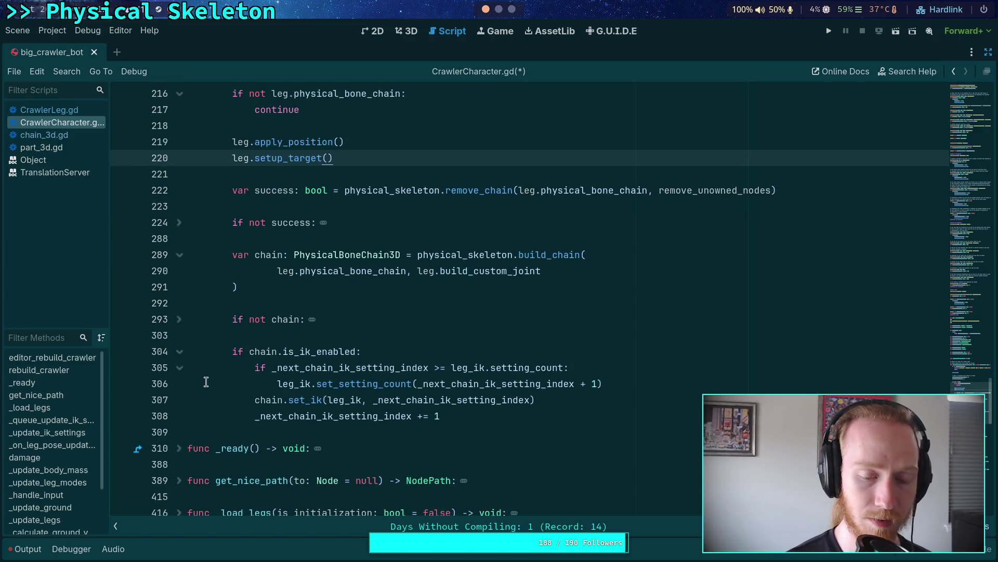
click(535, 414)
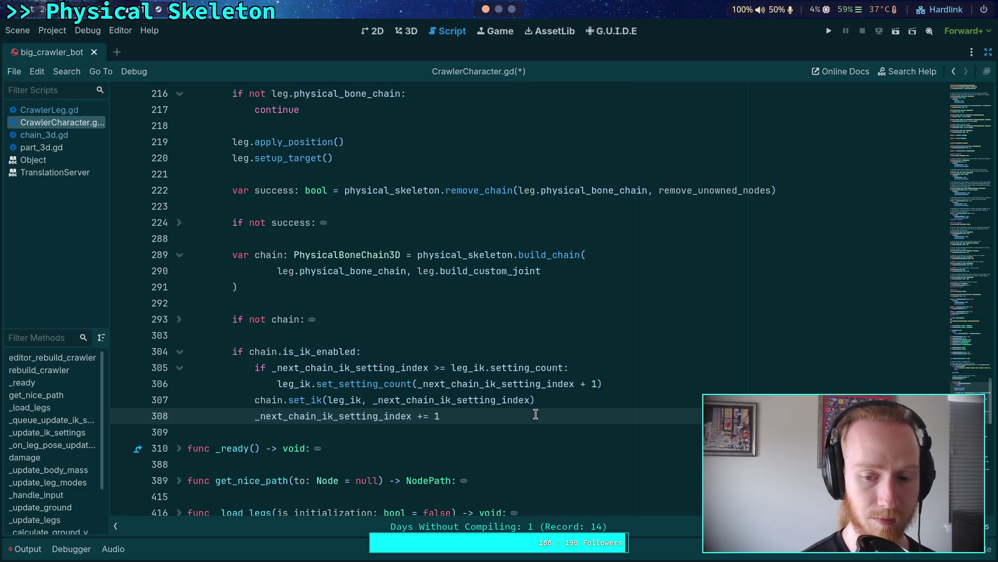
key(Return)
Step: Above the index increment, start leg_ik.set_target_node(chain.ik_setting using autocomplete
click(440, 415)
key(ctrl+shift+Return)
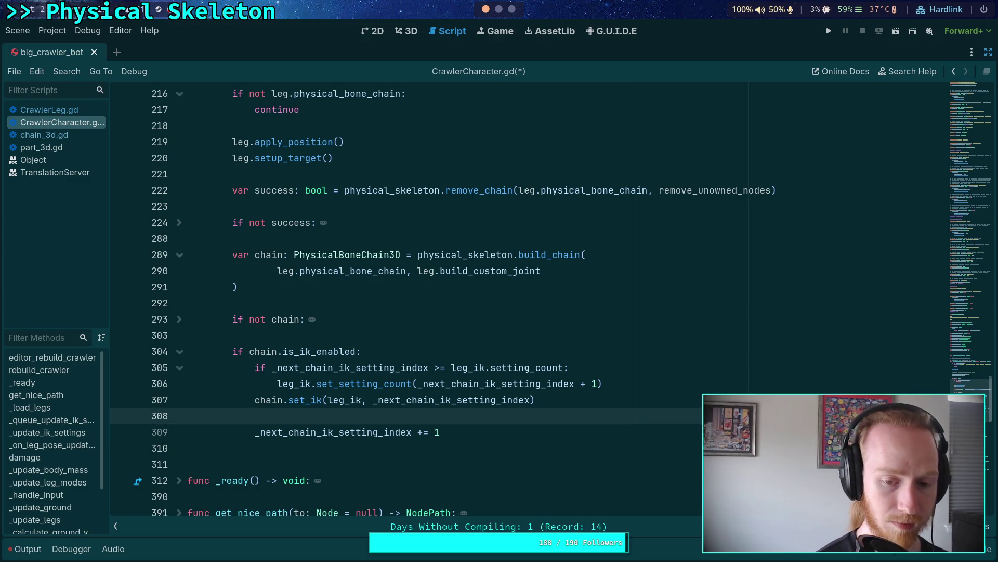
text(leg_ik.tar)
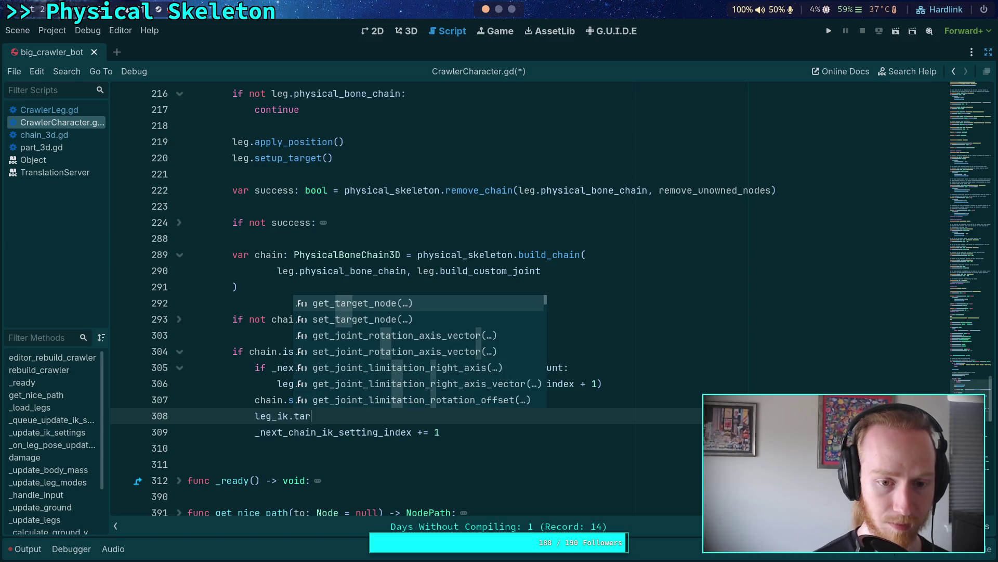
key(Down)
key(Return)
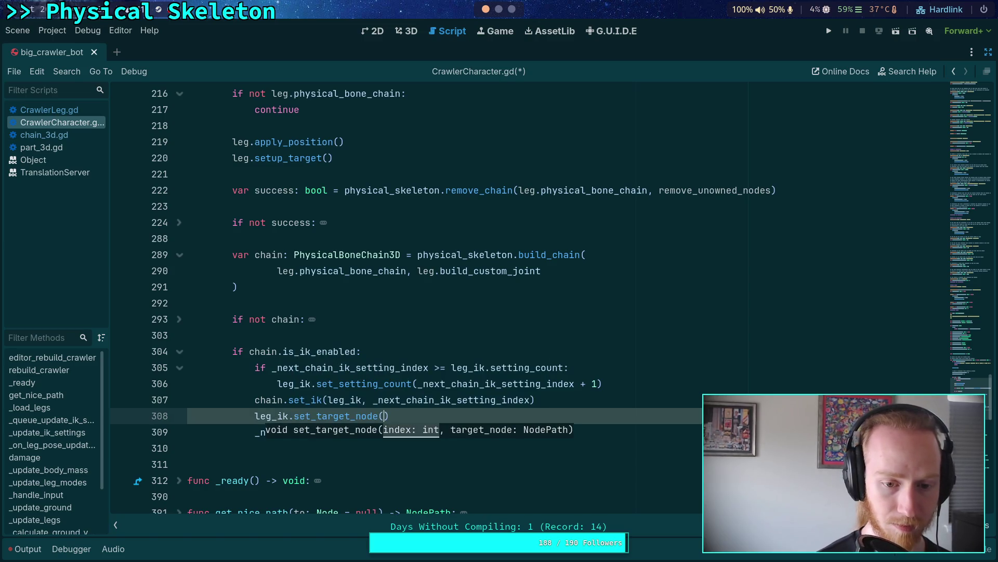
text(chain.)
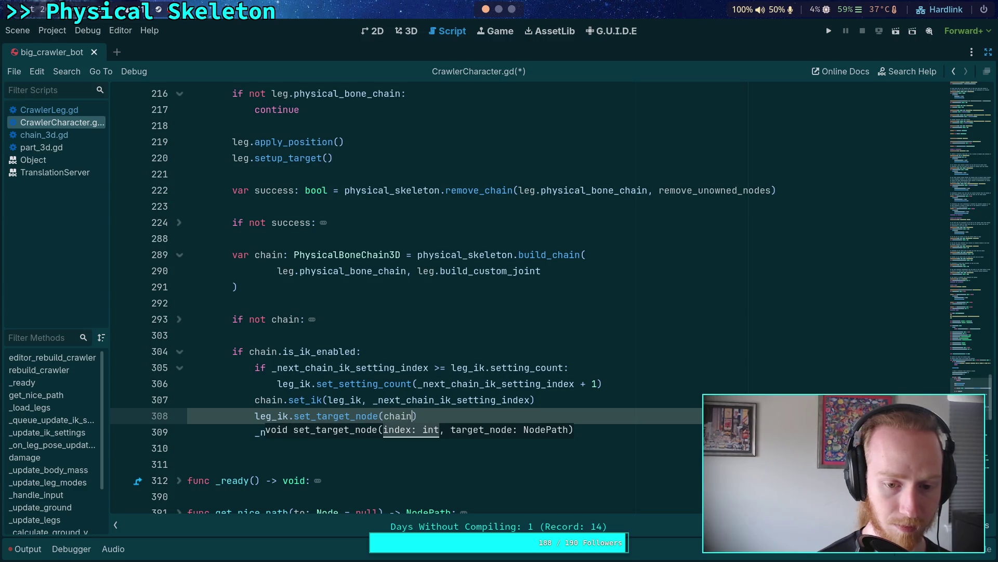
text(ik)
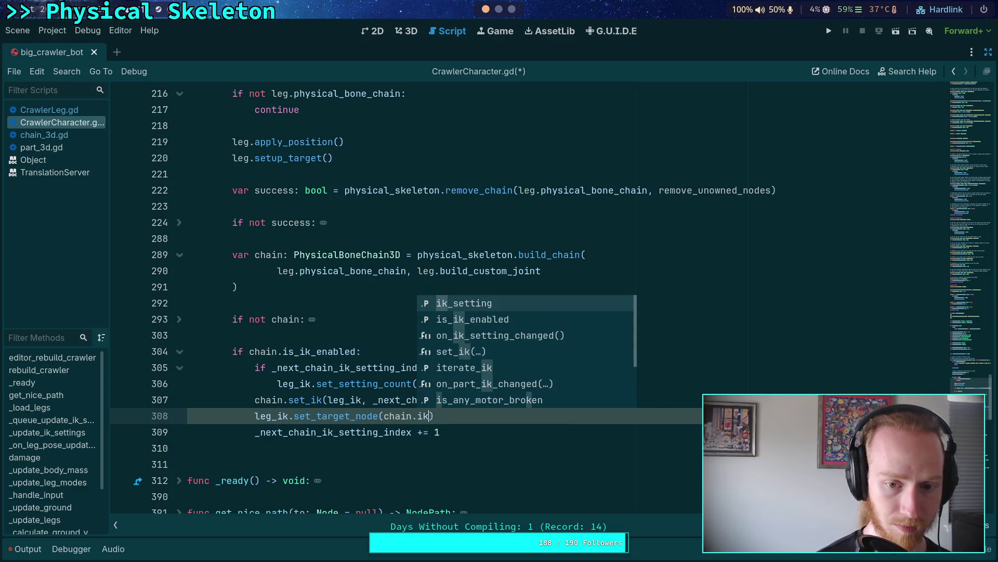
key(Return)
Step: Finish the call with leg_ik.get_path_to(leg.target), then search the script for get_path_to
text(, l)
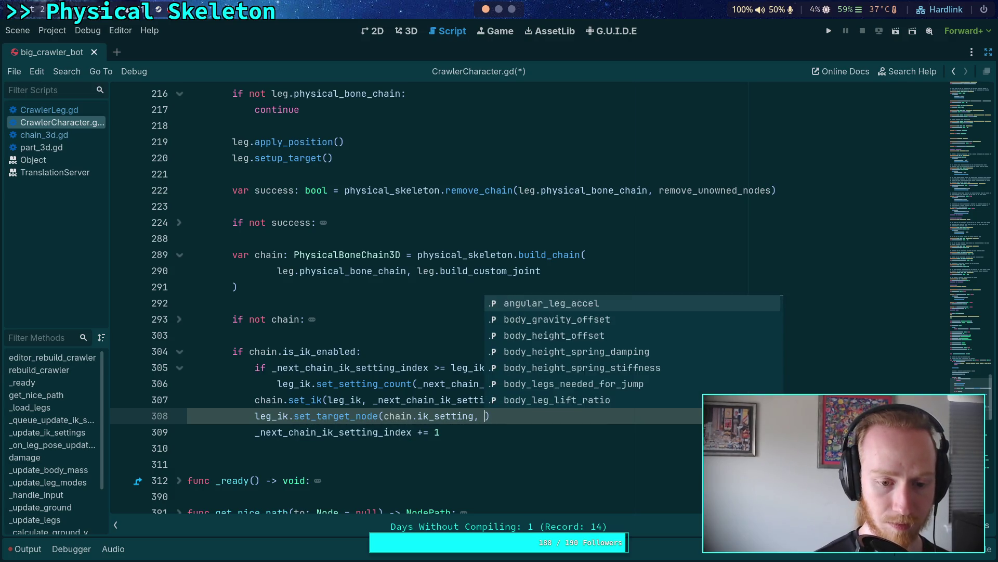
text(eg_ik.ta)
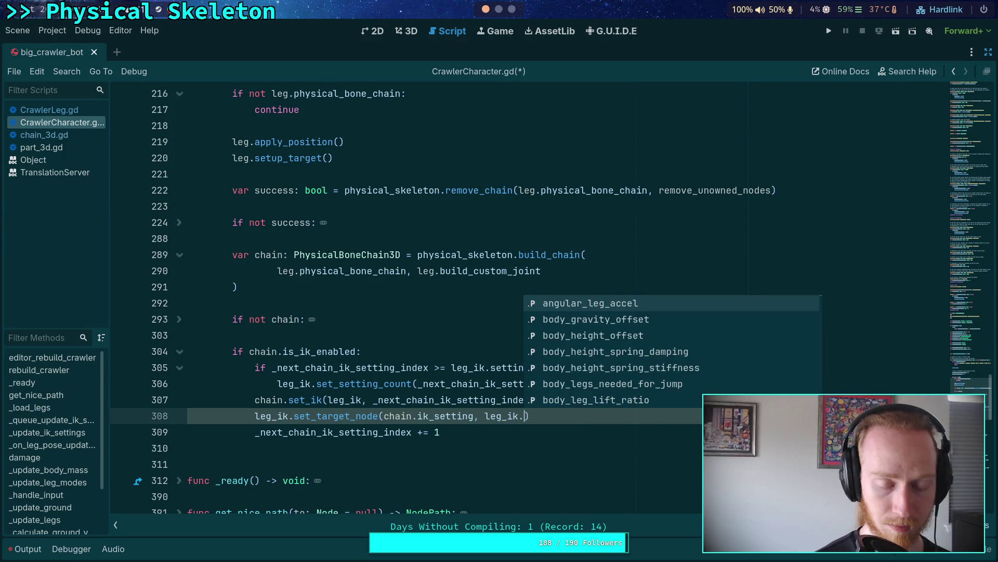
key(BackSpace)
key(BackSpace)
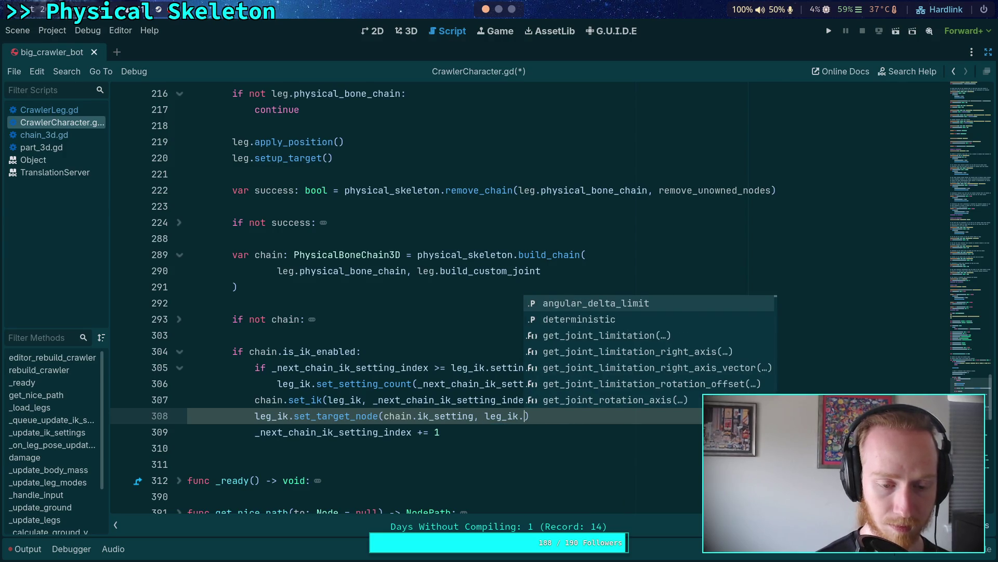
text(path)
key(Down)
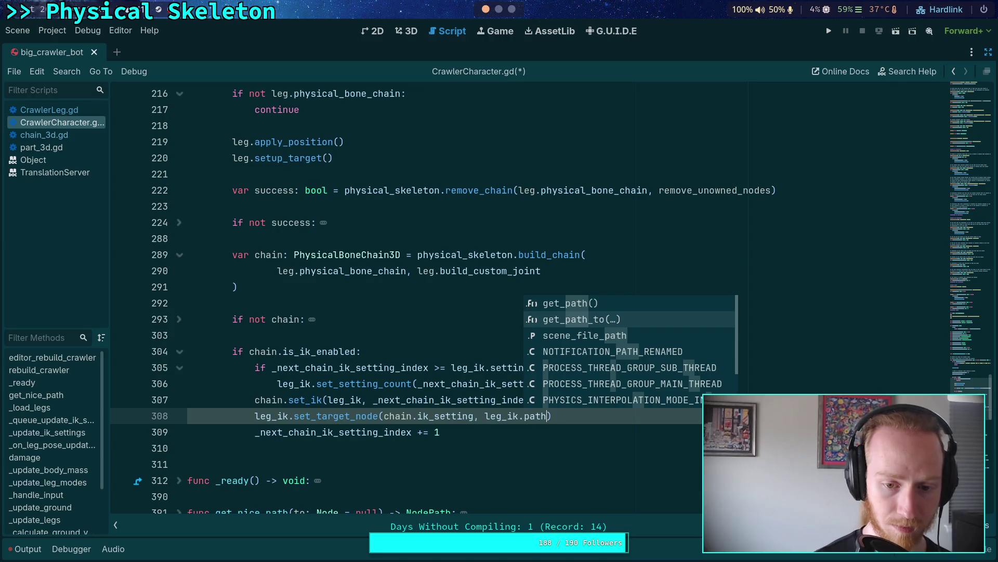
key(Return)
text(leg.tar)
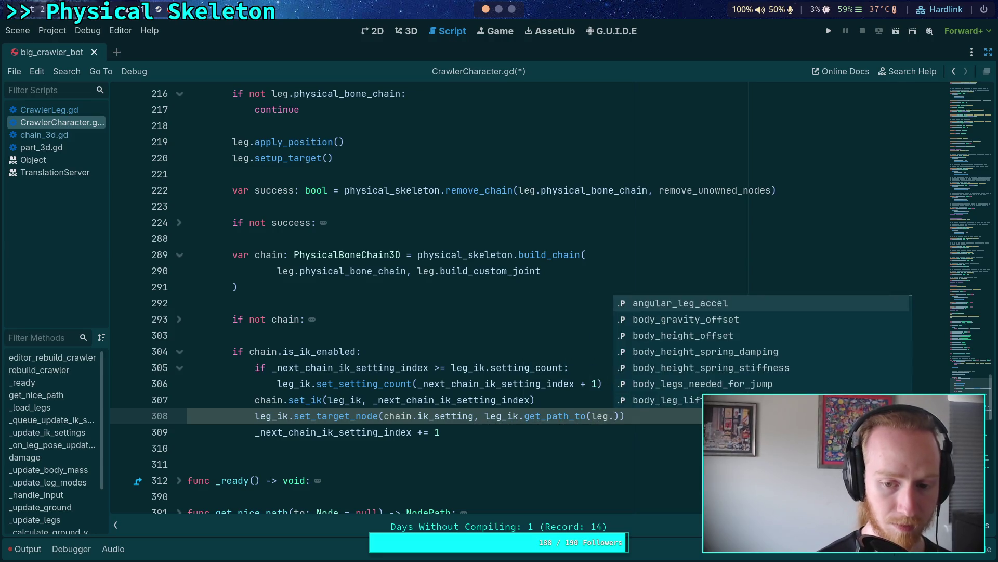
key(Return)
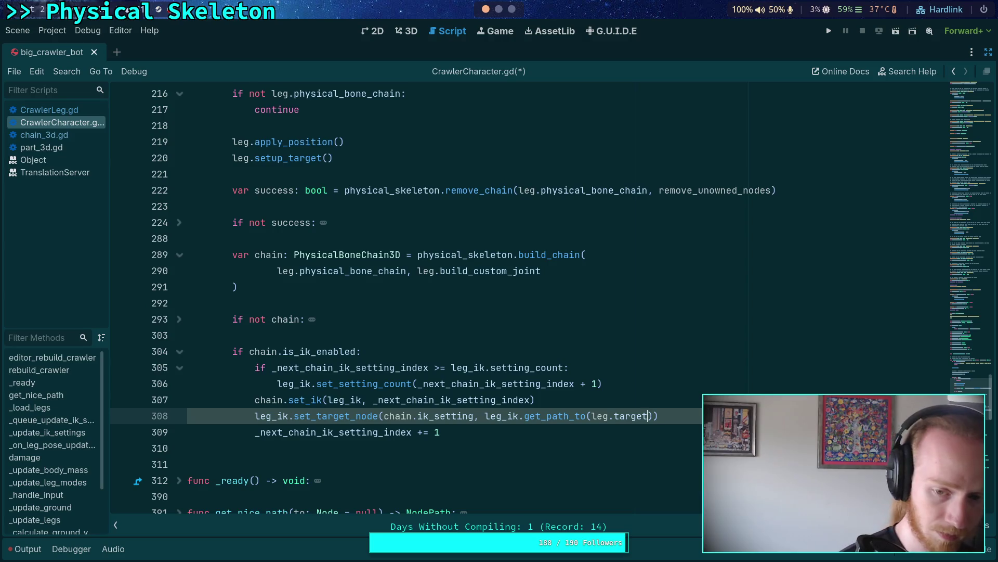
key(ctrl+f)
text(get_path_to)
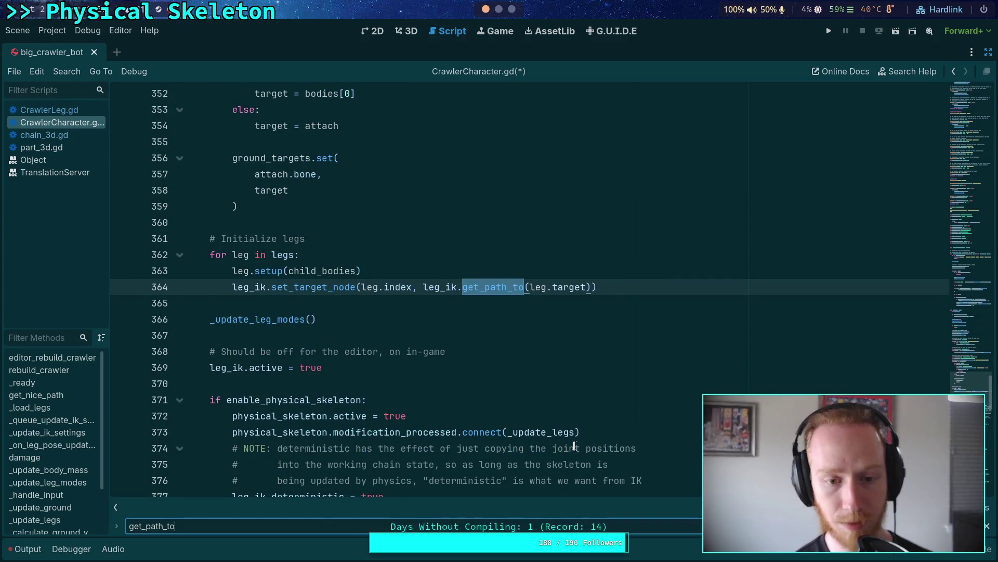
Step: Delete the old set_target_node line on line 364 in the leg initialisation loop
scroll(461, 421, up, 1)
scroll(462, 421, up, 2)
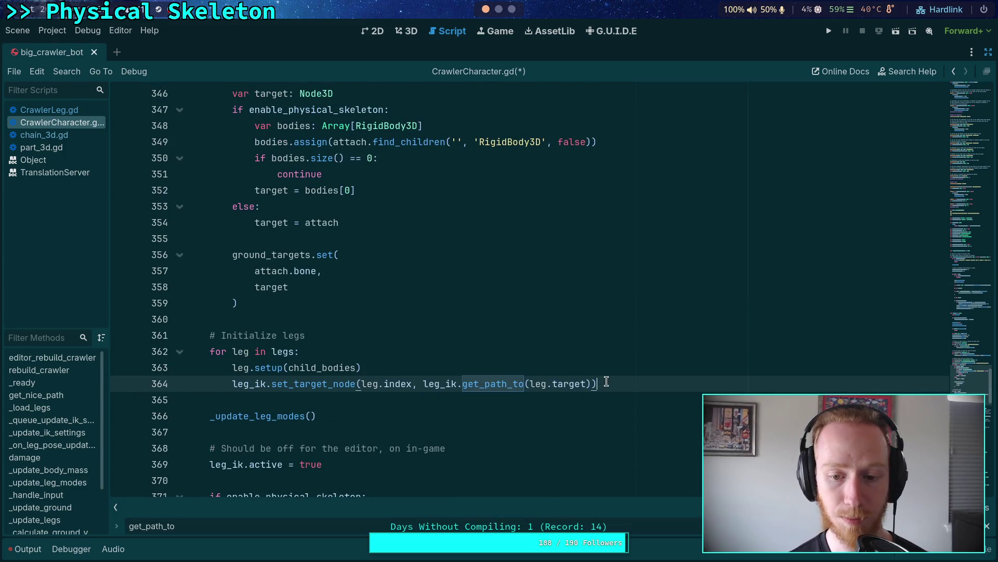
drag(606, 382, 606, 367)
key(BackSpace)
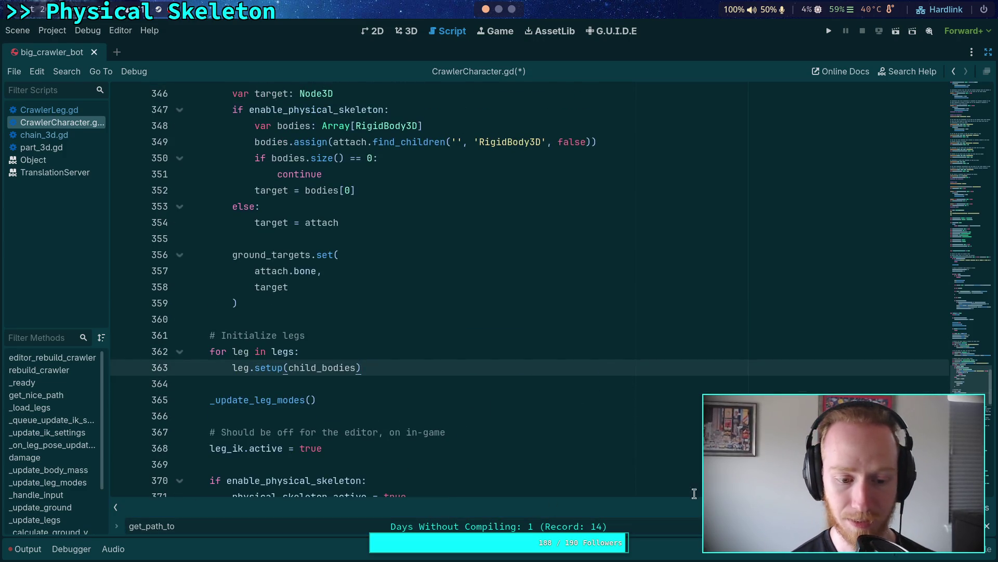
Step: Cut the new set_target_node line 308 after set_ik and remove the leftover empty line
key(F3)
key(F3)
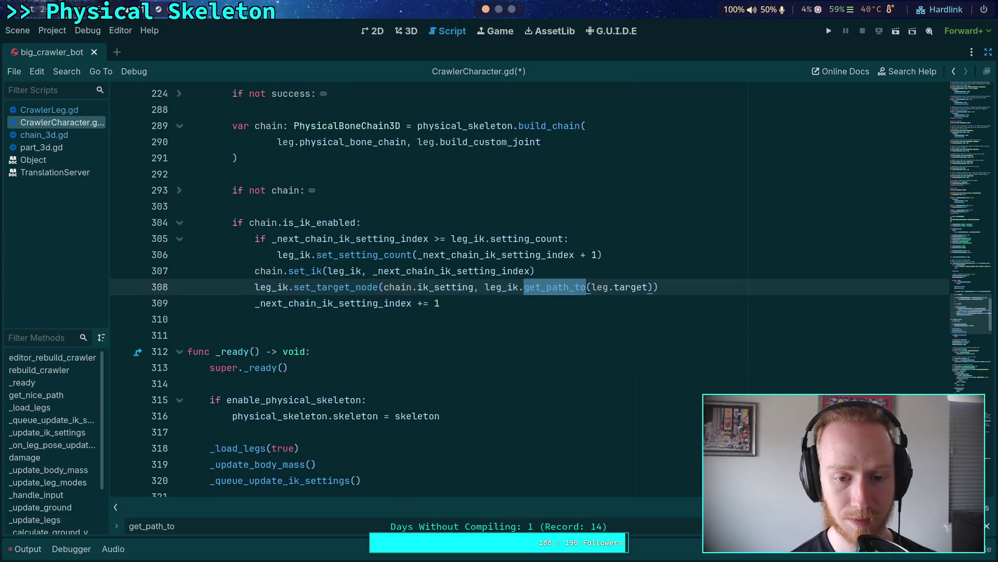
scroll(608, 428, up, 3)
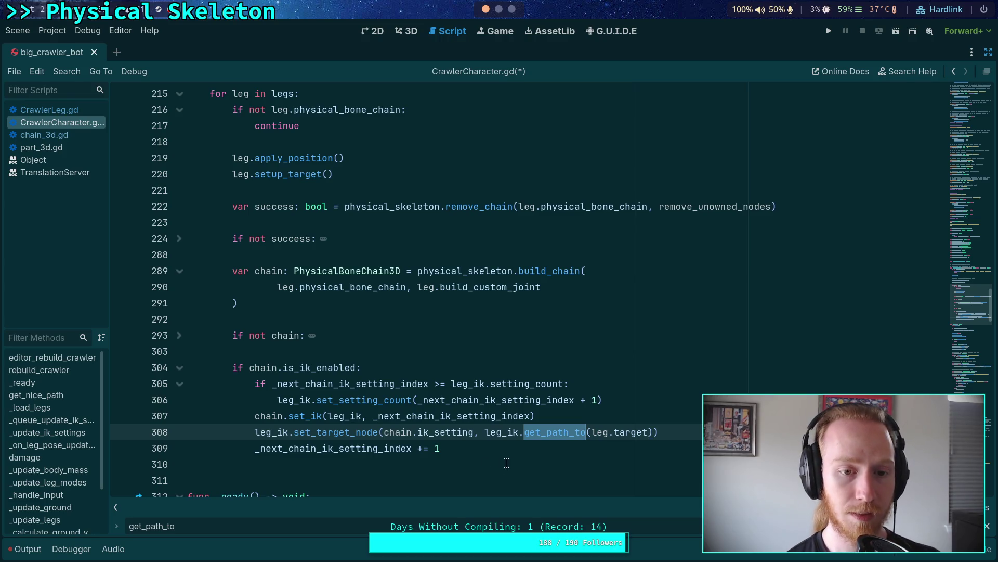
key(End)
key(shift+Home)
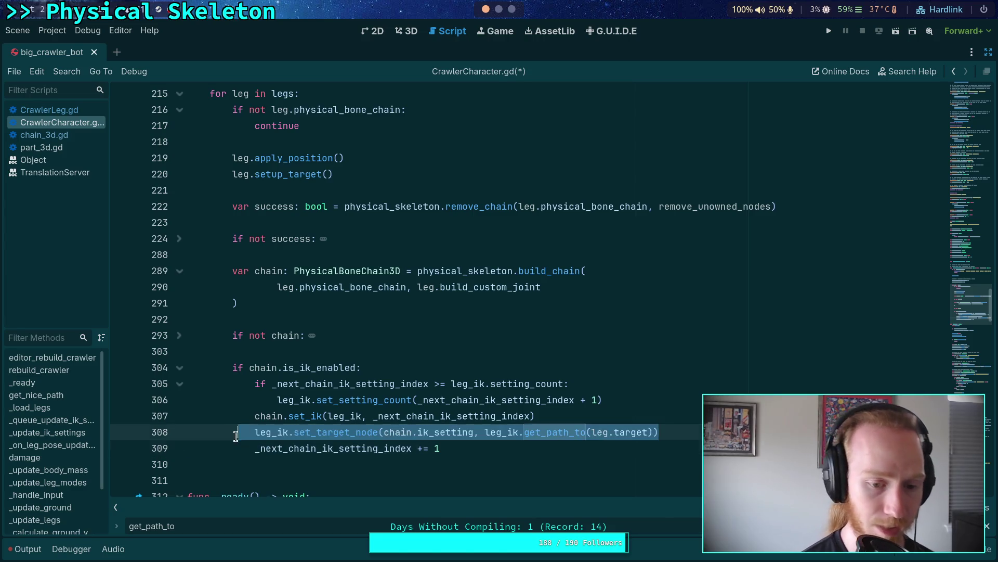
key(BackSpace)
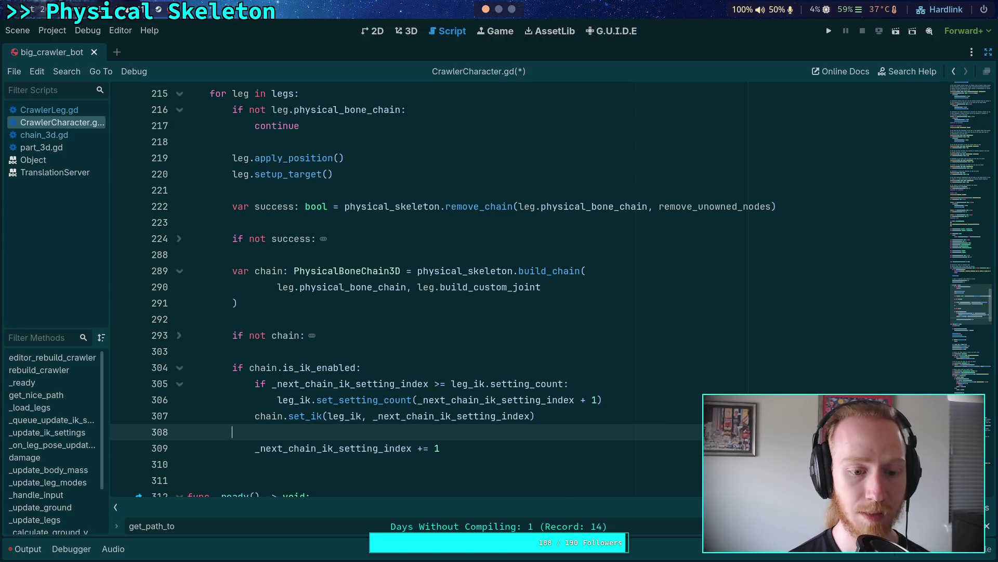
key(BackSpace)
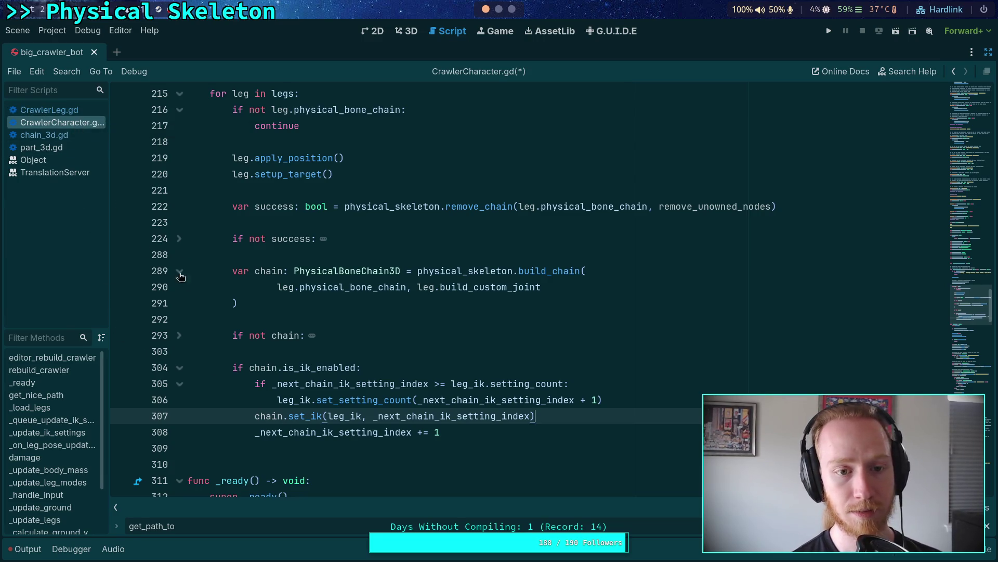
click(57, 111)
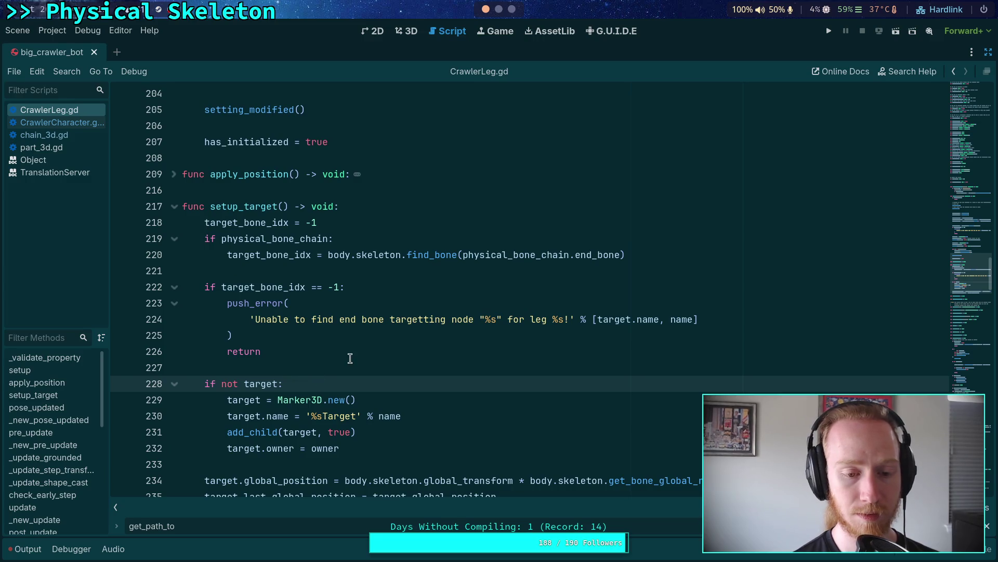
Step: Paste the set_target_node line into setup_target() above the target position code
click(443, 370)
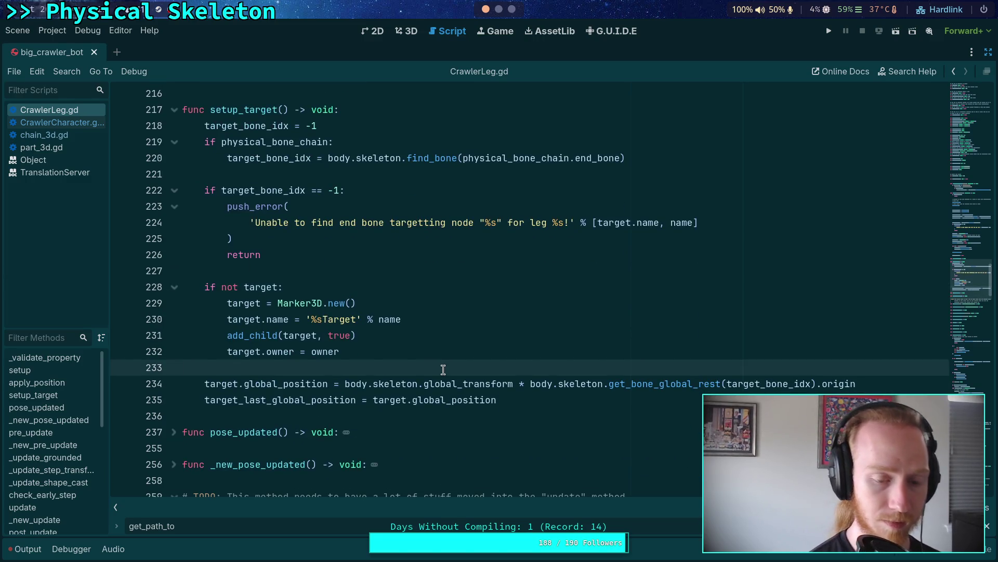
click(524, 397)
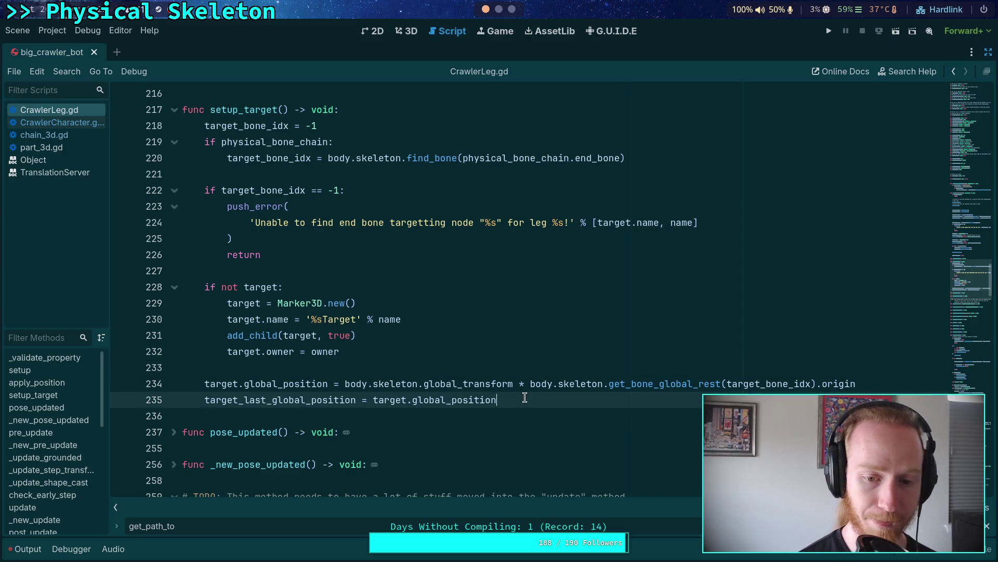
click(498, 373)
key(Return)
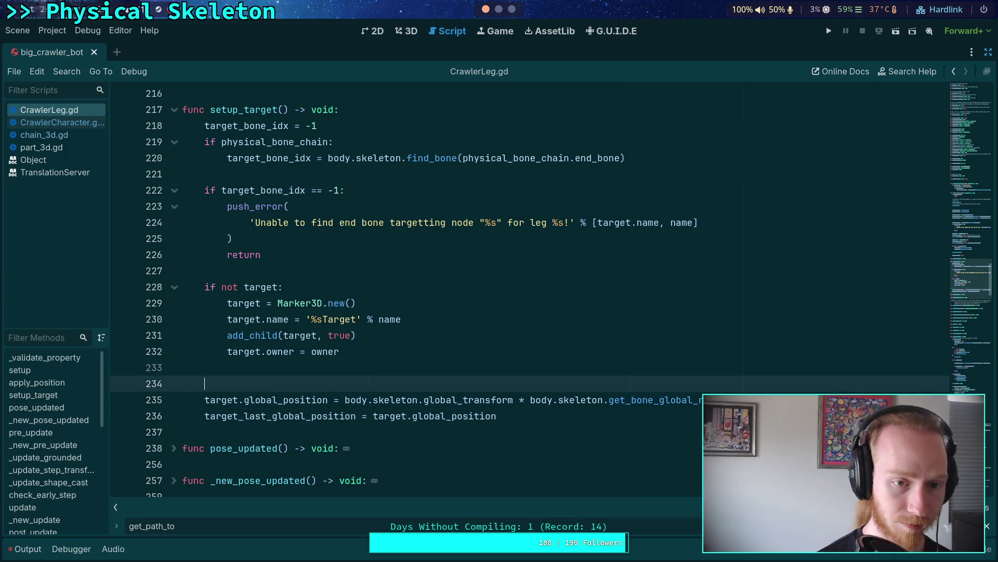
text(leg_ik.set_target_node(chain.ik_setting, leg_ik.get_path_to(leg.target)))
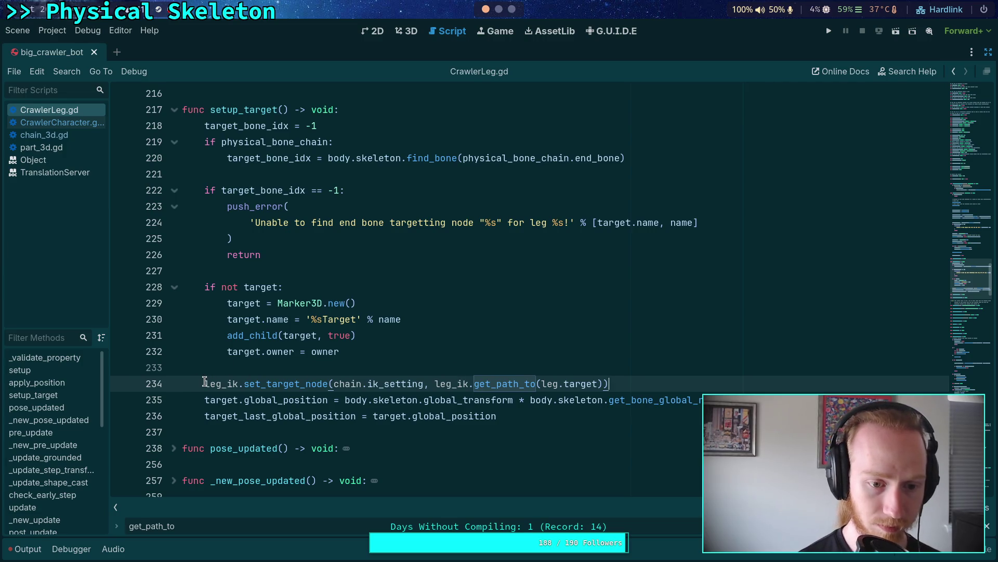
Step: Rewrite it as body.leg_ik.set_target_node(index, body.leg_ik.get_path_to(target)) and save CrawlerLeg.gd
click(205, 383)
text(body.)
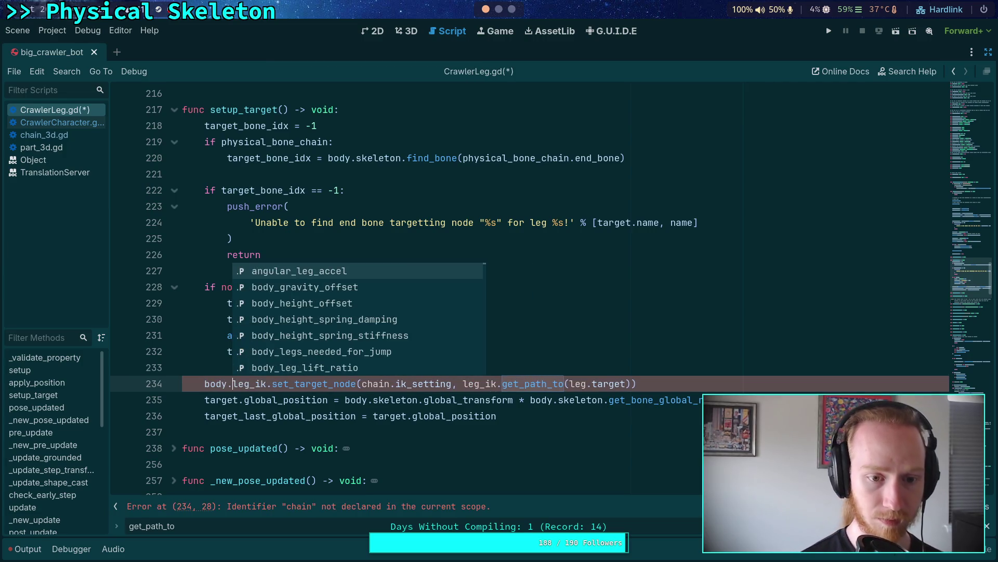
click(272, 385)
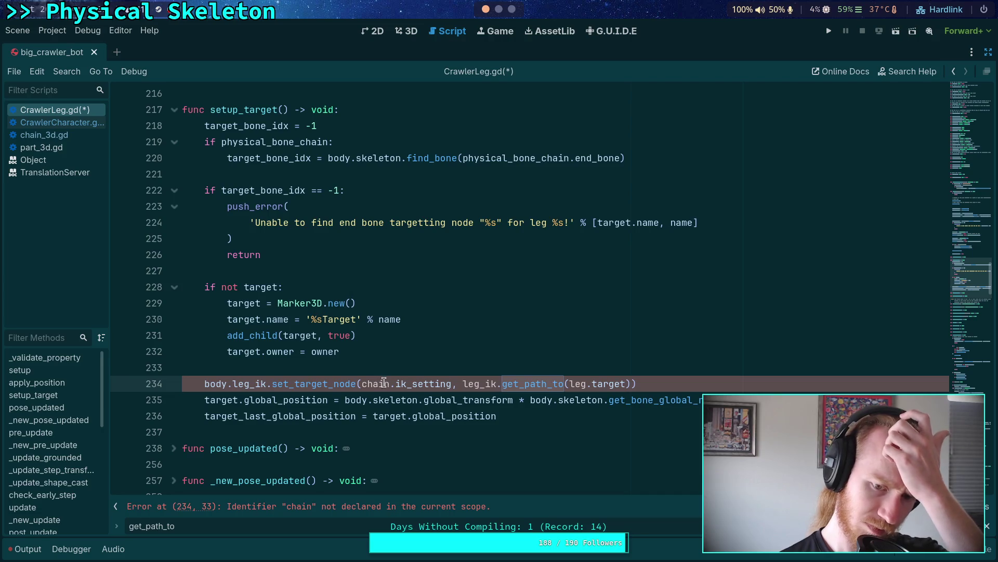
drag(362, 385, 450, 379)
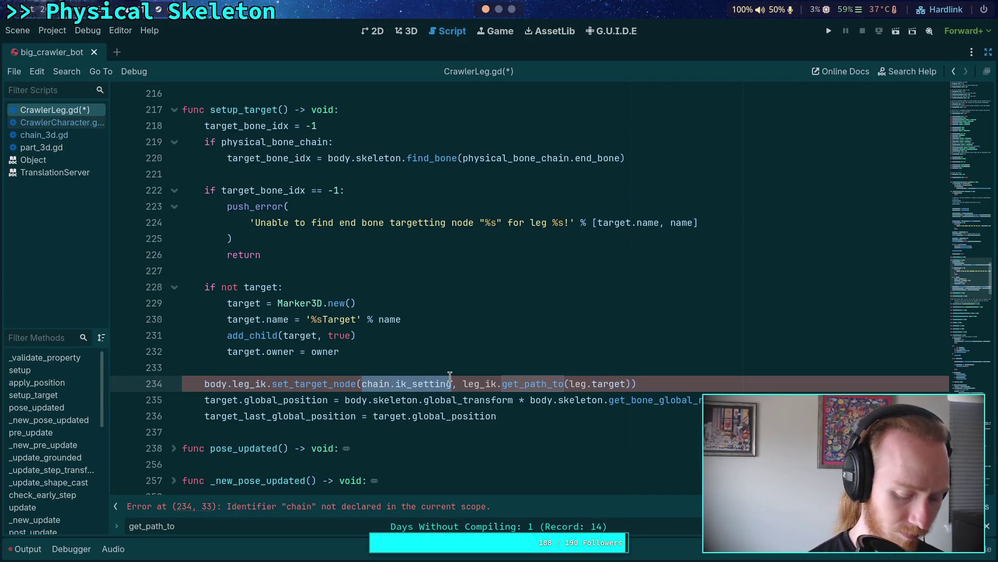
text(index)
click(331, 408)
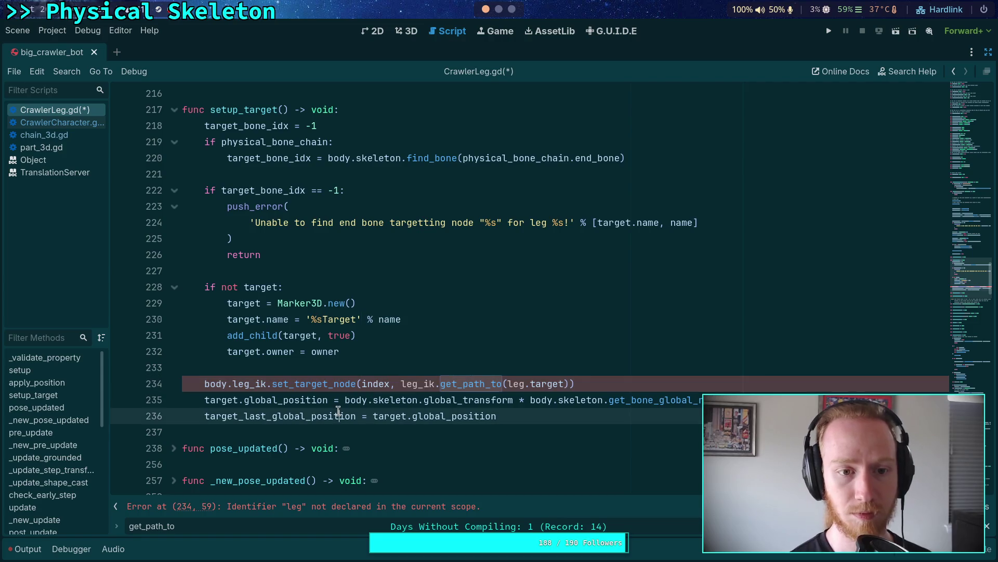
click(401, 385)
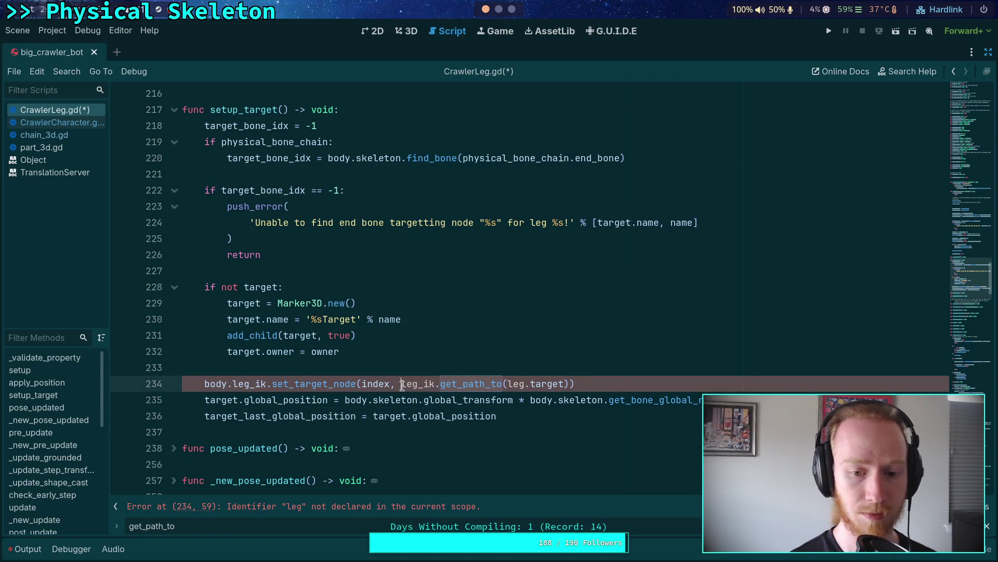
text(body.)
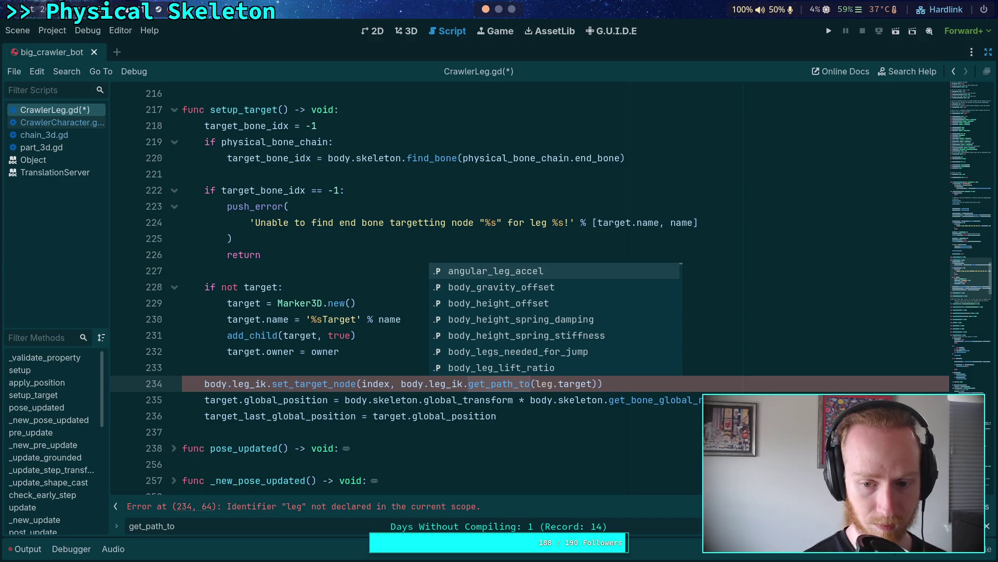
drag(559, 384, 536, 384)
key(BackSpace)
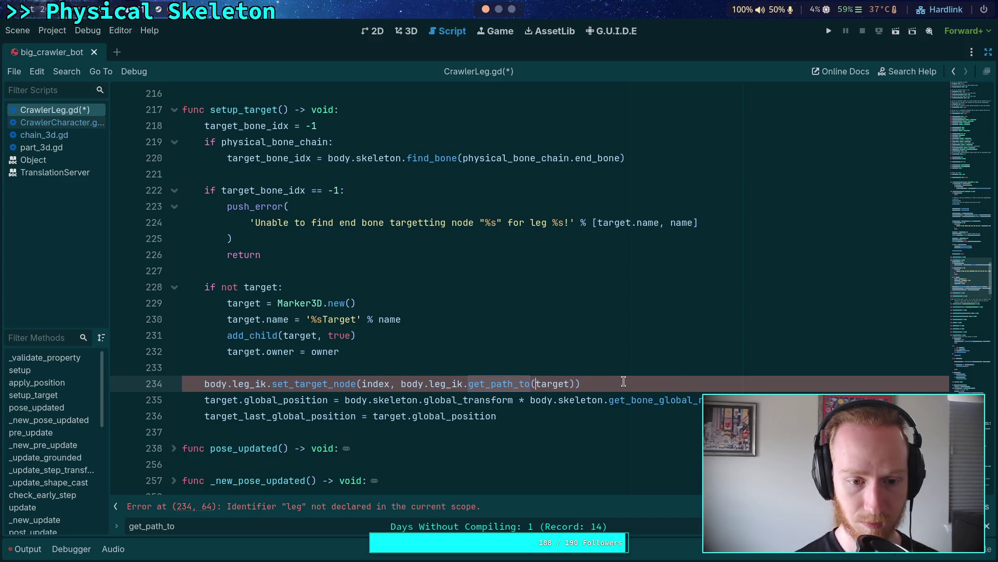
click(625, 383)
key(ctrl+s)
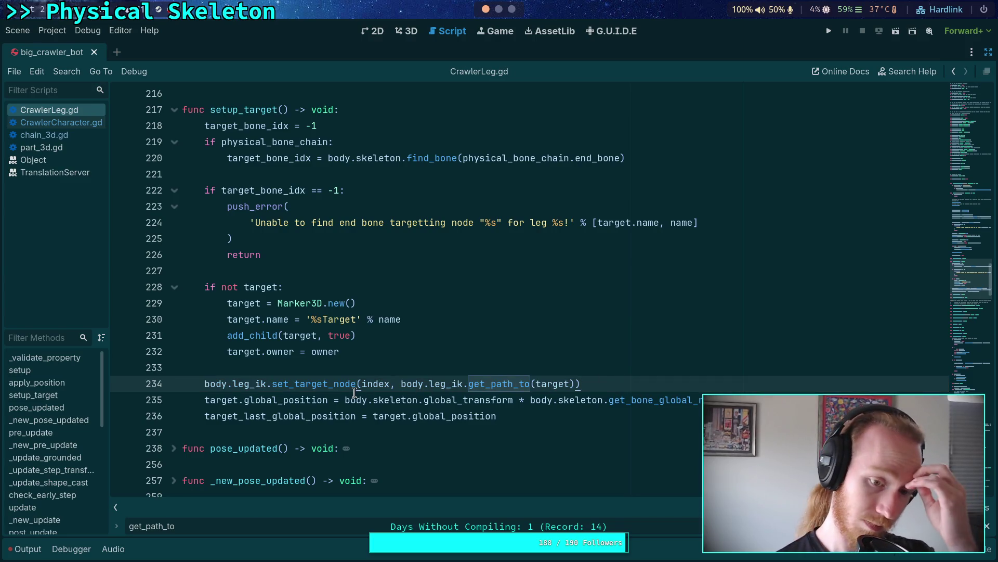
Step: Show CrawlerCharacter.gd's get_path_to use at line 407 in get_nice_path, with the FL_Leg Inspector restored
click(57, 122)
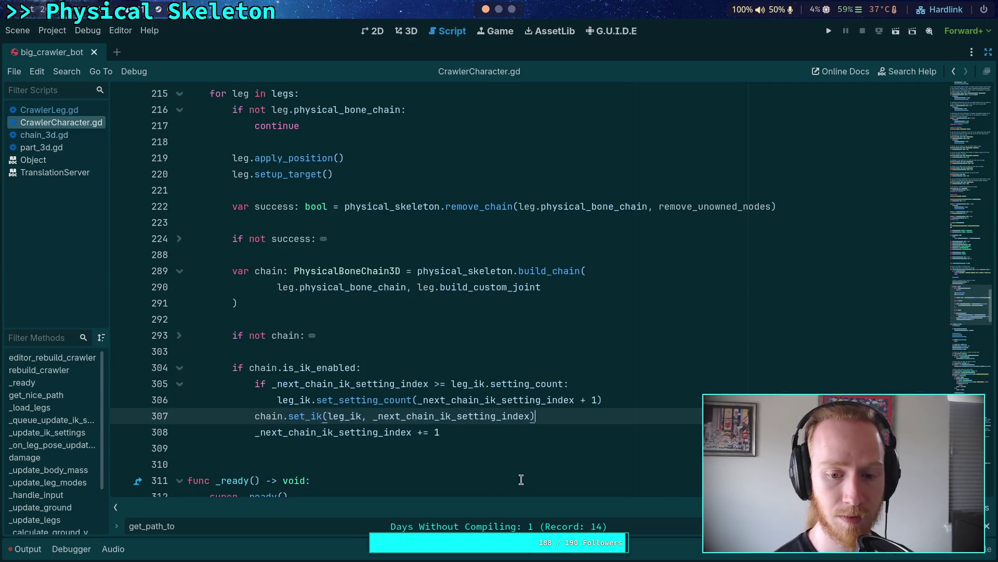
key(F3)
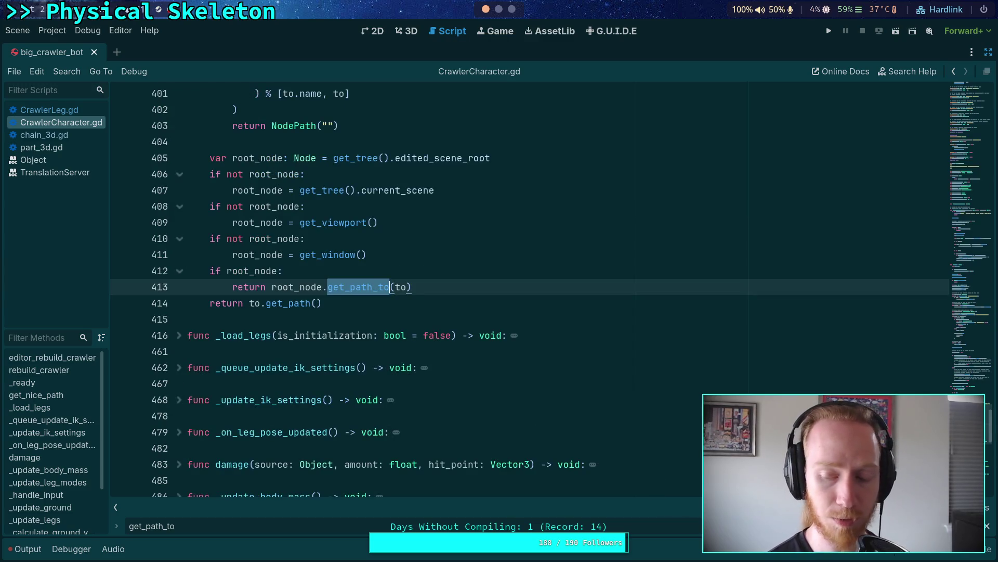
scroll(644, 419, down, 10)
scroll(644, 419, up, 5)
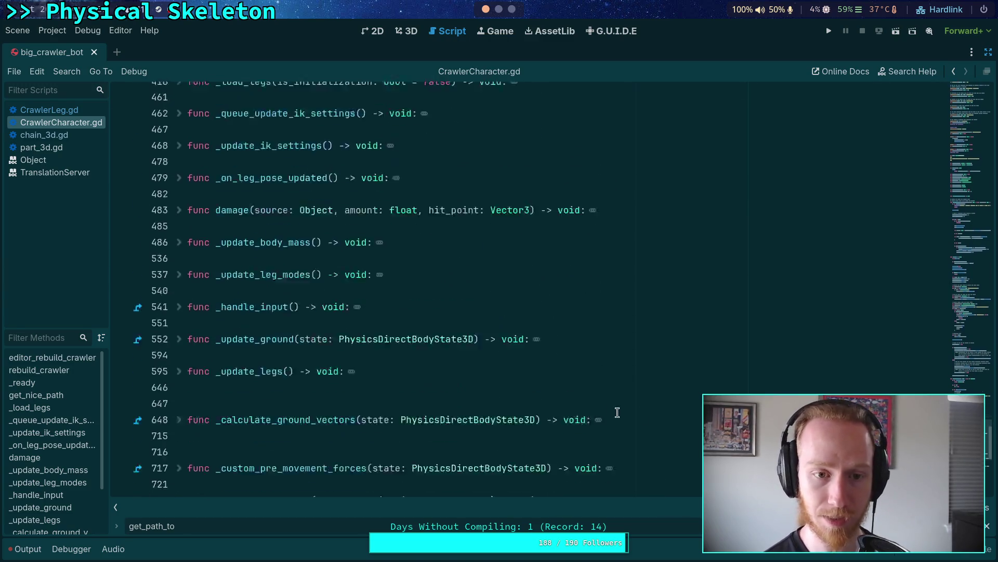
scroll(548, 413, up, 5)
click(456, 333)
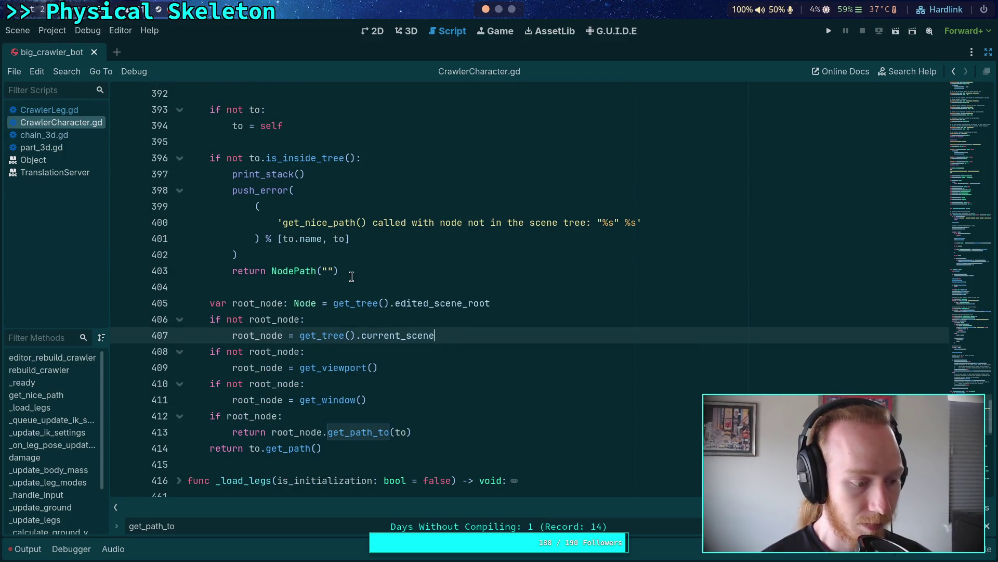
click(988, 52)
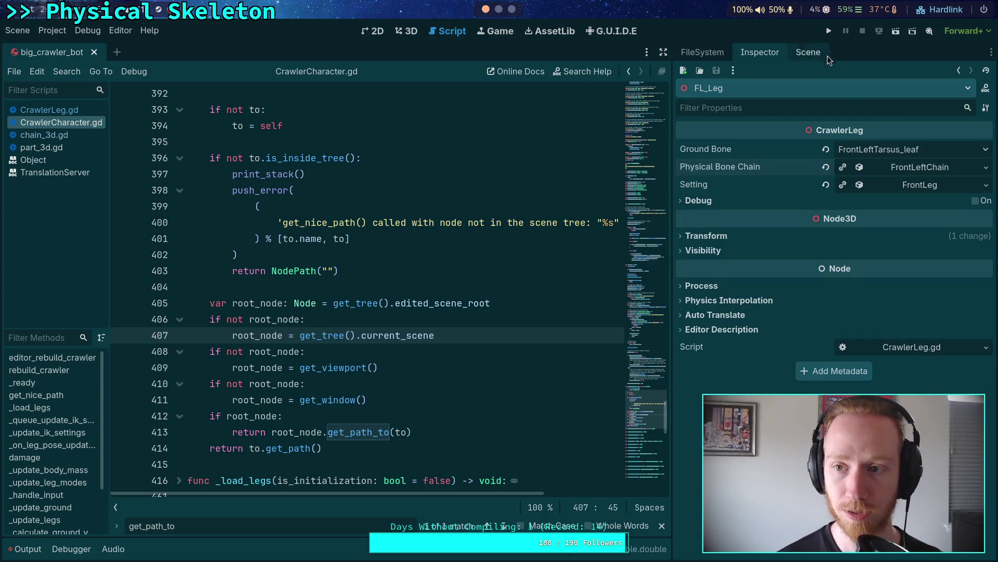
Step: Clear the Output log and glance at the LegIKModifier's properties
click(805, 56)
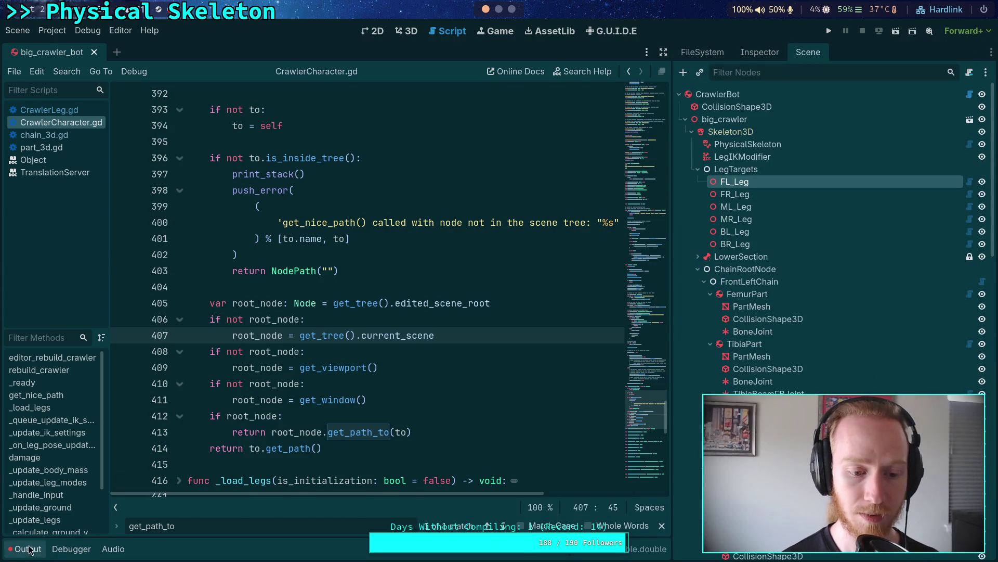
click(29, 550)
click(646, 395)
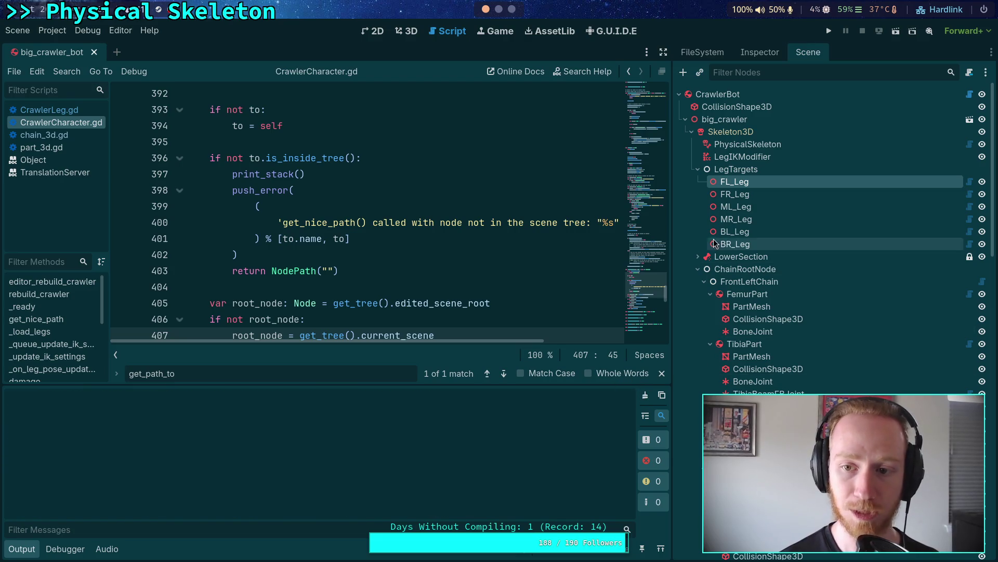
click(743, 157)
click(765, 56)
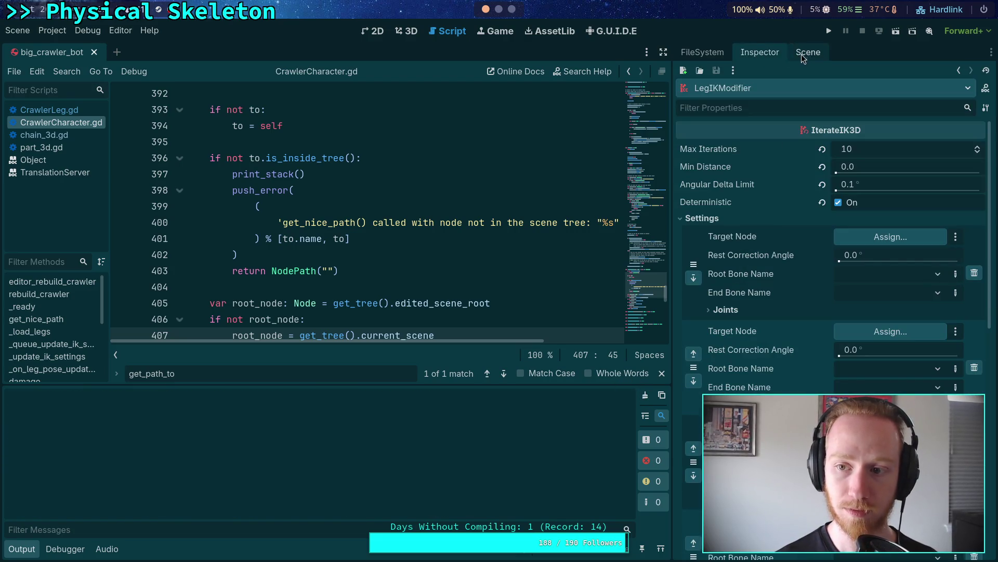
click(801, 55)
Step: Run and confirm Rebuild Crawler on CrawlerBot, then view LegIKModifier's empty IK settings
click(717, 94)
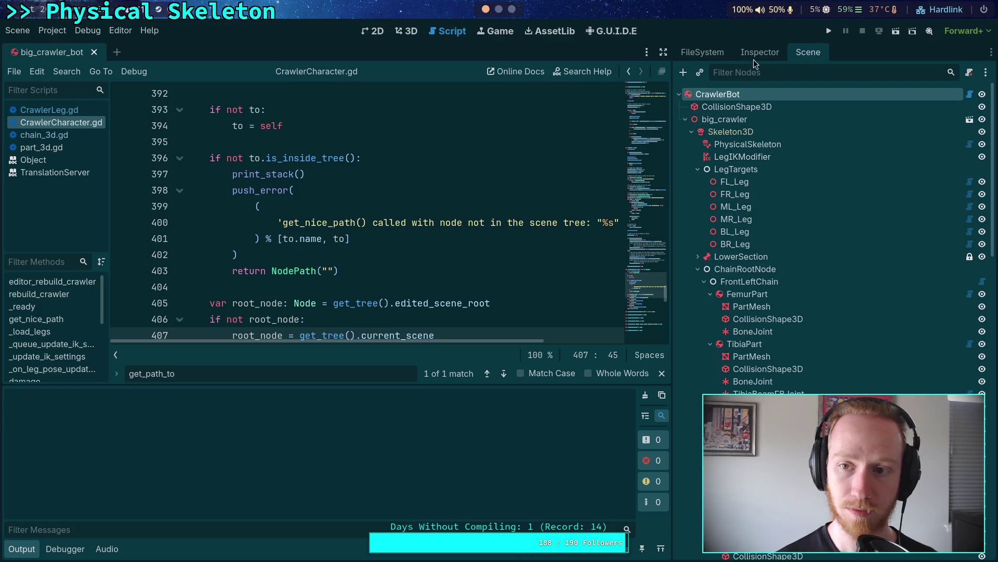
click(755, 54)
click(832, 151)
click(572, 309)
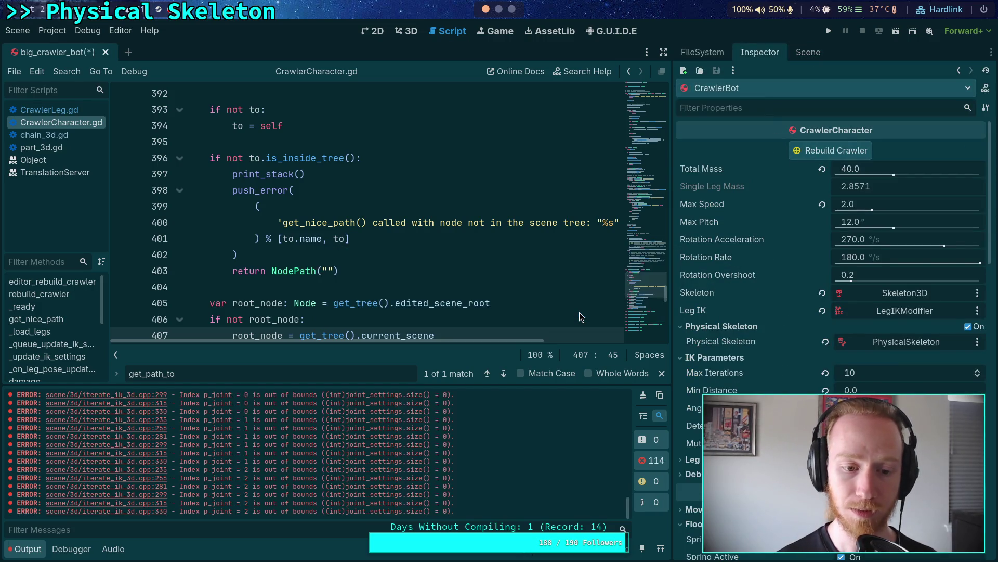
click(802, 54)
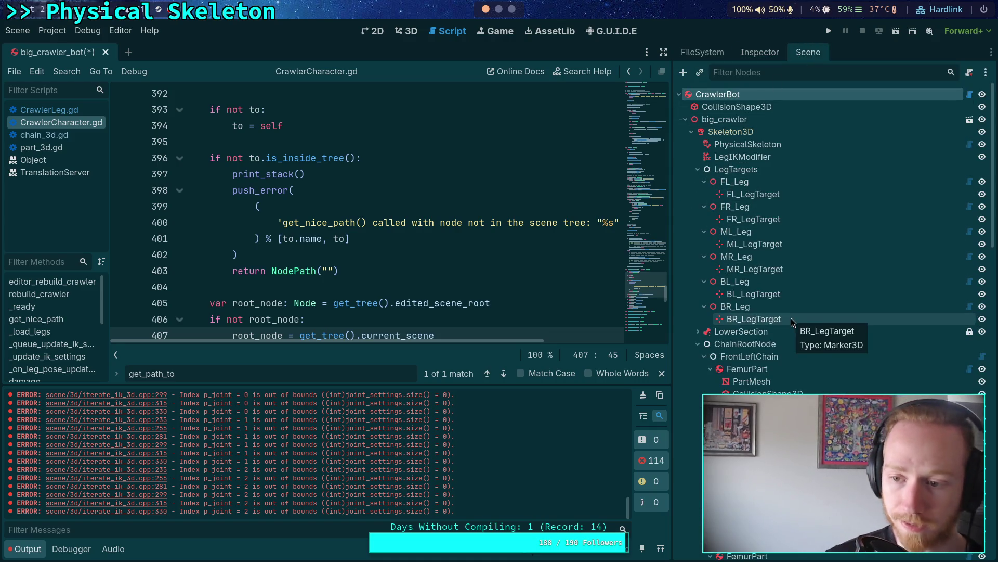
click(749, 156)
click(743, 54)
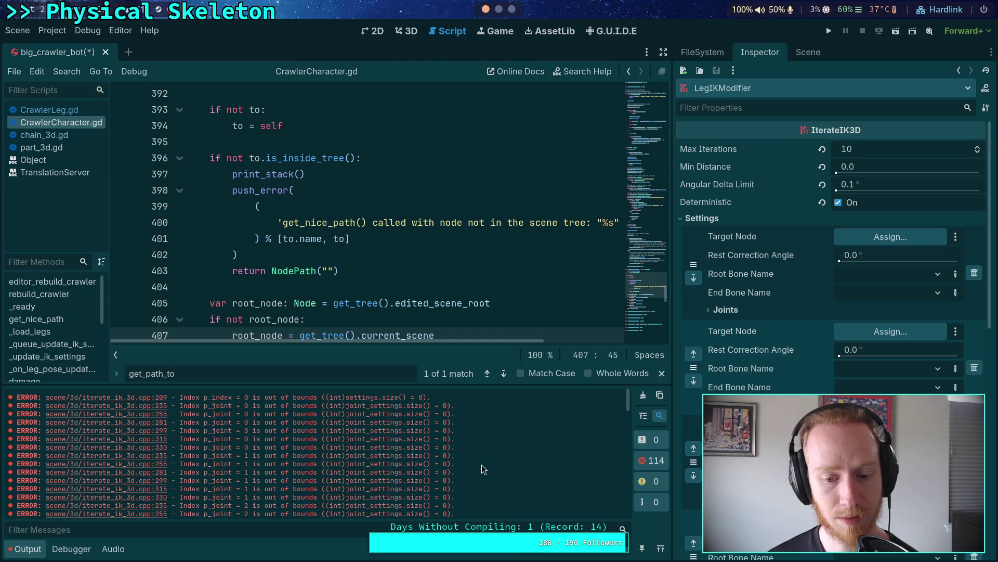
Step: Read through the out-of-bounds joint-index errors in the Output log, selecting blocks of them
scroll(390, 258, down, 2)
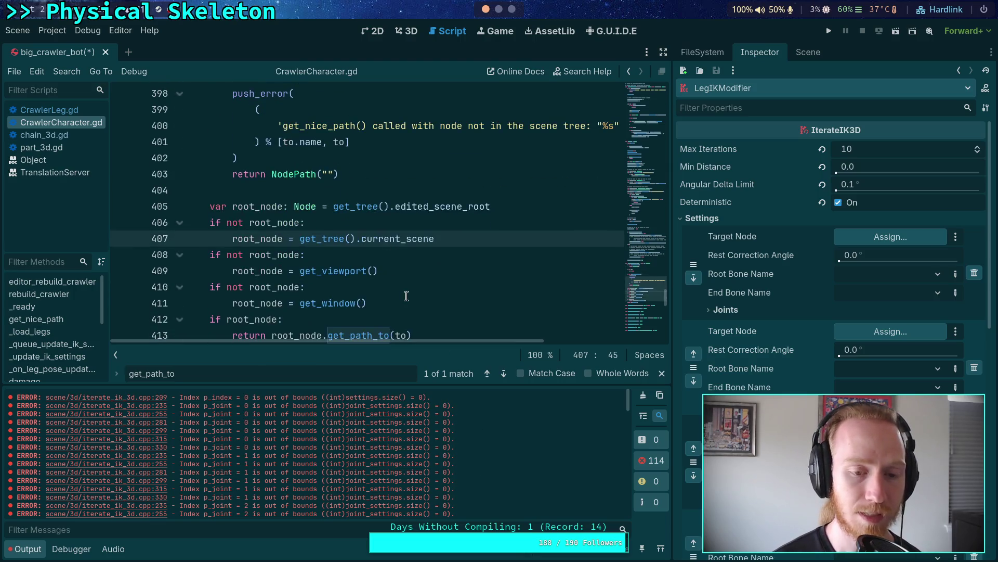
scroll(401, 290, up, 4)
scroll(401, 290, up, 9)
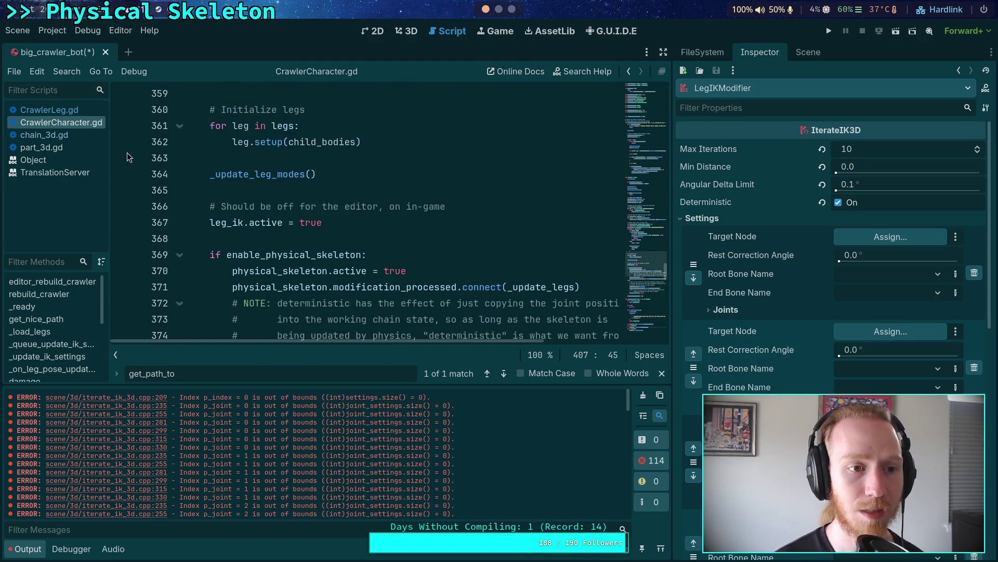
scroll(302, 258, down, 4)
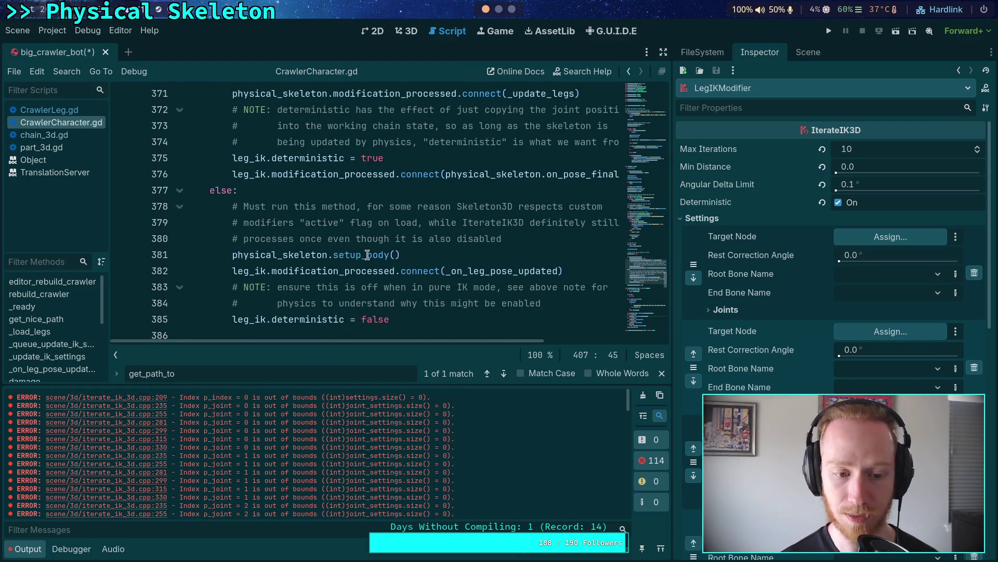
mouse_move(367, 255)
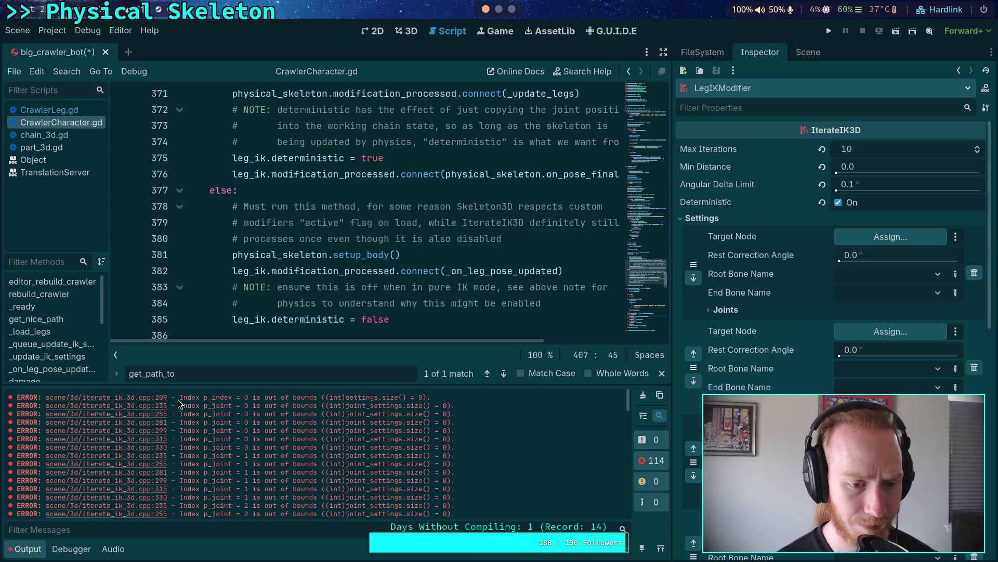
mouse_move(178, 397)
mouse_down()
mouse_move(221, 422)
mouse_move(227, 445)
mouse_up()
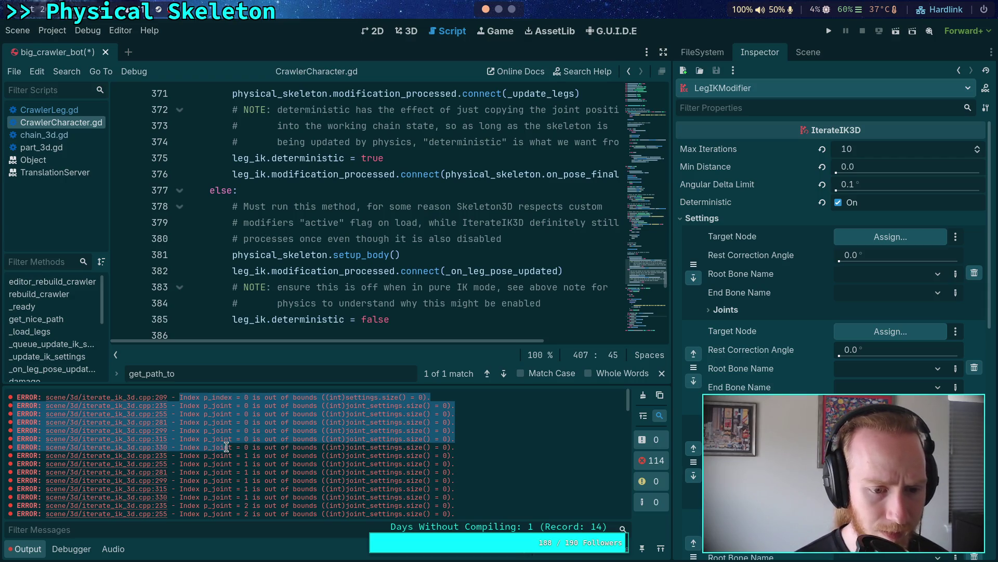
drag(227, 452, 221, 462)
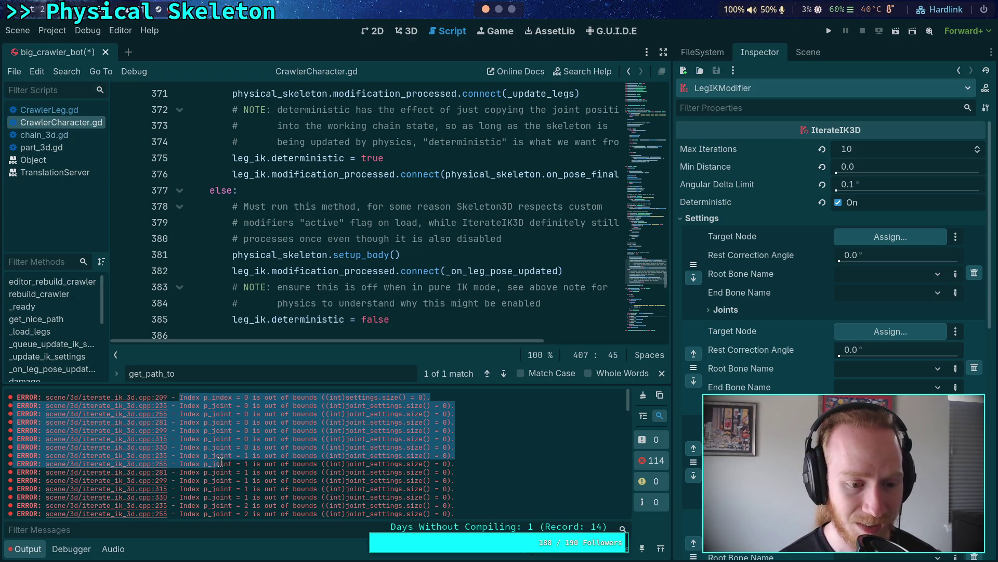
click(251, 469)
scroll(251, 466, down, 3)
scroll(258, 444, up, 3)
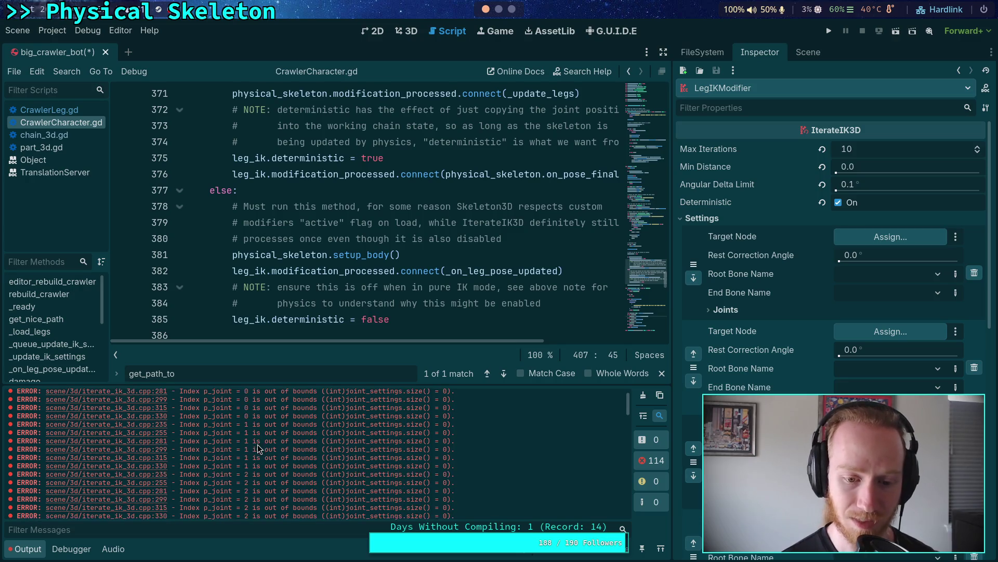
drag(252, 451, 245, 396)
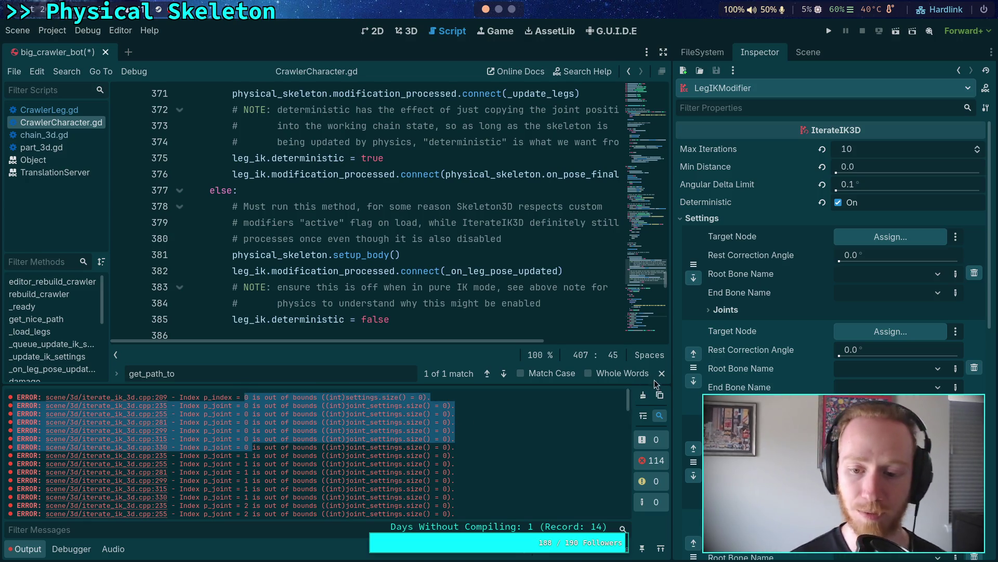
Step: Hide the Output panel and scroll the script back up to _ready()
click(25, 549)
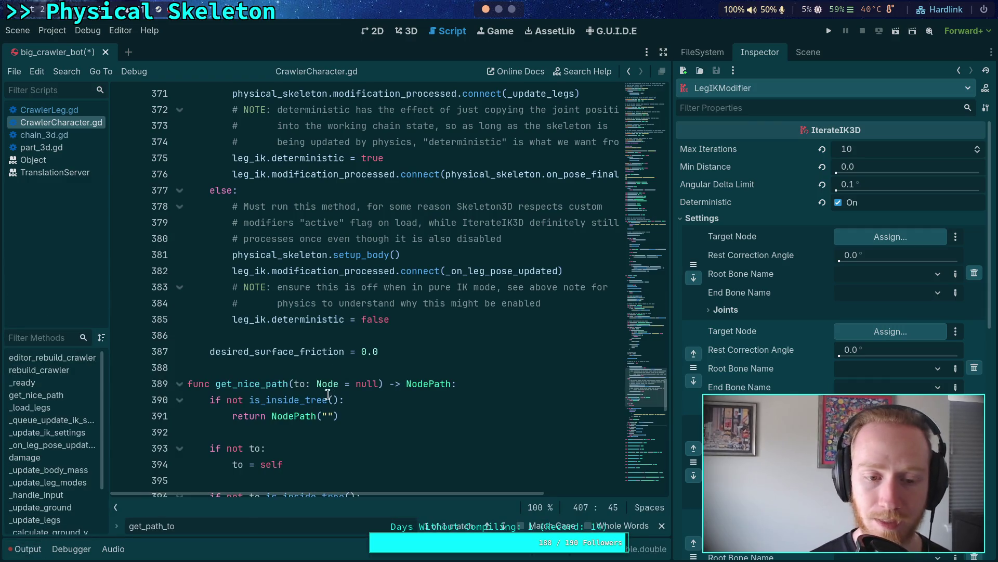
scroll(316, 414, up, 15)
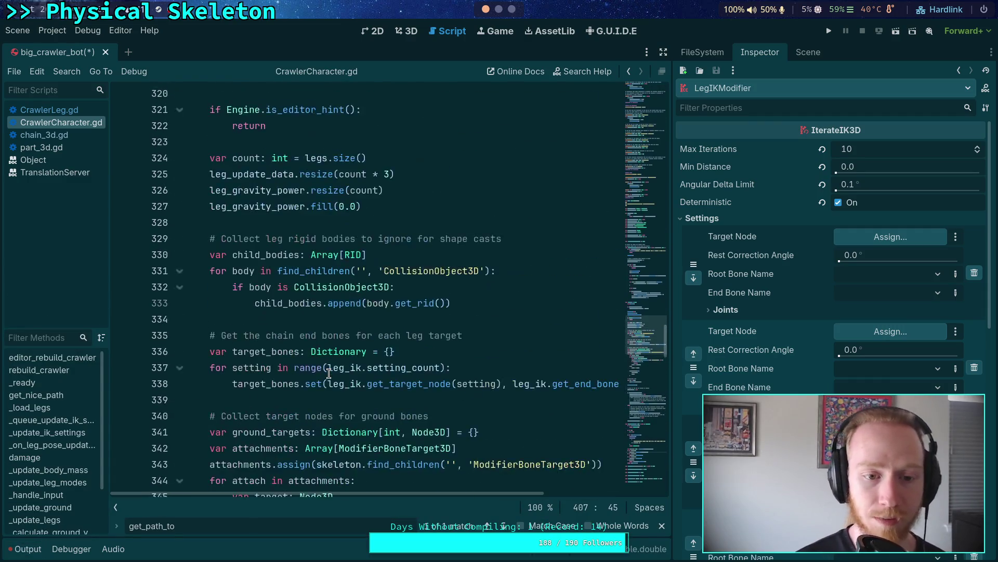
scroll(329, 373, up, 4)
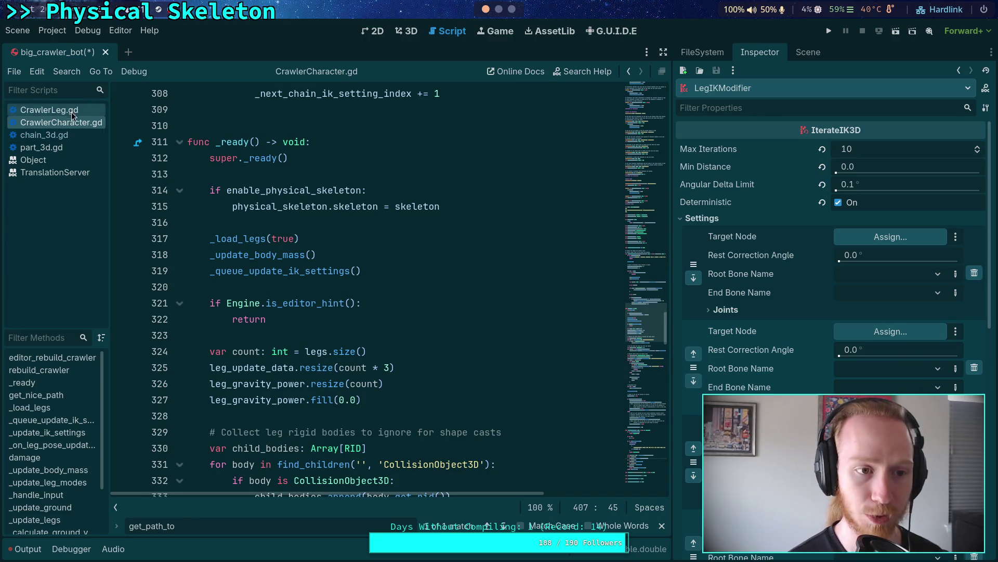
Step: Move the set_setting_count check up above apply_position() at line 218 and fix its indentation
click(663, 52)
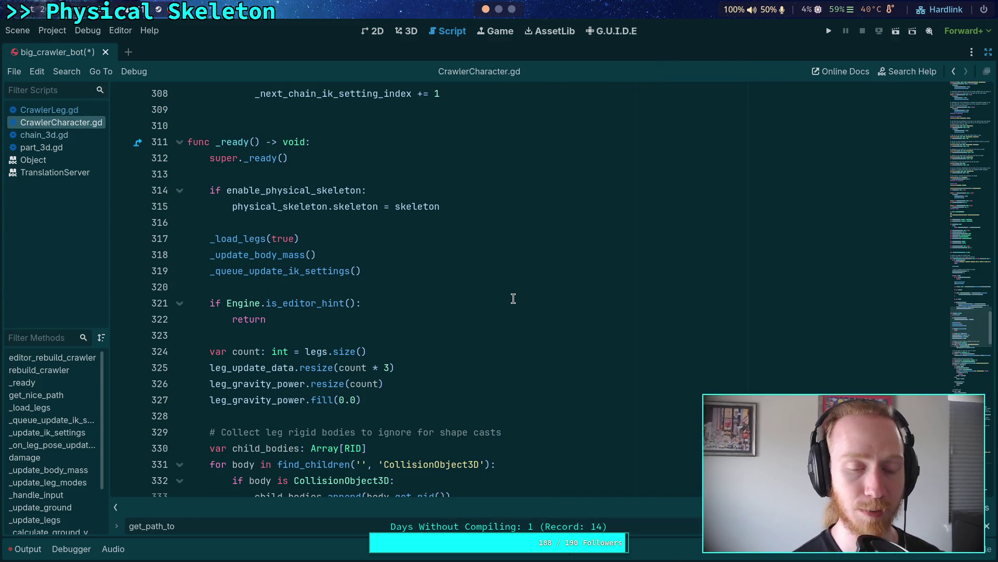
scroll(514, 298, up, 10)
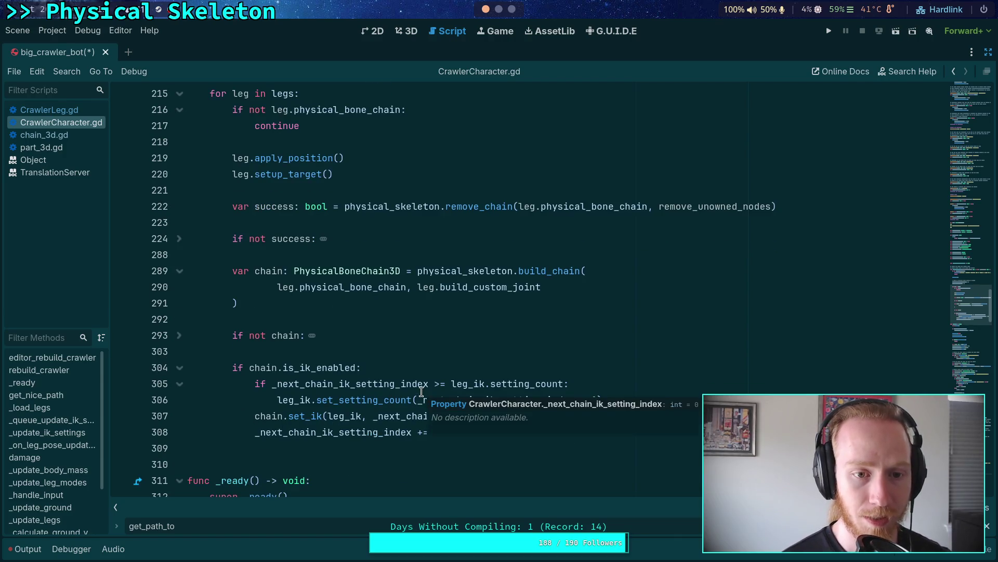
scroll(421, 392, up, 1)
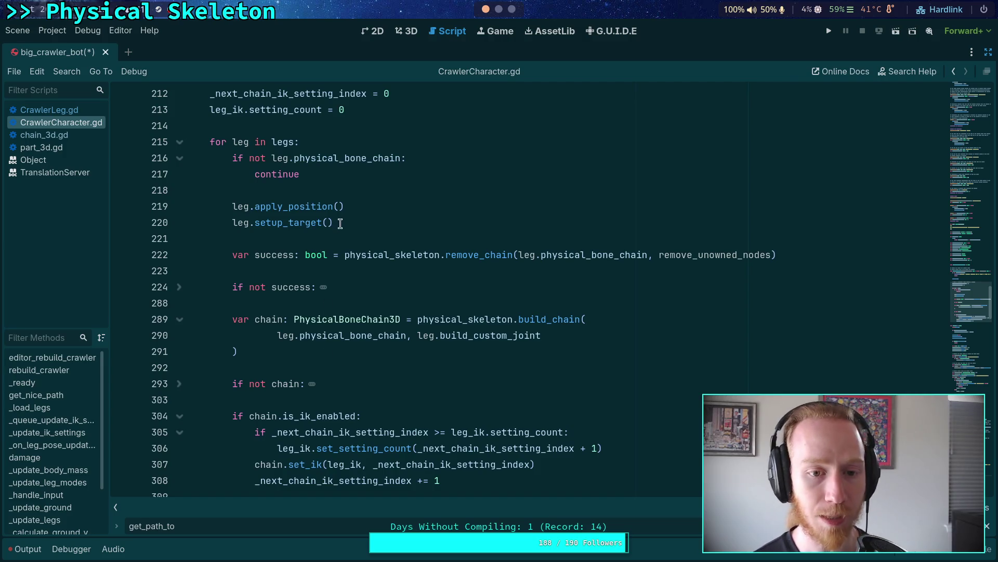
click(424, 191)
scroll(535, 345, down, 1)
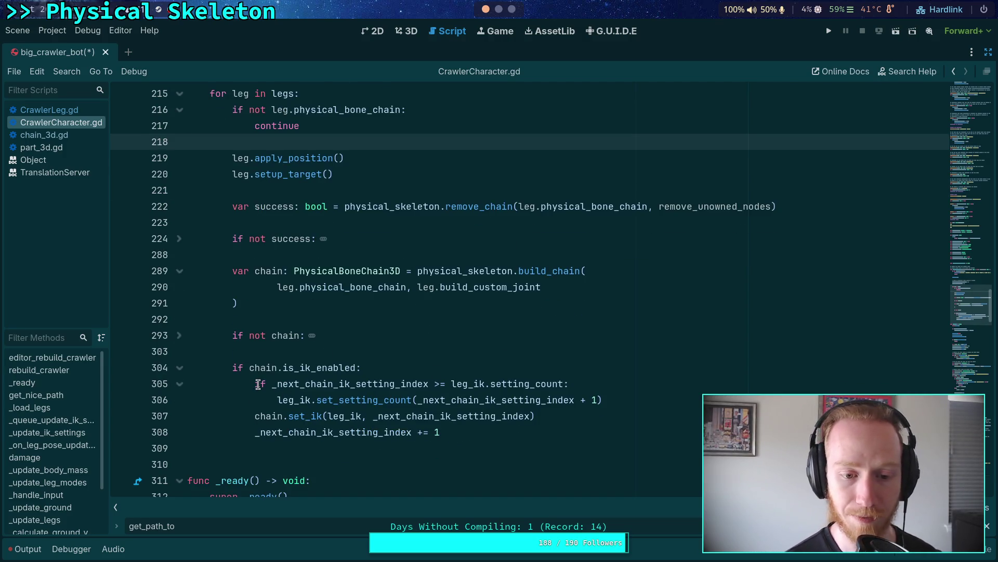
mouse_move(256, 384)
mouse_down()
mouse_move(546, 414)
mouse_move(624, 400)
mouse_up()
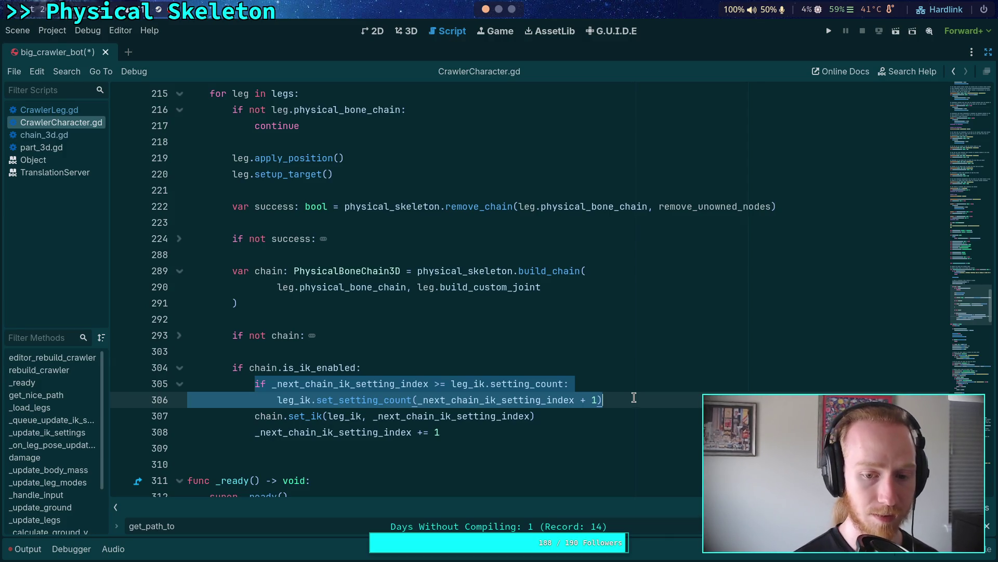
key(ctrl+x)
click(400, 142)
key(Return)
key(Return)
key(Up)
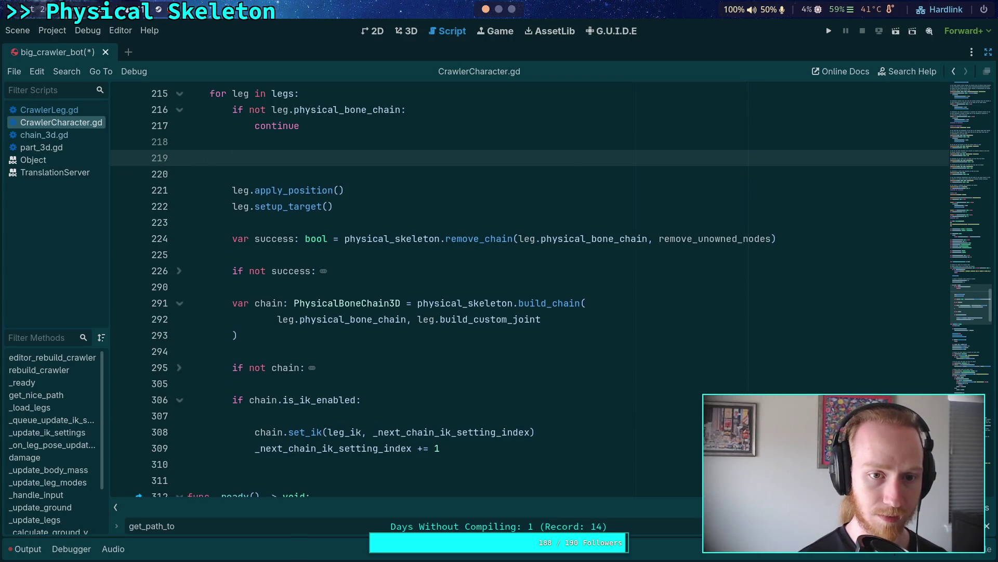
key(ctrl+v)
key(shift+Tab)
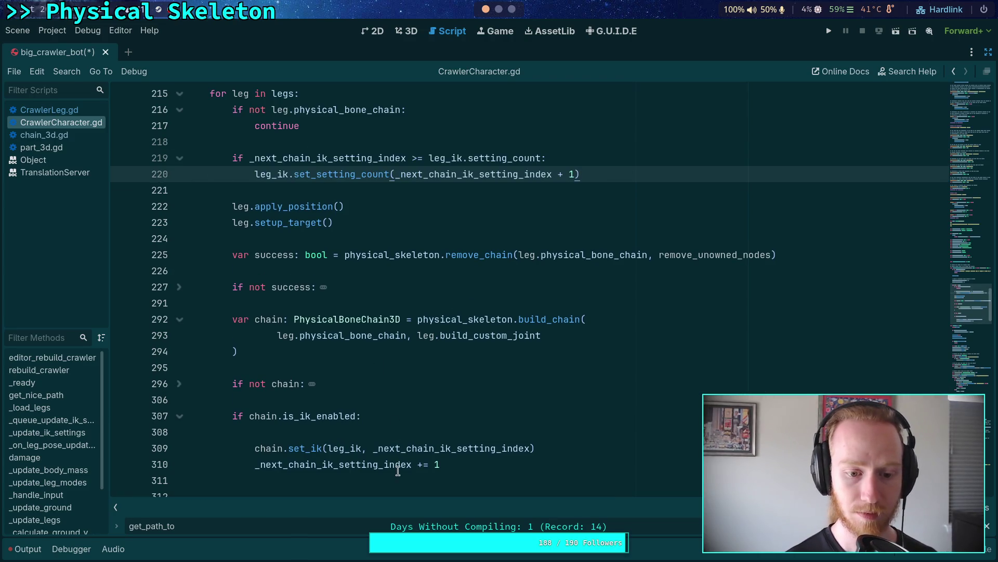
Step: Shift the index increment line upward and fold the if not success, build_chain and if not chain blocks
click(432, 464)
key(alt+Up)
key(alt+Up)
key(alt+Up)
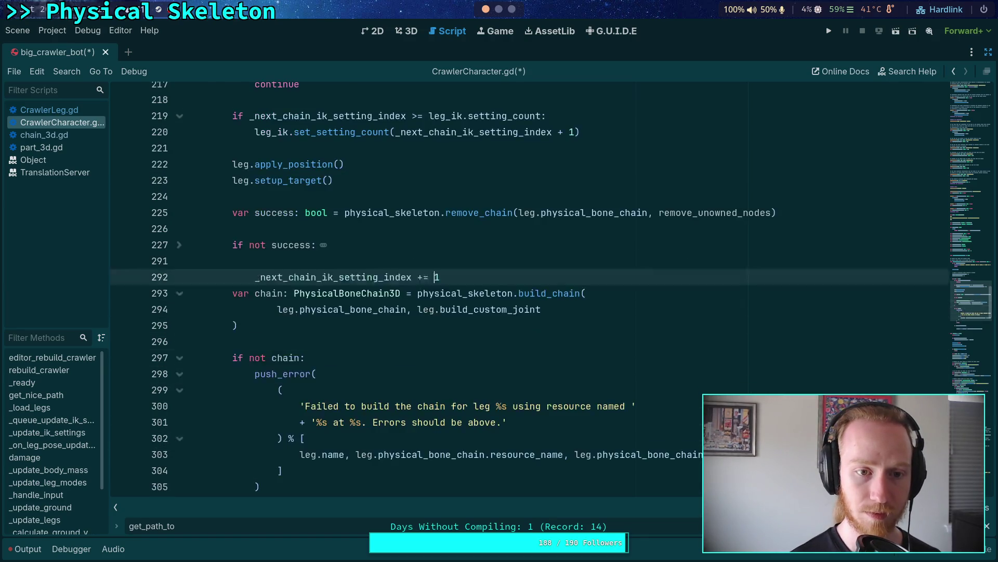
key(alt+Up)
key(alt+Up)
key(alt+Up)
scroll(438, 432, up, 3)
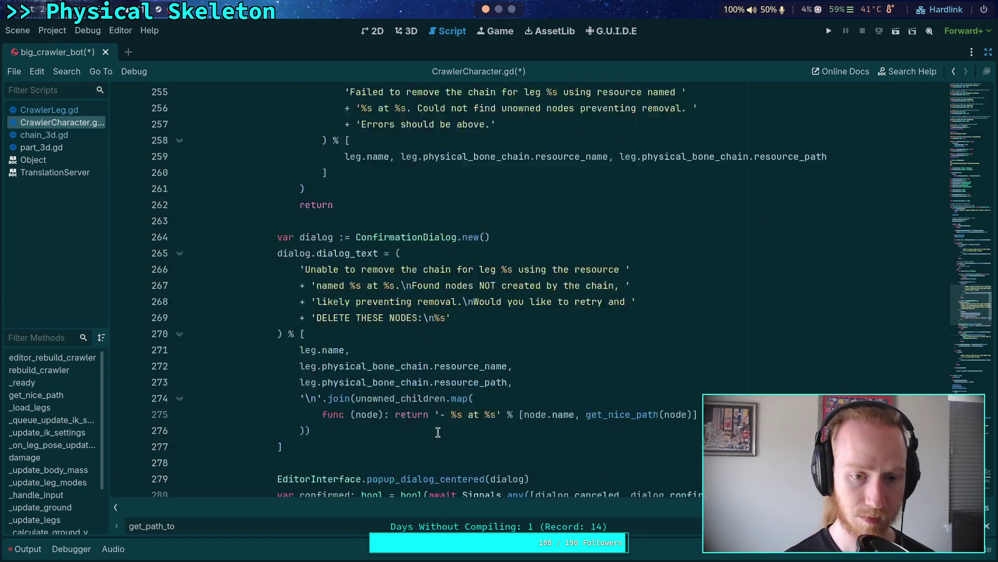
scroll(437, 432, up, 15)
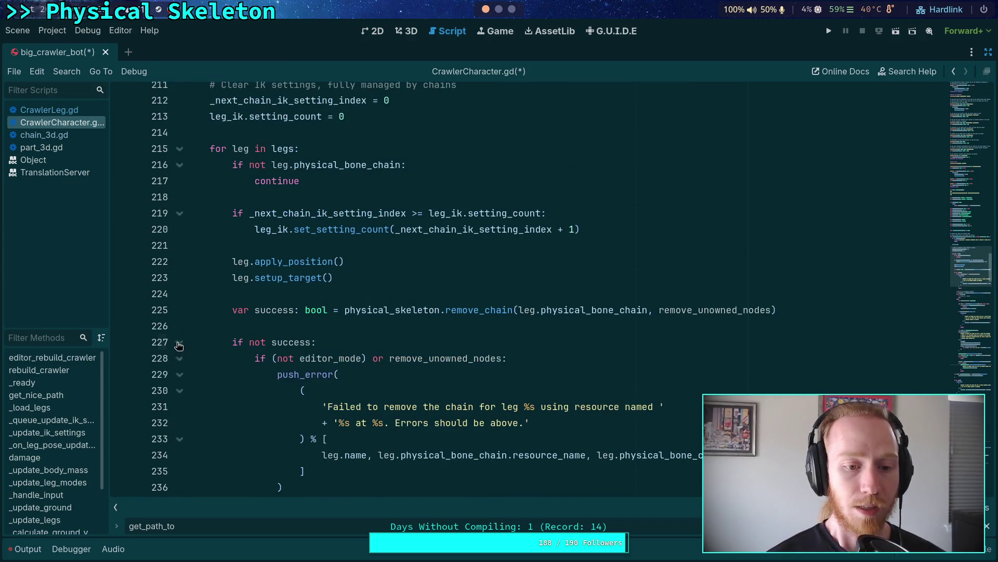
click(178, 343)
click(180, 374)
click(182, 424)
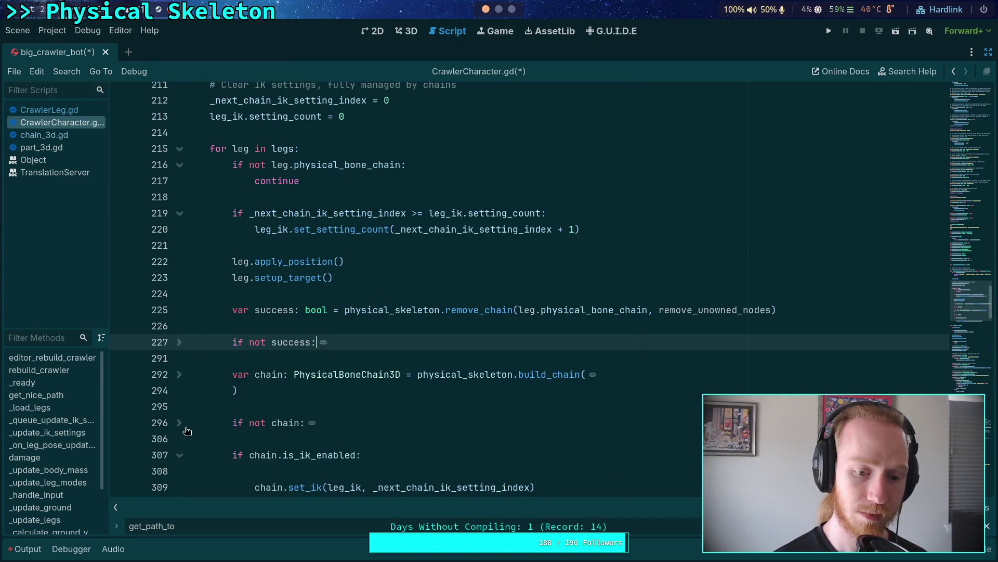
Step: Place '_next_chain_ik_setting_index += 1' right after the setting-count check, dedented one level
click(443, 244)
key(Return)
key(Up)
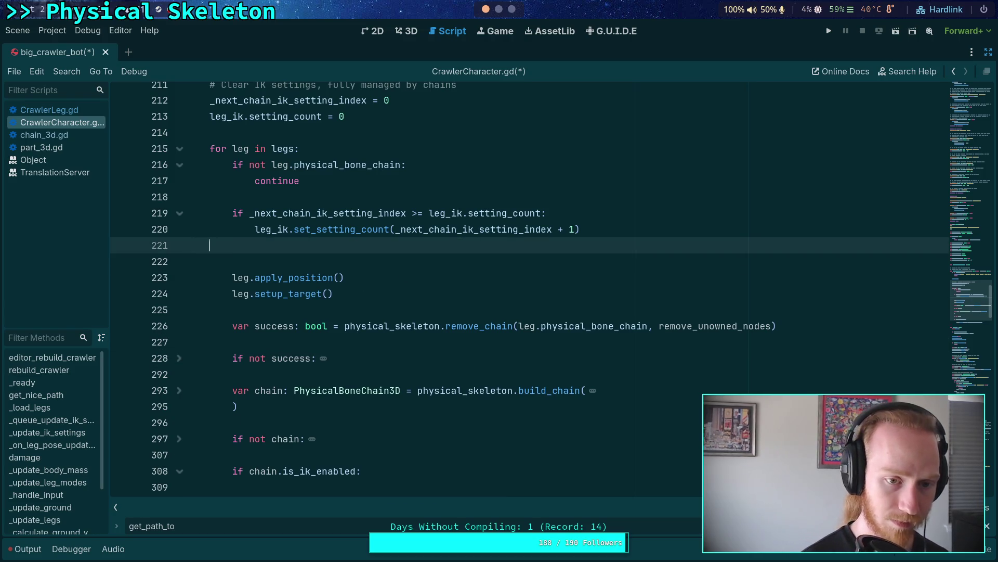
key(ctrl+v)
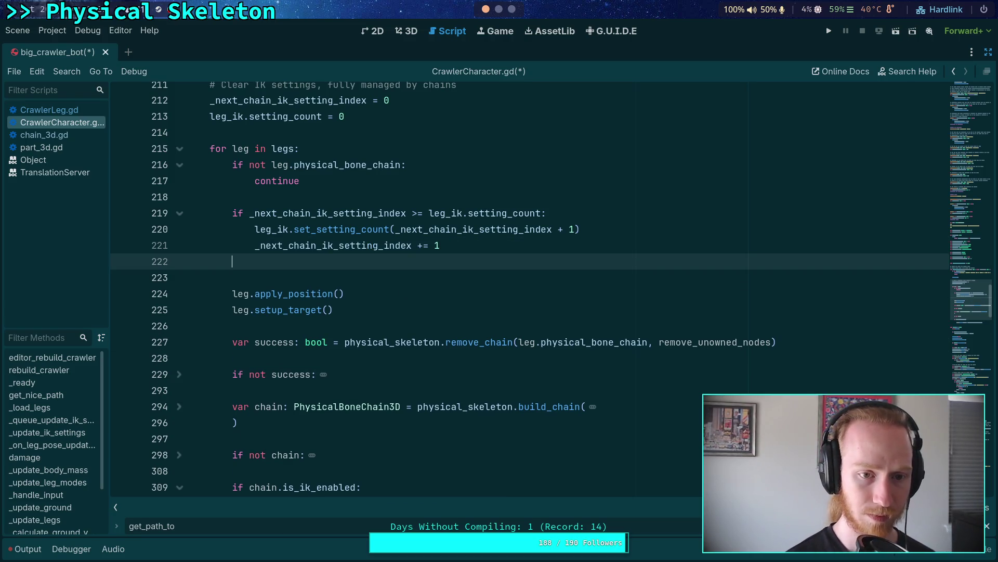
click(316, 246)
key(shift+Tab)
scroll(343, 311, up, 2)
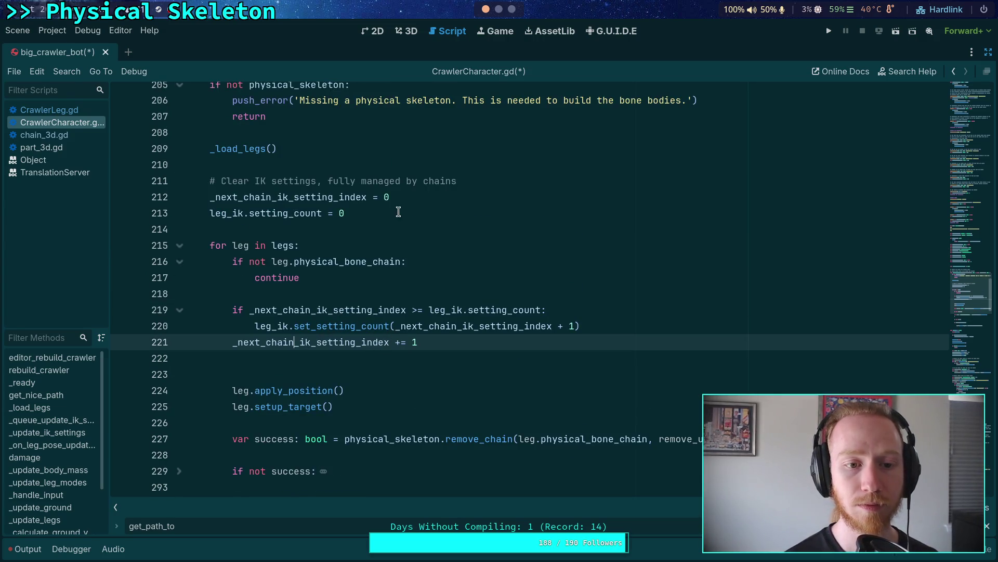
Step: Change the counter's starting value on line 212 to -1 and remove the leftover blank line
double_click(385, 197)
text(-1)
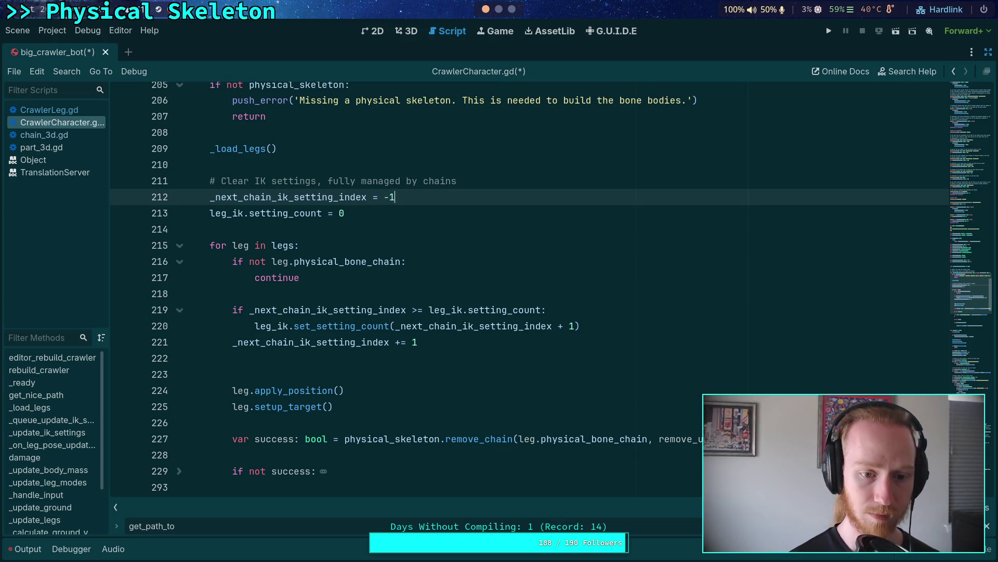
click(316, 342)
key(alt+Up)
key(alt+Up)
key(alt+Up)
key(alt+Down)
key(Down)
key(Down)
key(Down)
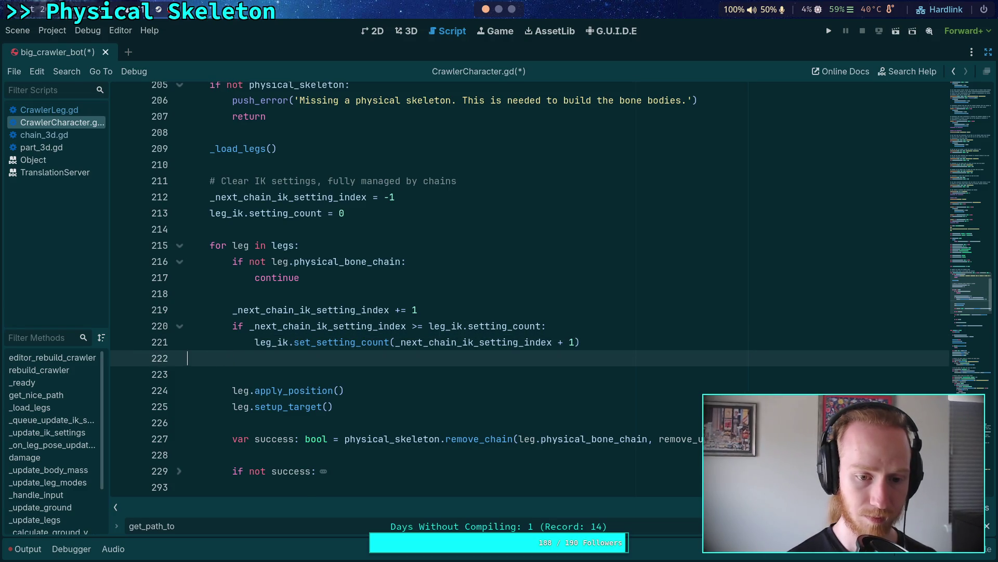
key(BackSpace)
Step: Strip the _next prefix from the counter name on lines 212 and 219
double_click(331, 306)
click(301, 309)
click(232, 196)
key(BackSpace)
key(BackSpace)
key(BackSpace)
mouse_move(238, 318)
mouse_down()
mouse_move(266, 318)
mouse_move(281, 336)
mouse_up()
key(BackSpace)
key(BackSpace)
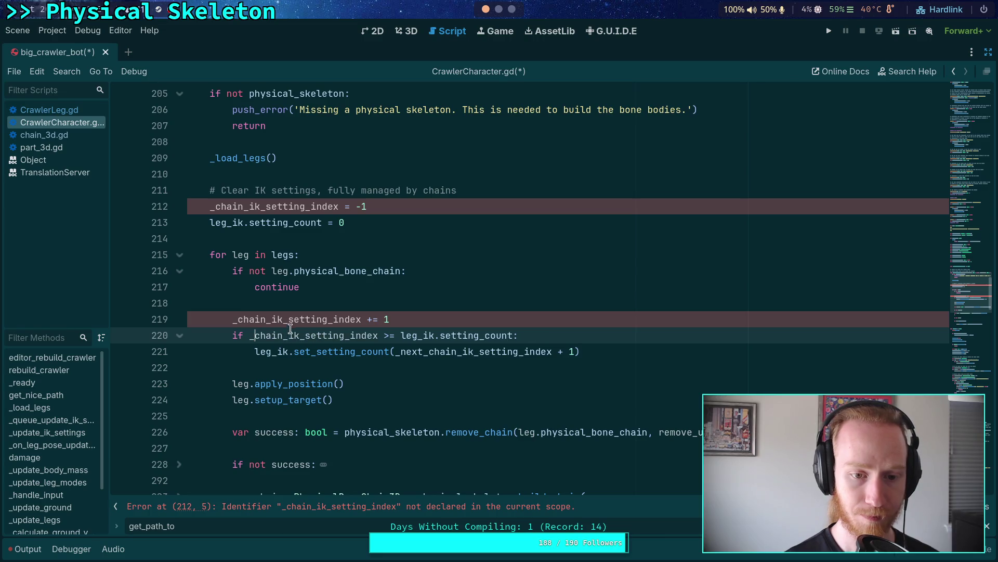
Step: Search the script for the counter's uses and strip its _next_ prefix on line 310
scroll(289, 304, up, 15)
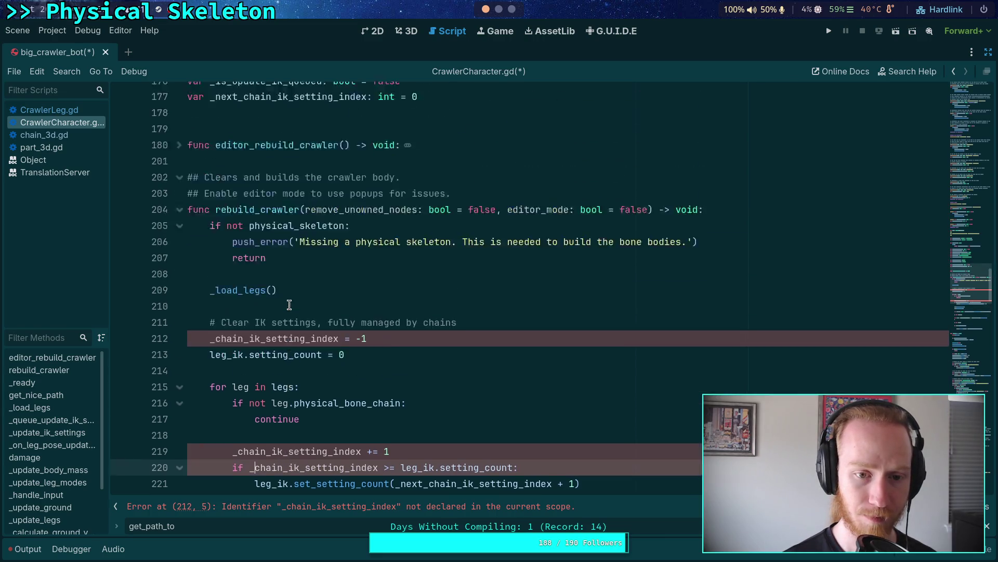
scroll(281, 296, down, 5)
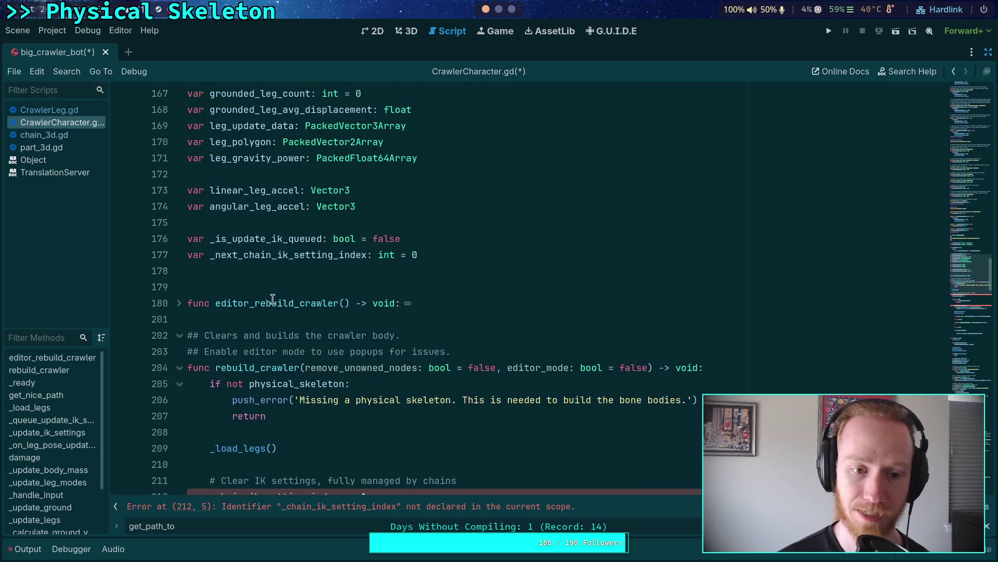
double_click(279, 254)
key(ctrl+f)
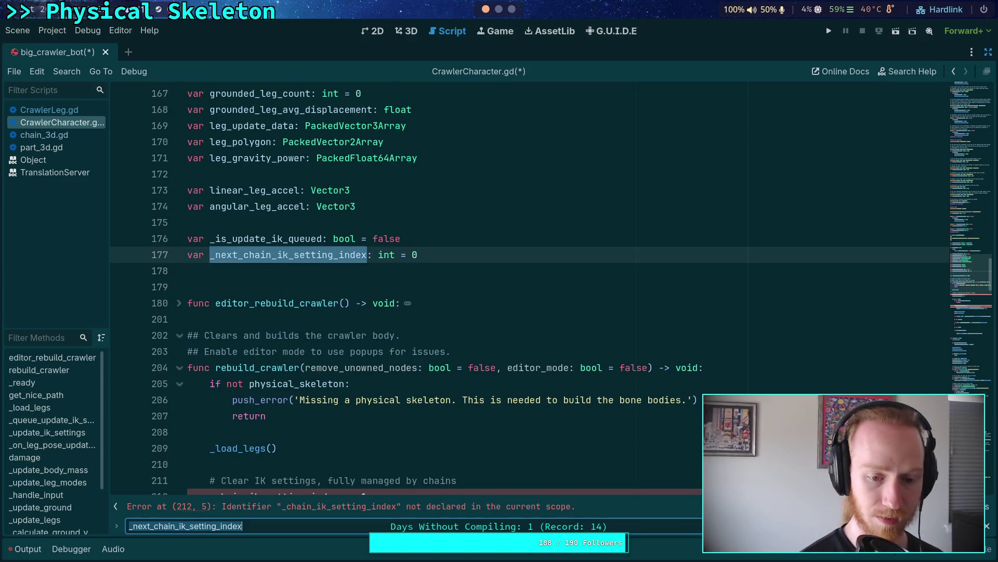
key(Return)
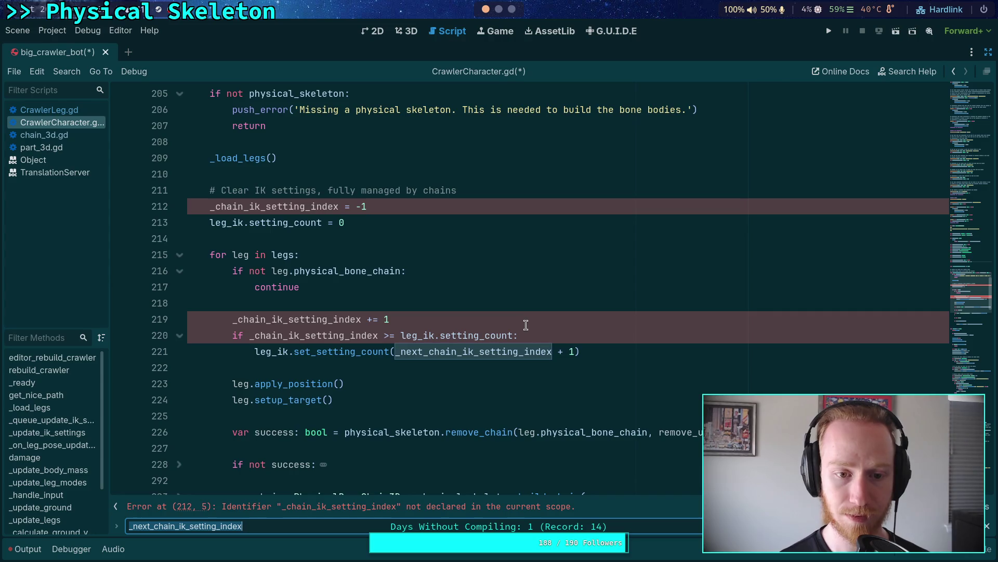
key(Return)
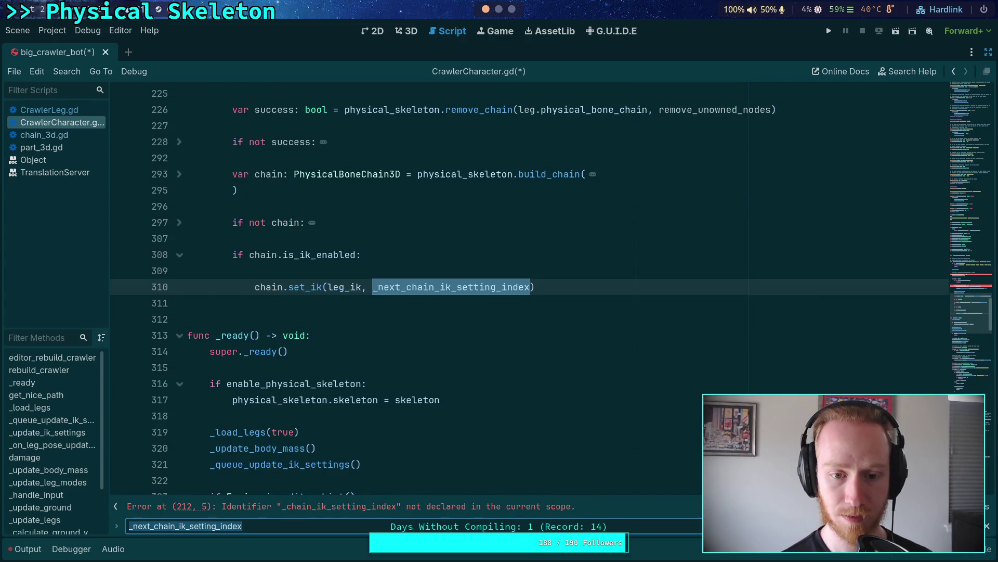
scroll(545, 394, up, 1)
click(378, 336)
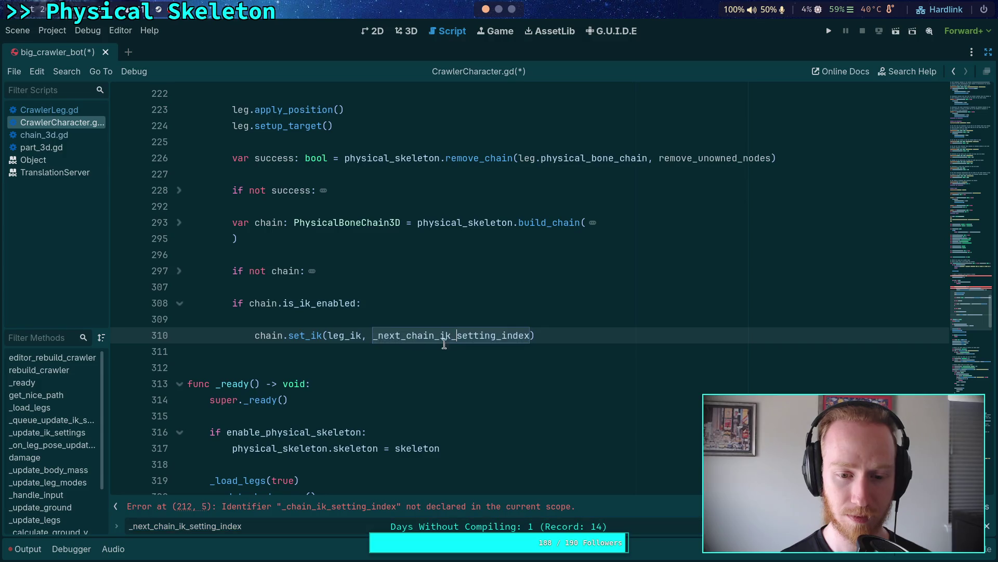
drag(375, 337, 406, 337)
key(BackSpace)
Step: Pass leg.index as set_ik's index argument and delete the empty line 309
click(461, 319)
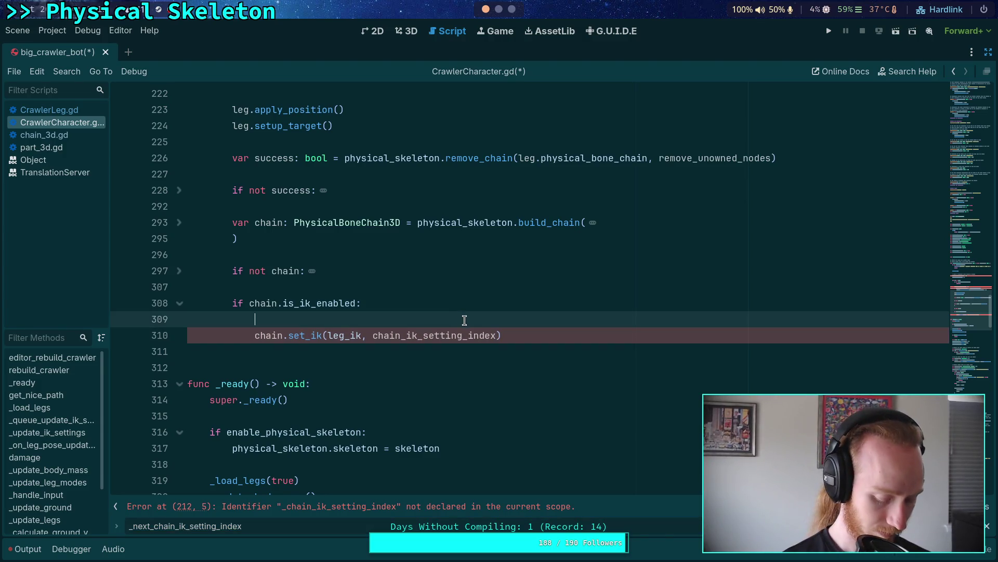
double_click(464, 336)
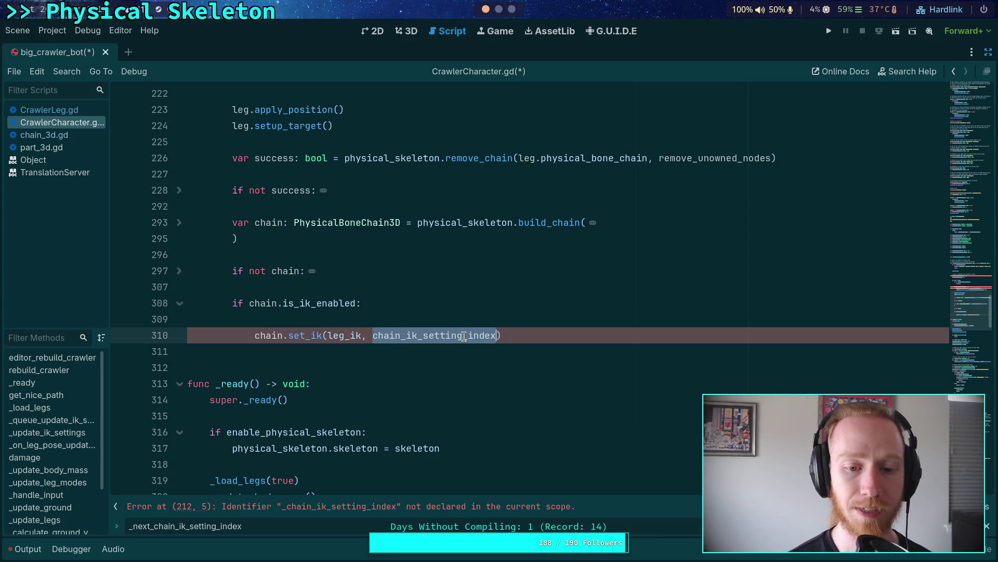
text(leg.index)
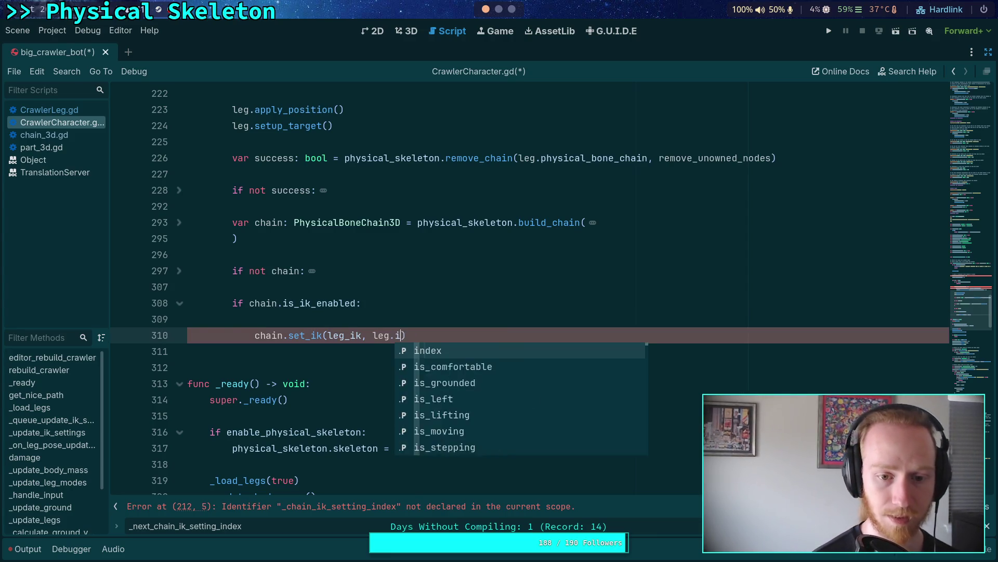
click(416, 317)
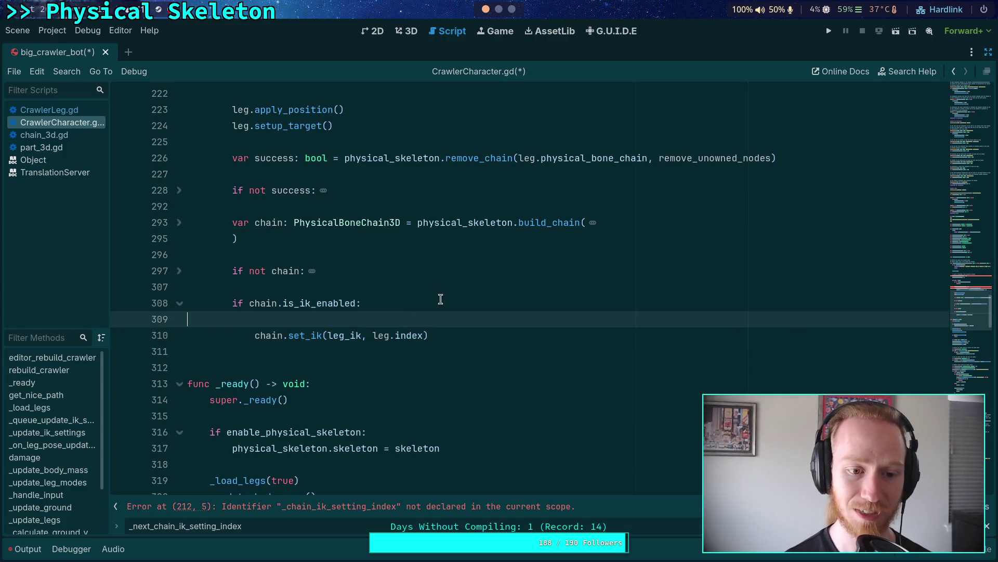
key(BackSpace)
Step: Delete the counter's reset line, its variable declaration and its increment line
scroll(411, 294, up, 8)
scroll(398, 290, down, 3)
drag(437, 175, 501, 158)
key(BackSpace)
scroll(453, 236, up, 10)
click(434, 179)
key(ctrl+x)
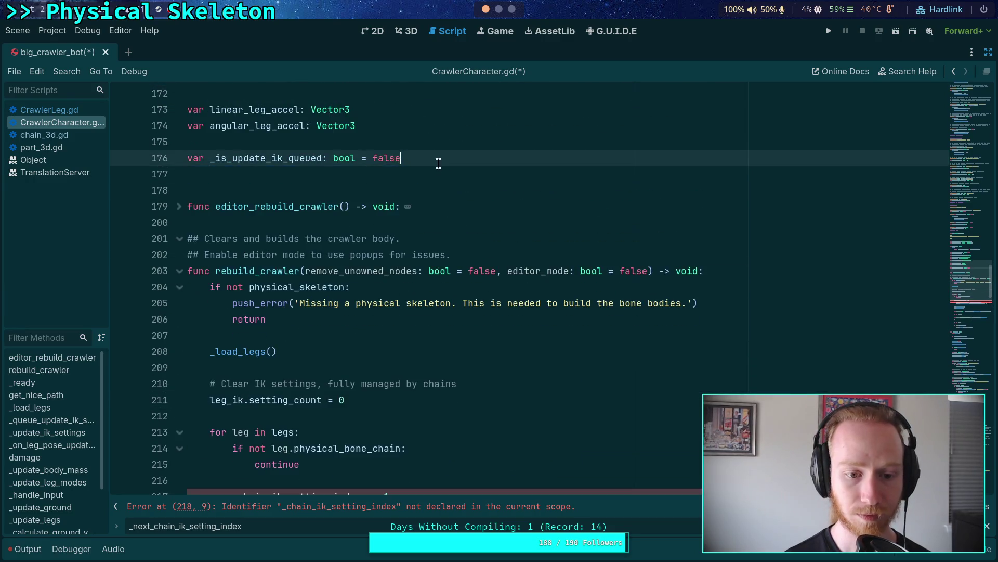
scroll(447, 275, down, 3)
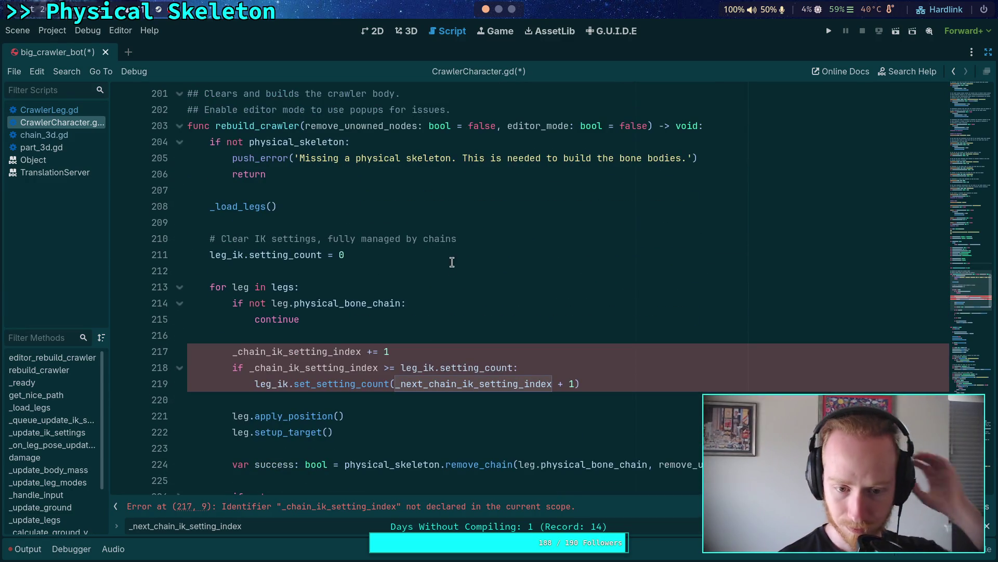
drag(405, 352, 407, 336)
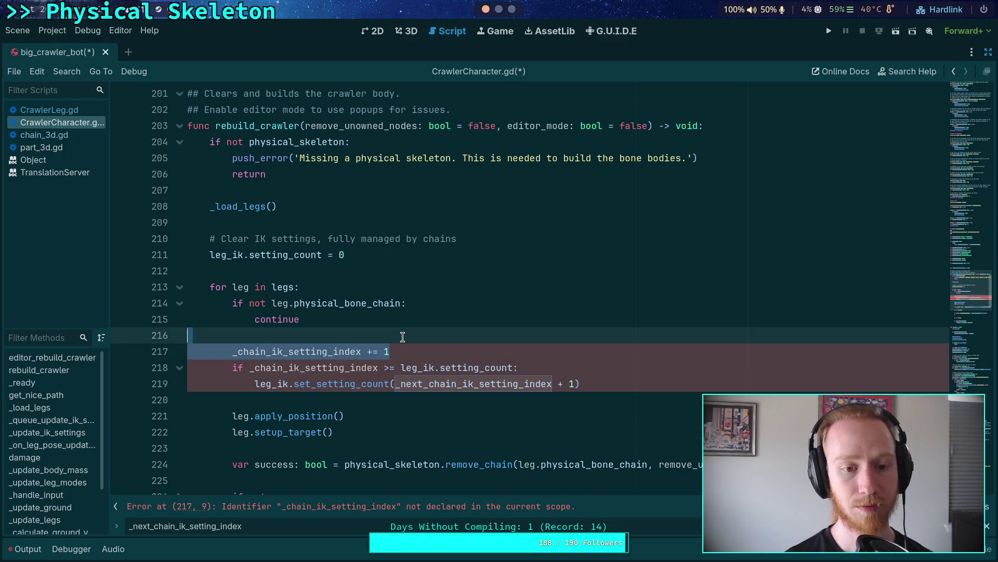
key(BackSpace)
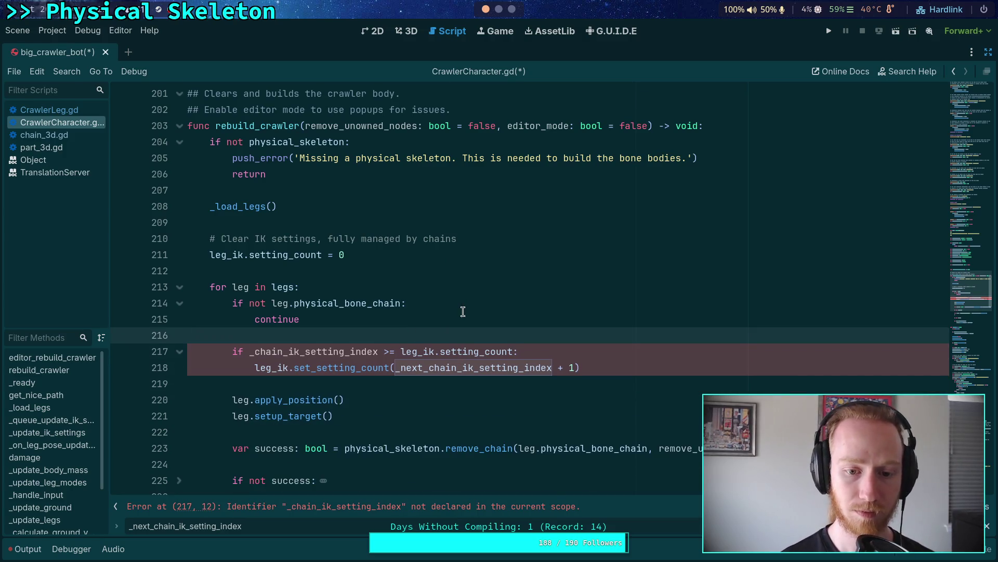
scroll(463, 311, down, 1)
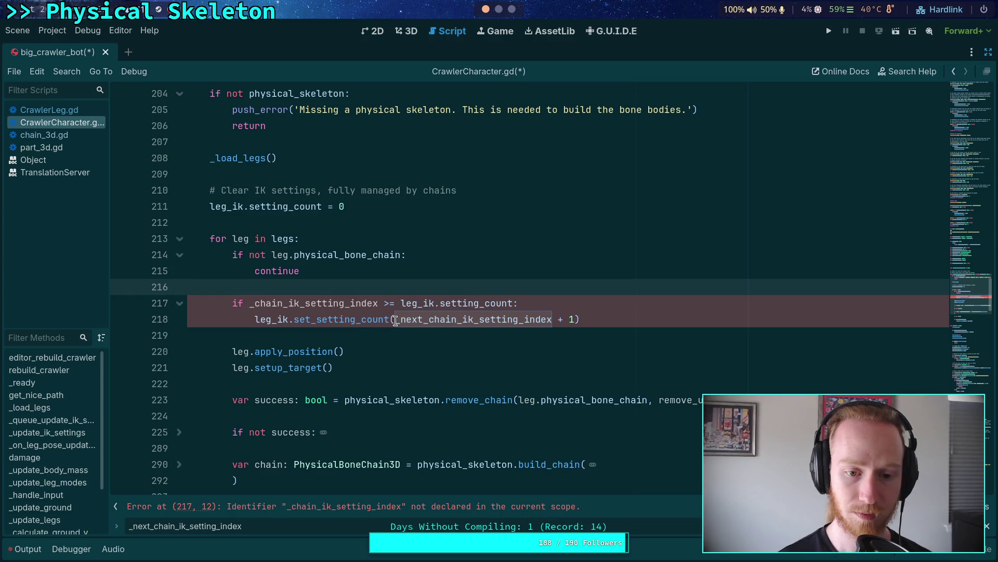
Step: Use leg.index in the if check and set_setting_count(leg.index + 1), then save the script
drag(395, 321, 422, 321)
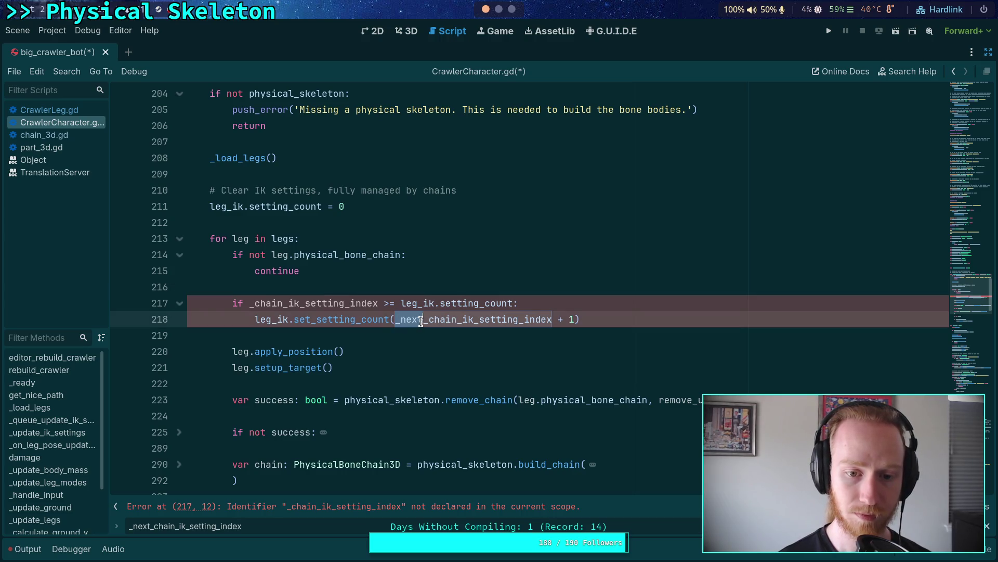
double_click(283, 306)
text(leg.index)
click(401, 292)
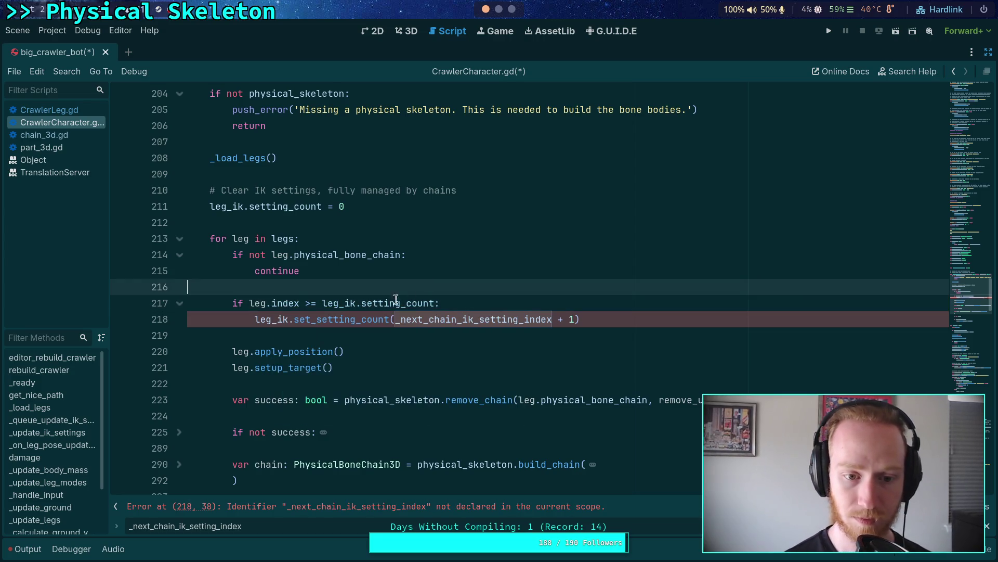
drag(396, 319, 553, 317)
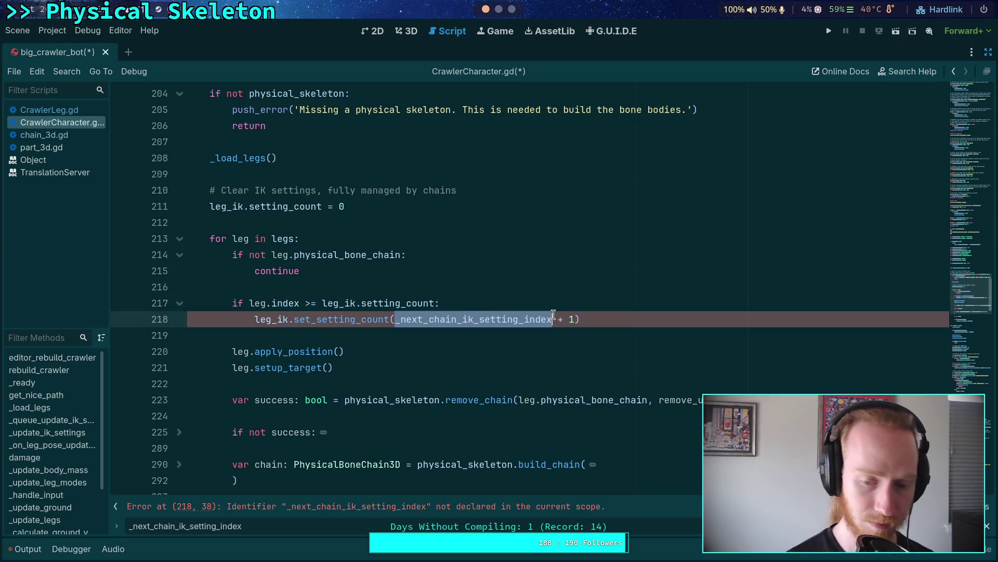
text(leg.index)
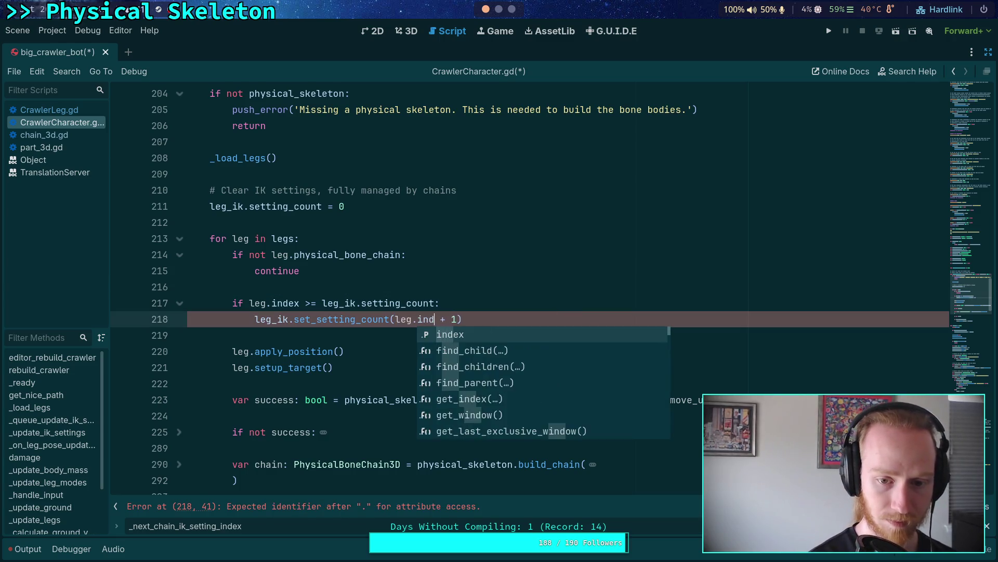
key(ctrl+s)
click(566, 341)
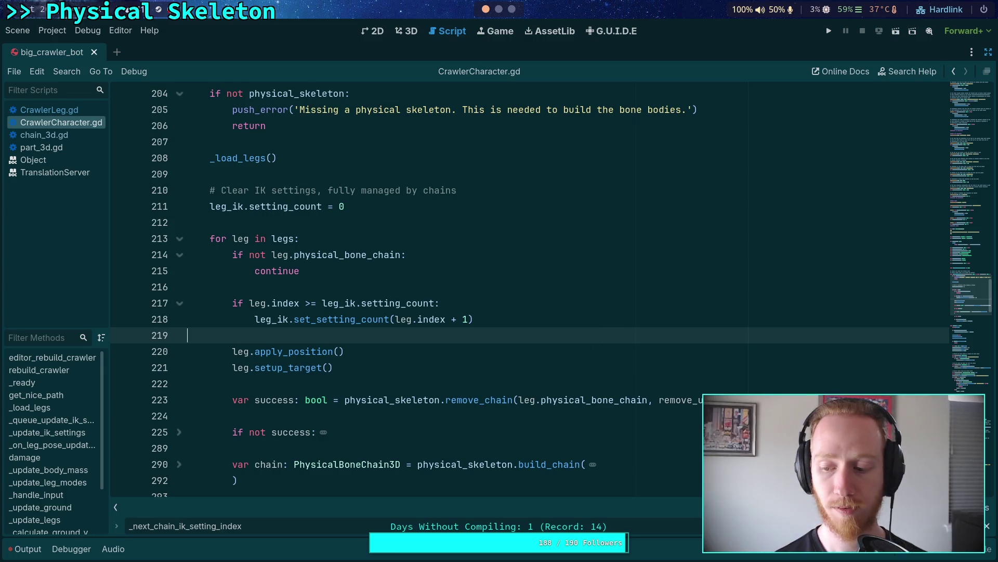
Step: Remove all IK setting entries and delete ChainRootNode along with its children
click(988, 52)
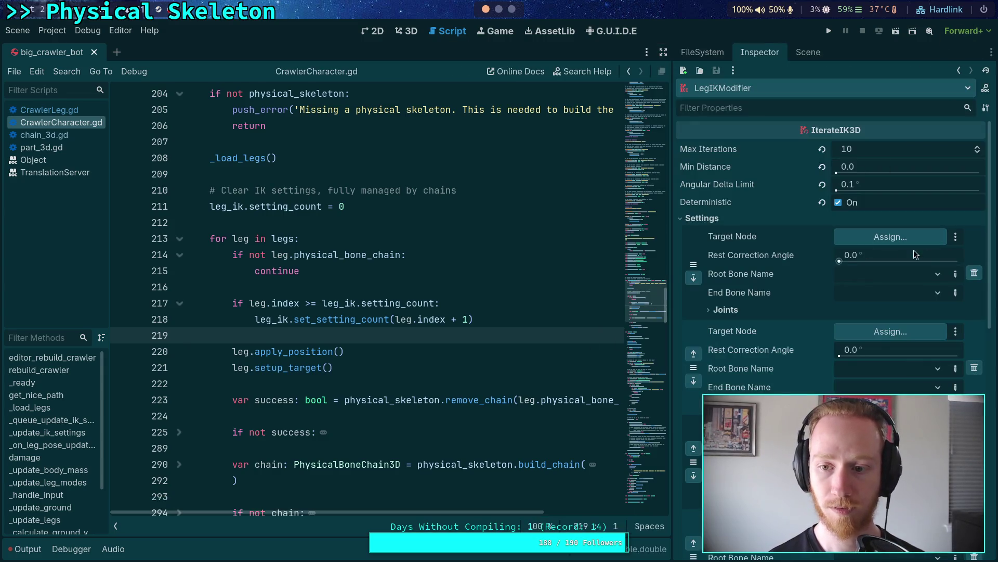
click(974, 274)
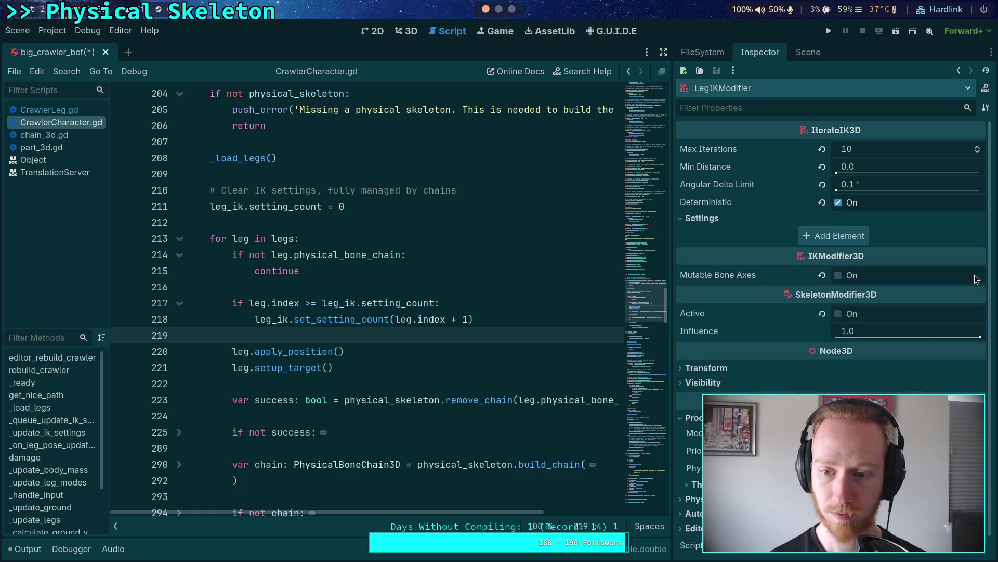
click(808, 52)
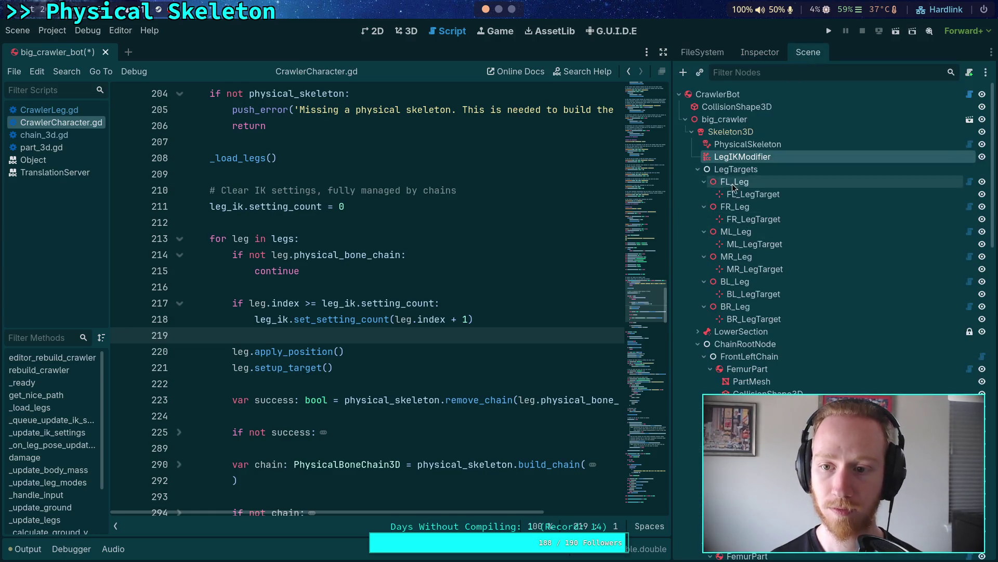
click(746, 344)
right_click(745, 344)
key(Delete)
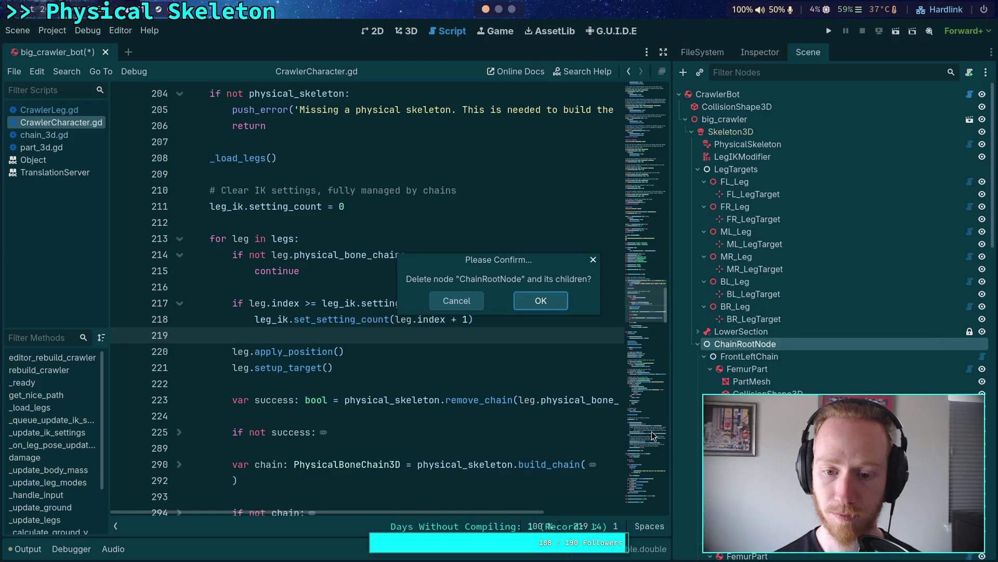
key(Return)
Step: Clear the Output log, save the scene, and rebuild the crawler from CrawlerBot's Rebuild Crawler button
click(24, 548)
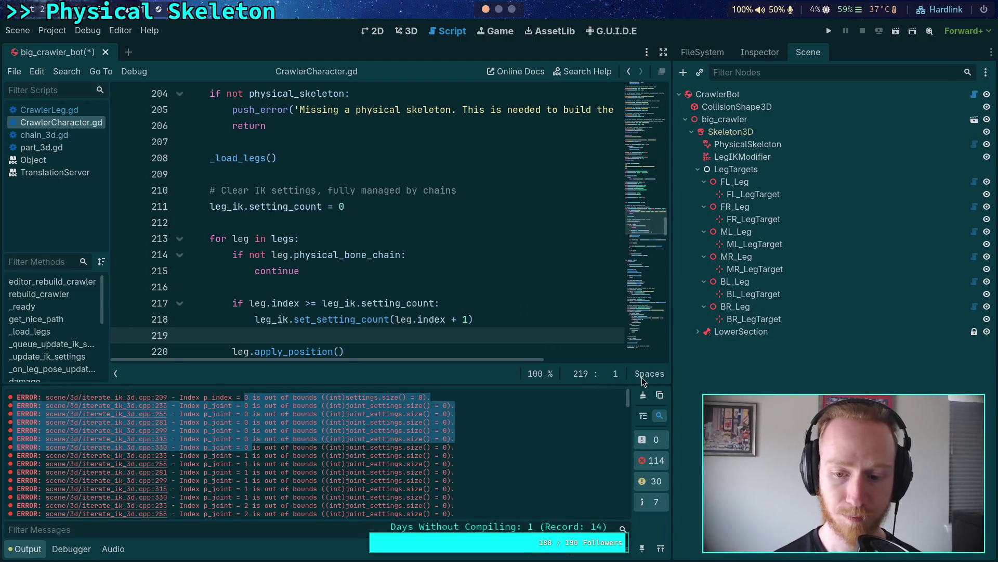
click(643, 395)
click(405, 32)
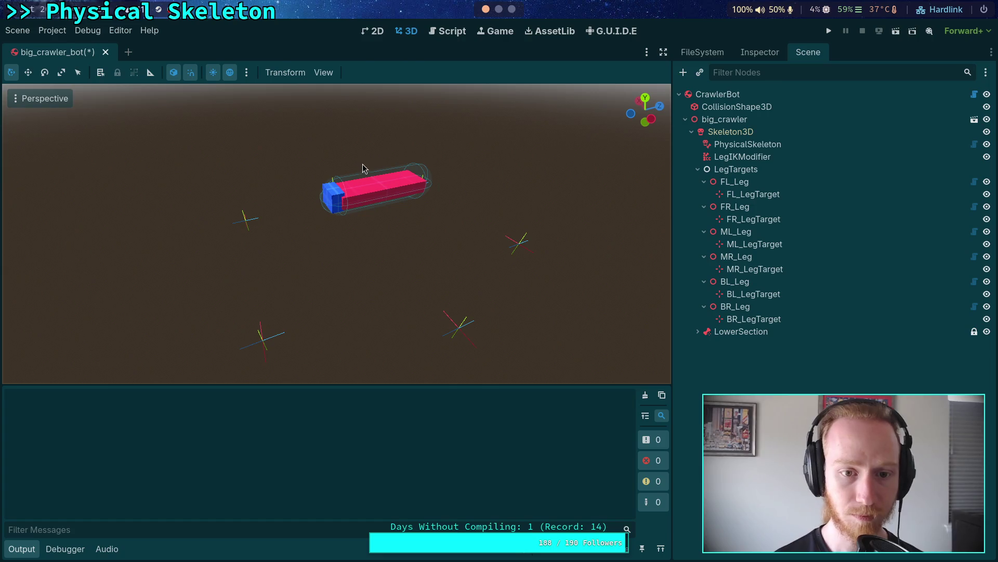
key(ctrl+s)
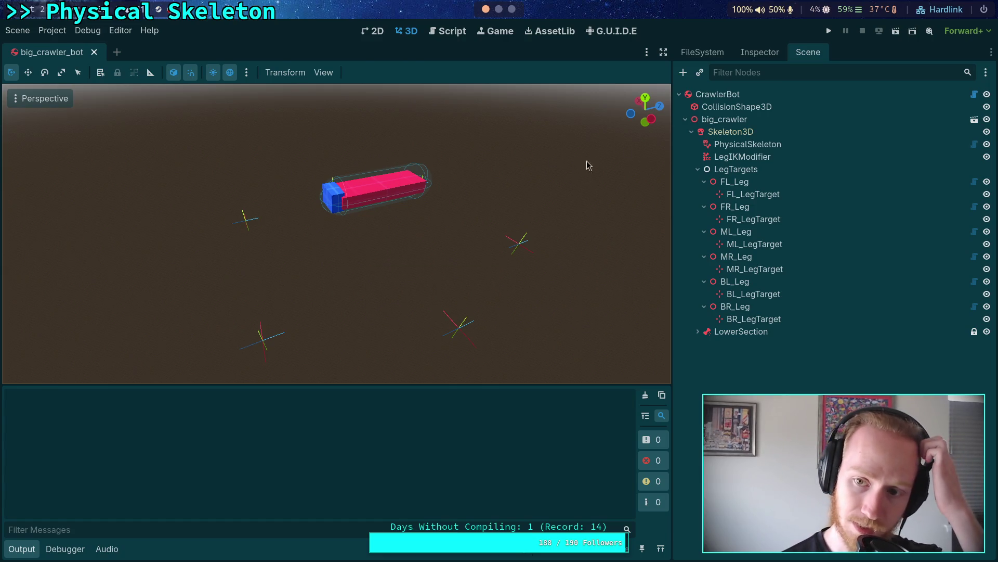
click(718, 94)
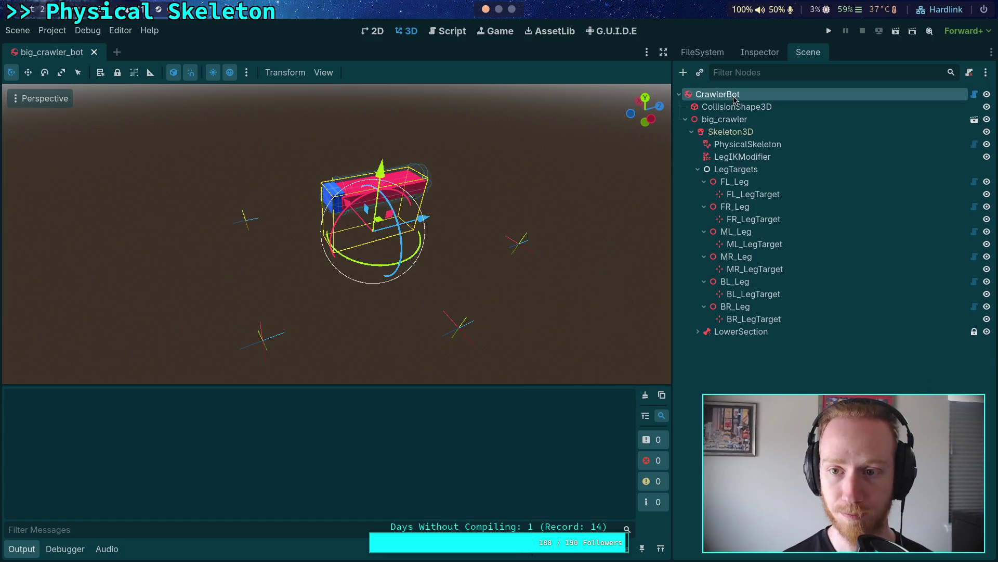
click(760, 52)
click(819, 147)
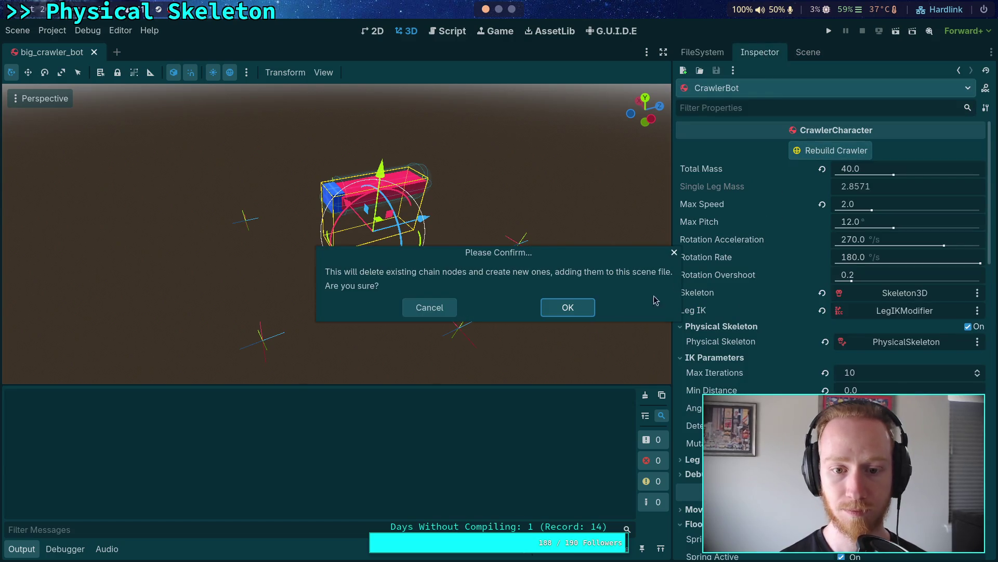
click(572, 311)
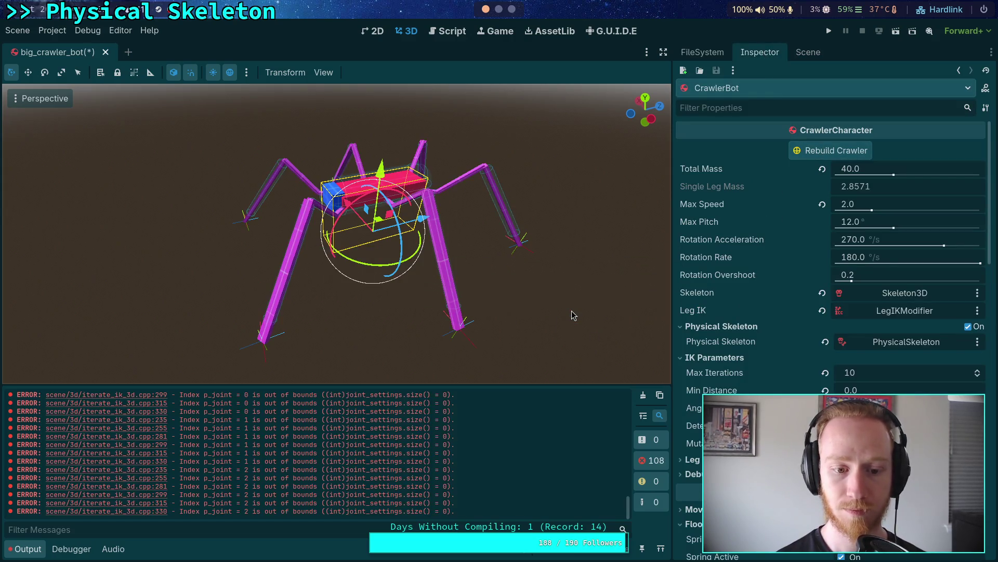
Step: Inspect LegIKModifier's IK settings, now targeting FL_LegTarget and FR_LegTarget
click(809, 52)
scroll(724, 330, down, 5)
scroll(724, 320, up, 5)
click(738, 157)
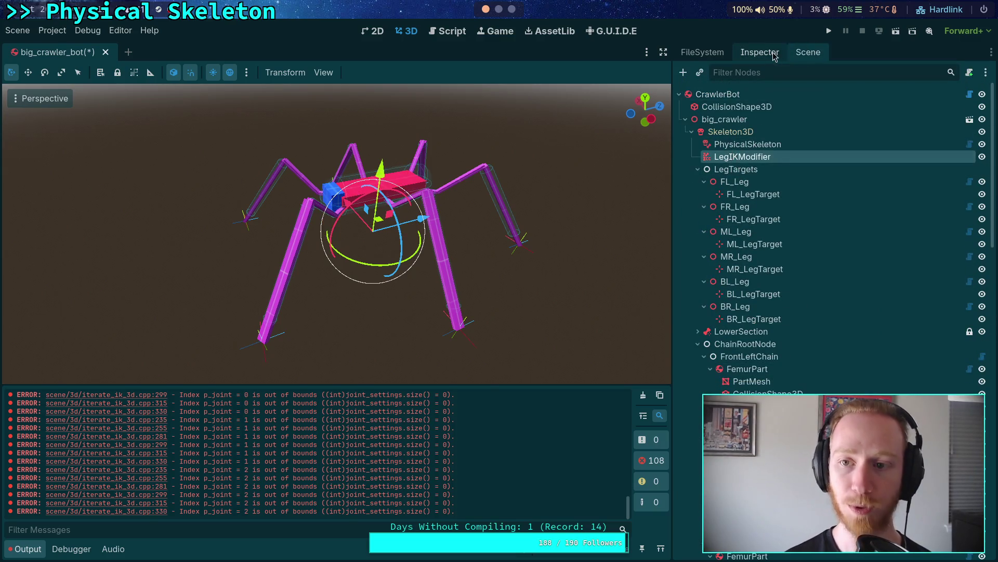
click(760, 52)
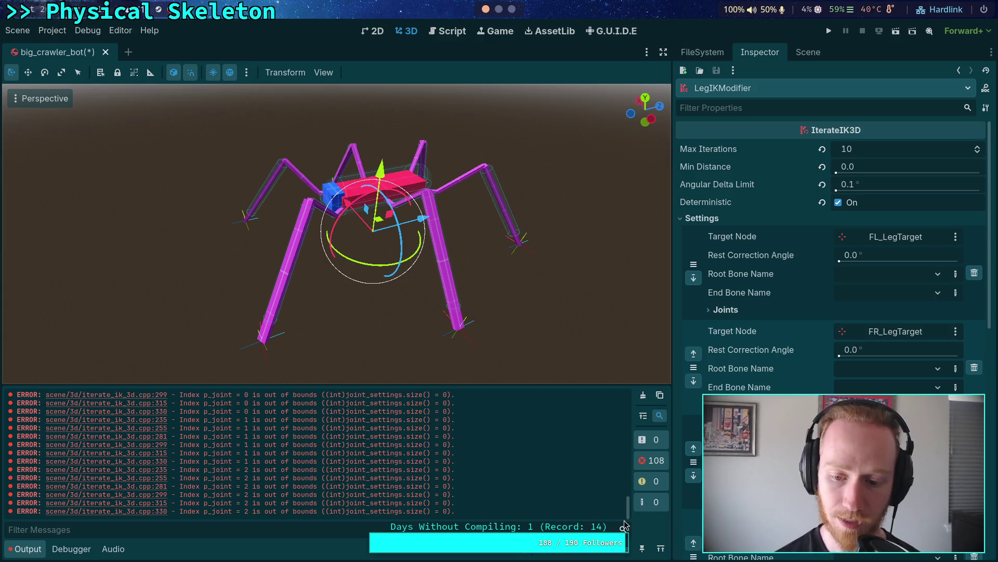
key(ctrl+F3)
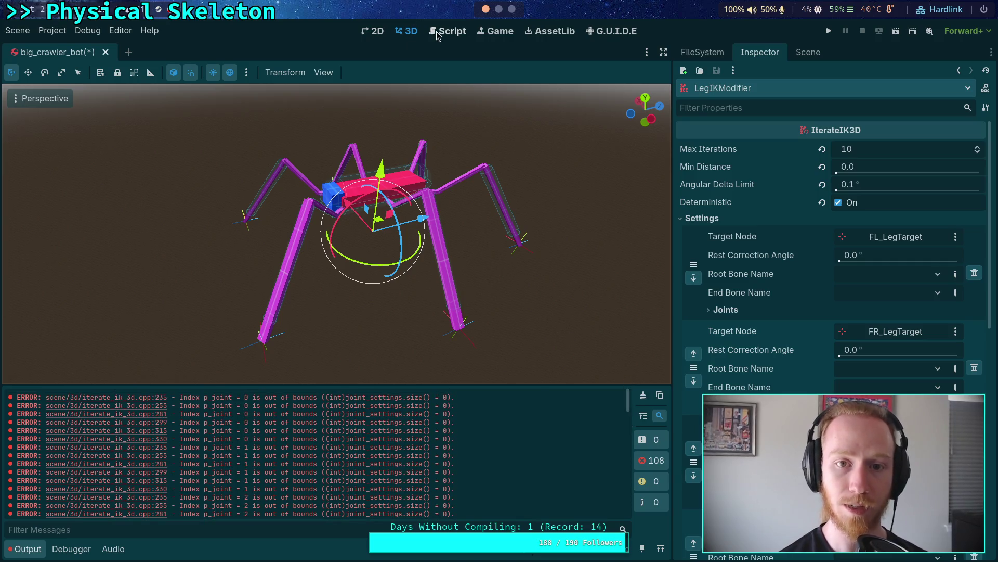
Step: Open chain_3d.gd and find the resource.changed connect line 428
key(ctrl+shift+period)
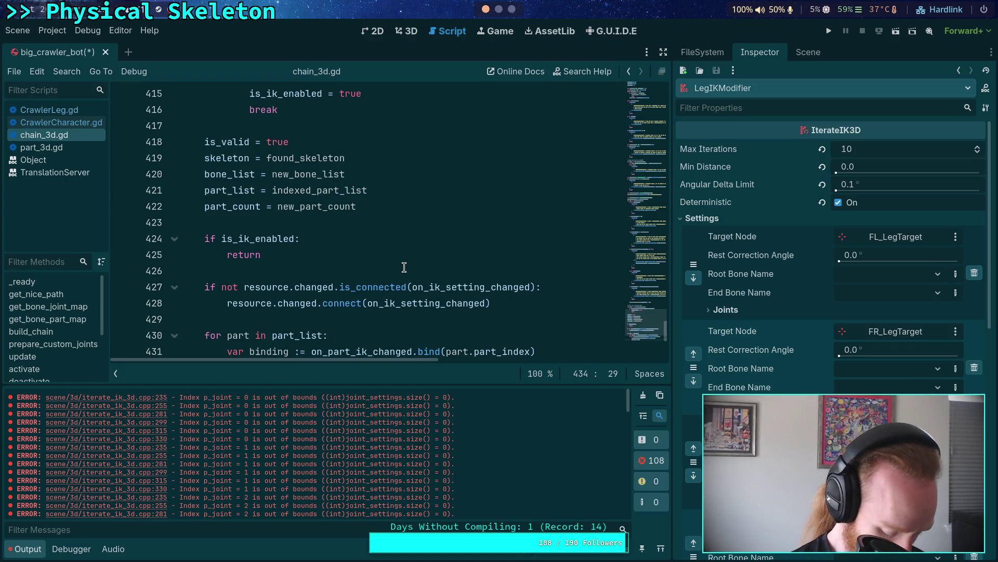
scroll(404, 267, down, 2)
scroll(400, 268, up, 10)
scroll(395, 271, down, 11)
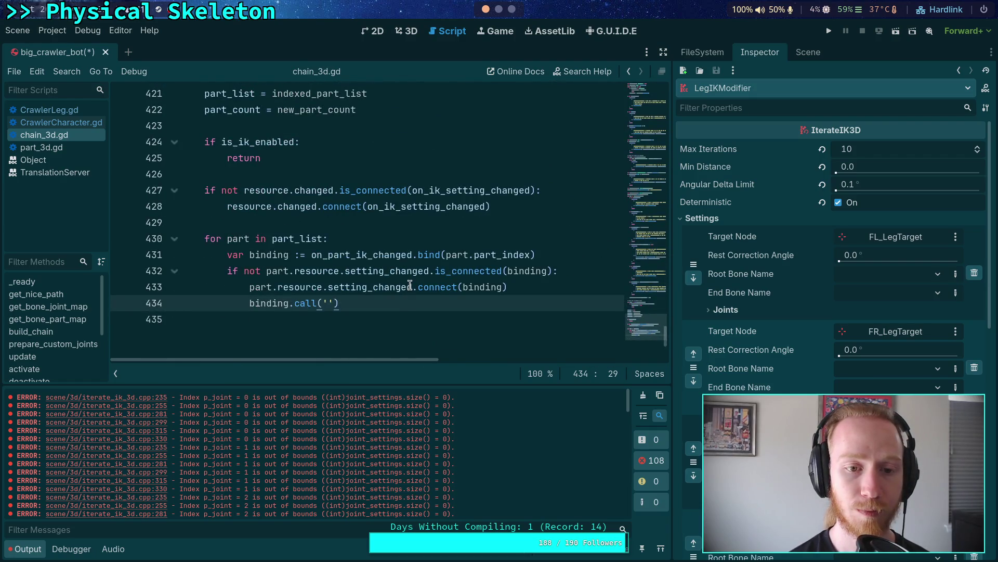
scroll(402, 248, up, 1)
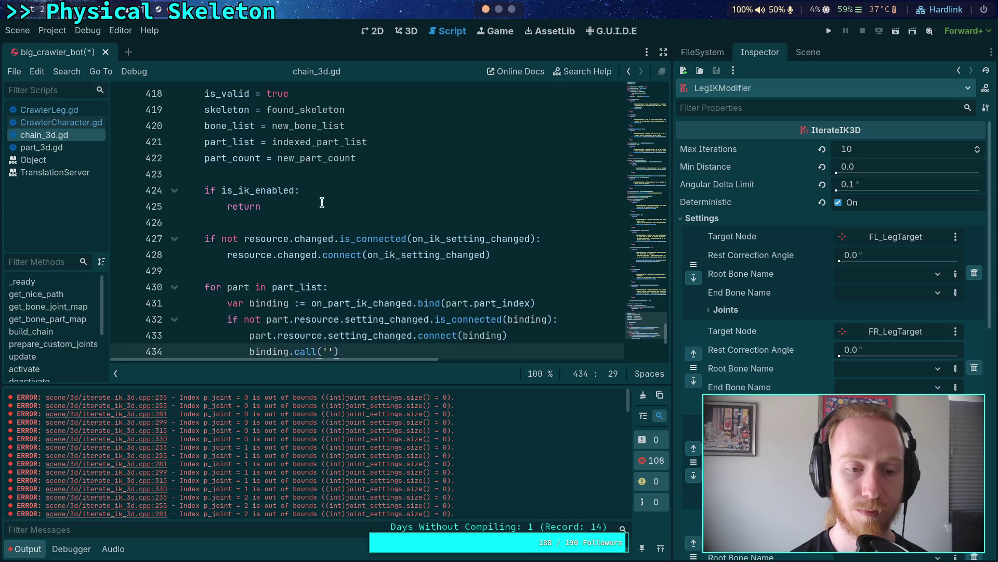
click(369, 222)
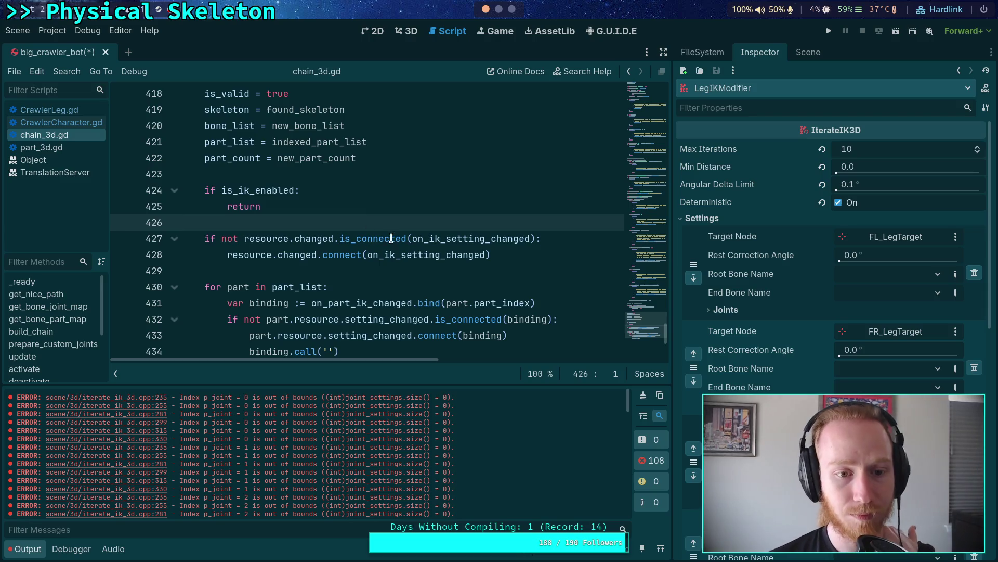
click(416, 256)
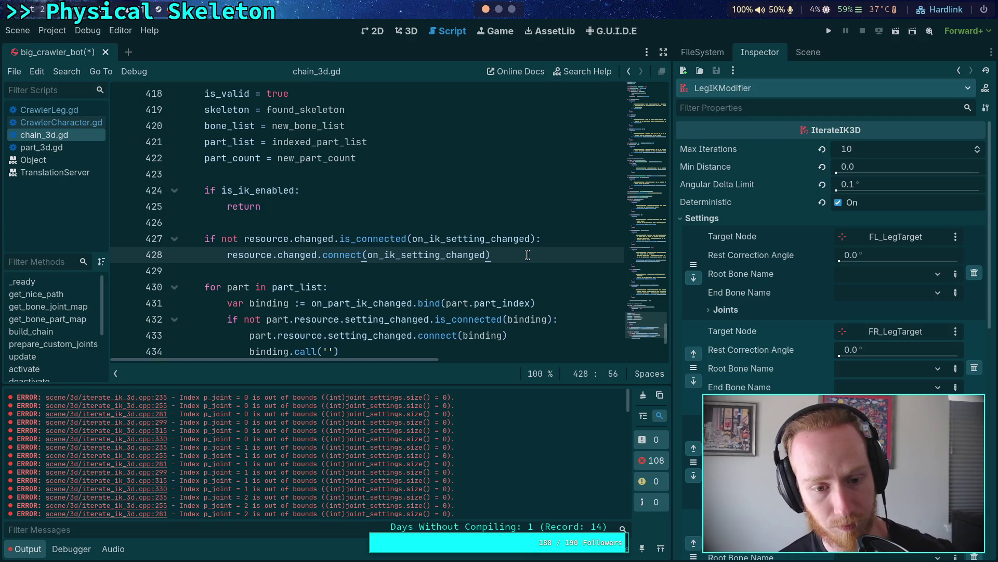
scroll(527, 255, down, 2)
Step: Insert on_ik_setting_changed() after line 428, save, and look up that function's definition
key(Return)
text(on_i)
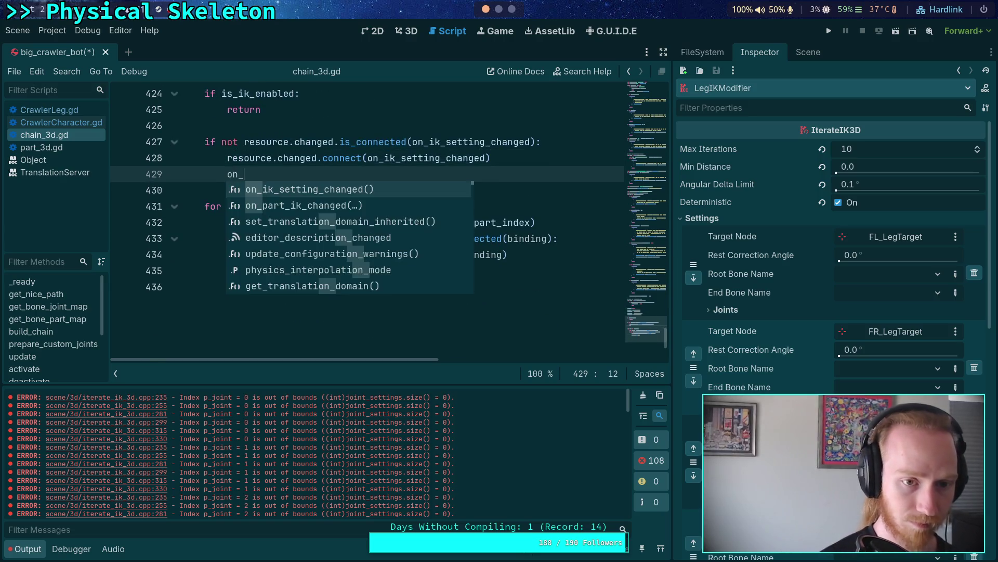
key(Return)
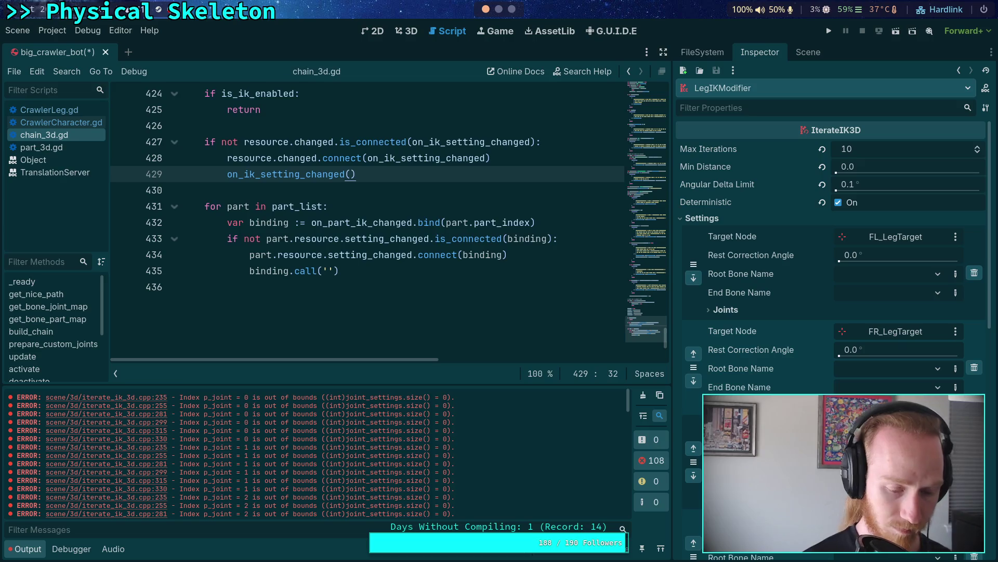
key(ctrl+s)
right_click(300, 181)
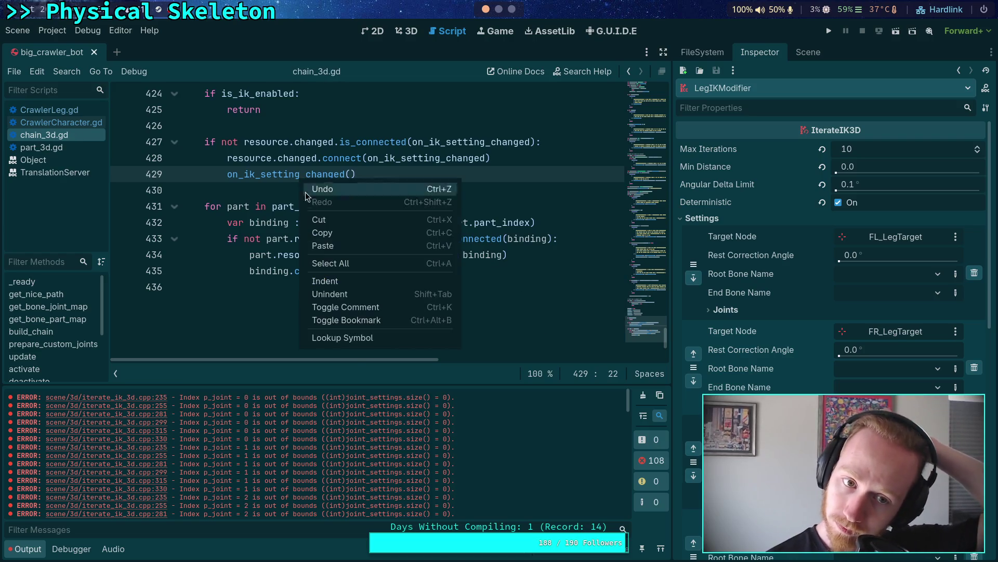
click(367, 337)
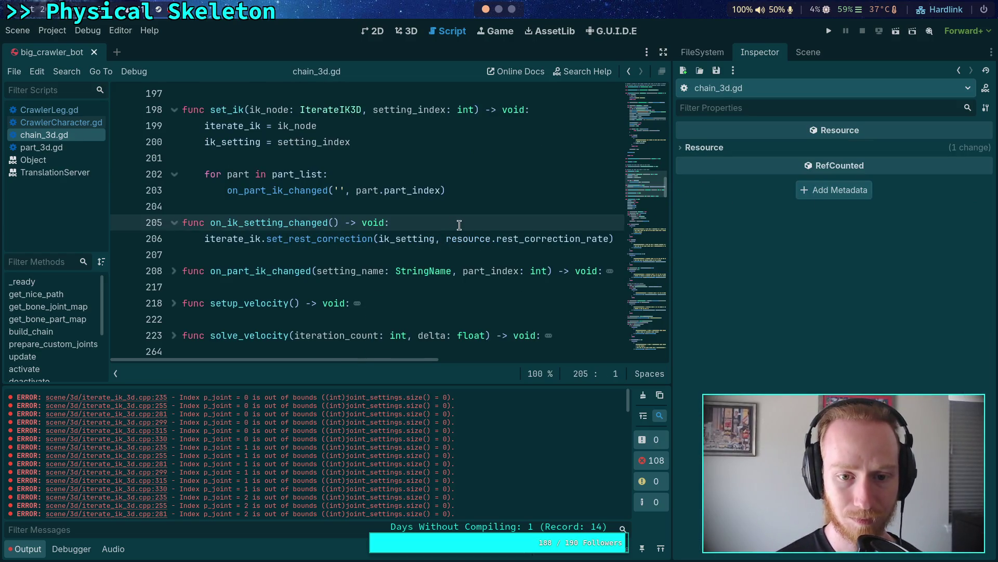
Step: Start an iterate_ik.set_root_bone_name() call on a new line in on_ik_setting_changed
key(Return)
text(it)
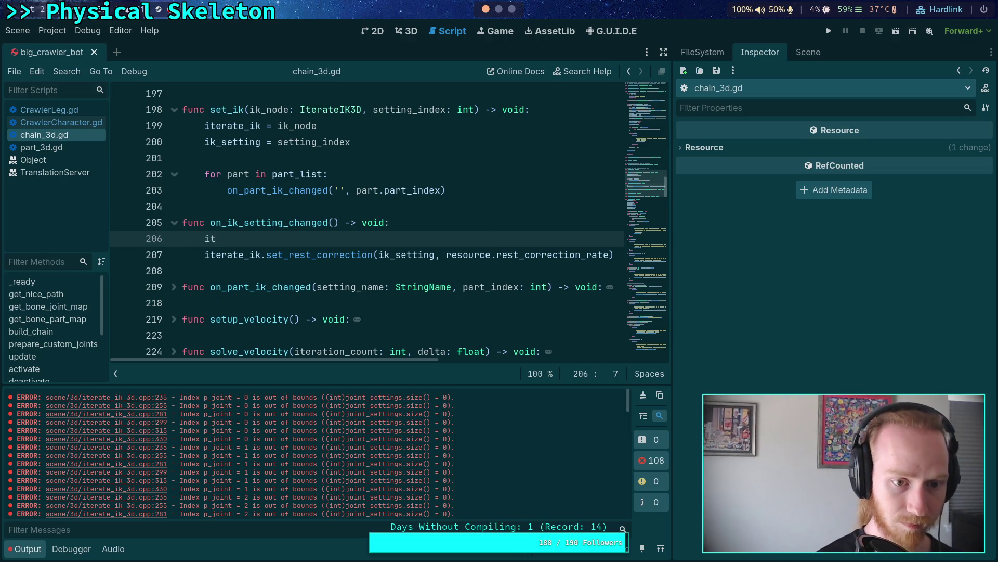
key(Return)
text(.)
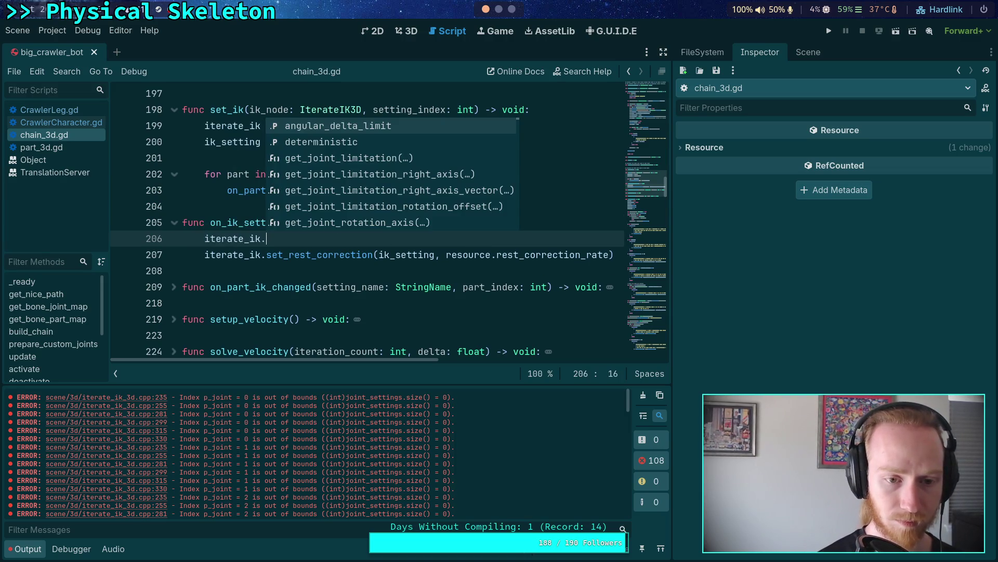
text(start)
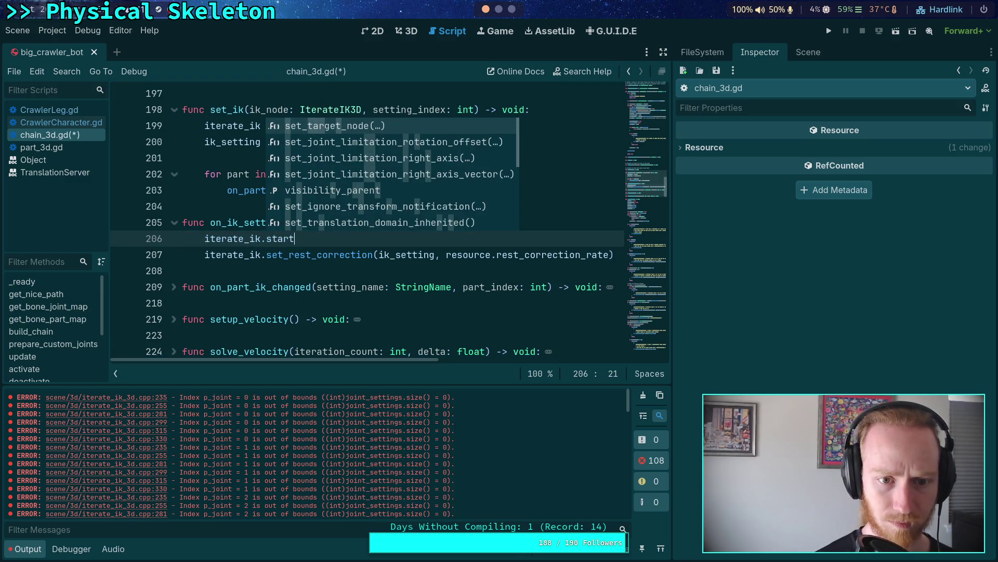
key(BackSpace)
key(BackSpace)
key(BackSpace)
key(BackSpace)
key(BackSpace)
text(root)
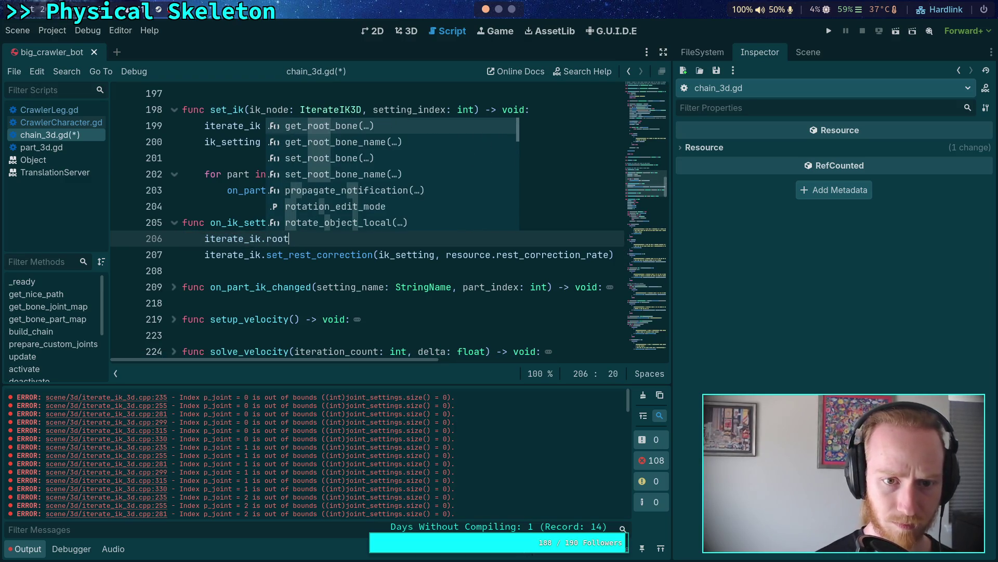
key(Down)
key(Down)
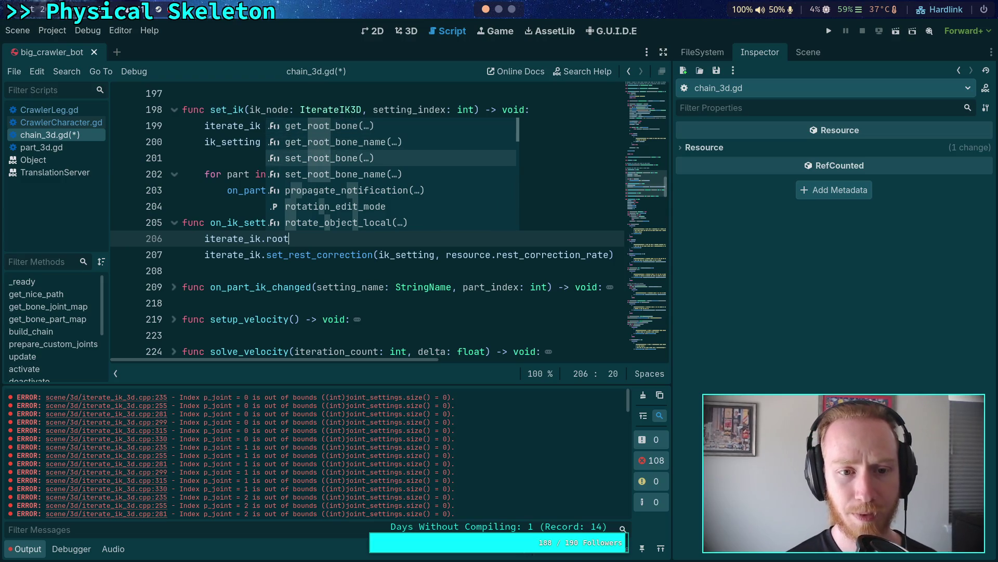
key(Down)
key(Return)
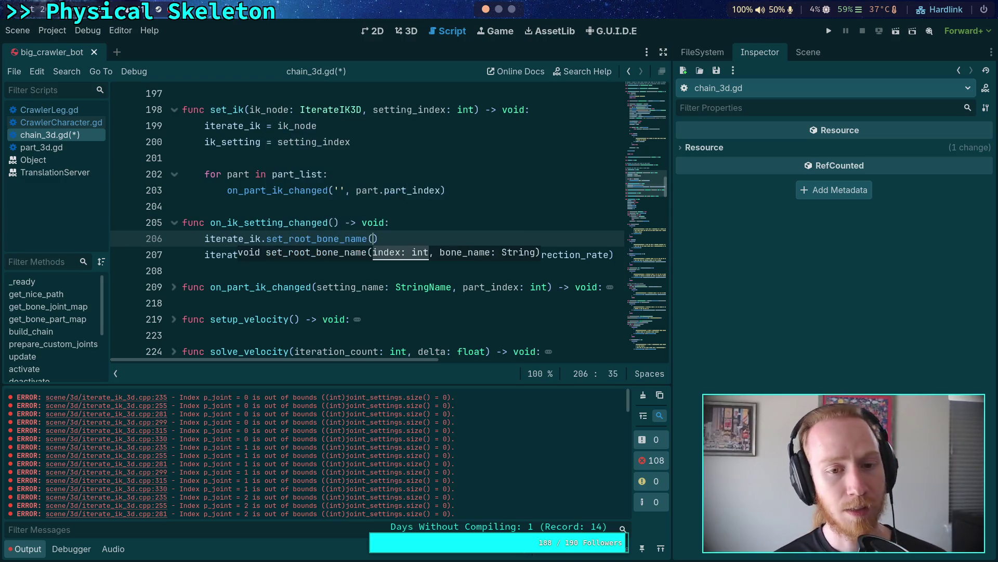
Step: Review LegIKModifier's IK settings and the IterateIK3D source in nvim
click(808, 52)
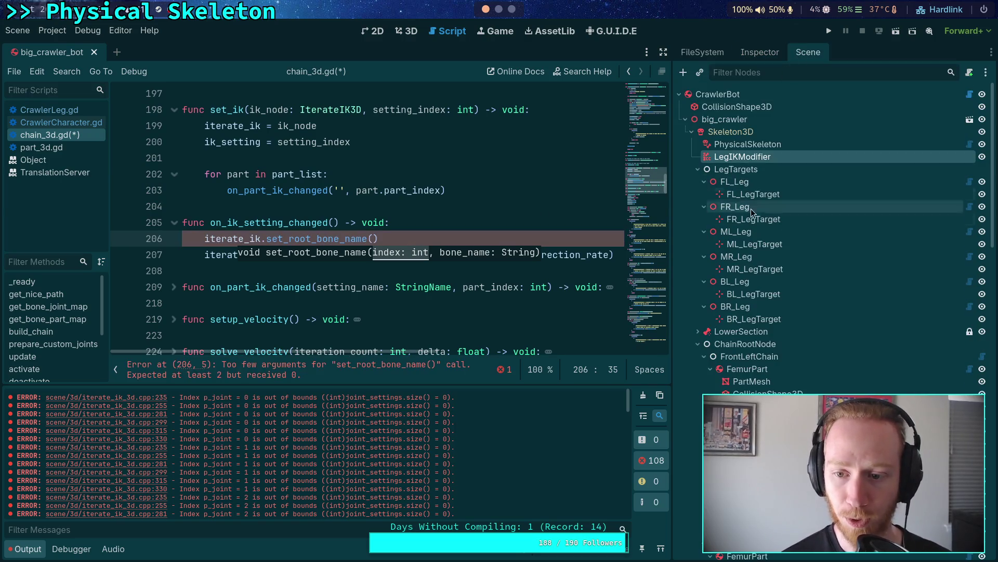
click(760, 52)
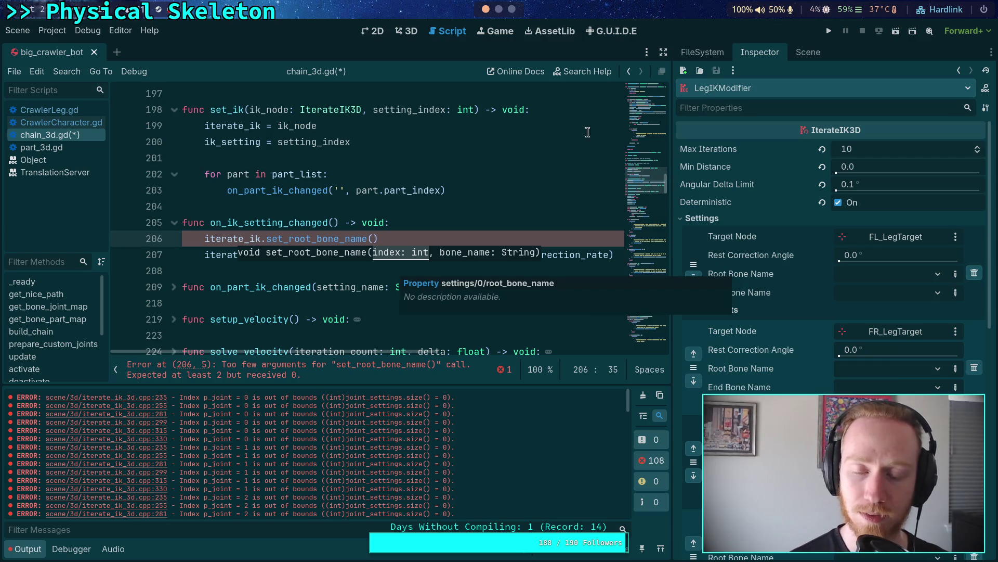
key(super+2)
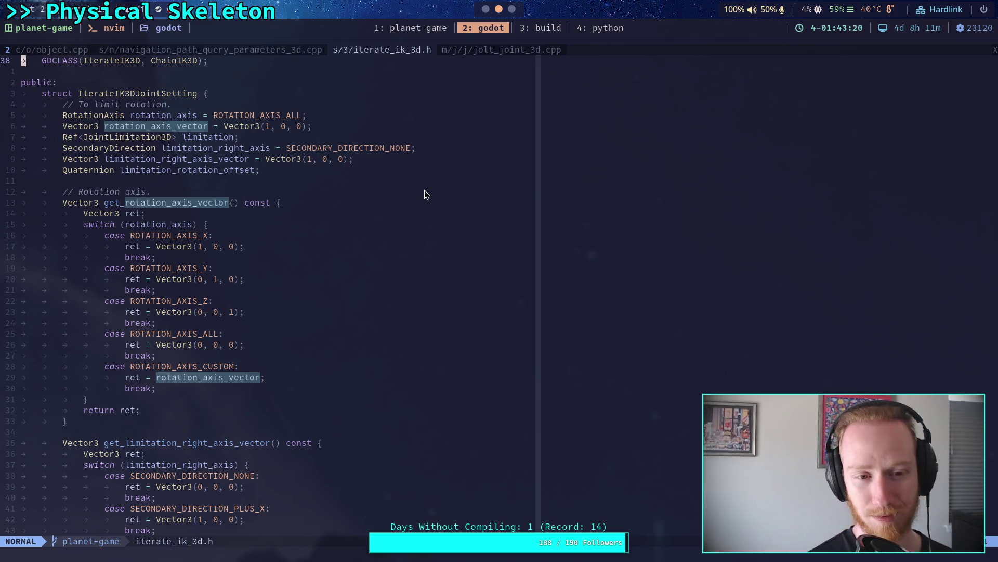
key(super+1)
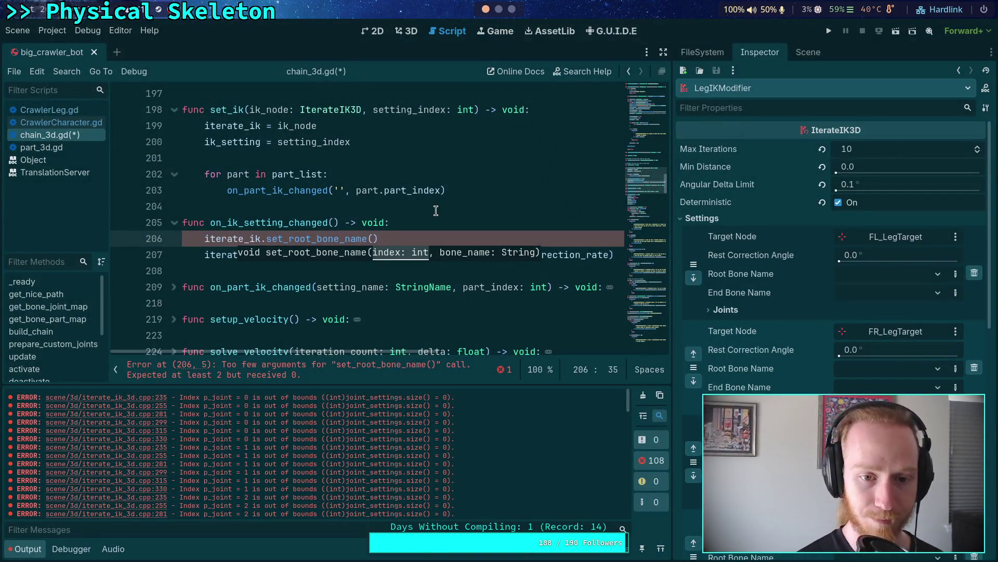
Step: Complete the call as set_root_bone_name(ik_setting, resource.root_bone)
click(375, 239)
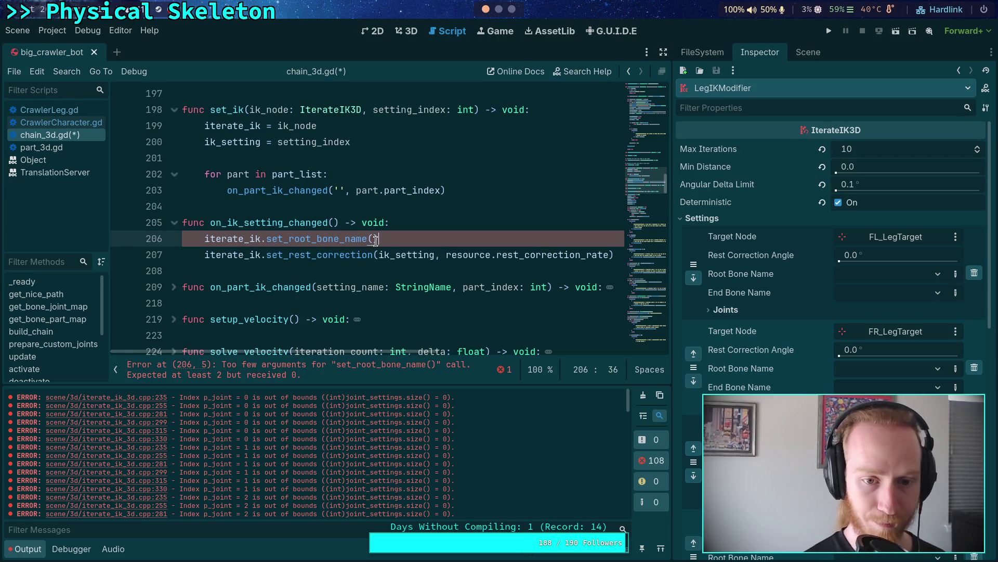
text(ik_)
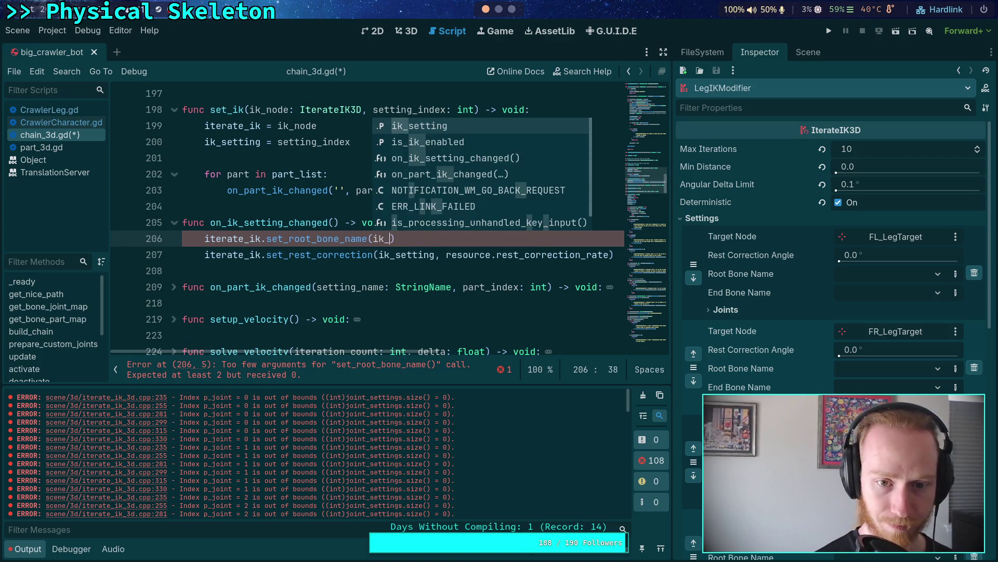
key(Return)
text(, resource.roo)
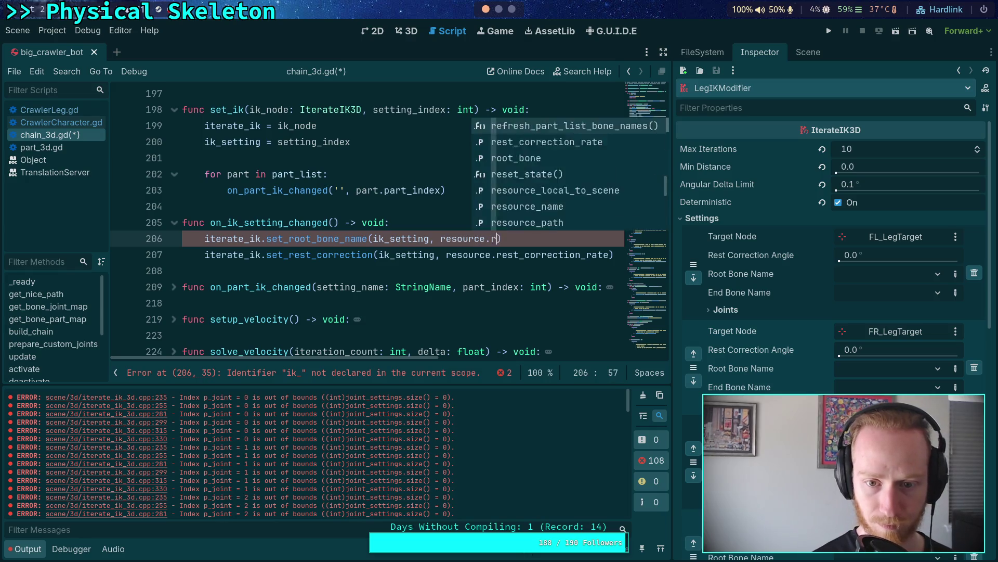
key(Return)
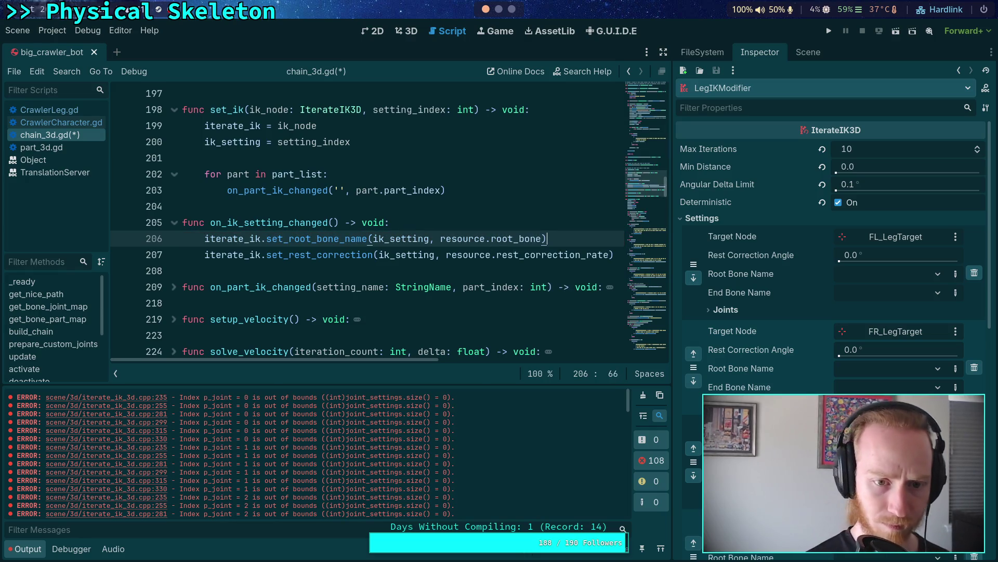
Step: Add a matching set_end_bone_name(ik_setting, resource.end_bone) line and save the script
key(ctrl+shift+d)
drag(289, 256, 312, 256)
text(end)
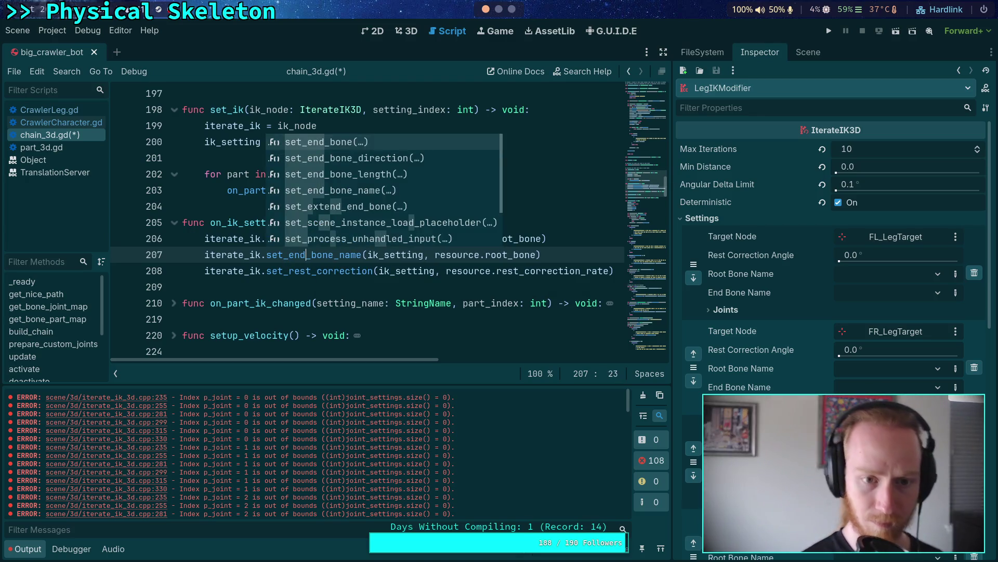
click(470, 271)
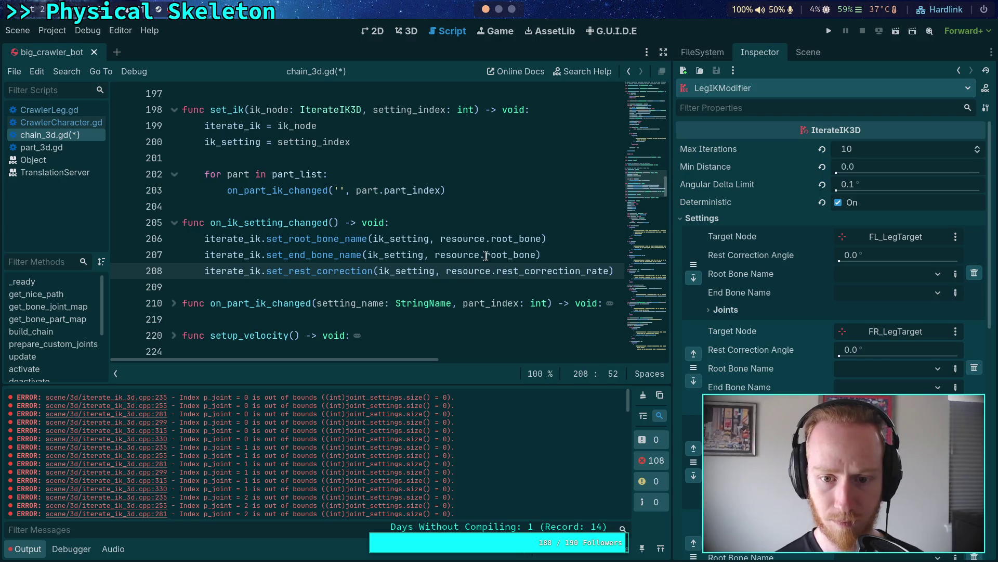
drag(486, 256, 512, 255)
text(end)
key(ctrl+s)
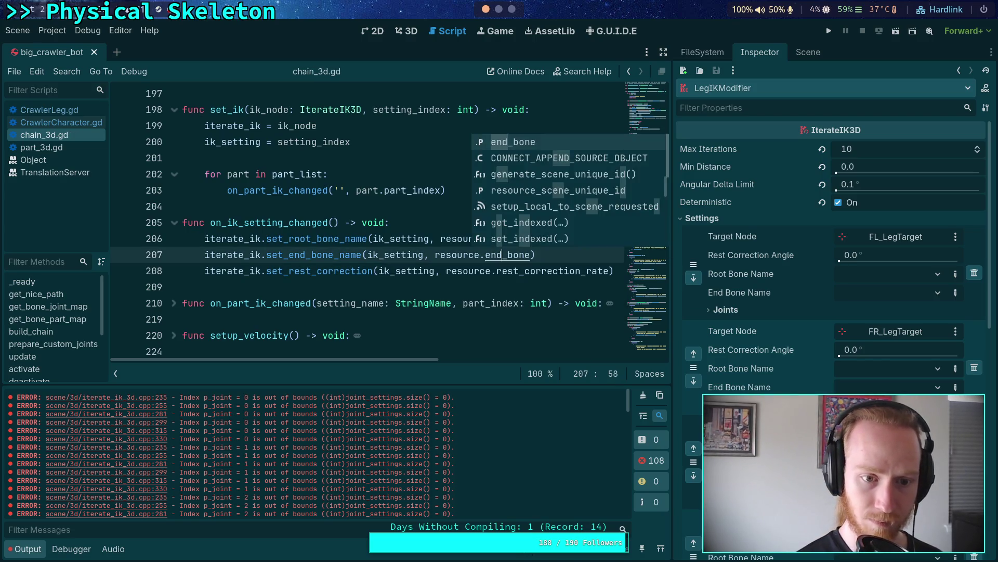
click(378, 250)
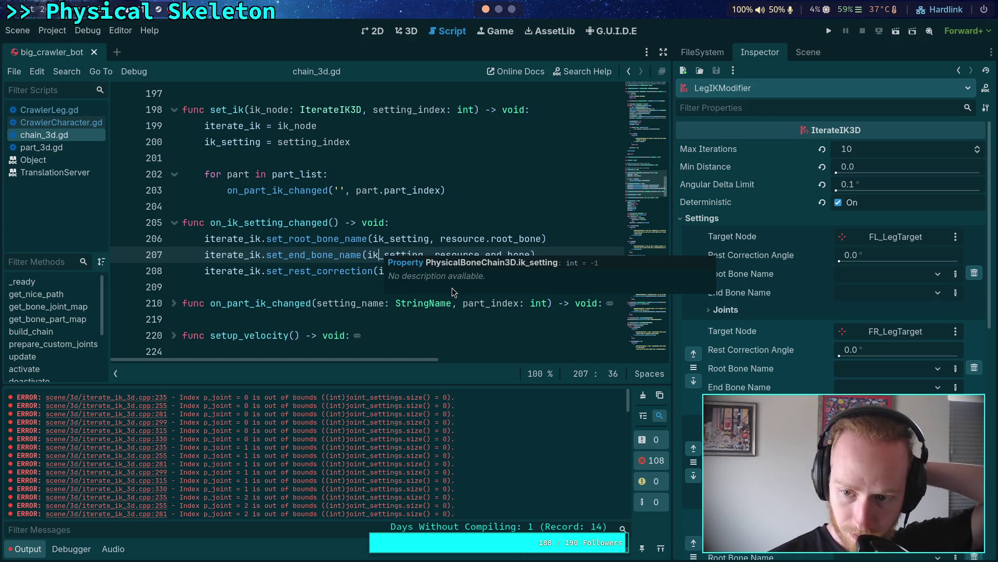
click(290, 289)
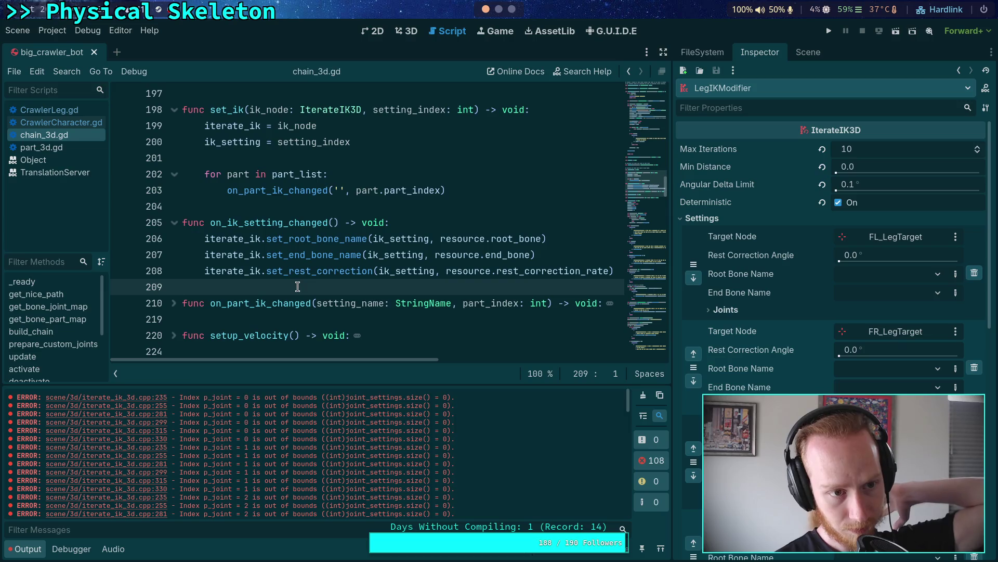
Step: Clear the logs and remove all five IK settings from the LegIKModifier, starting with FL_LegTarget
click(643, 395)
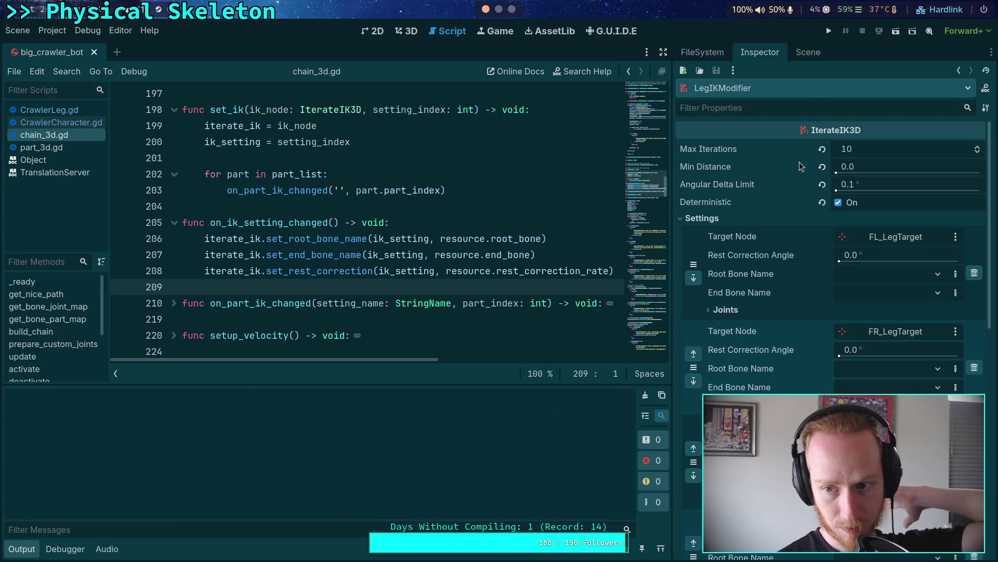
click(977, 276)
click(977, 277)
click(977, 276)
click(978, 277)
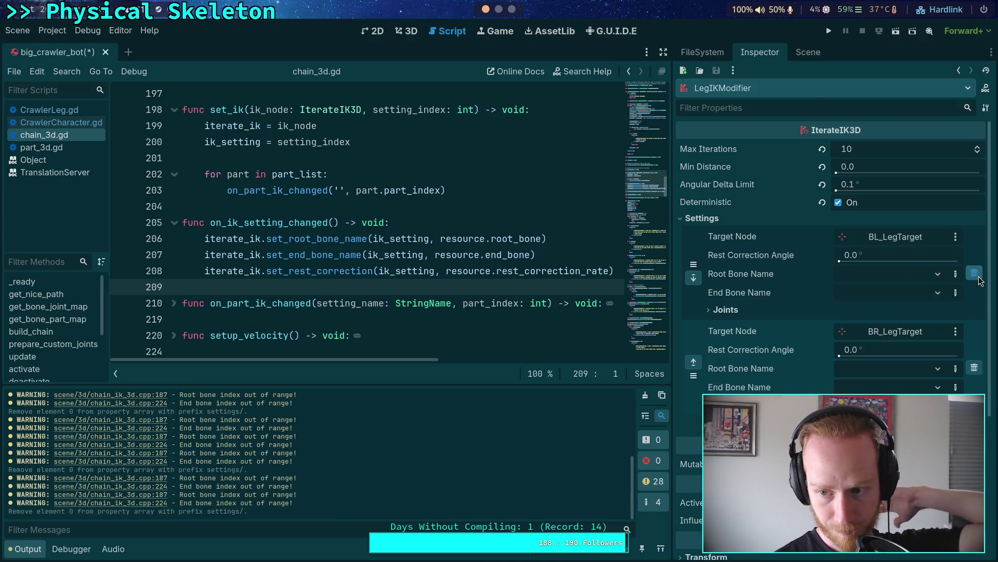
click(978, 277)
click(977, 277)
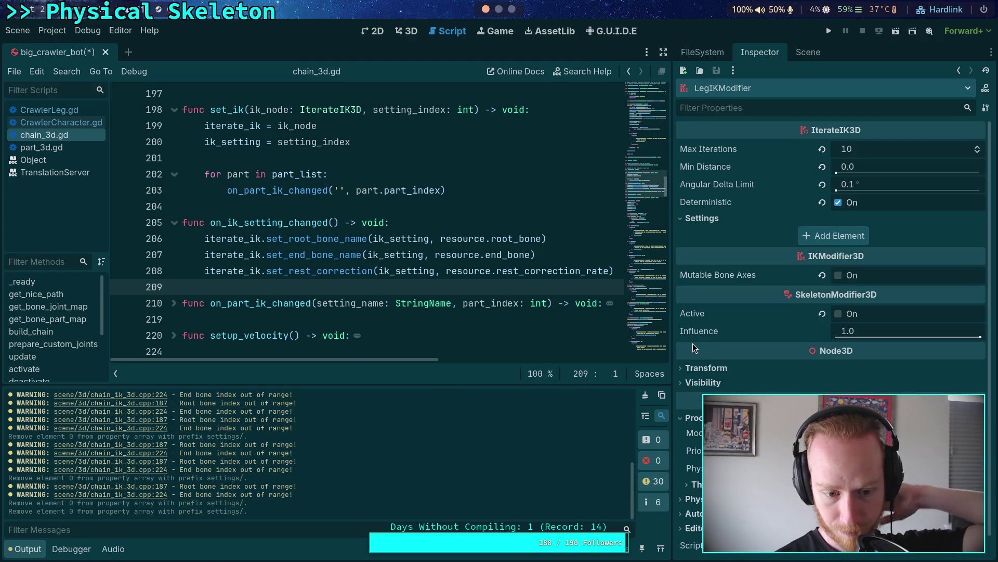
mouse_move(448, 272)
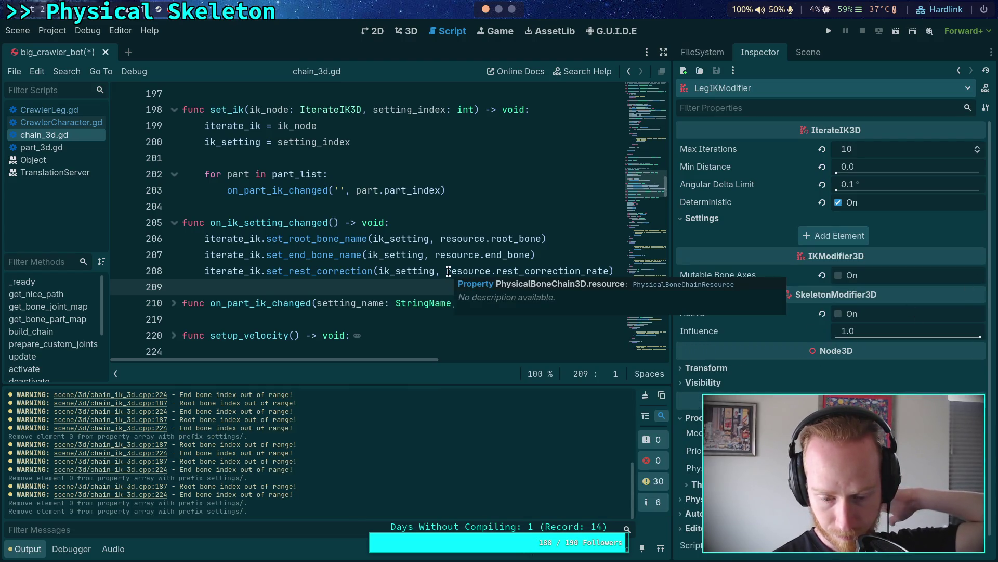
click(645, 396)
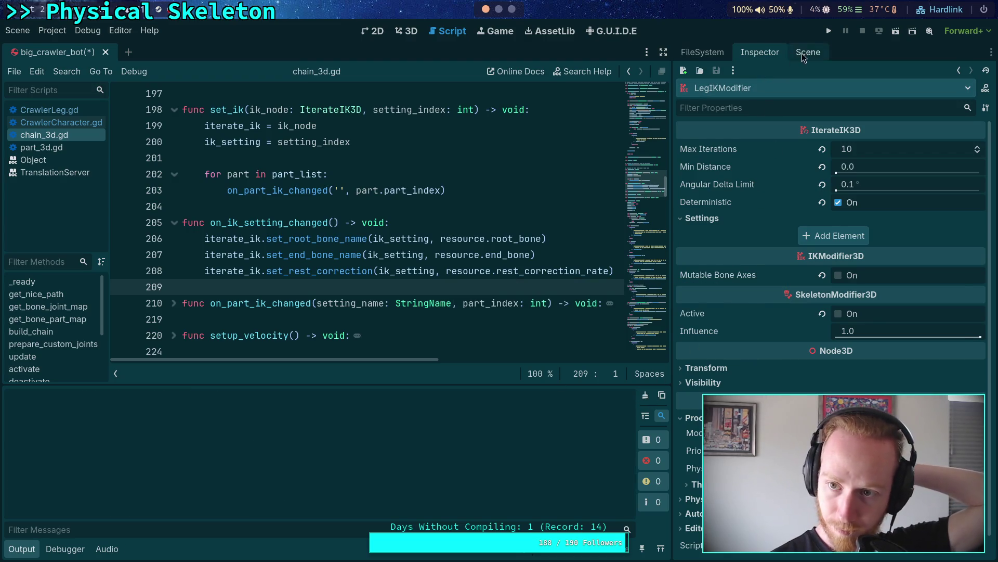
Step: Select CrawlerBot and rebuild the crawler, confirming with OK
click(804, 56)
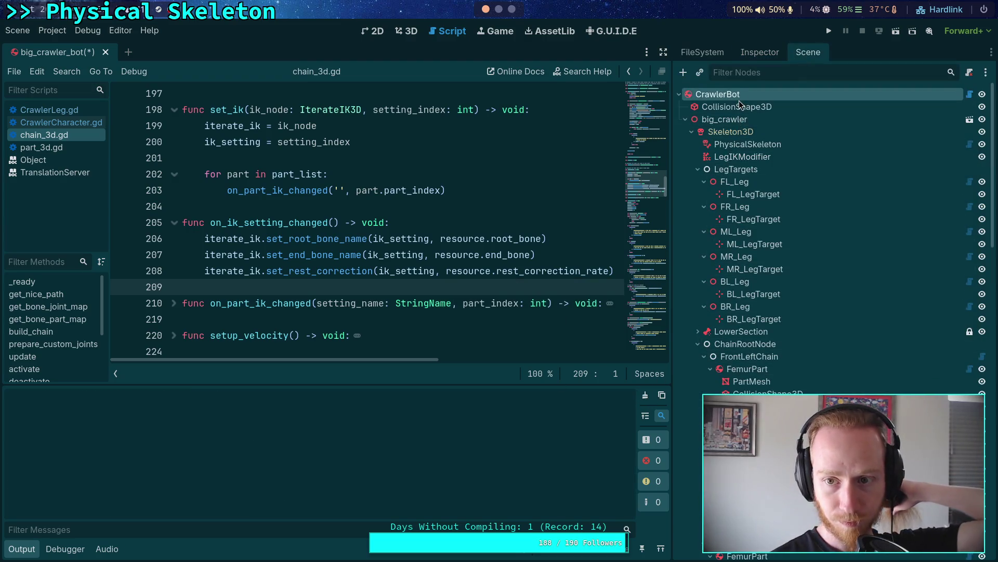
click(764, 52)
click(811, 151)
click(587, 310)
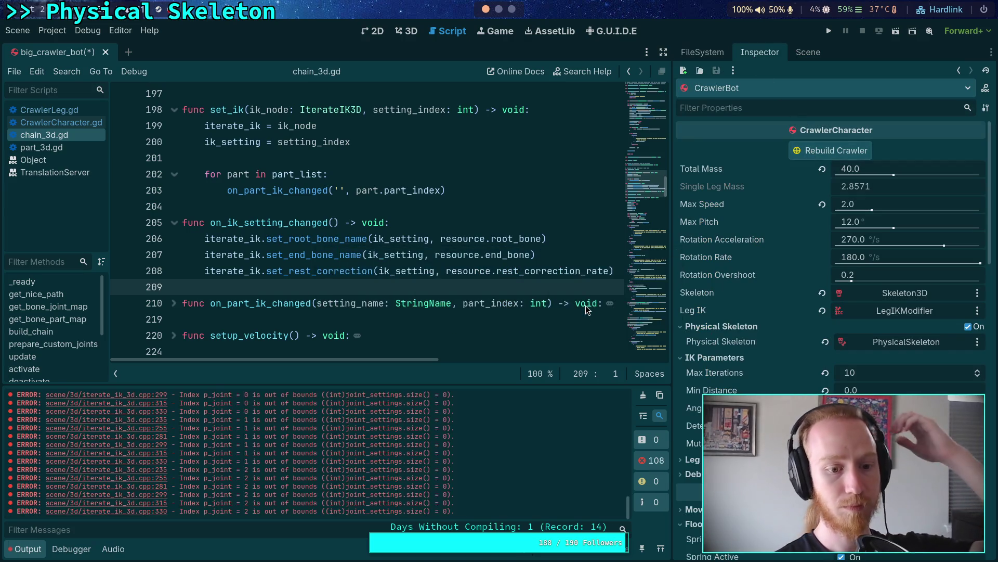
Step: Review the LegIKModifier's properties and the resource property's documentation
click(808, 52)
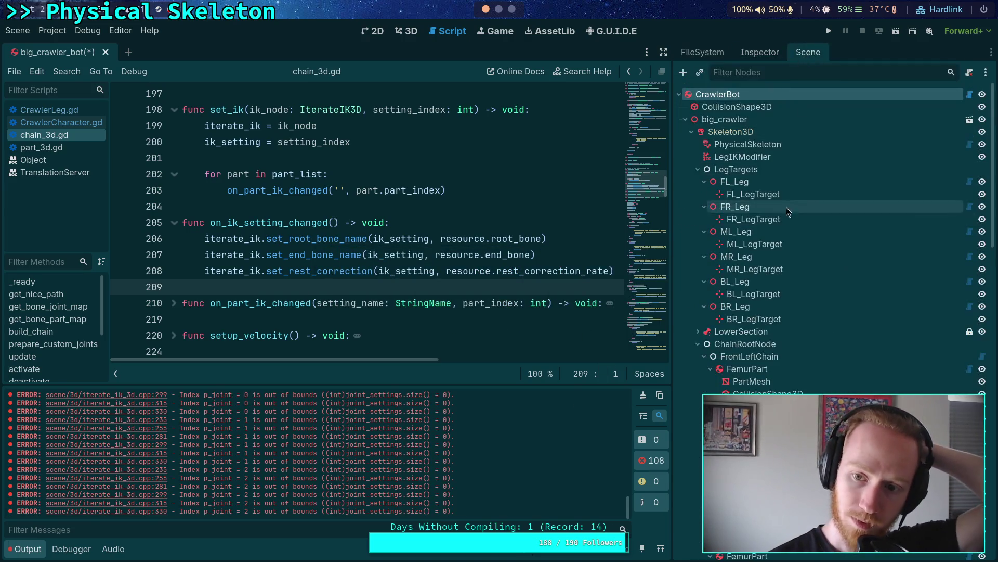
click(743, 156)
click(760, 52)
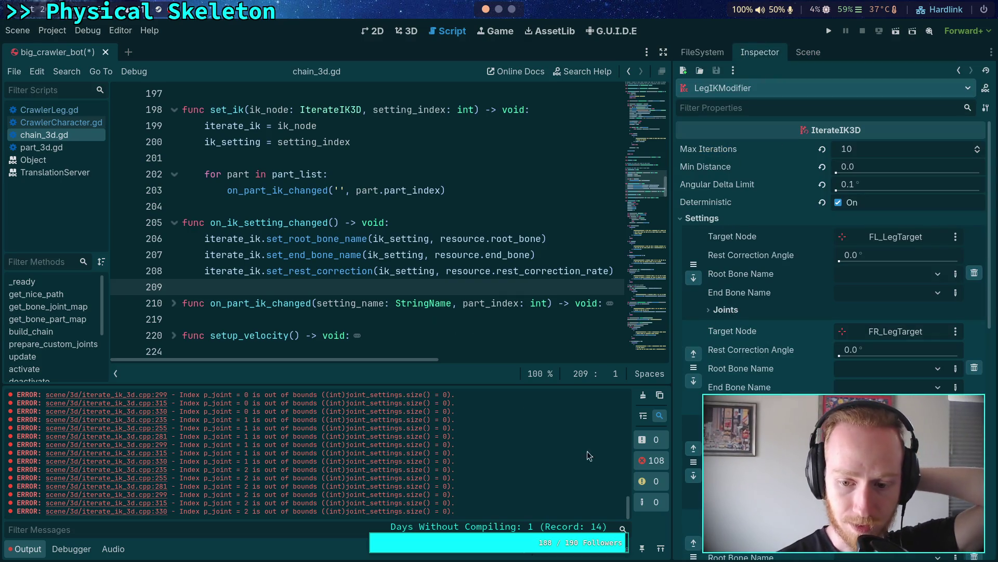
scroll(630, 510, up, 3)
click(449, 270)
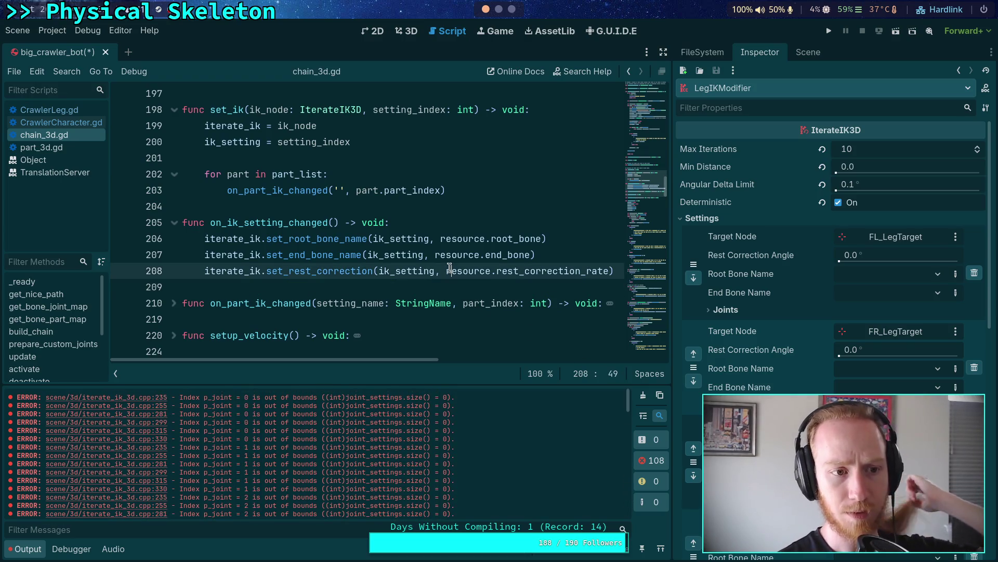
scroll(449, 270, down, 15)
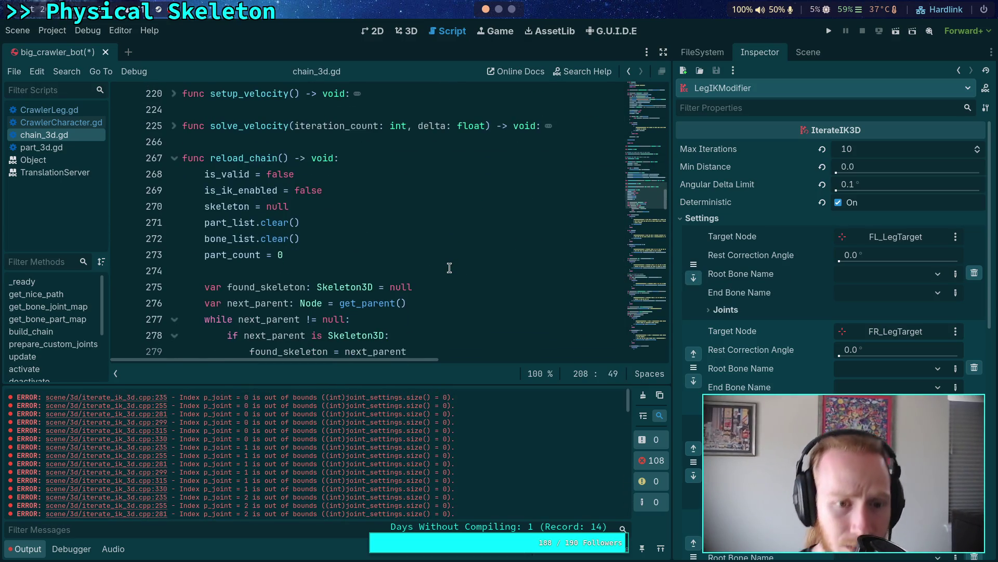
scroll(449, 267, down, 6)
scroll(449, 267, up, 8)
scroll(449, 268, up, 5)
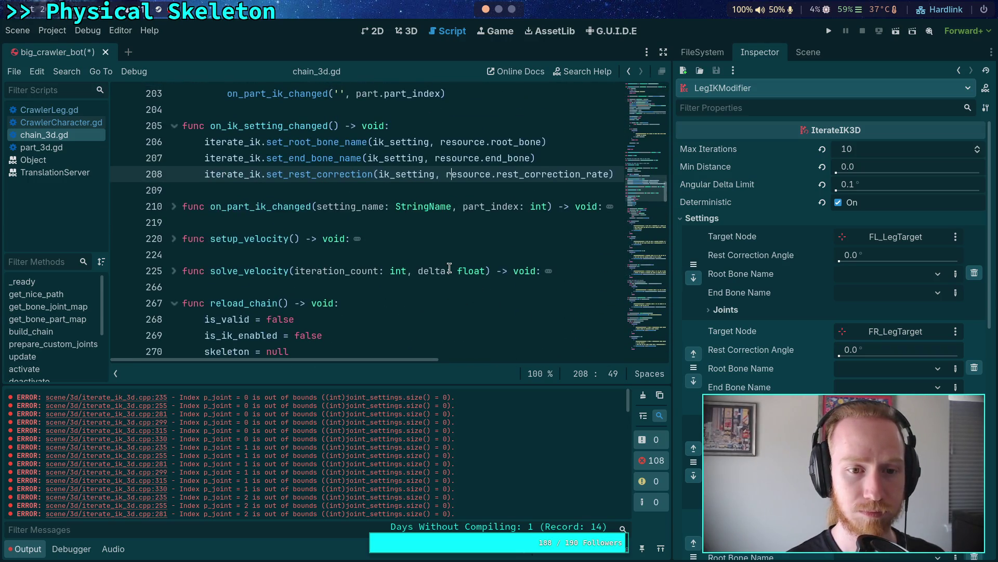
scroll(449, 268, up, 4)
scroll(449, 268, down, 2)
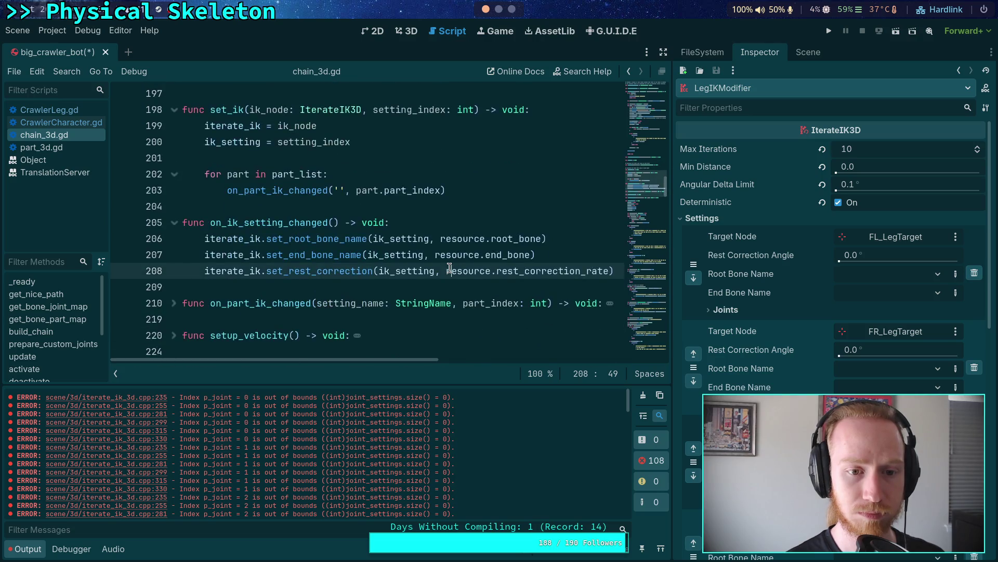
click(425, 163)
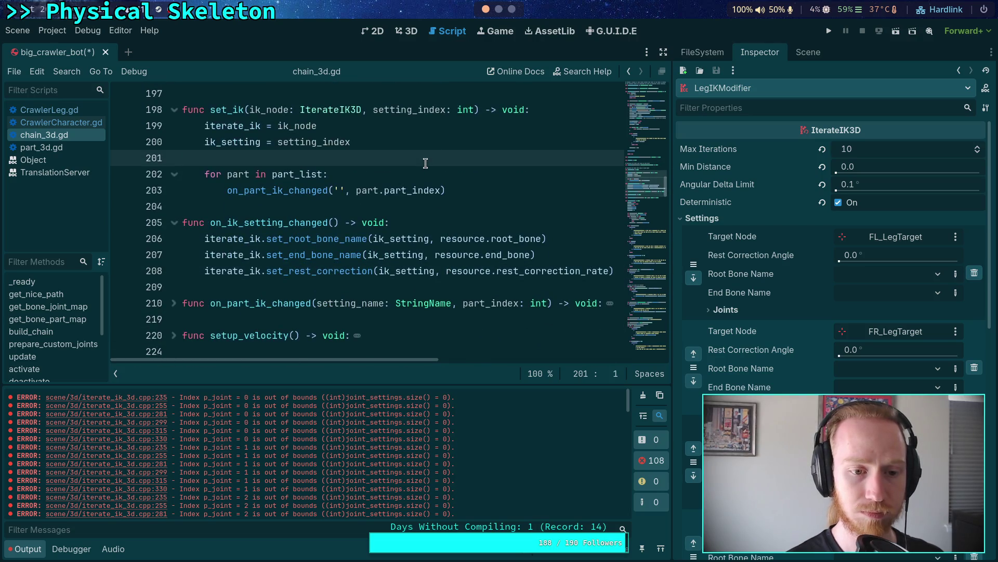
Step: Insert an on_ik_setting_changed() call in set_ik after ik_setting = setting_index and save
key(Return)
key(Return)
key(Up)
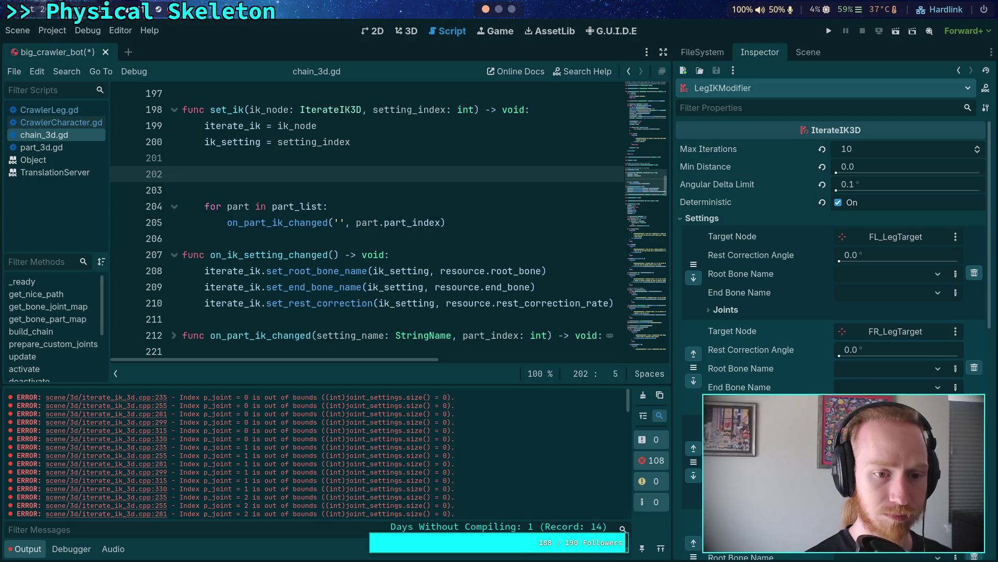
text(on_ik_setting_changed()
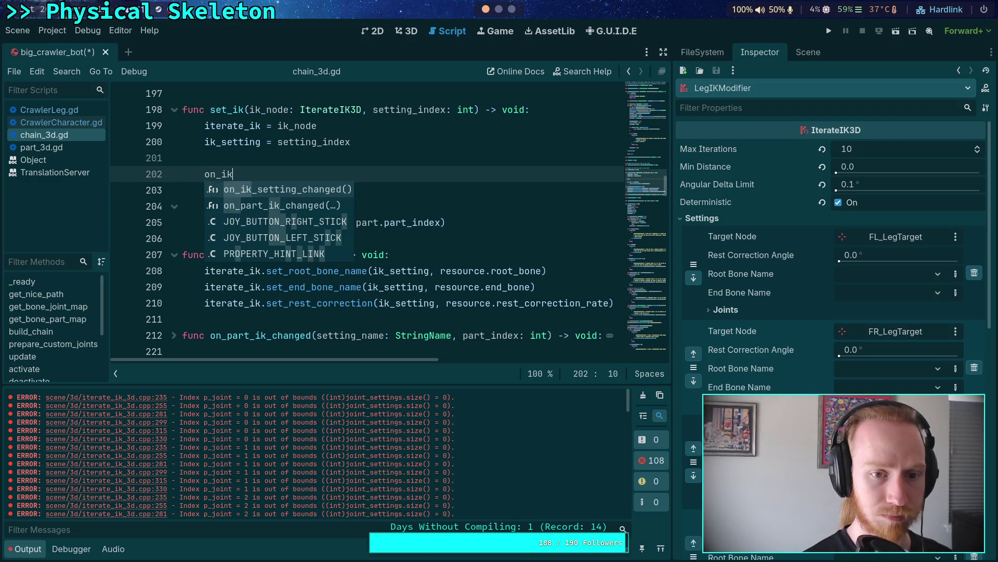
key(Return)
key(ctrl+s)
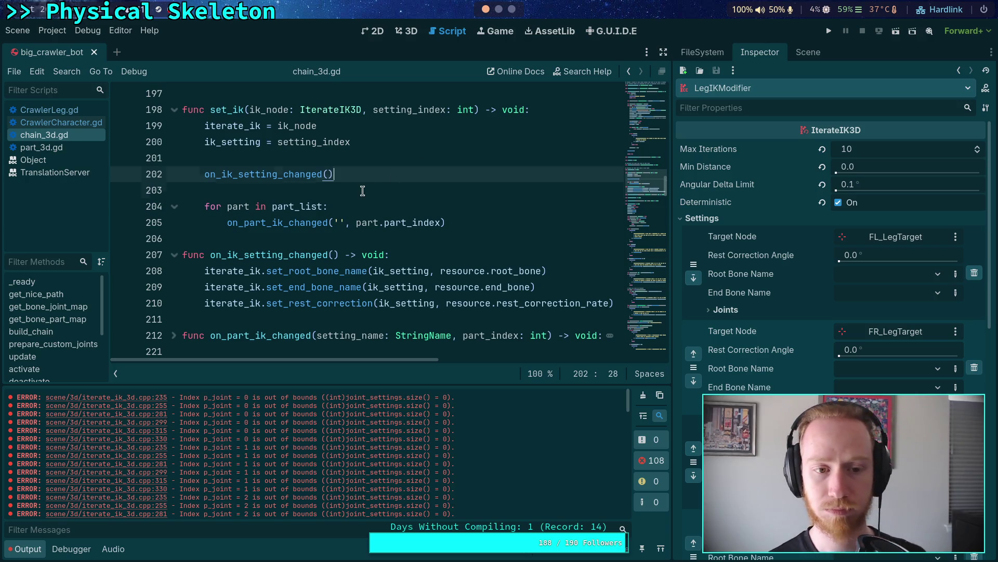
key(Down)
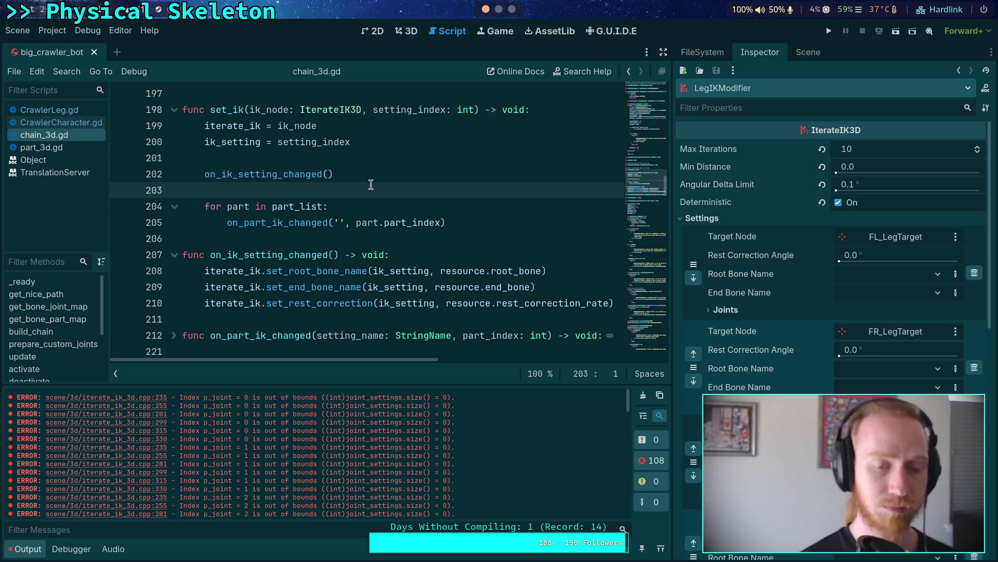
Step: Remove three IK settings from the LegIKModifier
click(974, 273)
click(975, 273)
click(974, 273)
click(975, 273)
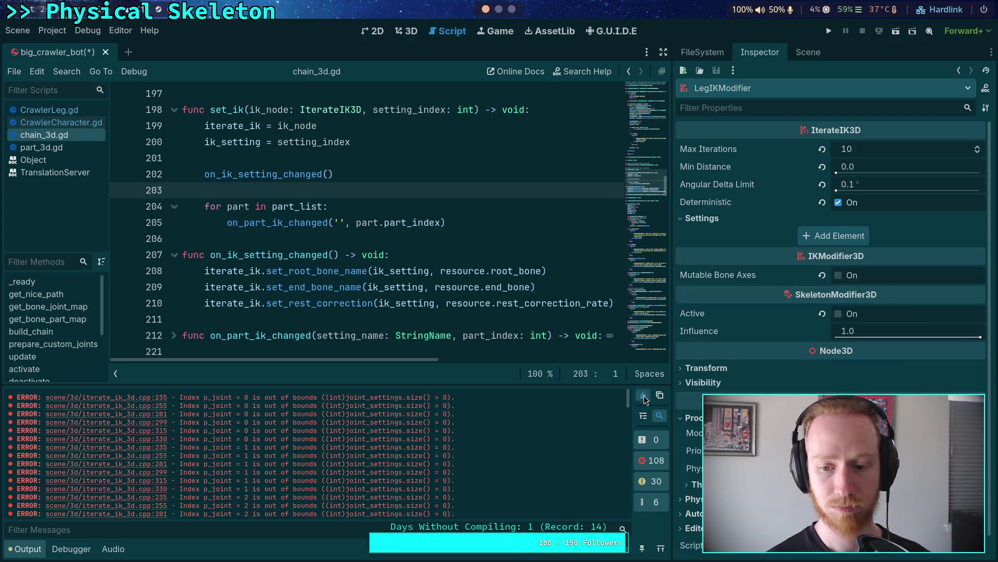
Step: Remove the last BR_LegTarget setting, then rebuild the crawler from CrawlerBot
click(643, 395)
click(808, 52)
click(754, 94)
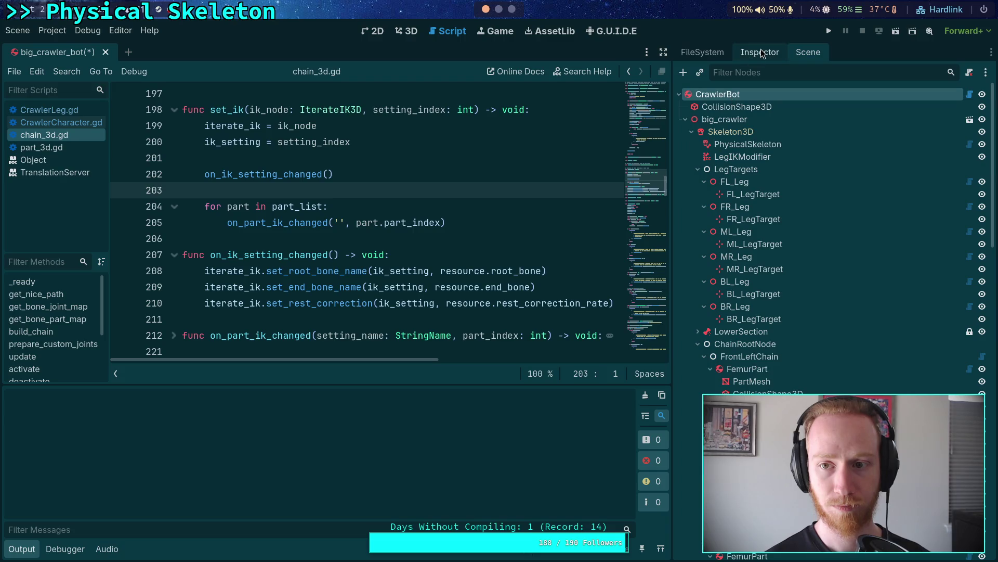
click(759, 52)
click(836, 150)
click(568, 307)
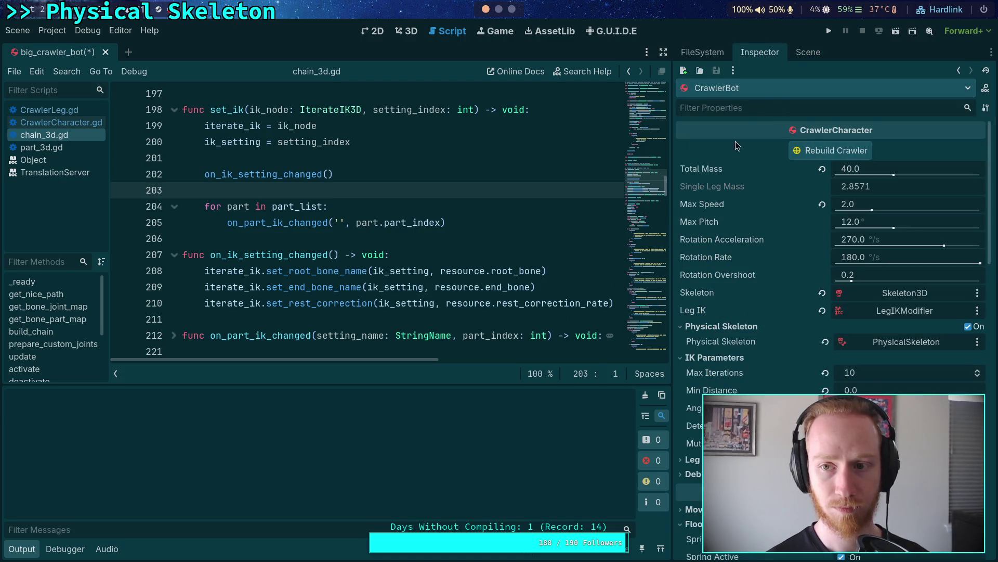
Step: Inspect the LegIKModifier's rebuilt front-left joints and the TibiaJointConeLim cone angle
click(808, 54)
click(742, 157)
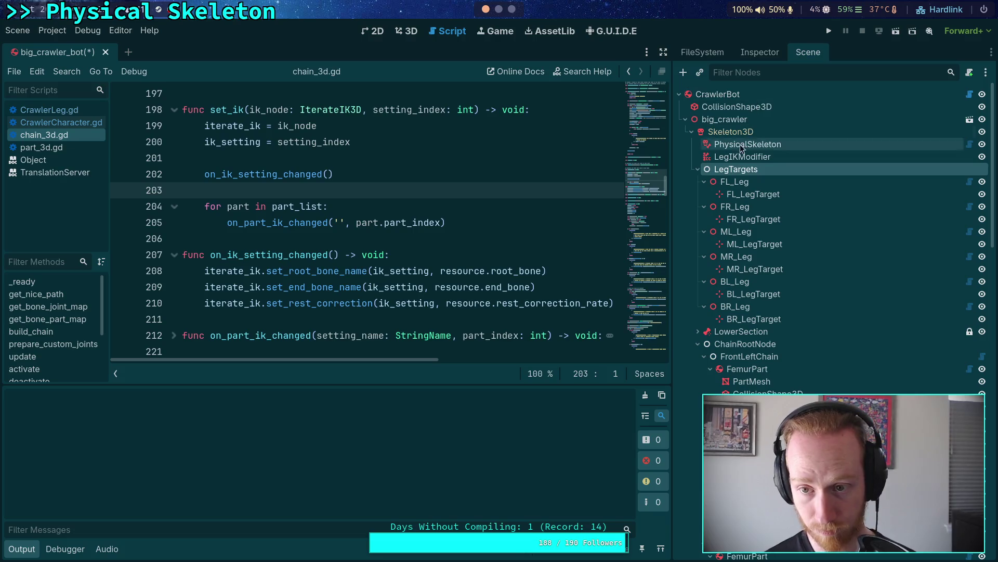
click(760, 52)
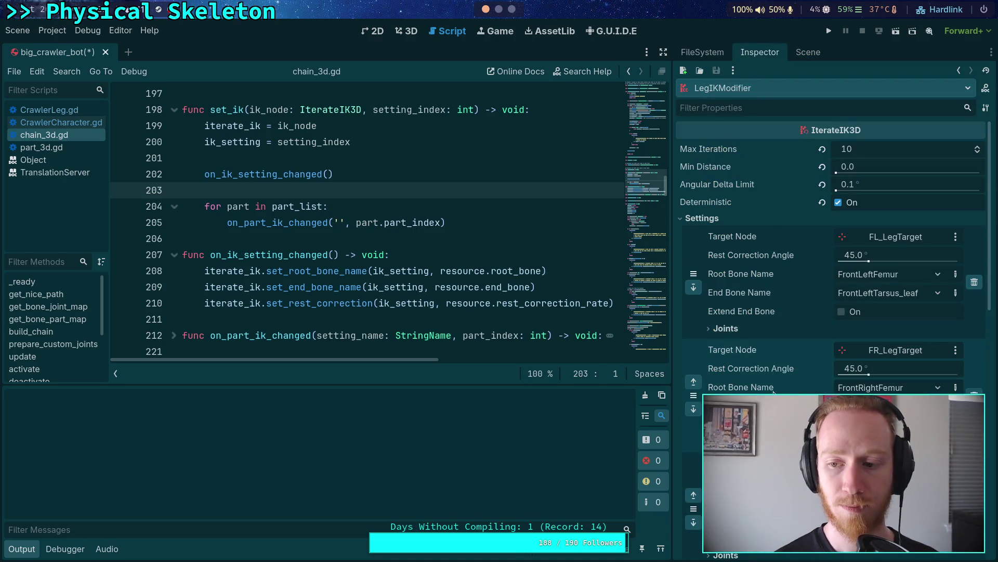
click(727, 329)
scroll(750, 380, down, 4)
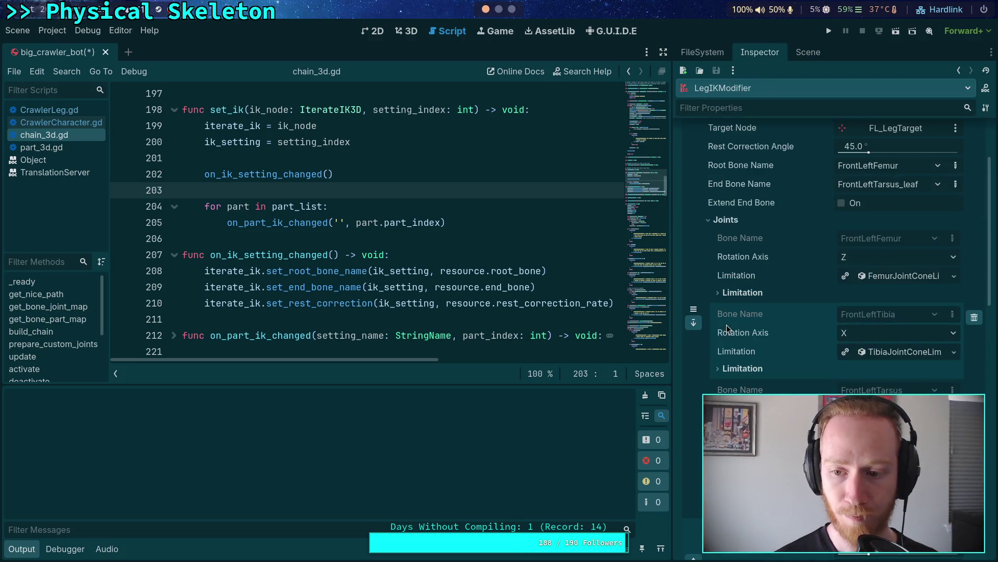
scroll(750, 381, up, 2)
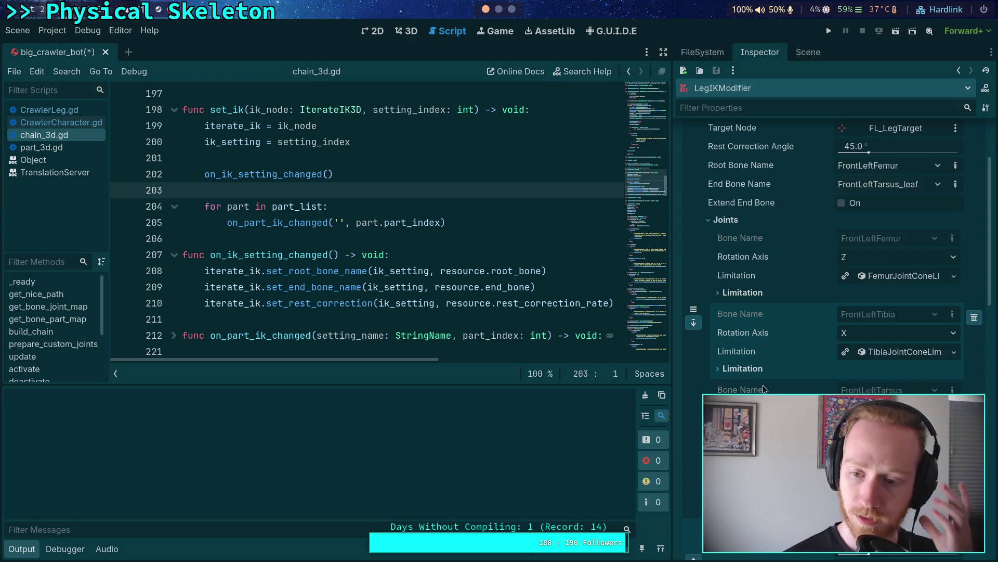
click(755, 369)
click(762, 370)
click(861, 351)
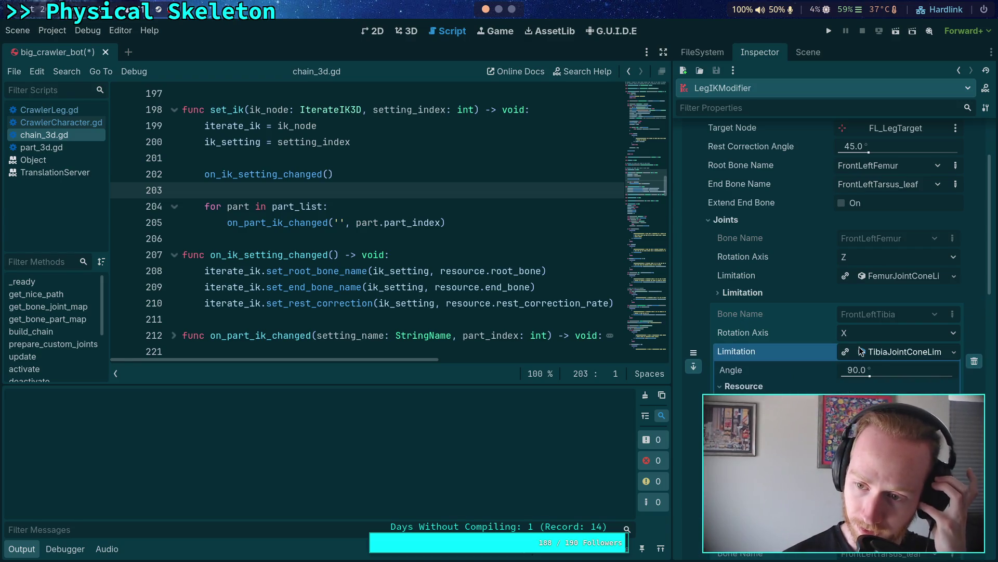
click(878, 352)
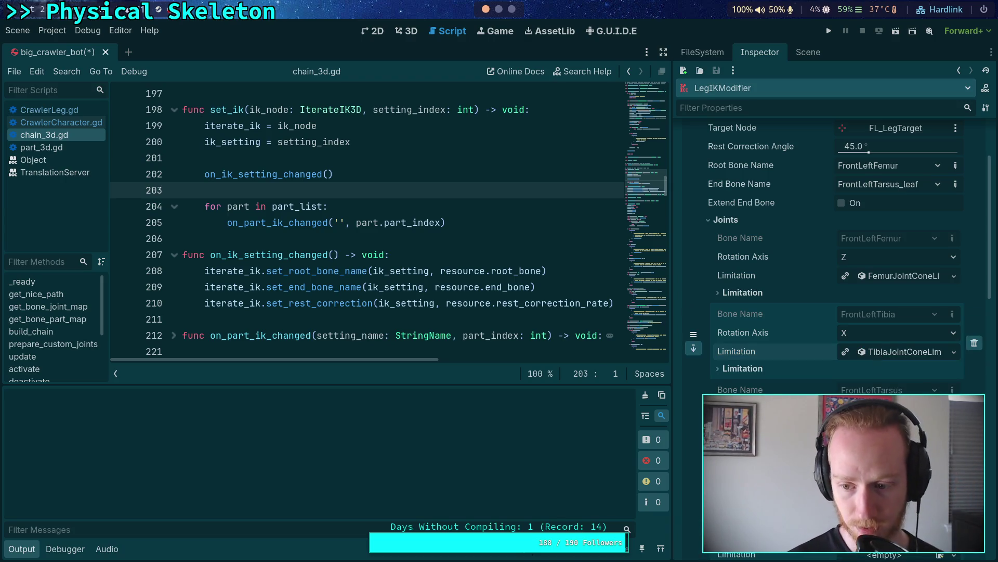
Step: Check the tarsus, tibia and femur limitation details, then hide the output log
scroll(750, 364, down, 2)
click(751, 389)
click(755, 389)
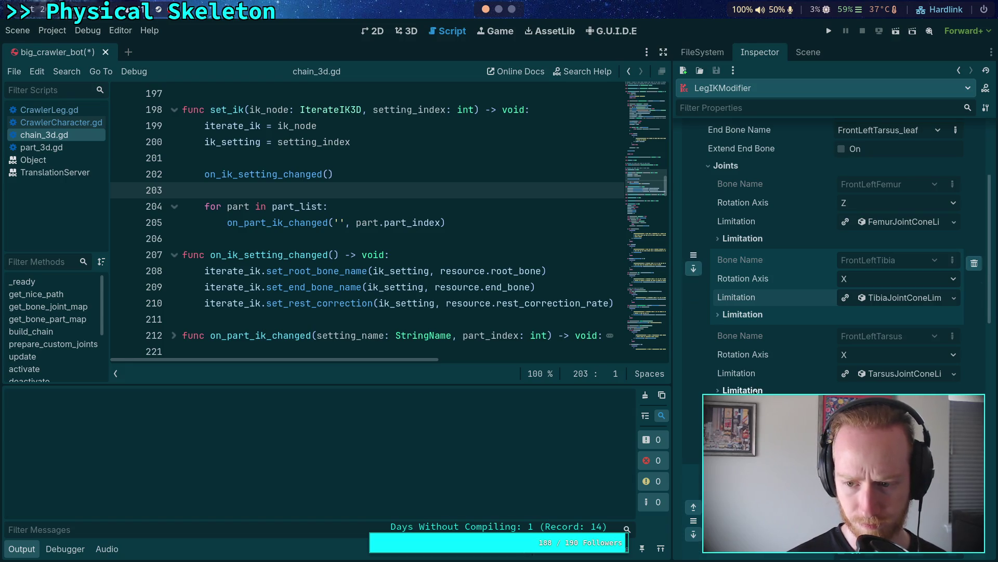
click(744, 313)
click(744, 314)
click(746, 241)
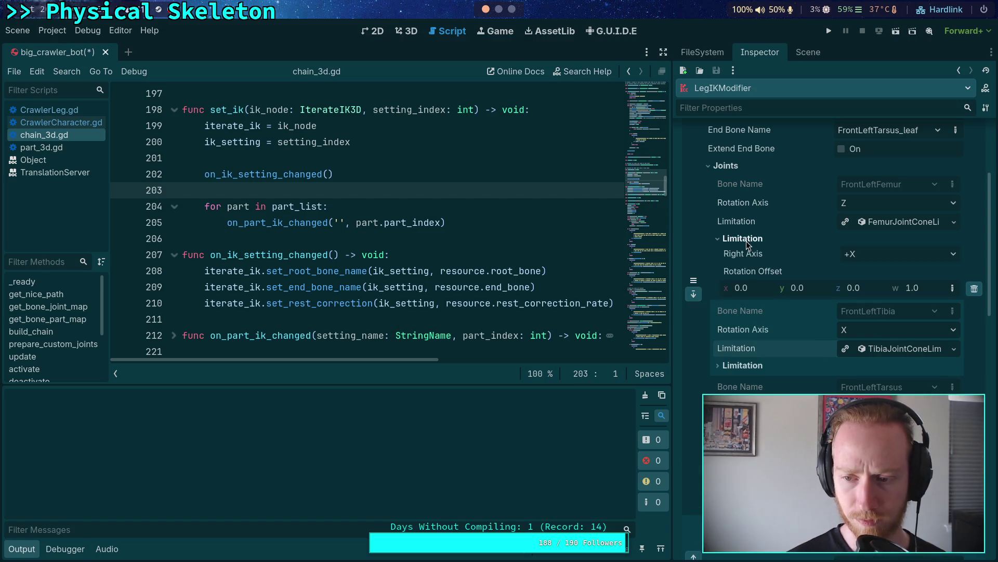
click(747, 240)
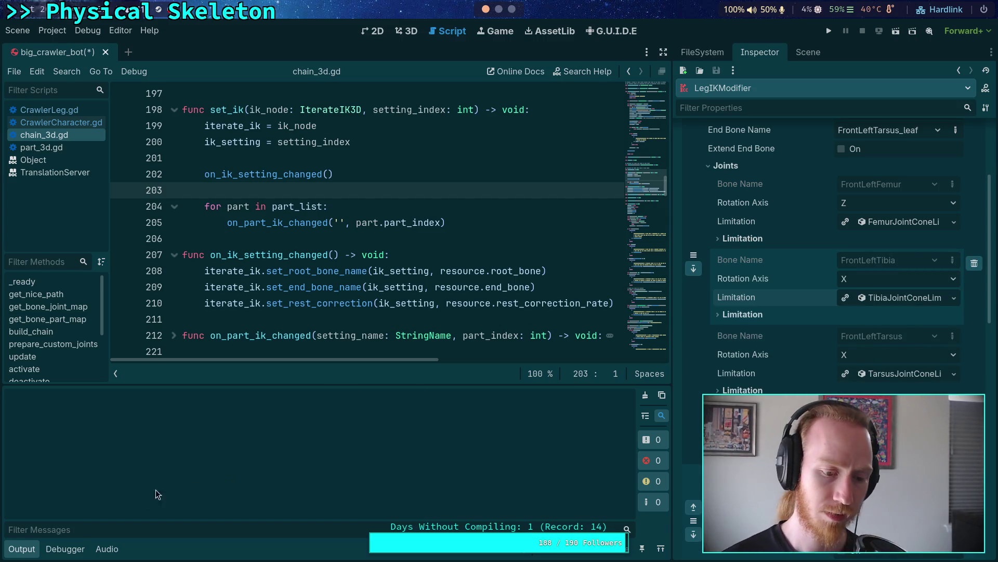
click(22, 549)
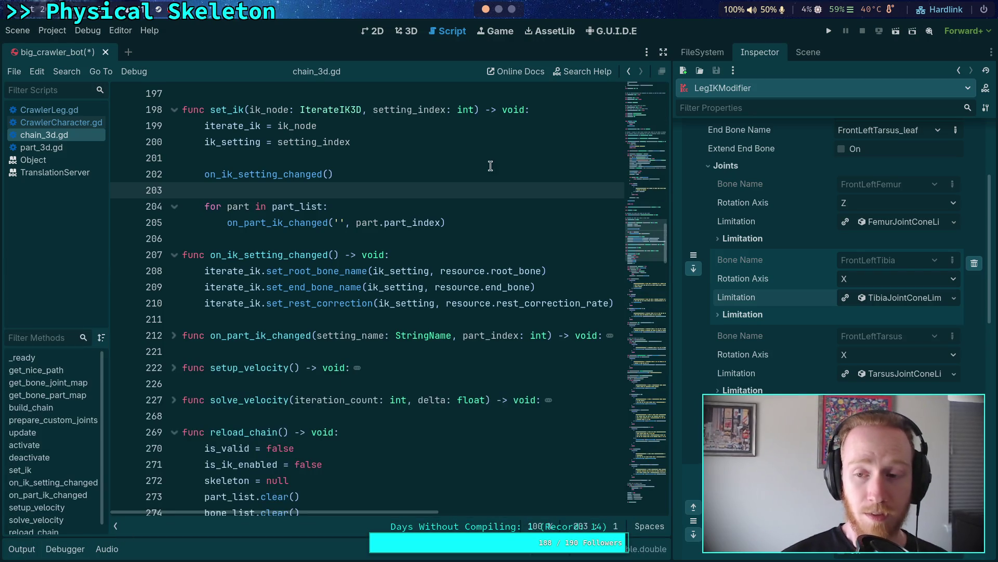
scroll(783, 278, up, 5)
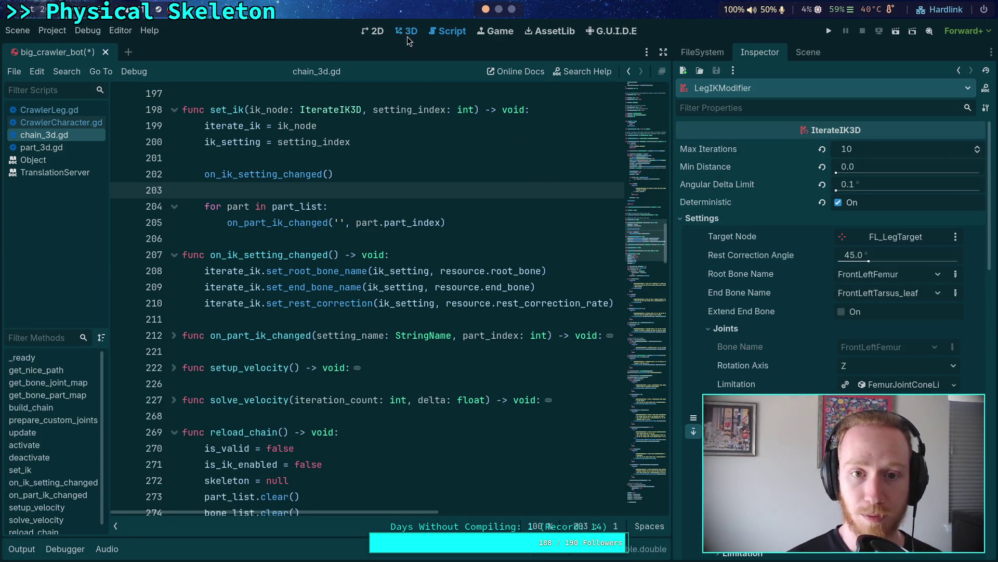
Step: In the 3D view, set the LegIKModifier to active
click(409, 32)
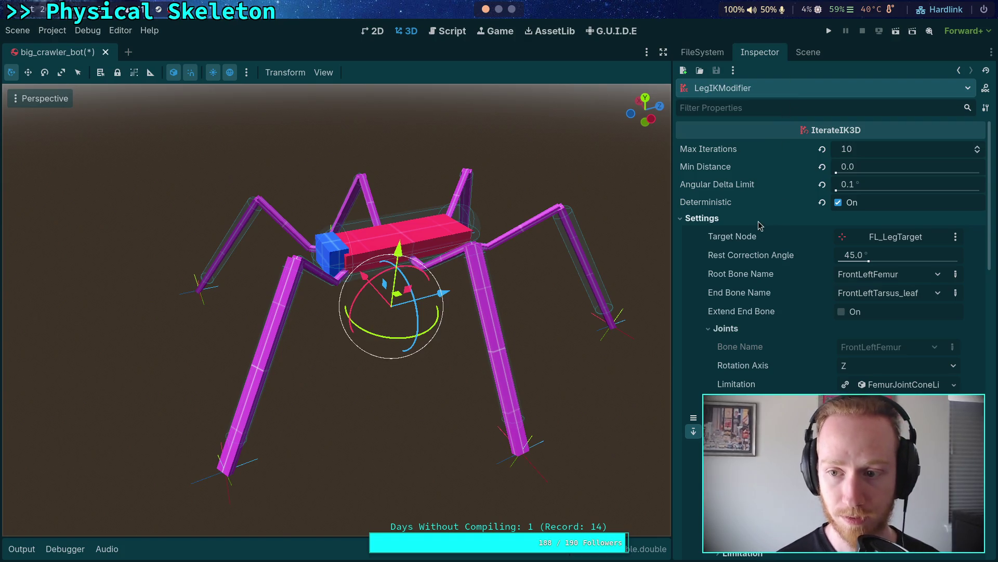
click(695, 219)
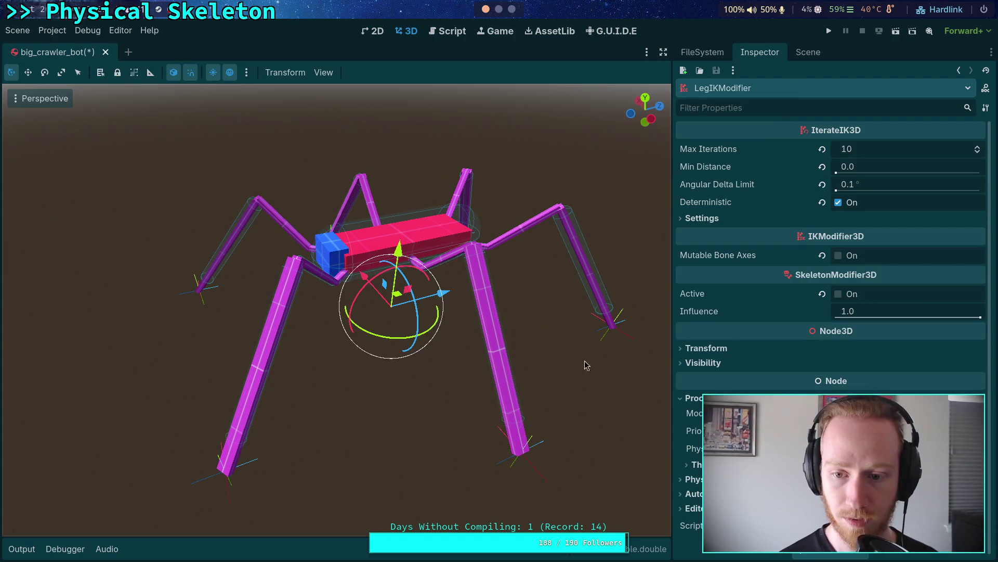
click(838, 294)
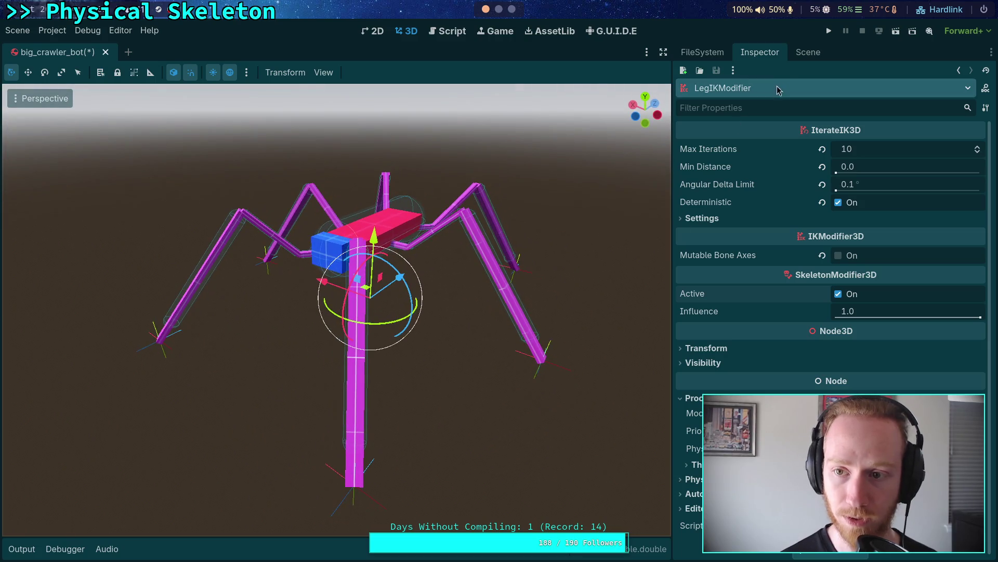
Step: Select FL_LegTarget and move it to a new position with G
click(808, 52)
click(753, 194)
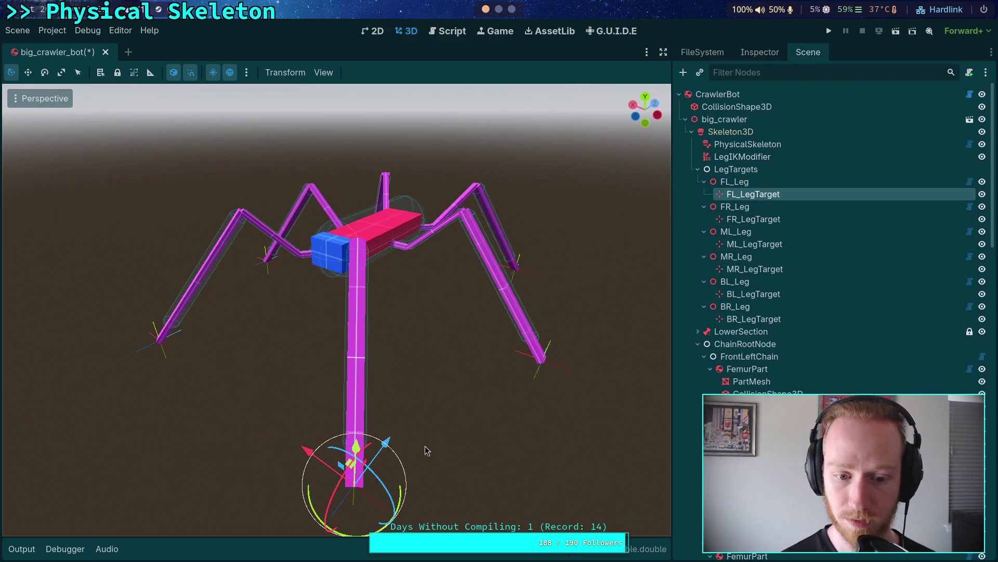
key(g)
click(331, 429)
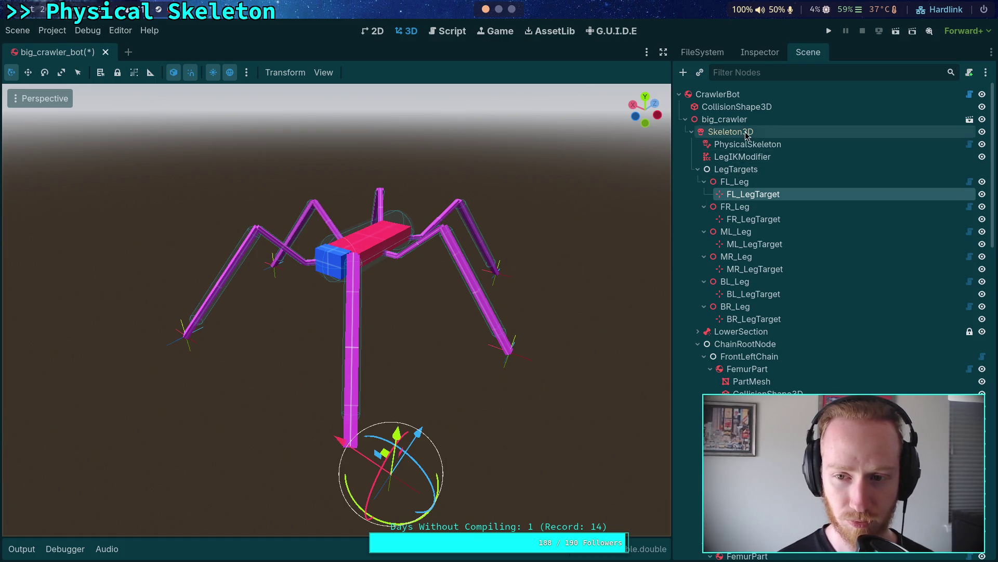
Step: Reselect LegIKModifier, toggle deterministic and active, and review its per-leg IK settings
click(745, 157)
click(779, 58)
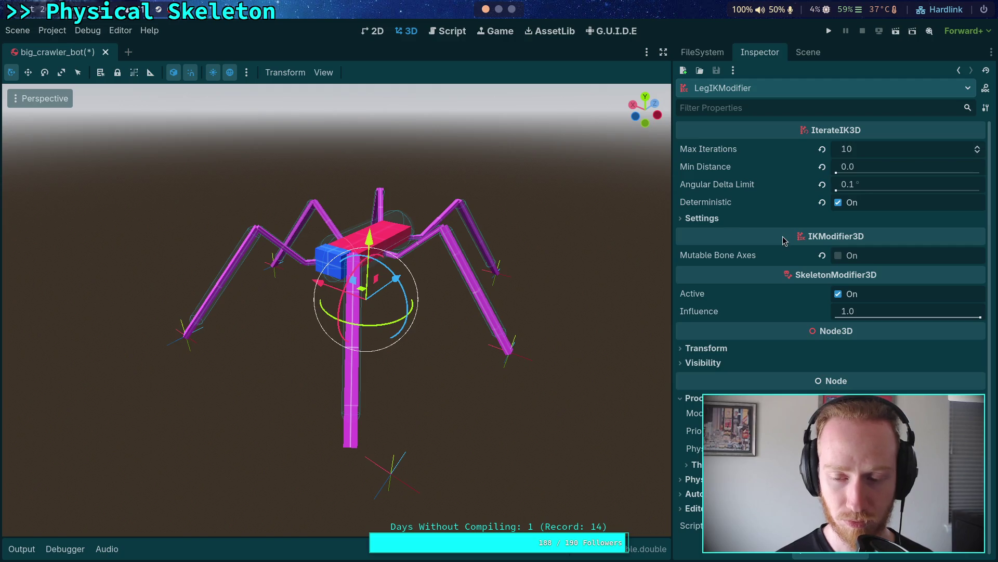
click(838, 202)
click(838, 202)
click(838, 294)
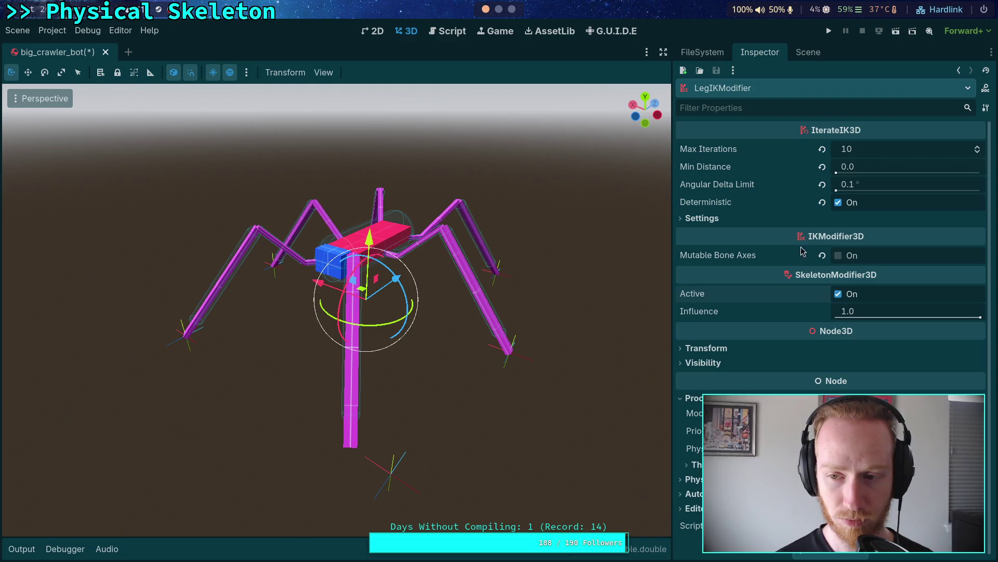
click(702, 219)
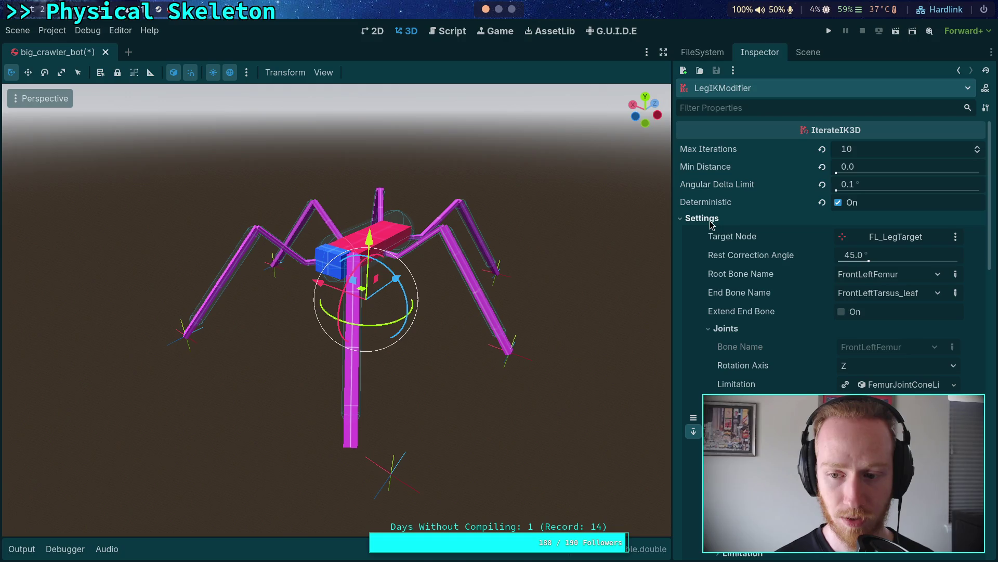
scroll(734, 323, down, 3)
scroll(735, 323, up, 3)
click(733, 325)
scroll(731, 335, down, 1)
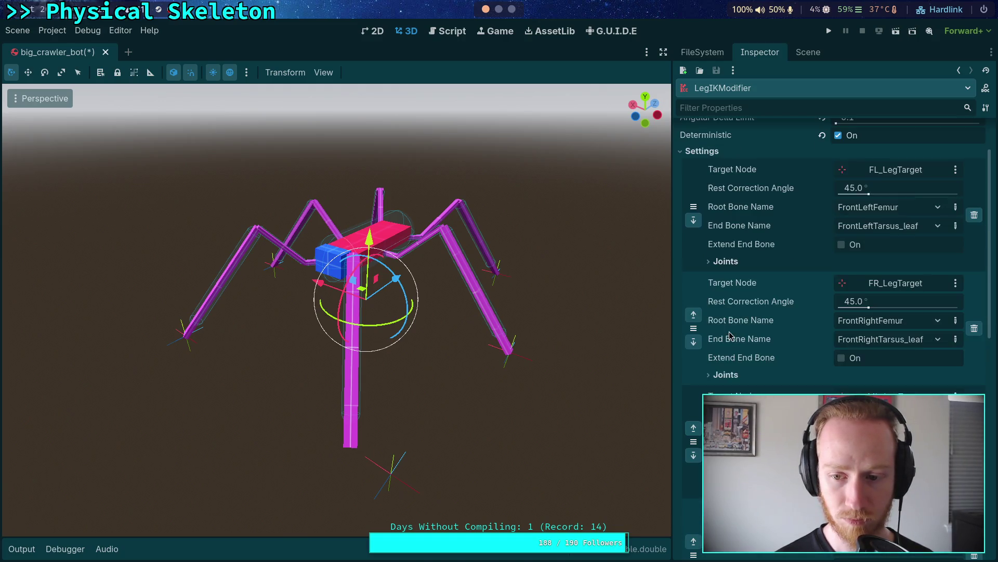
Step: Enable the Skeleton3D gizmos and orbit the camera around the crawler
click(323, 73)
mouse_move(446, 181)
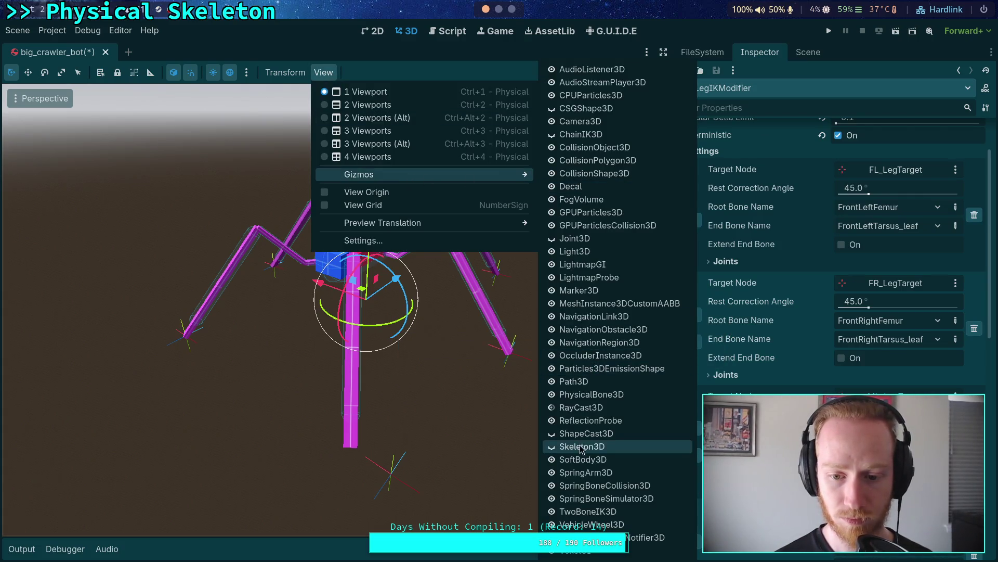
click(552, 448)
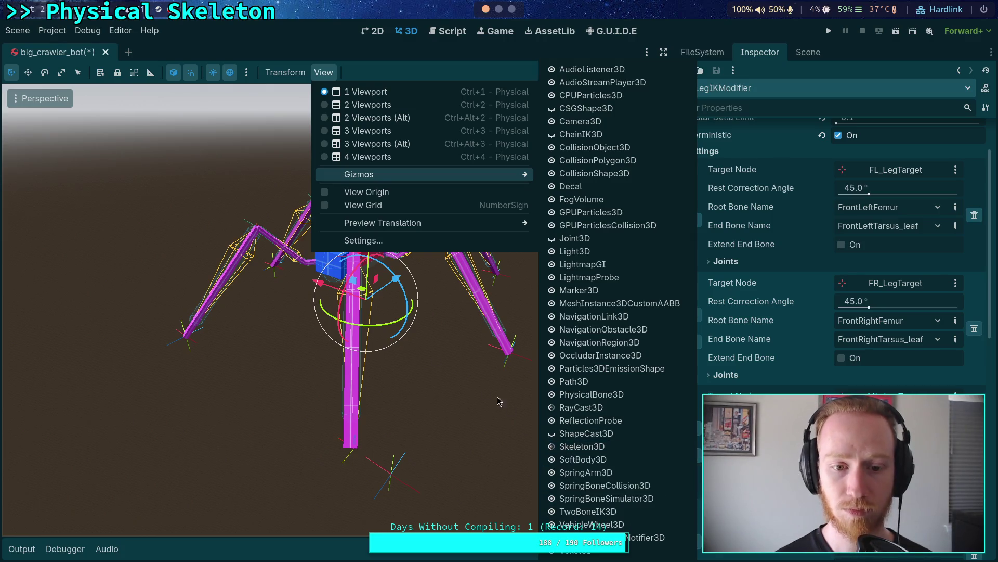
click(400, 357)
mouse_move(401, 357)
mouse_down()
mouse_move(438, 332)
mouse_move(447, 356)
mouse_move(576, 343)
mouse_move(475, 345)
mouse_move(499, 333)
mouse_up()
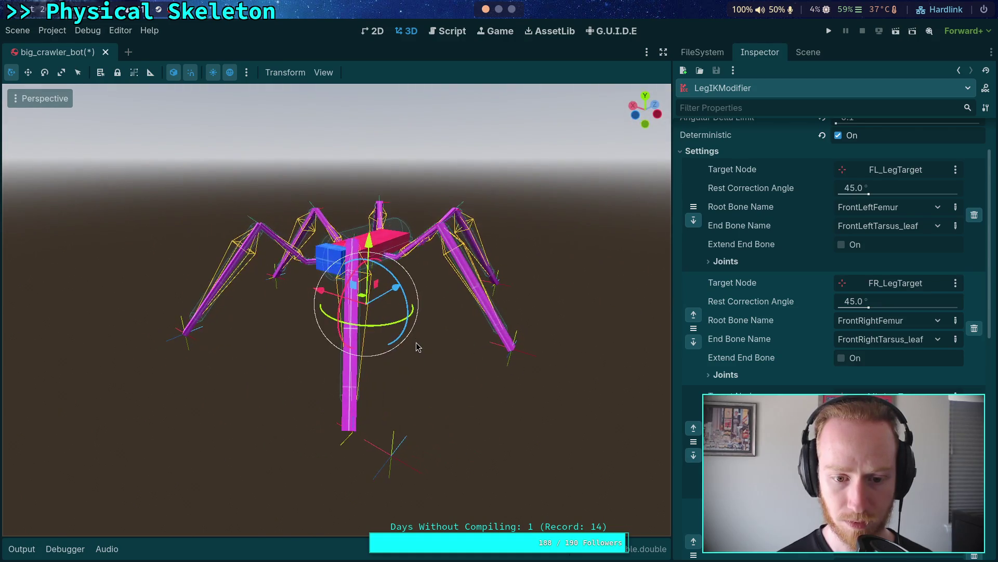
Step: Toggle deterministic solving and collapse the per-leg IK settings in LegIKModifier's Inspector
scroll(839, 207, up, 3)
click(838, 203)
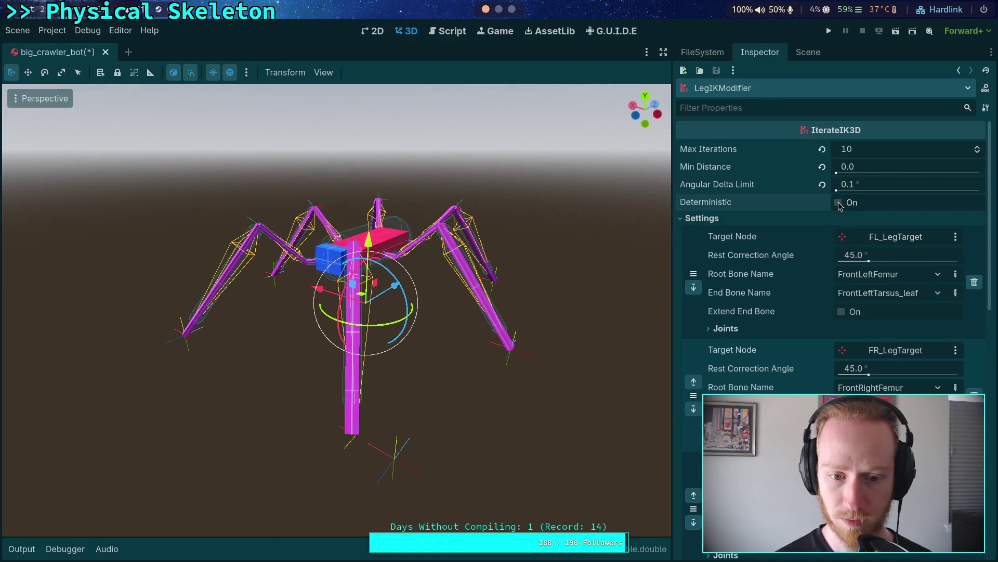
click(734, 219)
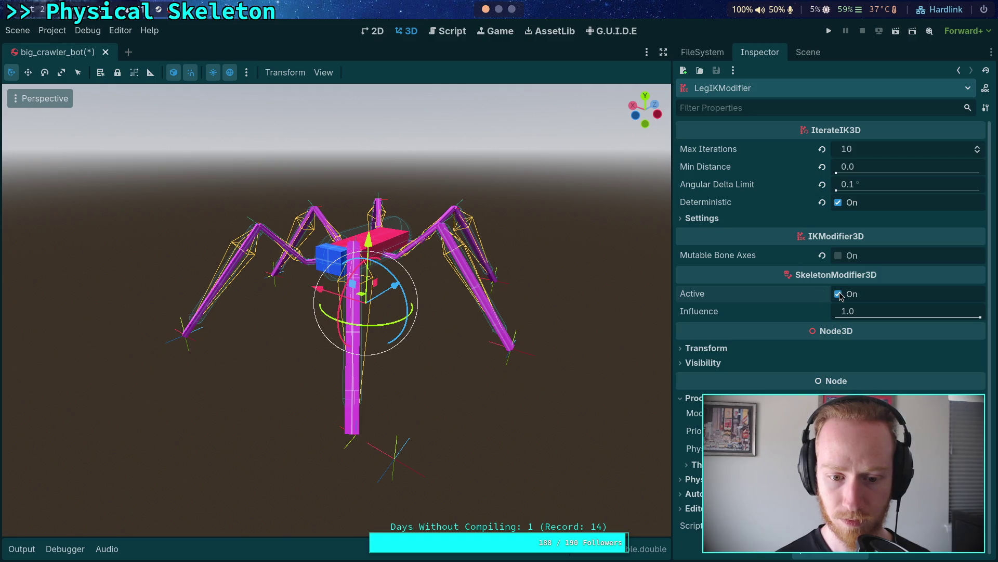
click(808, 52)
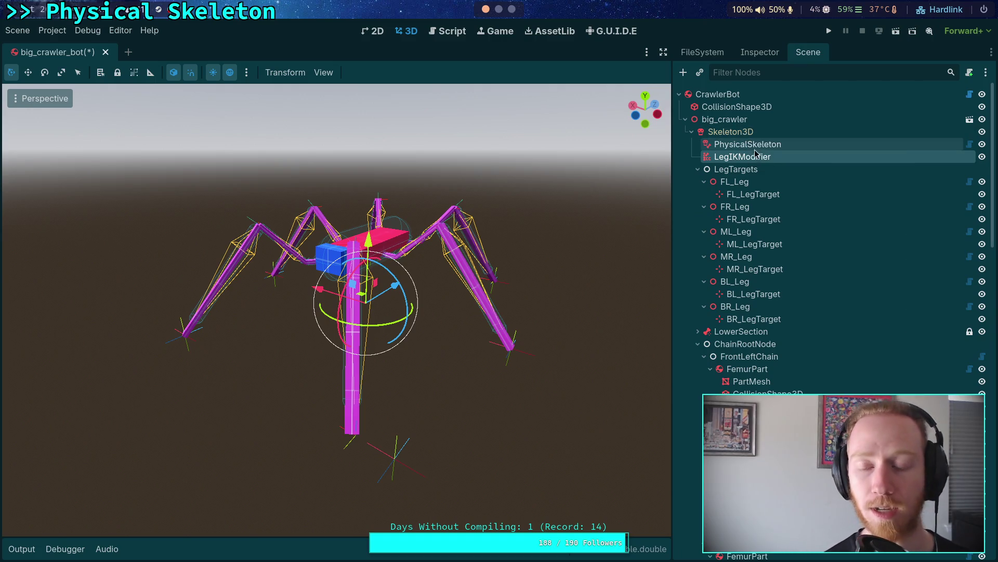
click(760, 52)
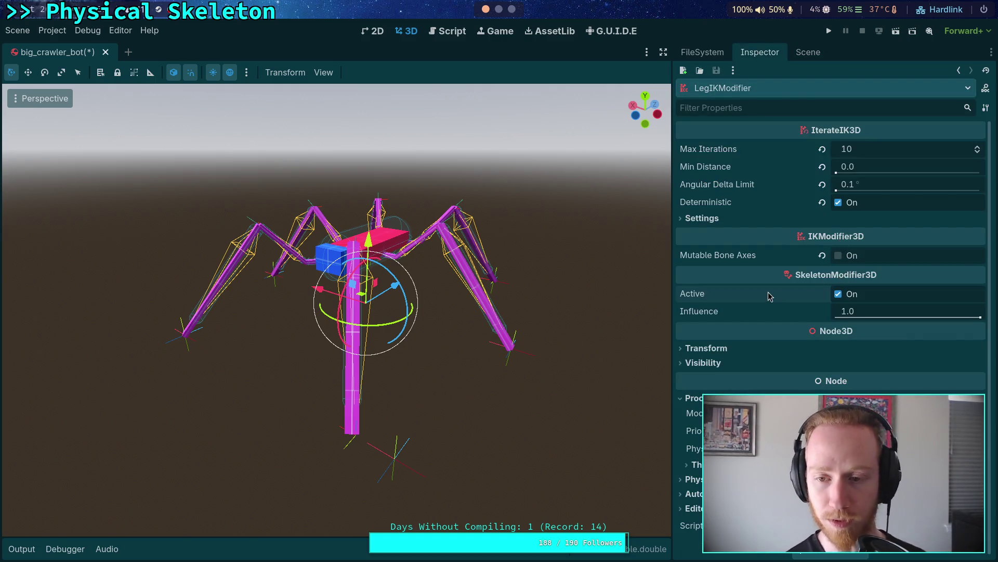
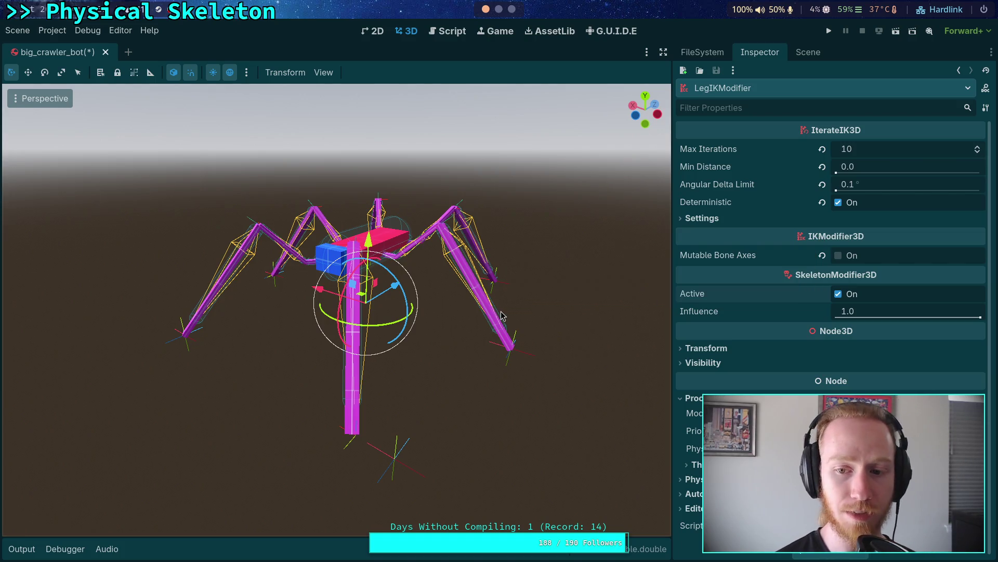
Step: Leave the LegIKModifier with Deterministic on and Mutable Bone Axes off
click(839, 203)
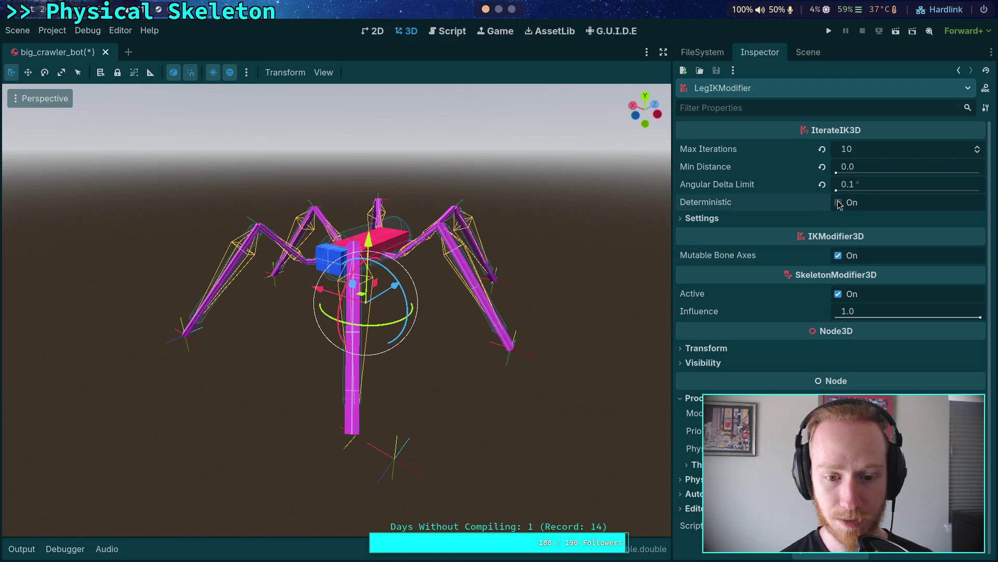
click(838, 255)
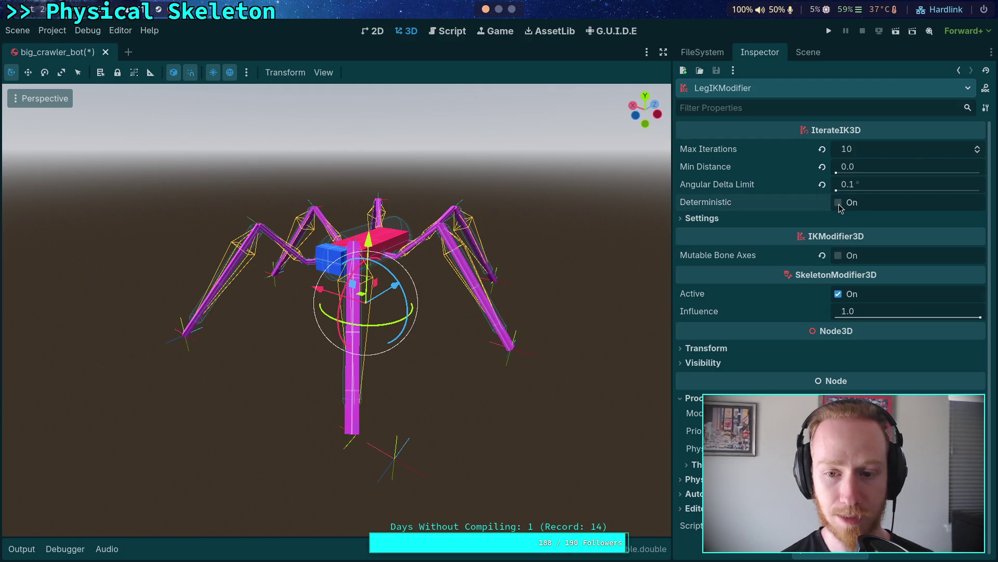
click(839, 203)
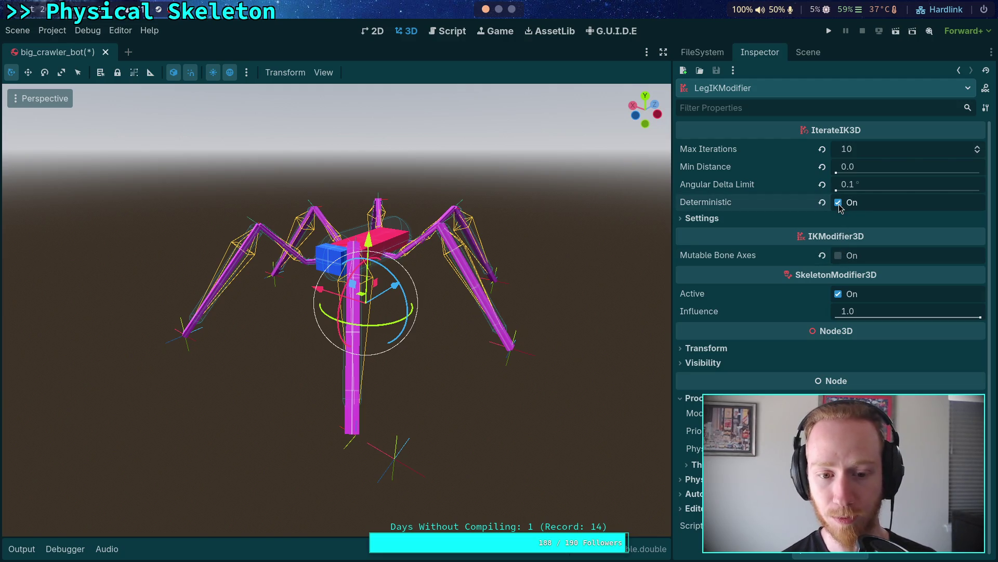
Step: Compare the leg IK on and off, leave Active unchecked, and return to the scene tree
click(839, 295)
click(724, 218)
click(724, 218)
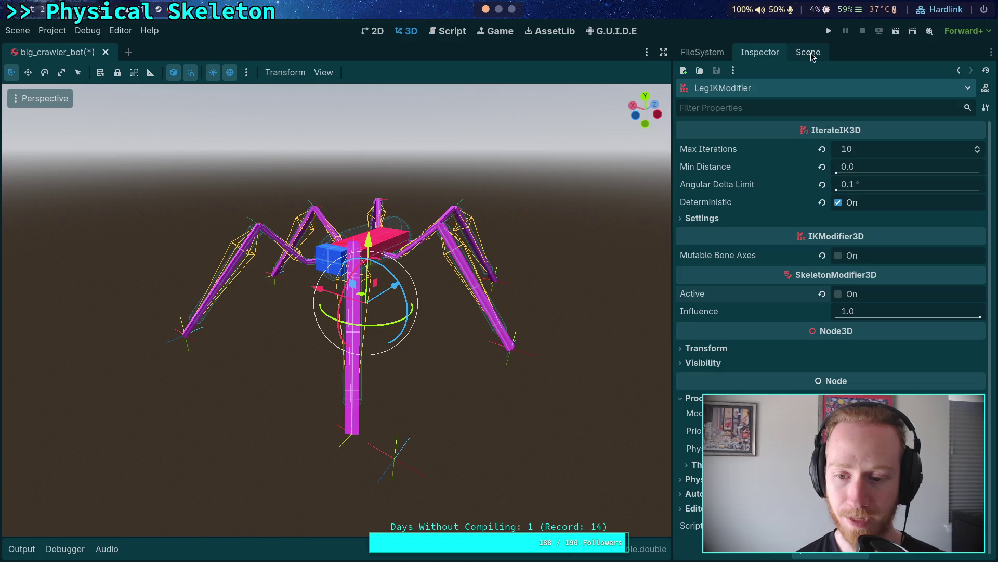
click(845, 299)
click(845, 299)
click(845, 299)
click(845, 299)
click(845, 299)
click(845, 299)
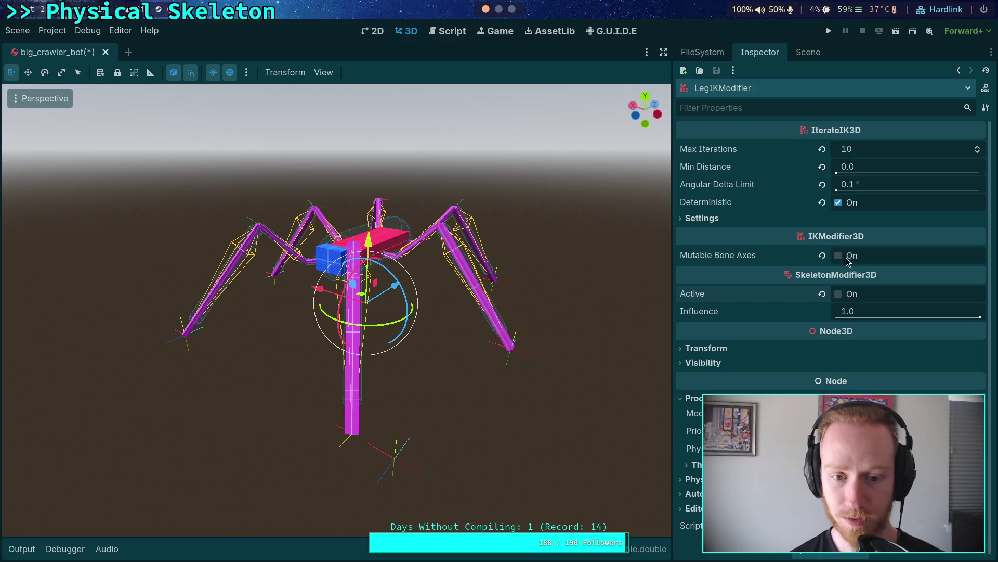
click(809, 52)
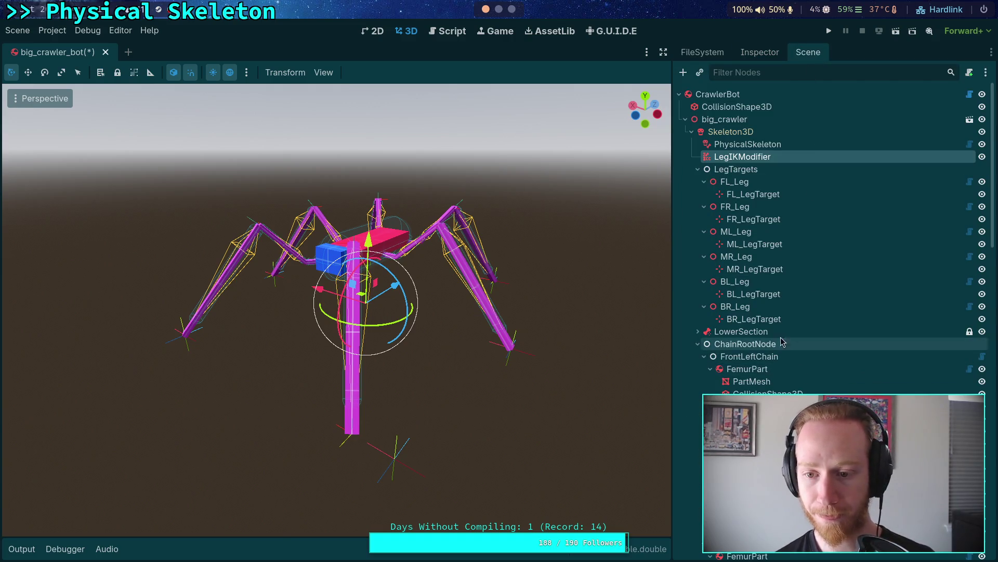
Step: Drag FL_LegTarget sideways along its X axis and save the scene
click(754, 194)
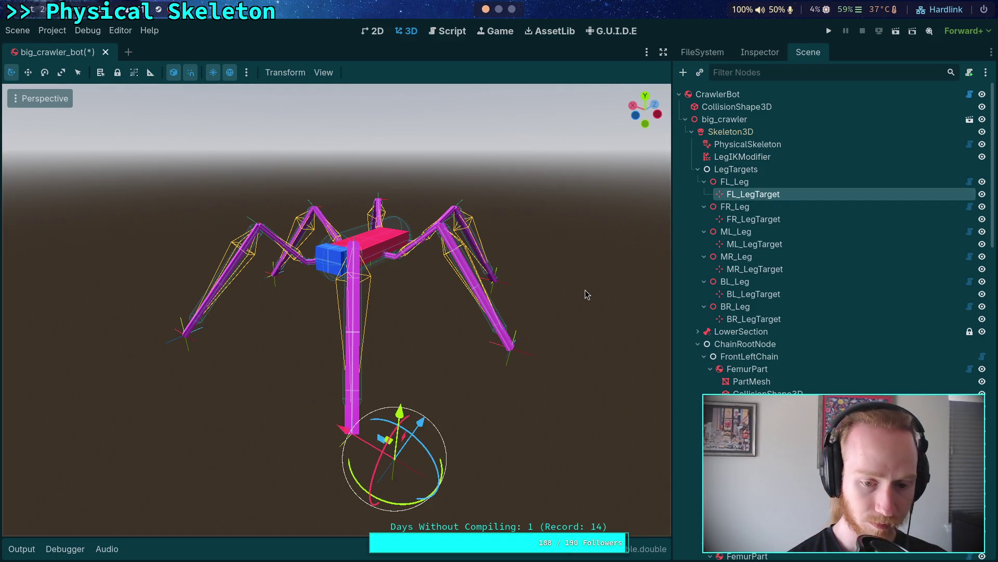
drag(349, 434, 307, 409)
click(760, 52)
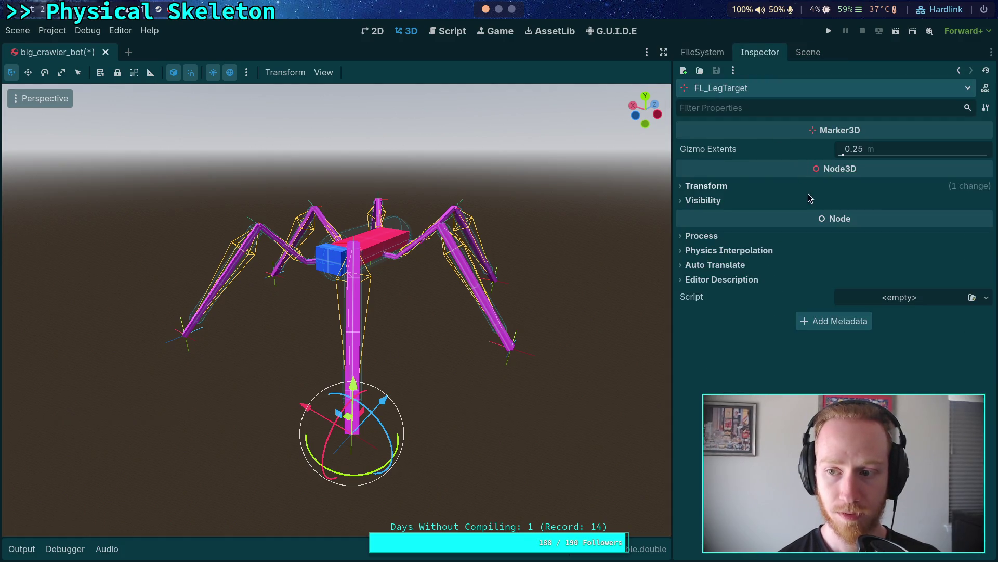
click(746, 189)
click(745, 188)
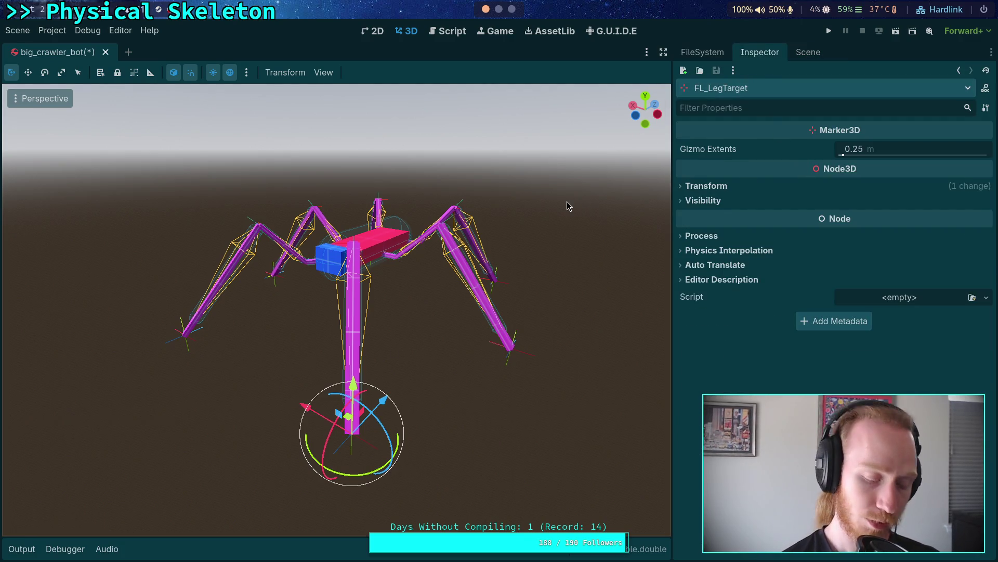
key(ctrl+s)
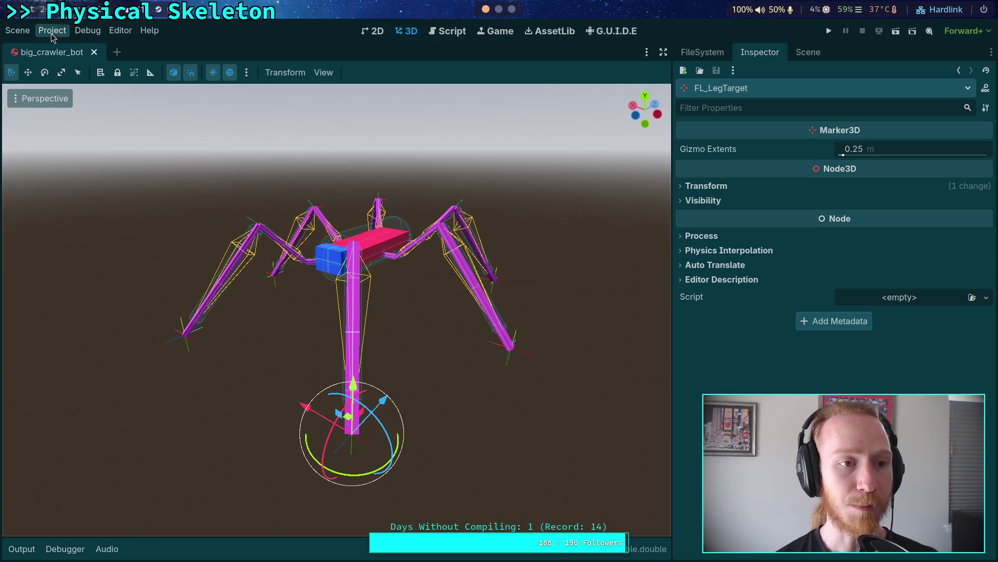
Step: Move FL_LegTarget further along X, save again, and reload the saved scene from disk
click(52, 30)
click(308, 407)
drag(308, 407, 362, 440)
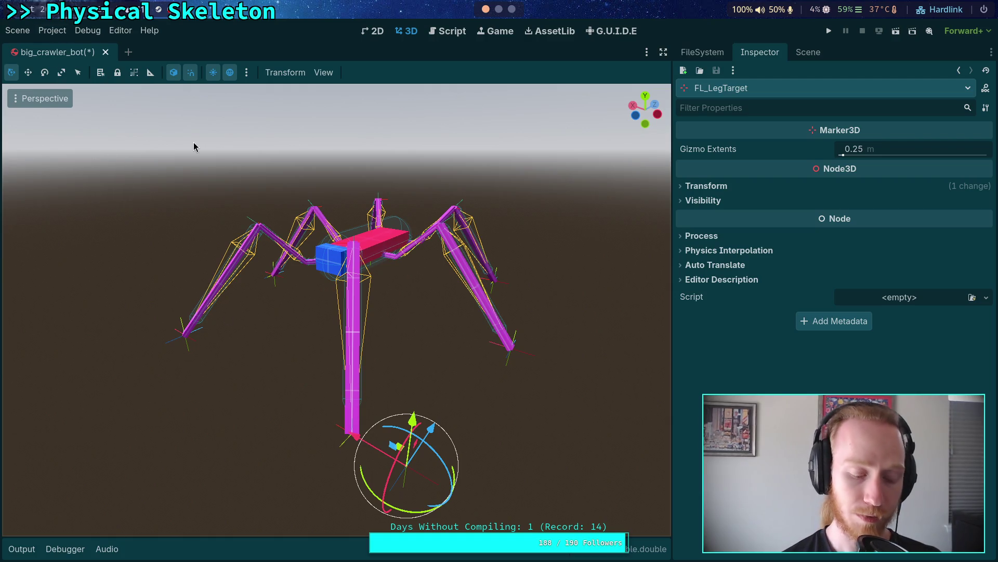
key(ctrl+s)
click(25, 30)
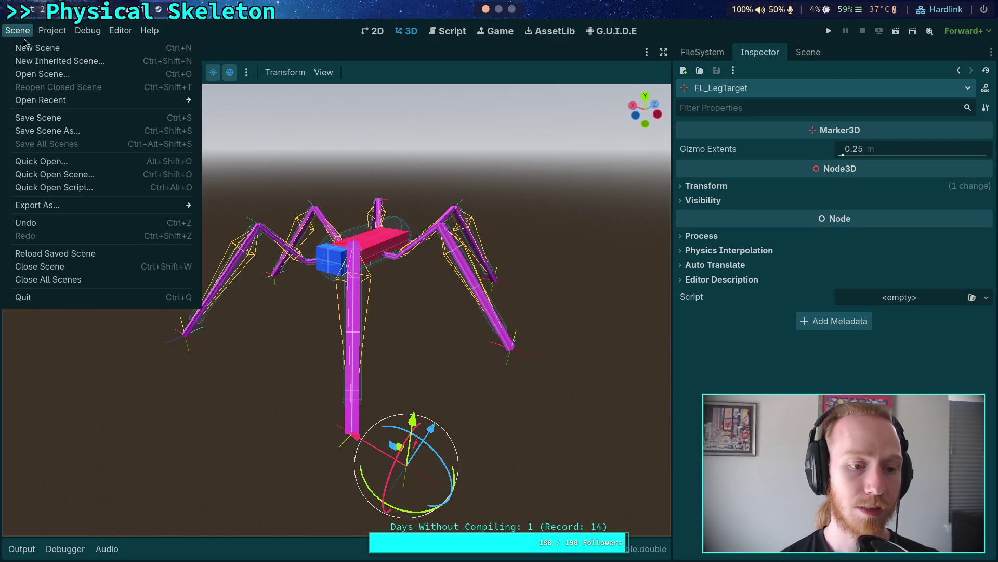
click(97, 253)
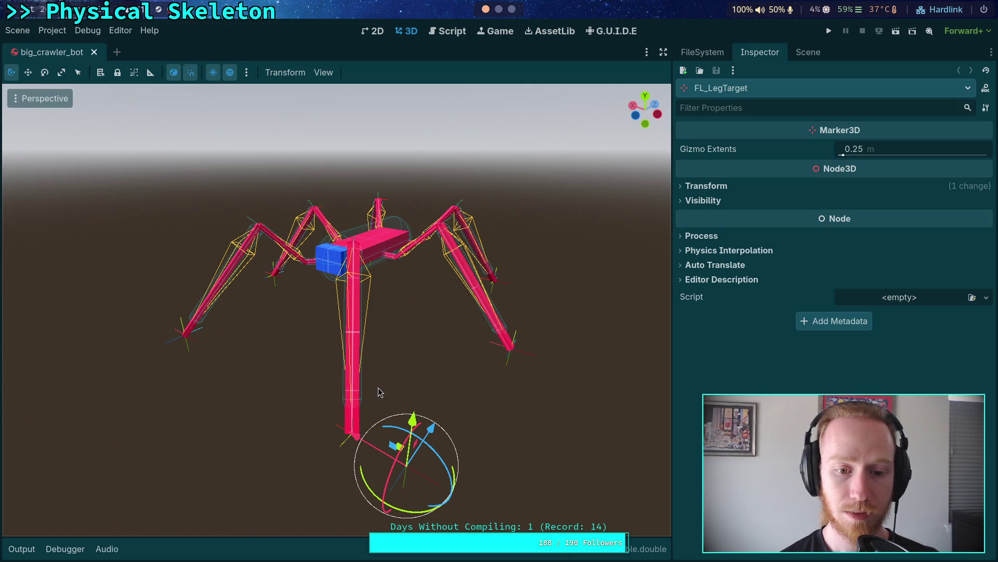
Step: Glance at the Output log, then select MR_Leg in the scene tree
click(22, 549)
click(22, 550)
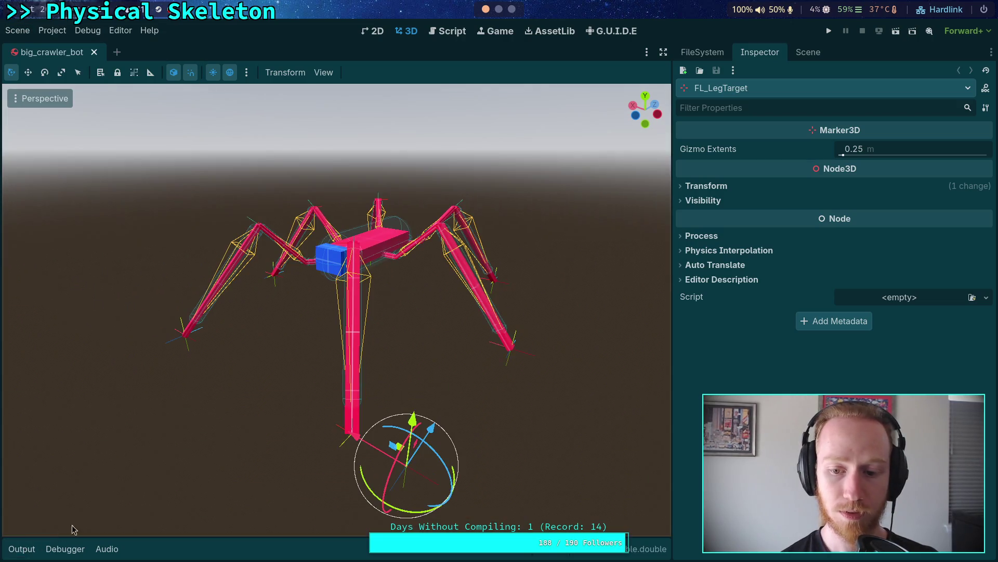
click(808, 52)
click(768, 257)
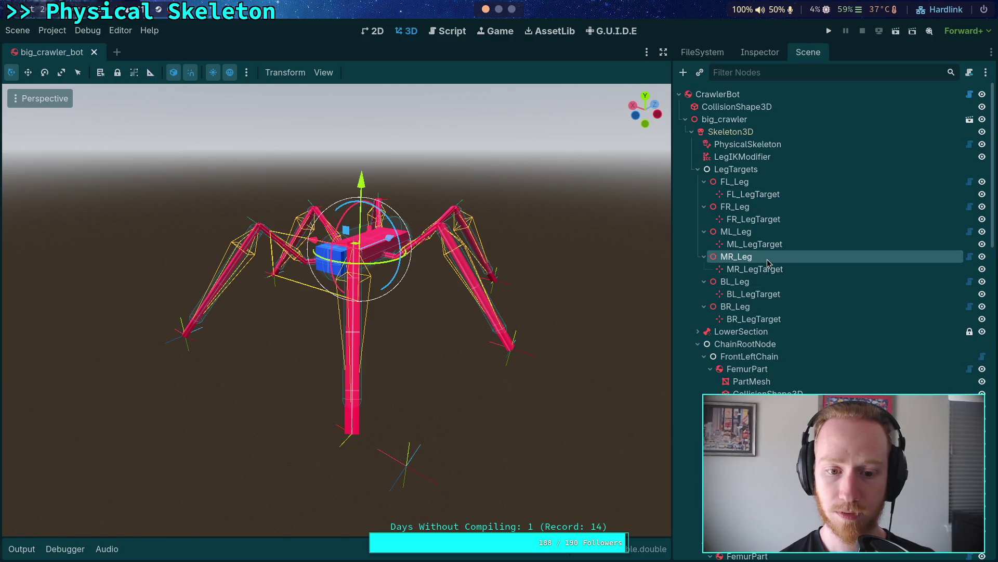
Step: Frame MR_Leg in the viewport and scroll the Scene tree down to MiddleRightChain
key(f)
mouse_move(354, 309)
mouse_down()
mouse_move(424, 390)
mouse_move(503, 350)
mouse_up()
scroll(503, 350, up, 2)
scroll(503, 350, down, 2)
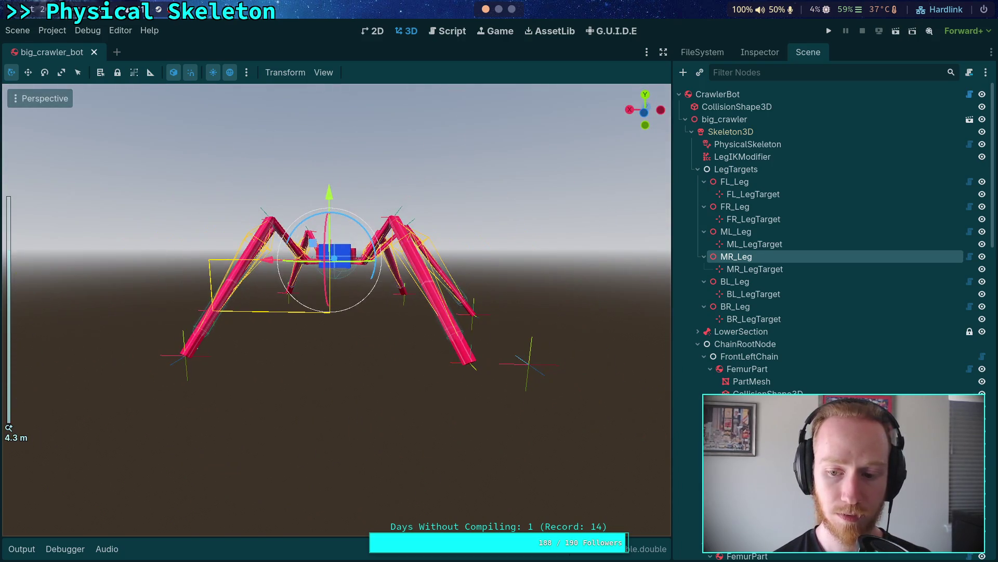
scroll(780, 312, down, 3)
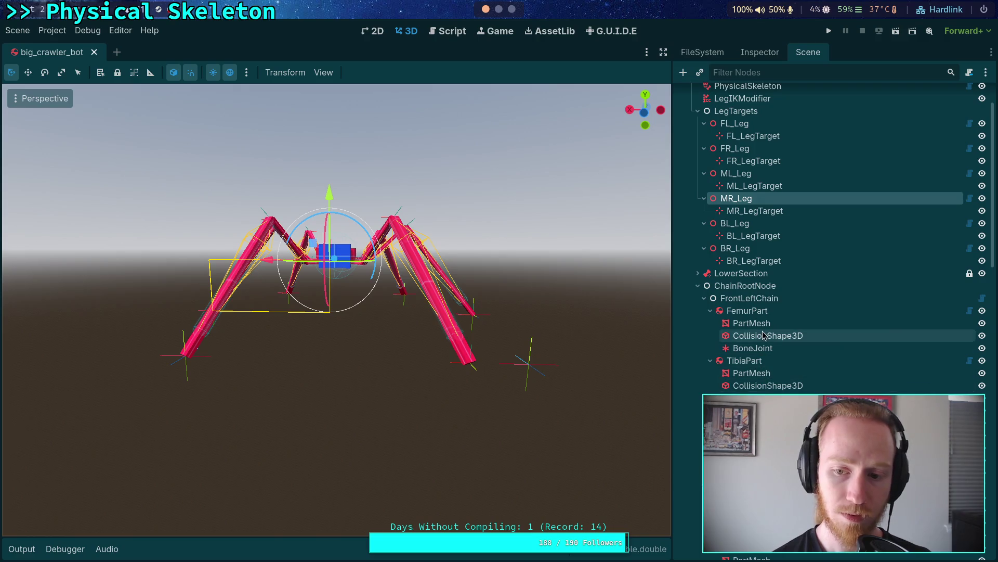
scroll(764, 338, down, 10)
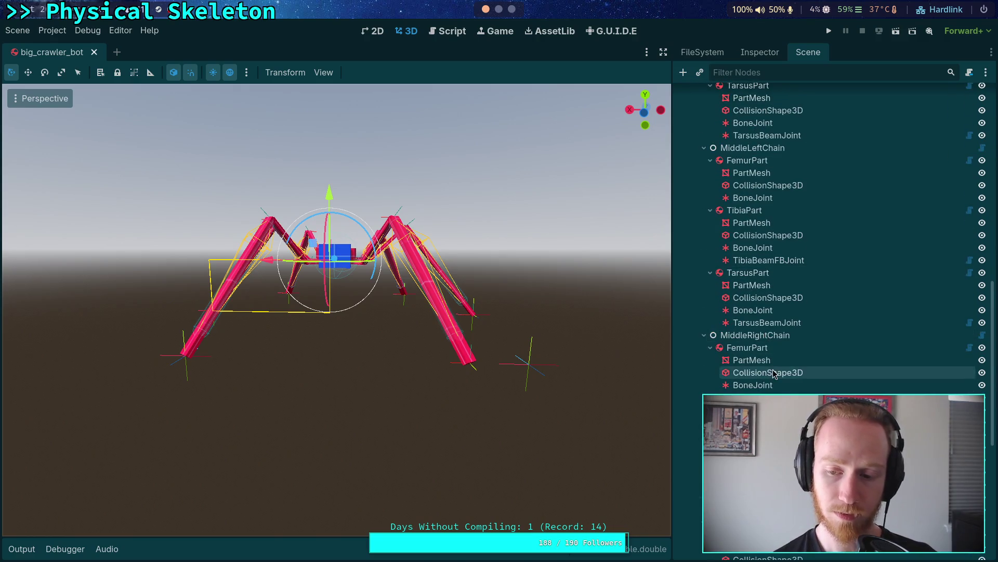
Step: Select the middle-right FemurPart and expand its Resource's Visual section, then switch to chain_3d.gd
click(775, 347)
click(769, 52)
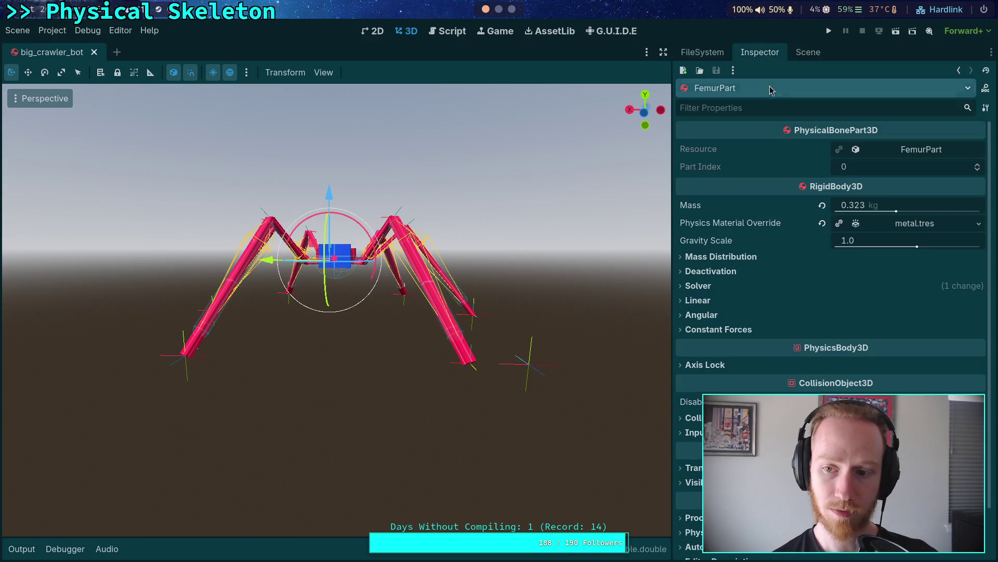
click(910, 152)
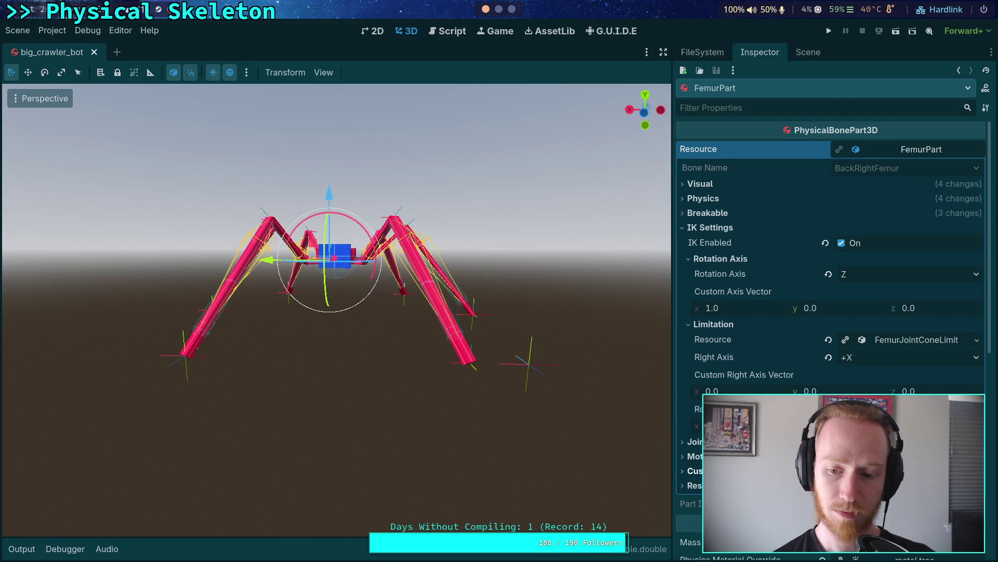
click(699, 185)
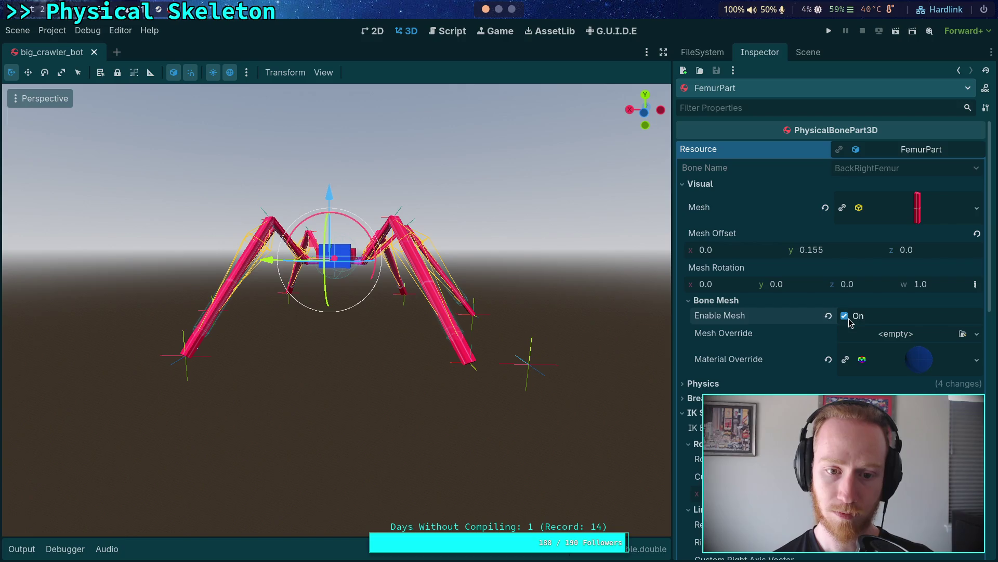
drag(528, 318, 524, 409)
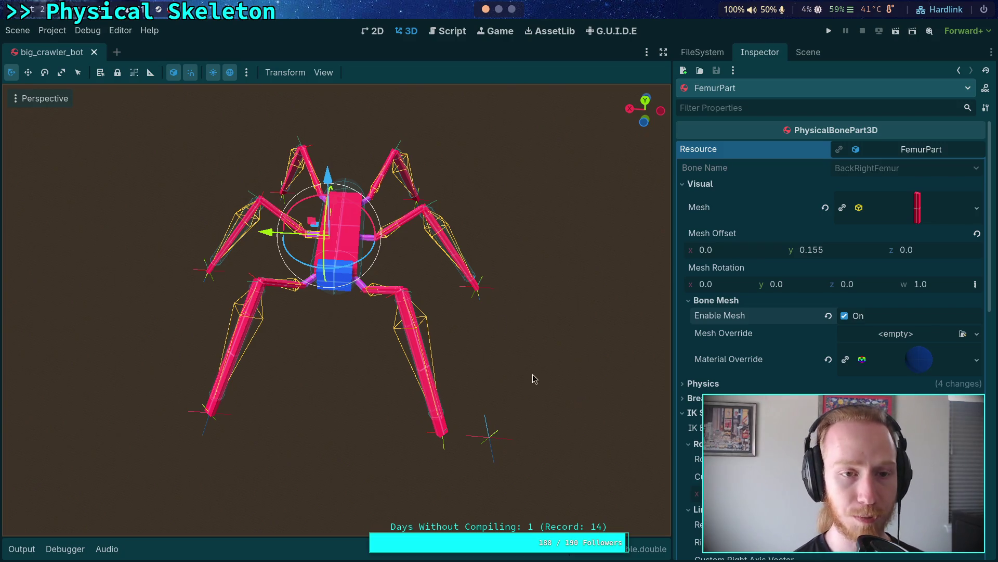
click(451, 33)
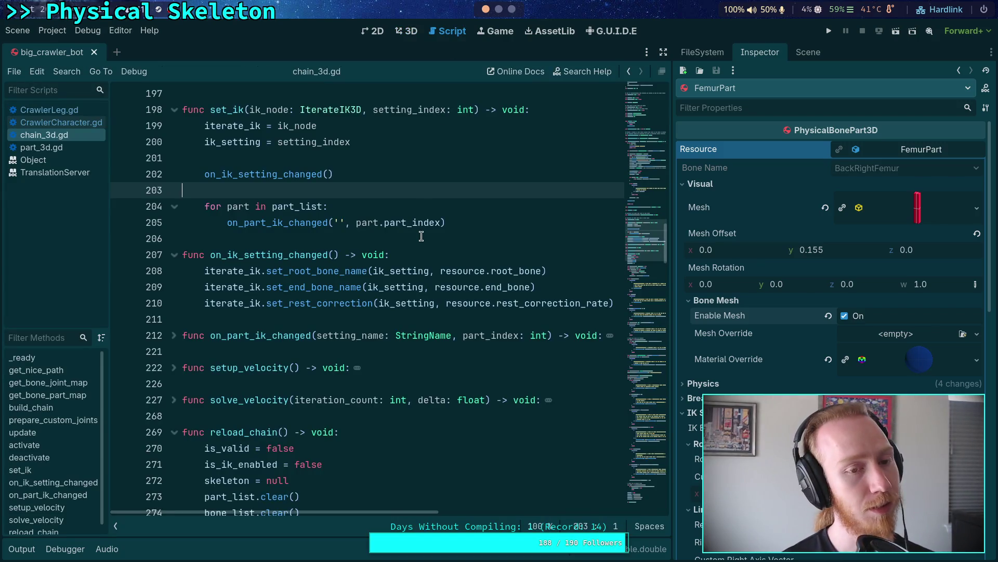
Step: Rebuild the crawler's legs with CrawlerBot's Rebuild Crawler button and save big_crawler_bot
click(409, 33)
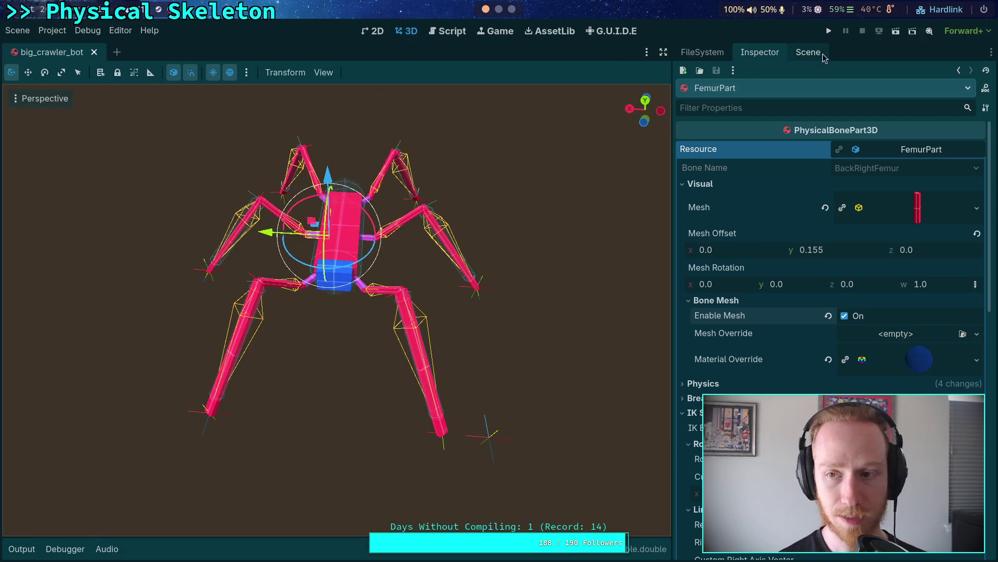
click(816, 52)
scroll(823, 129, up, 20)
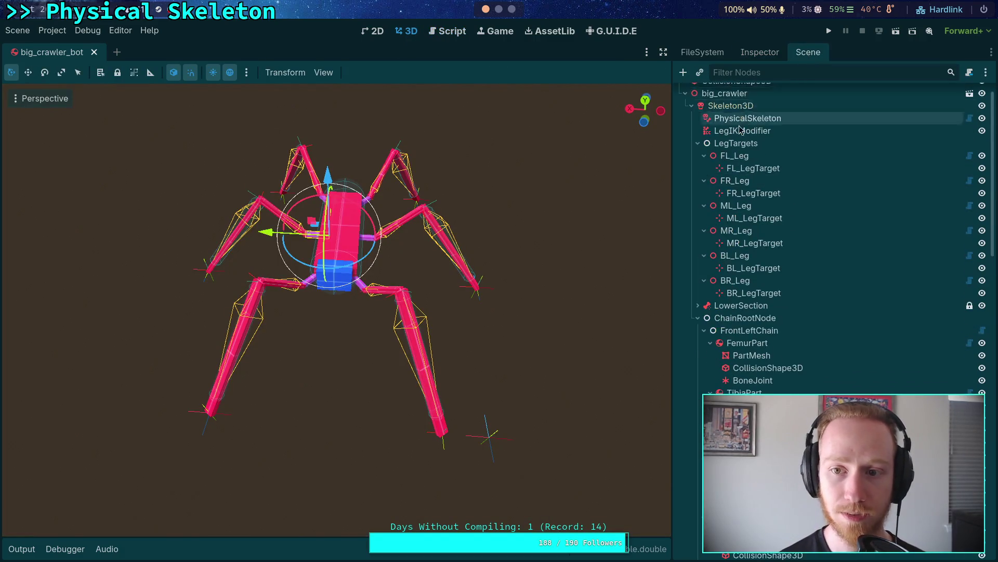
click(749, 94)
click(759, 52)
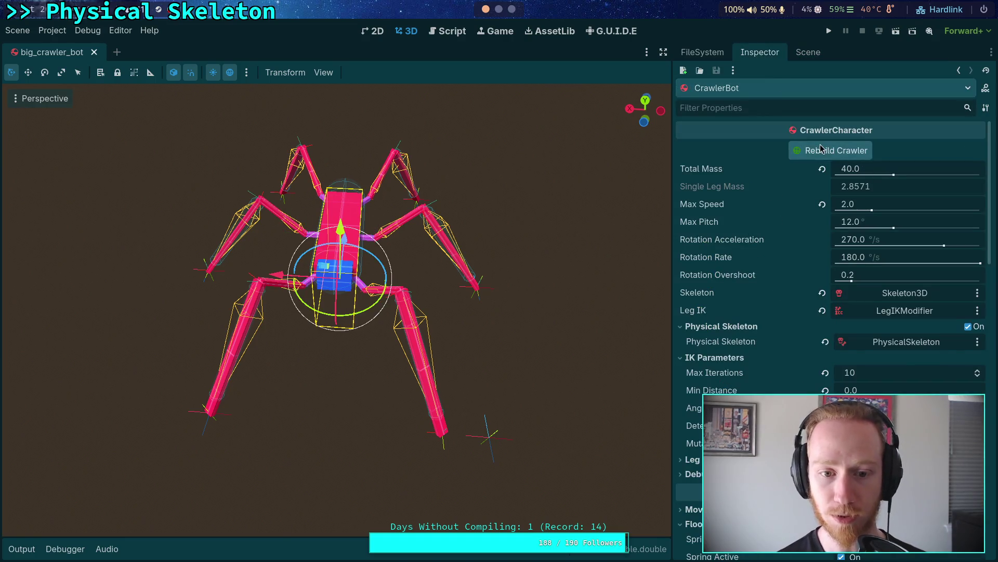
click(831, 151)
click(566, 307)
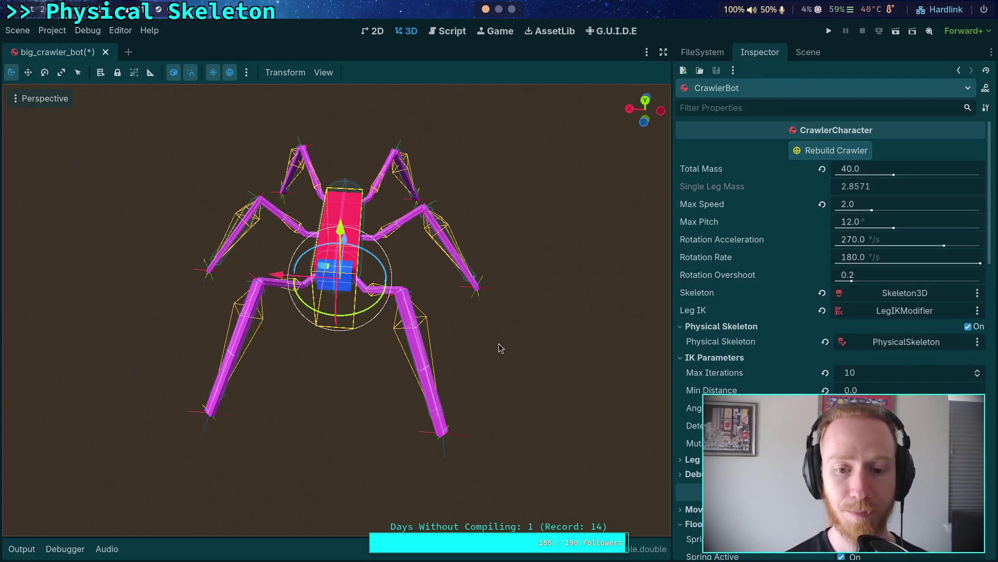
drag(496, 393, 414, 365)
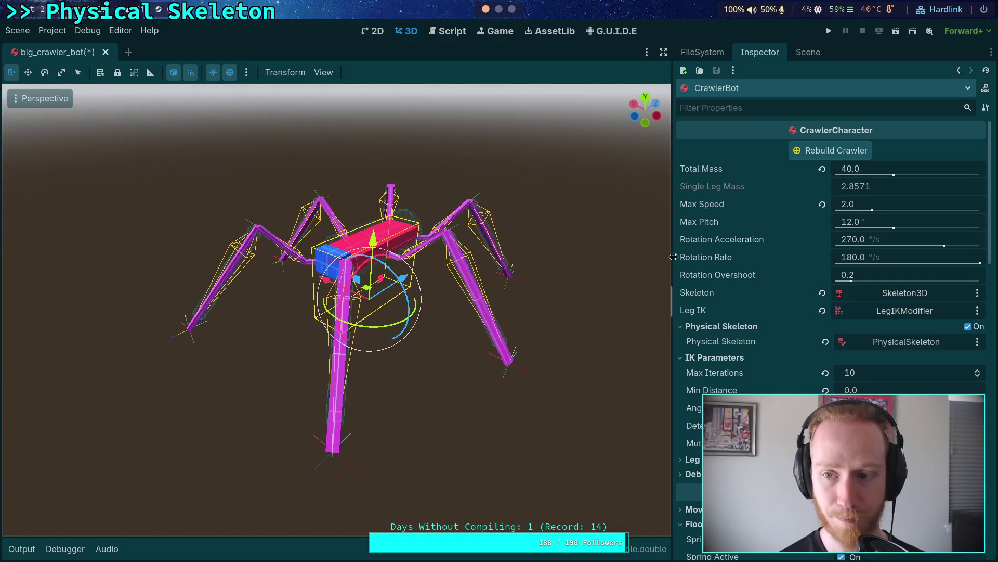
click(809, 53)
key(ctrl+s)
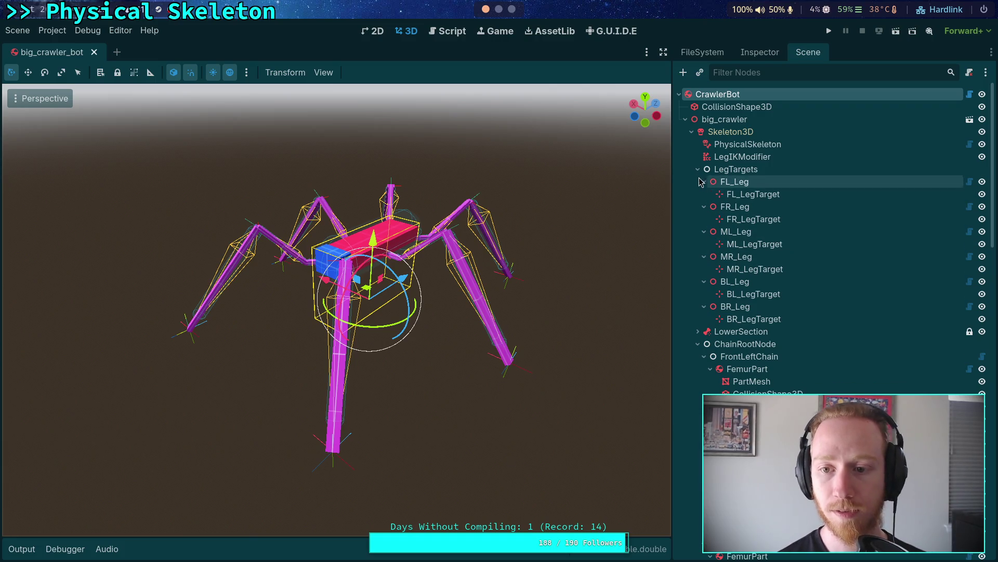
Step: Collapse LegTargets and all six leg chains under ChainRootNode in the scene tree
click(698, 169)
click(698, 194)
click(698, 194)
click(704, 206)
click(704, 219)
click(704, 231)
click(704, 244)
click(704, 256)
click(704, 269)
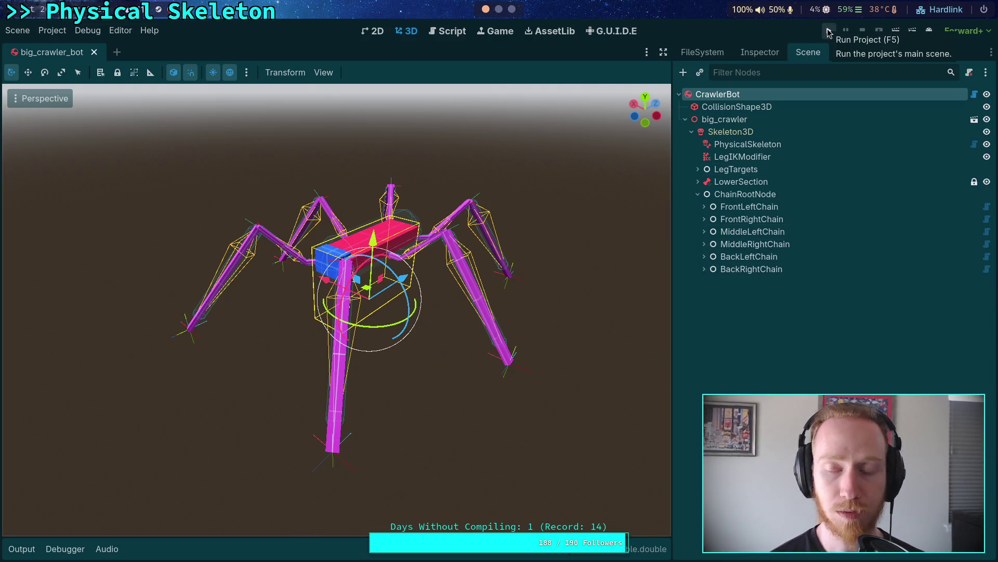
Step: Run the project and inspect the is_powered check on line 271 of physical_skeleton.gd
click(830, 32)
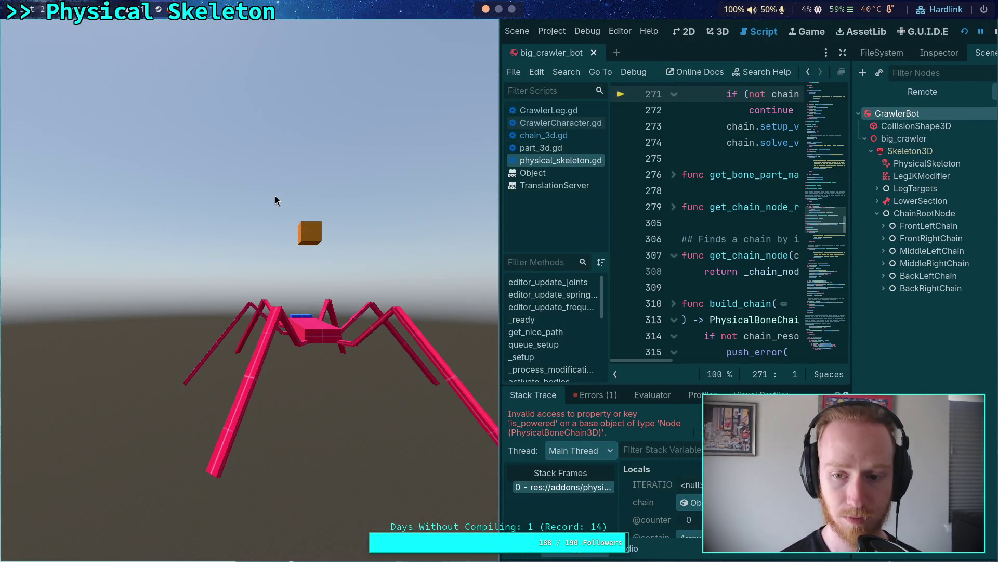
key(super+m)
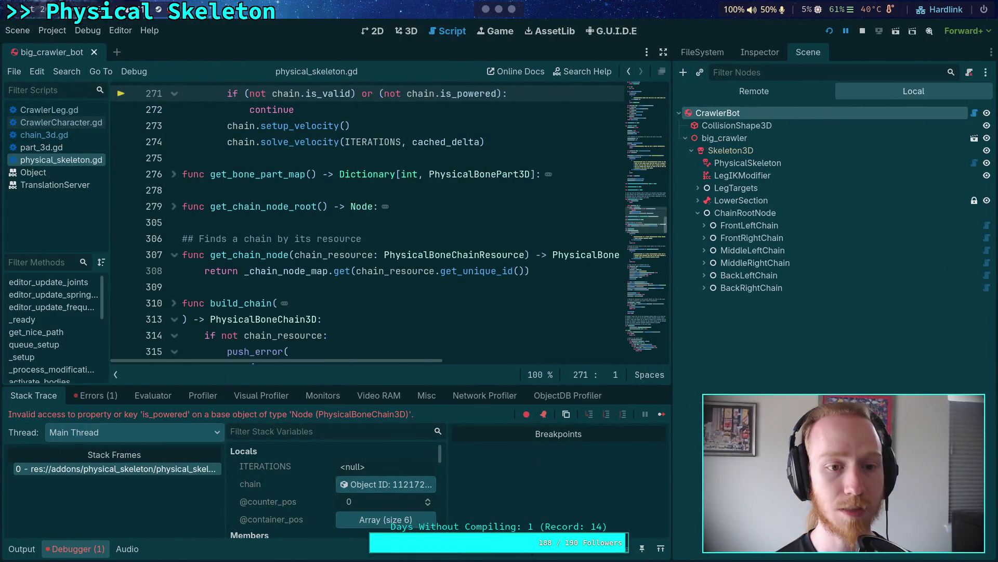
scroll(475, 232, up, 3)
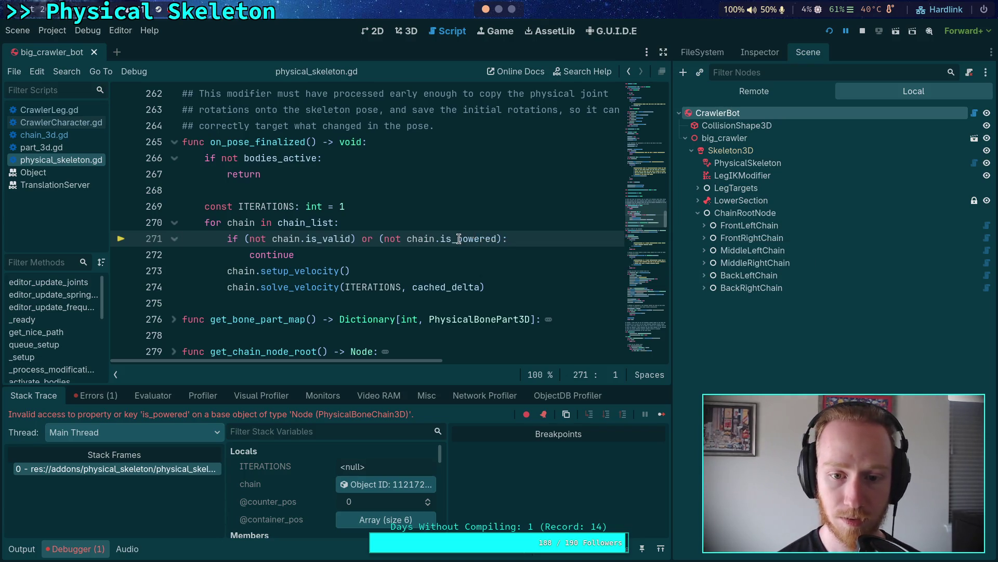
click(459, 240)
right_click(460, 240)
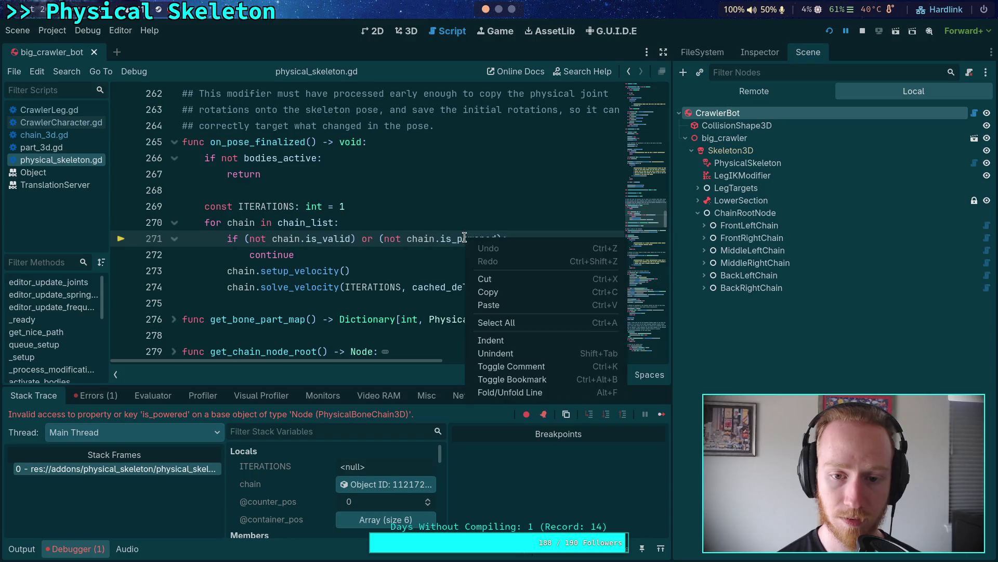
click(423, 224)
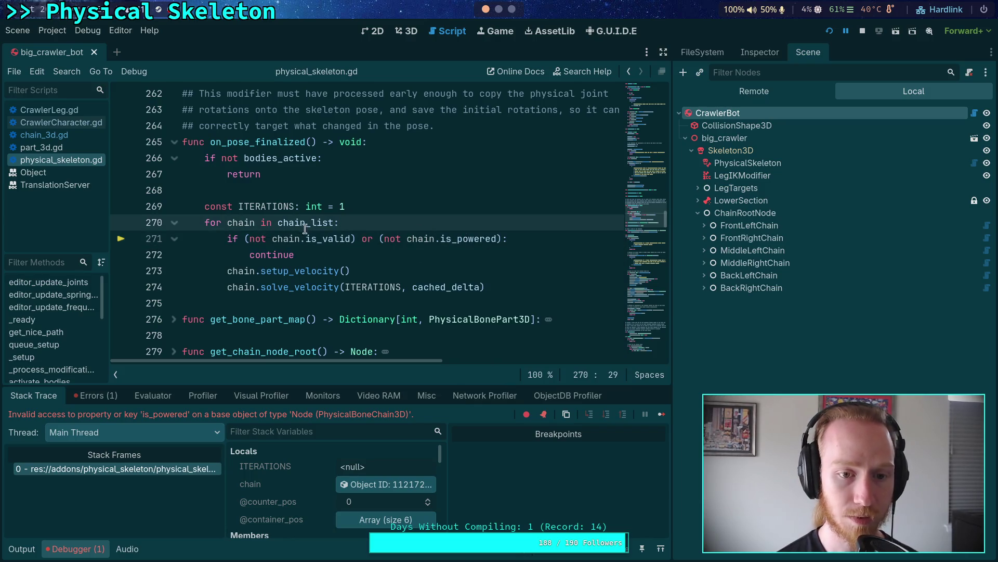
Step: Glance at chain_3d.gd and CrawlerCharacter.gd, then return to physical_skeleton.gd
click(62, 135)
scroll(403, 218, up, 15)
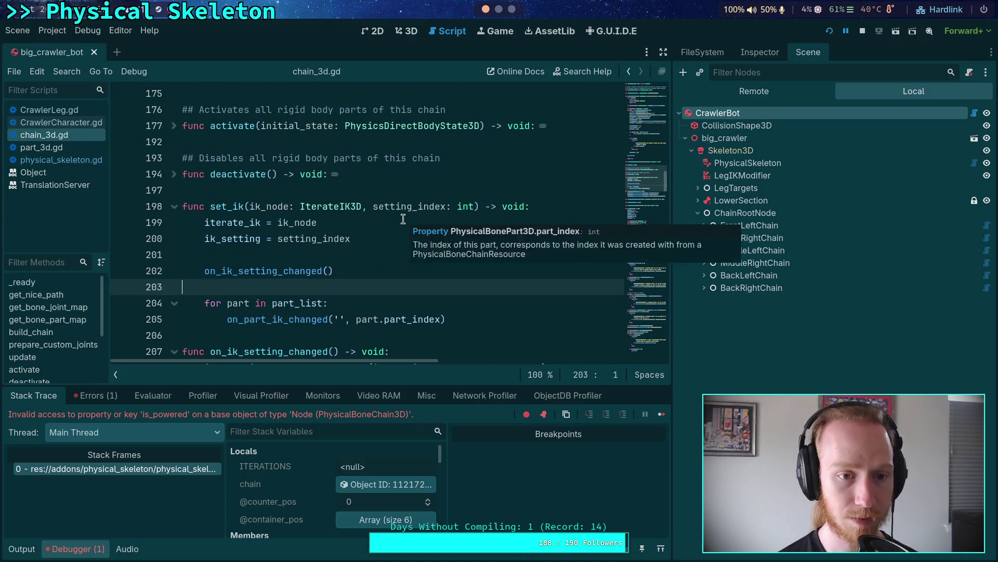
click(66, 123)
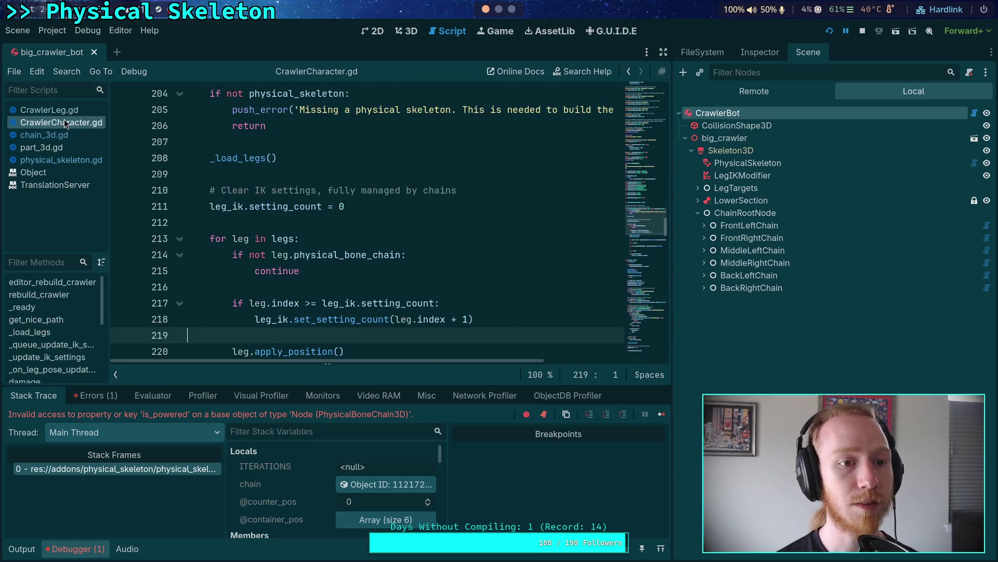
click(77, 160)
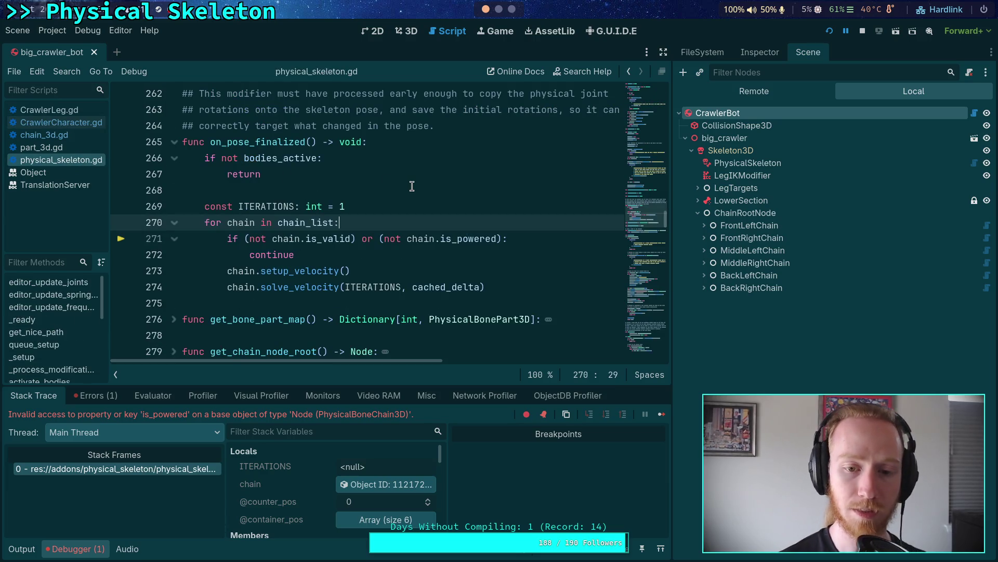
Step: In chain_3d.gd fold build_chain, expand update, and locate where power_active is used
click(51, 137)
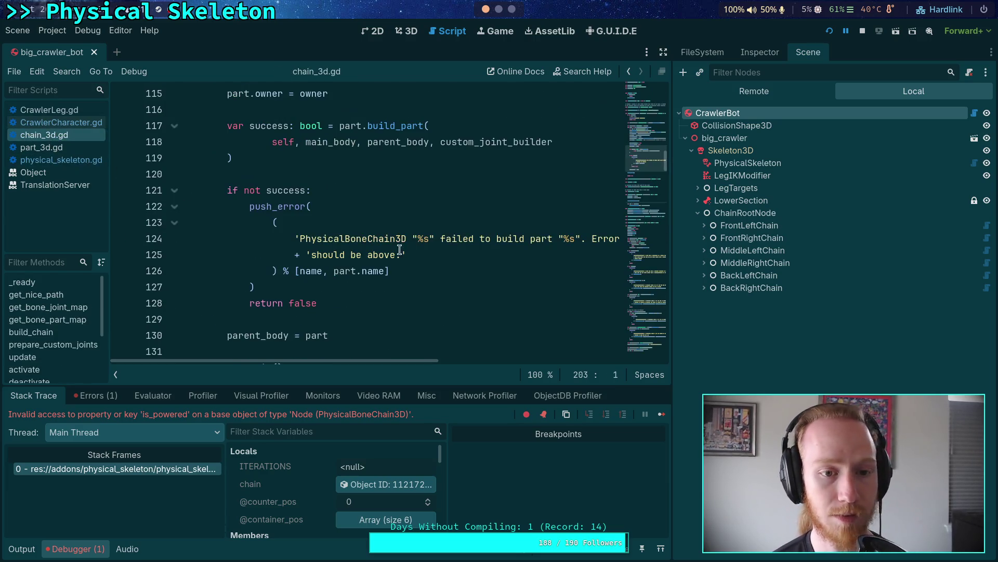
drag(645, 166, 628, 143)
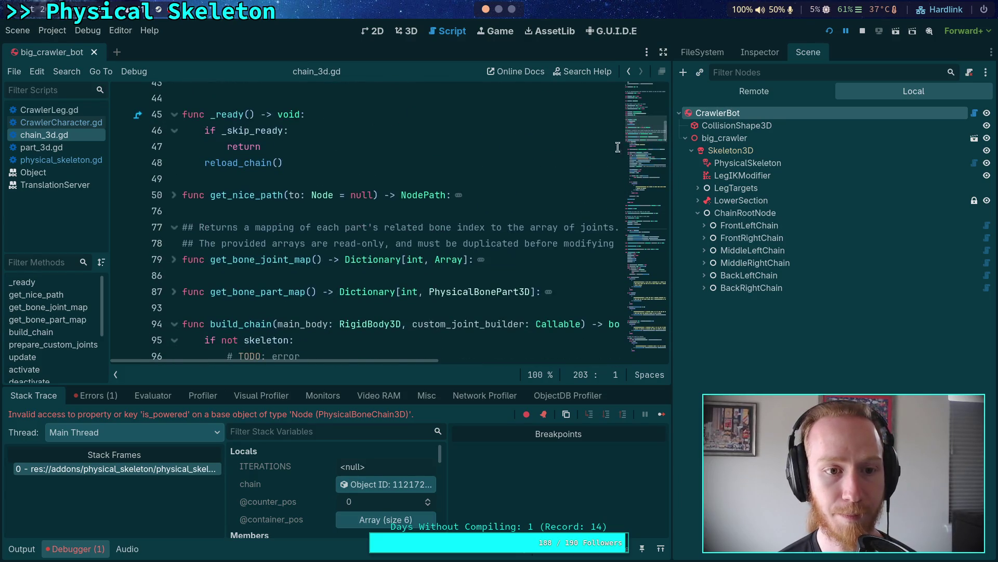
click(175, 324)
scroll(179, 312, down, 2)
click(177, 291)
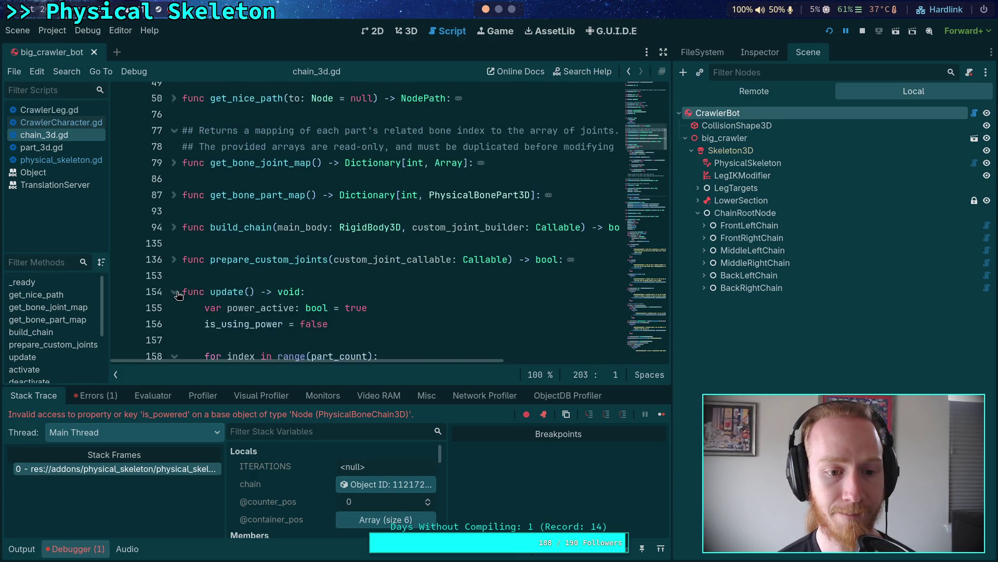
scroll(266, 259, down, 4)
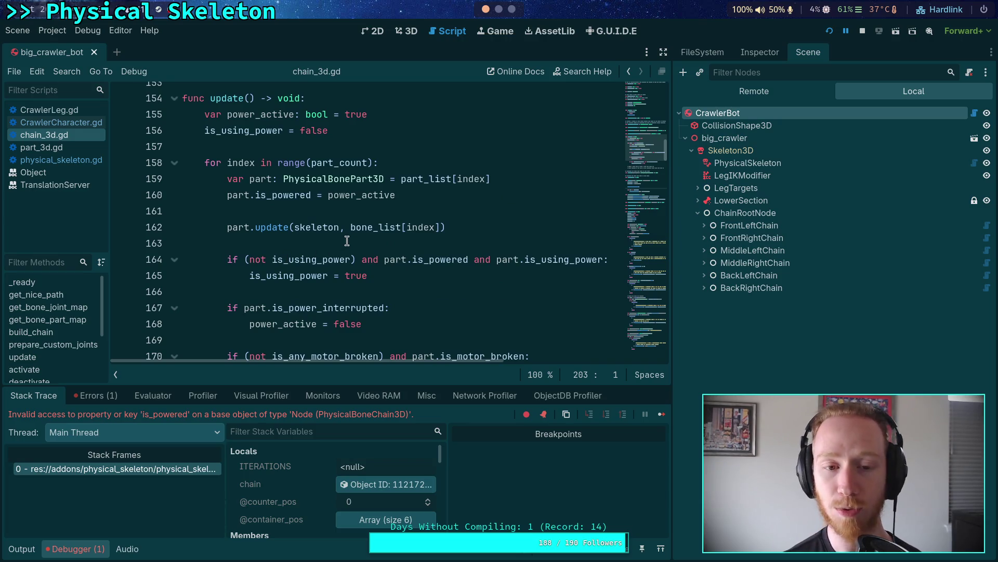
scroll(347, 241, down, 4)
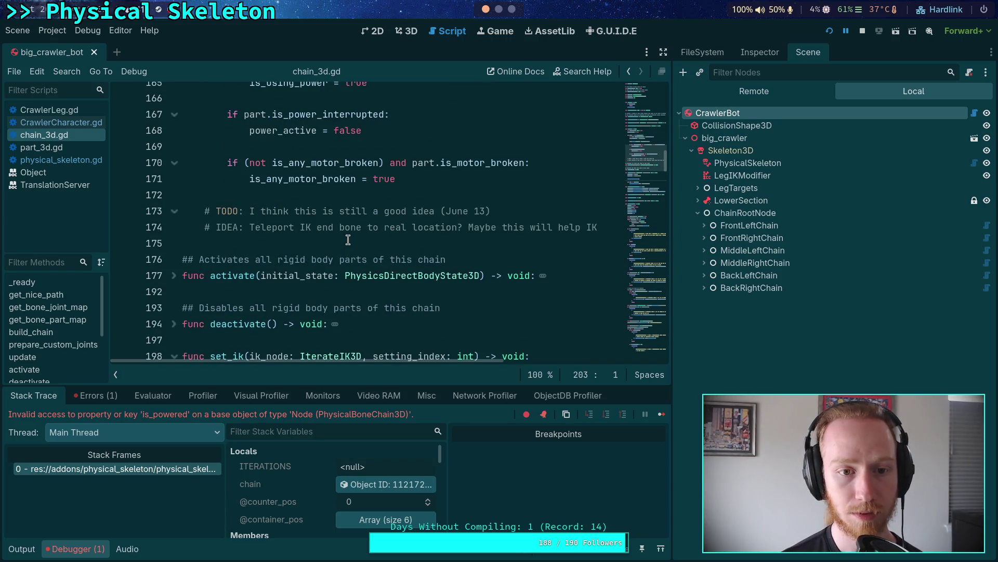
scroll(348, 240, up, 2)
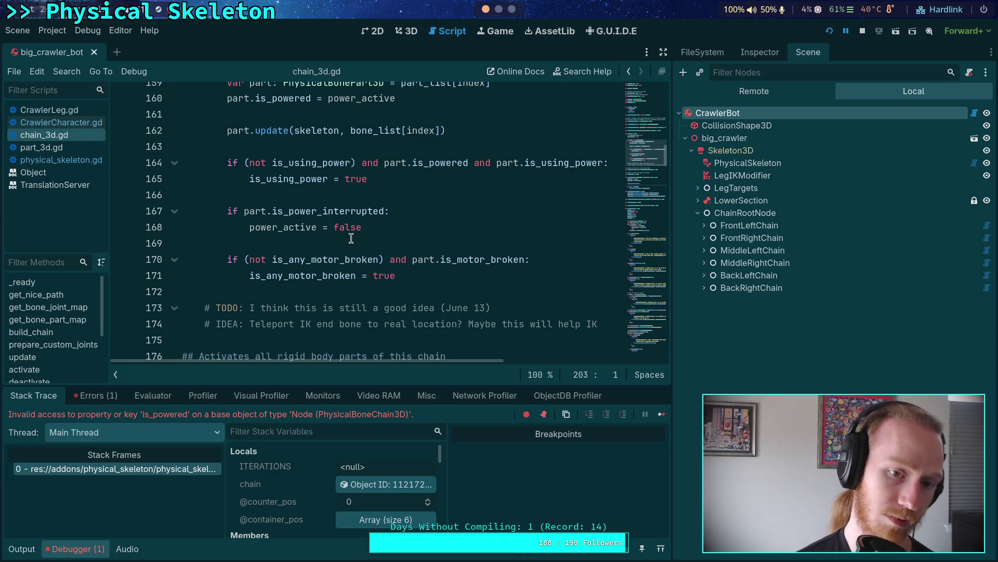
double_click(280, 227)
scroll(276, 232, down, 3)
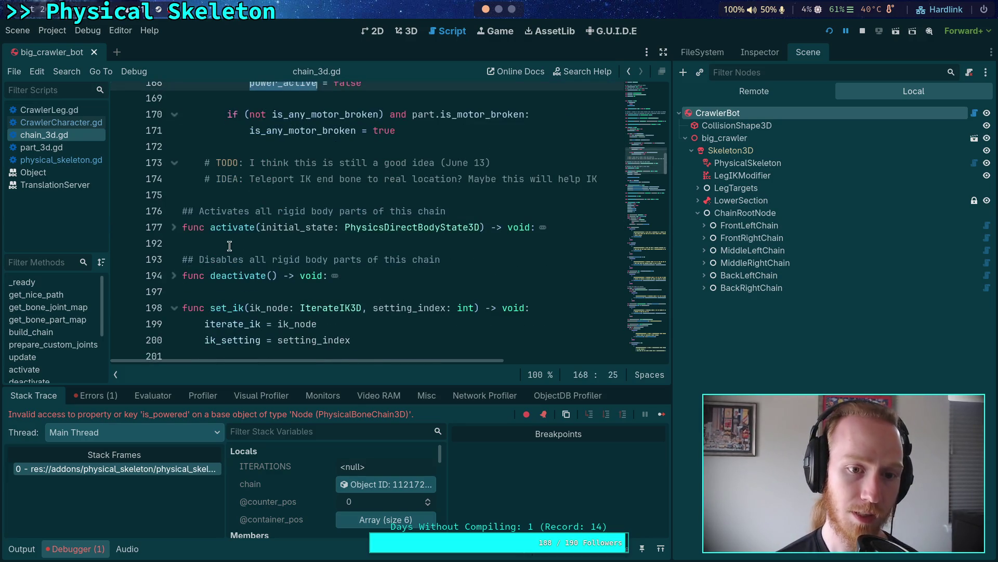
scroll(229, 246, up, 20)
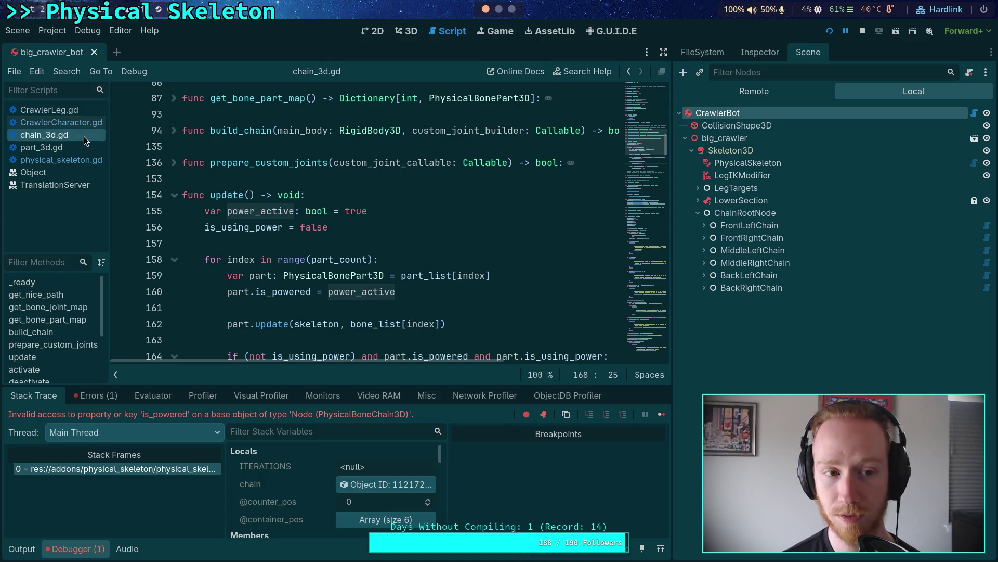
Step: Change is_powered to is_using_power on line 271 of physical_skeleton.gd
click(70, 122)
click(76, 110)
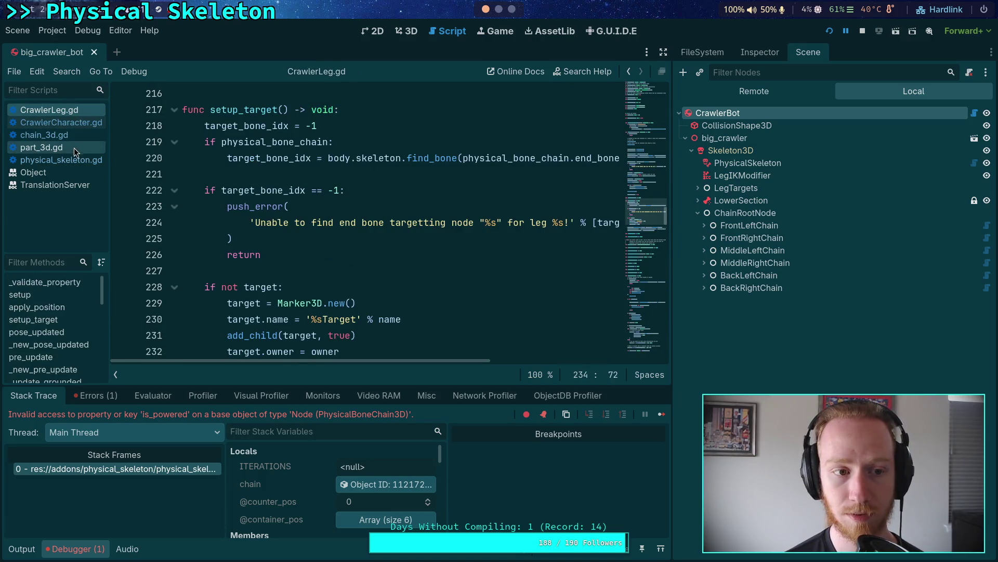
click(85, 160)
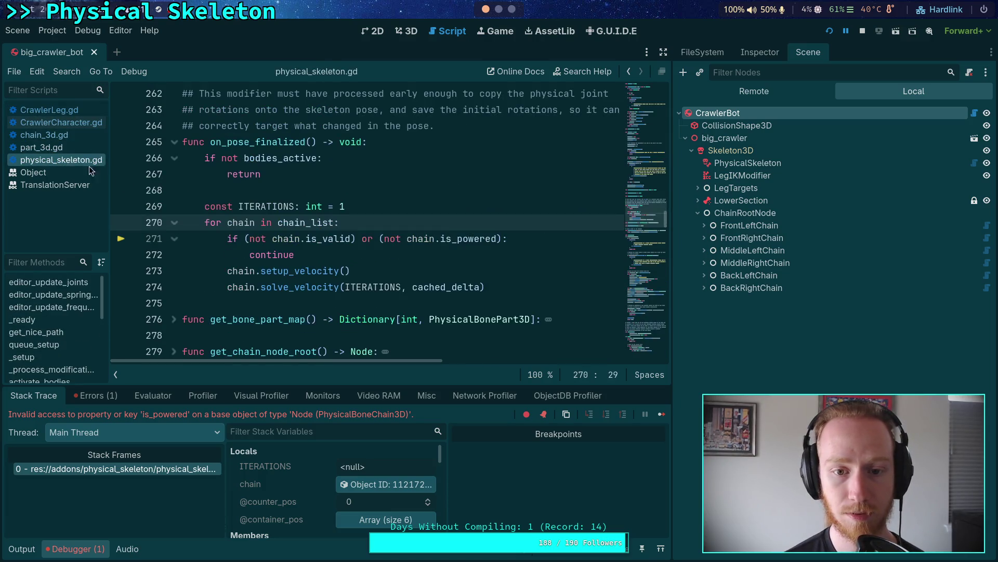
click(457, 239)
key(Delete)
key(Delete)
key(Delete)
text(using_power)
Step: Save physical_skeleton.gd and restart the running game
key(ctrl+s)
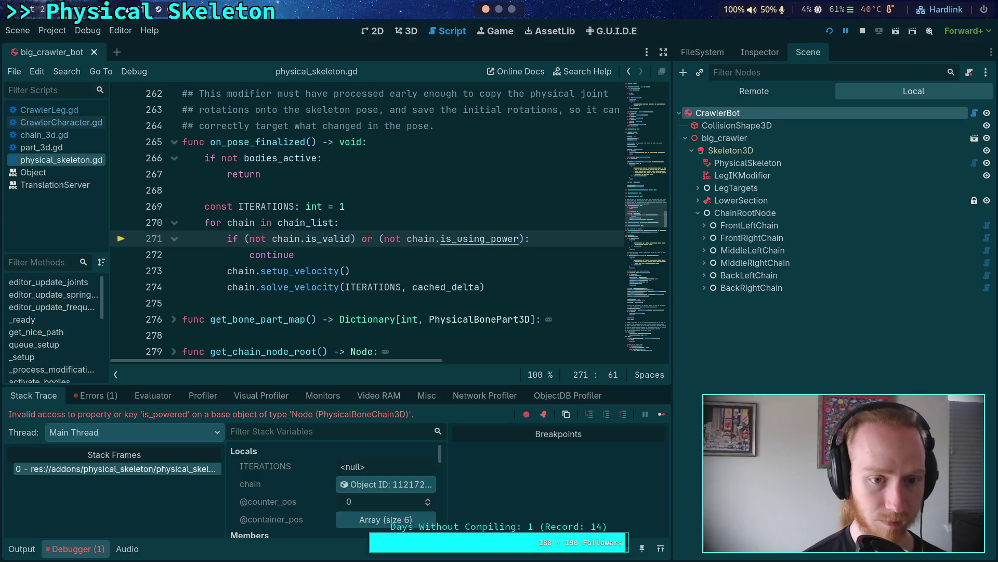
click(862, 31)
click(822, 33)
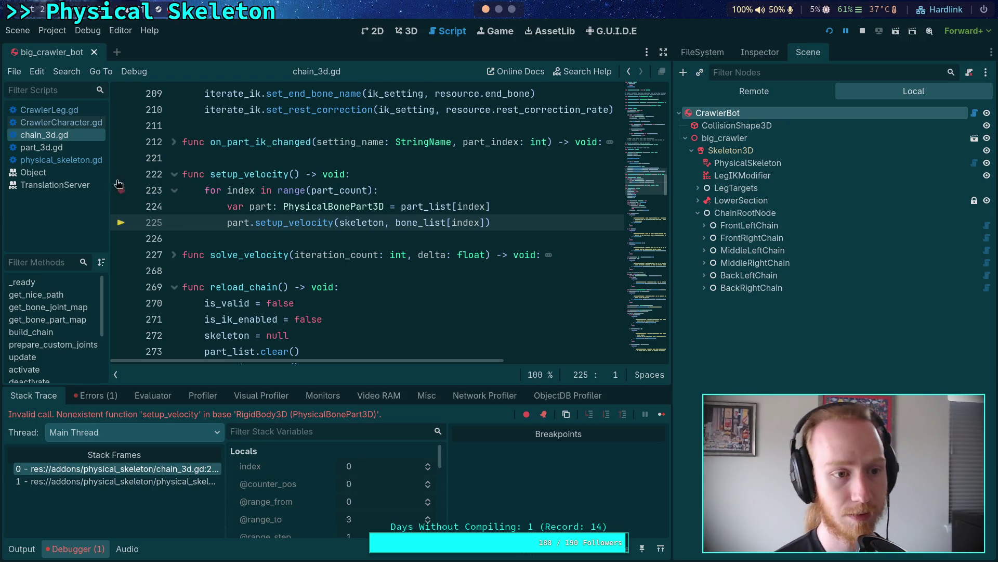
Step: Browse part_3d.gd, folding build_part and _update_motor_torque, to find the motor velocity method
click(41, 148)
scroll(174, 223, down, 1)
click(174, 225)
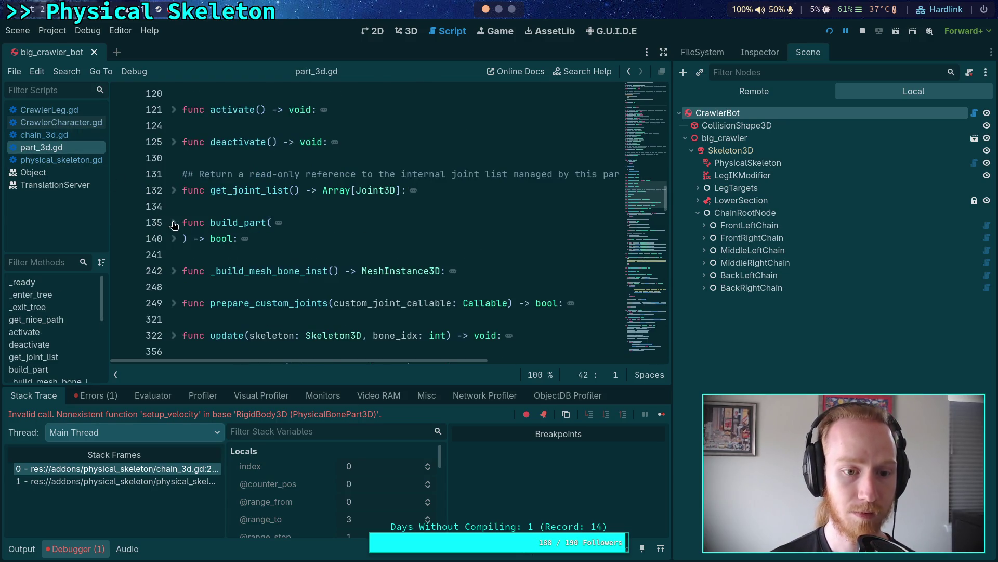
scroll(186, 254, down, 3)
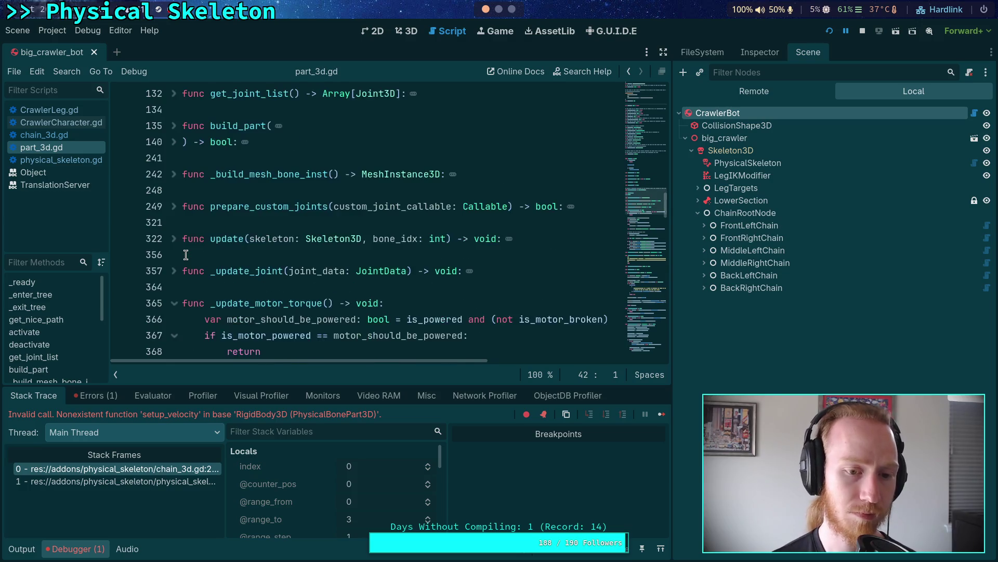
click(176, 254)
scroll(176, 255, down, 1)
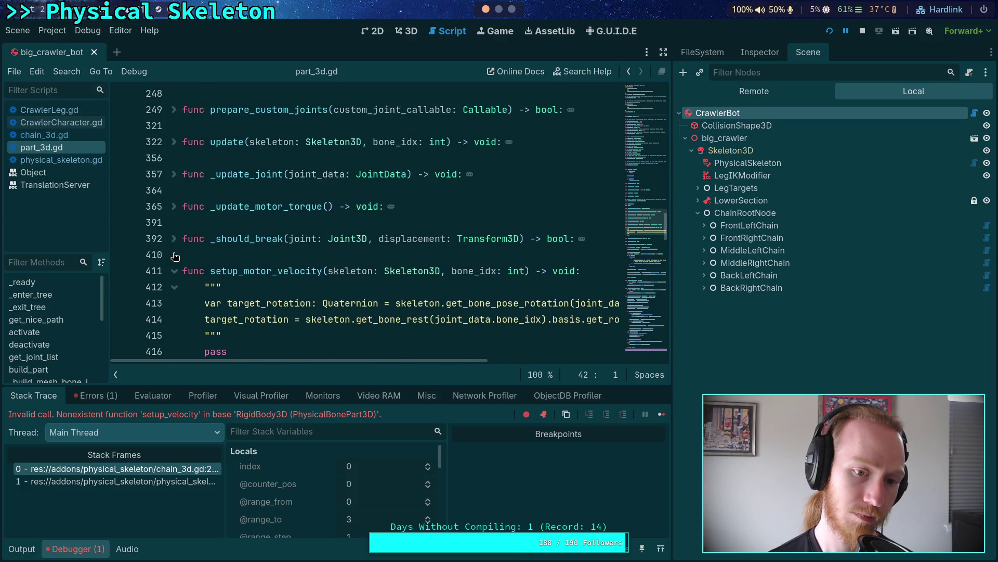
scroll(175, 276, down, 2)
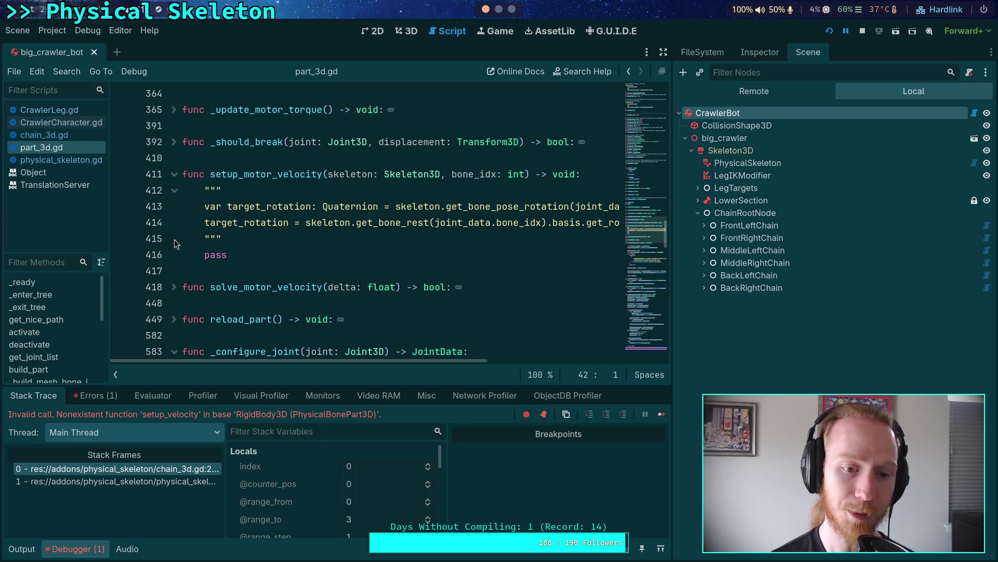
click(54, 159)
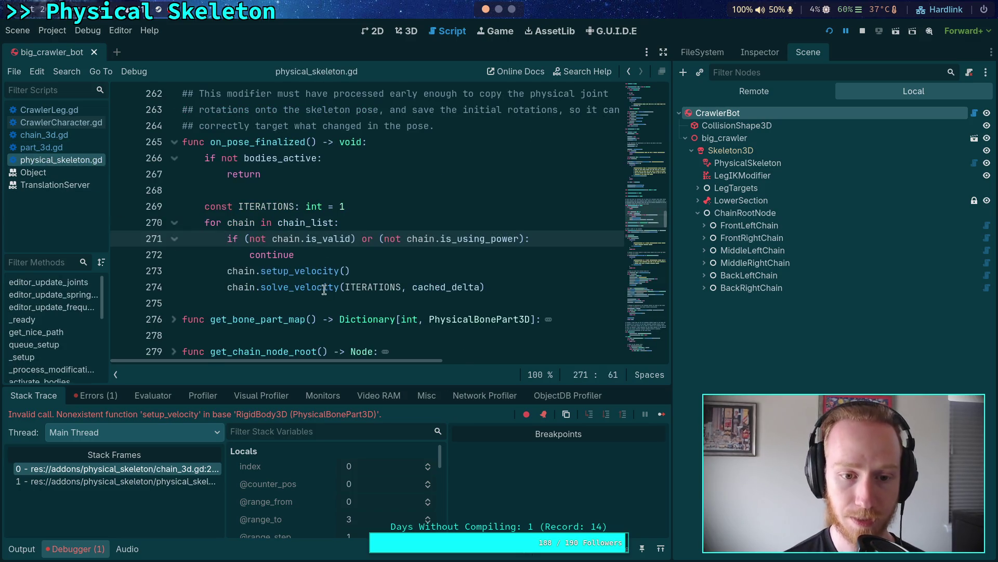
Step: Change setup_velocity to setup_motor_velocity on chain_3d.gd line 225 and rerun the game
click(156, 468)
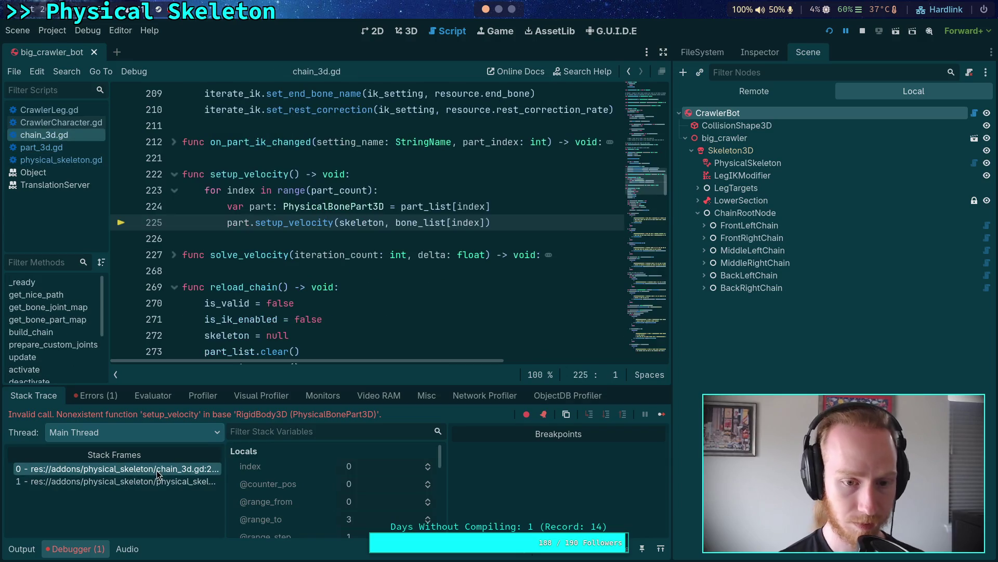
click(292, 222)
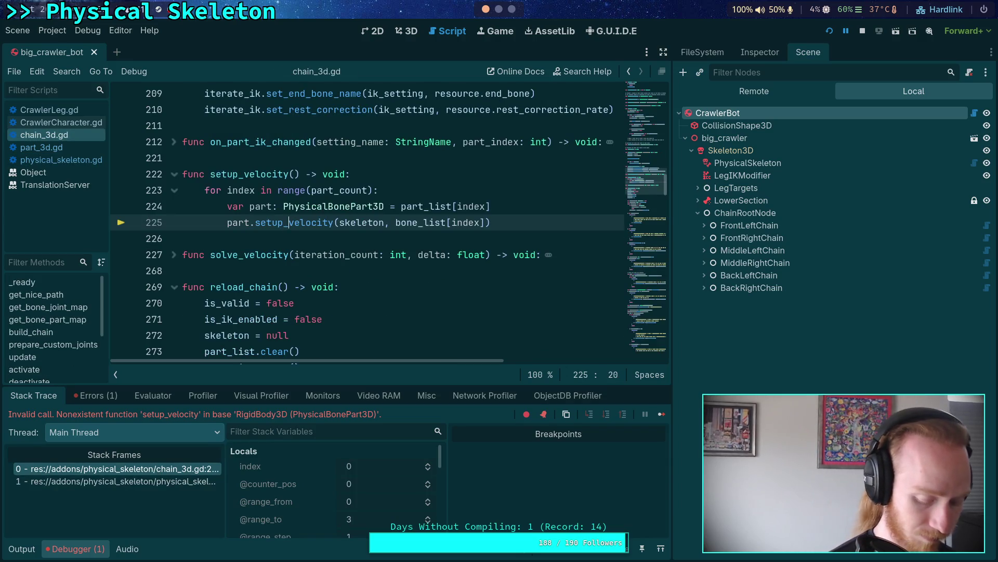
text(motor_)
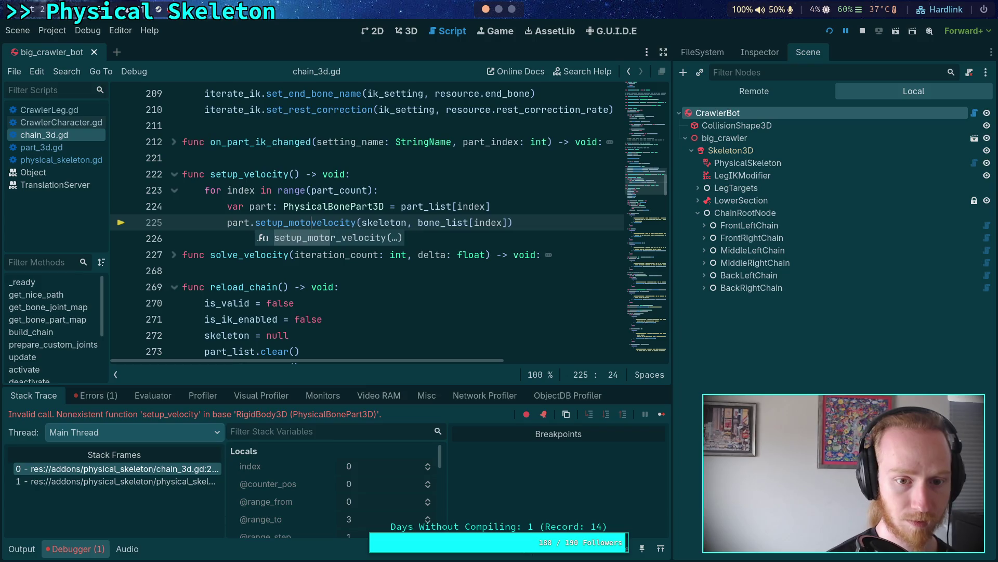
scroll(177, 208, down, 3)
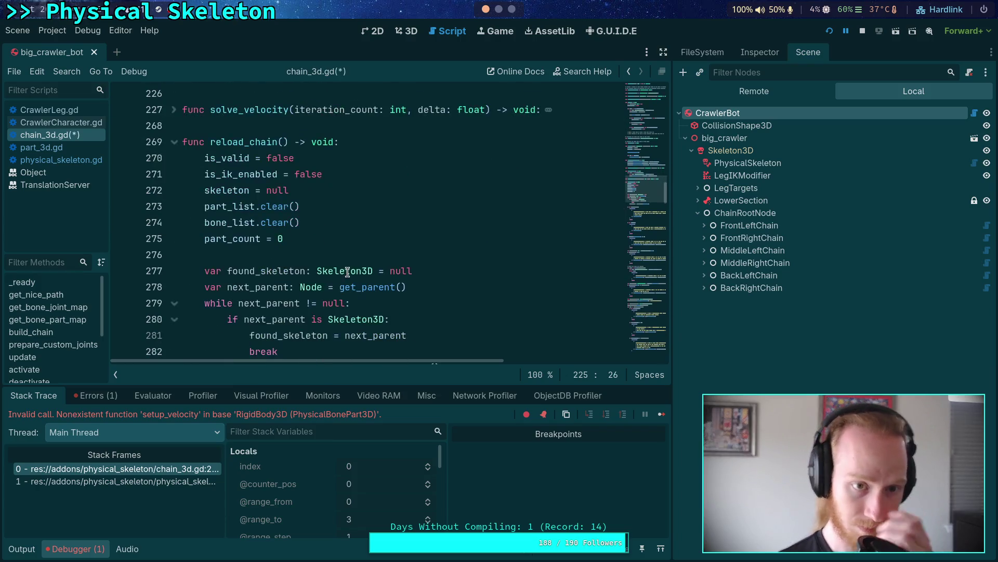
scroll(177, 208, up, 3)
click(174, 206)
click(830, 32)
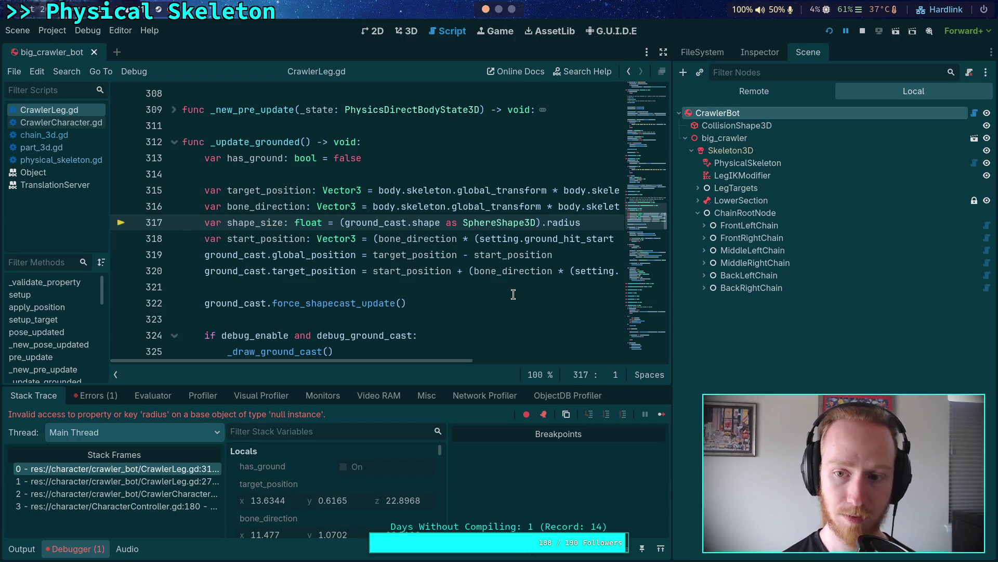
Step: Expand the Remote tree to the leg's ShapeCast3D, inspect its properties, then open chain_3d.gd
click(754, 91)
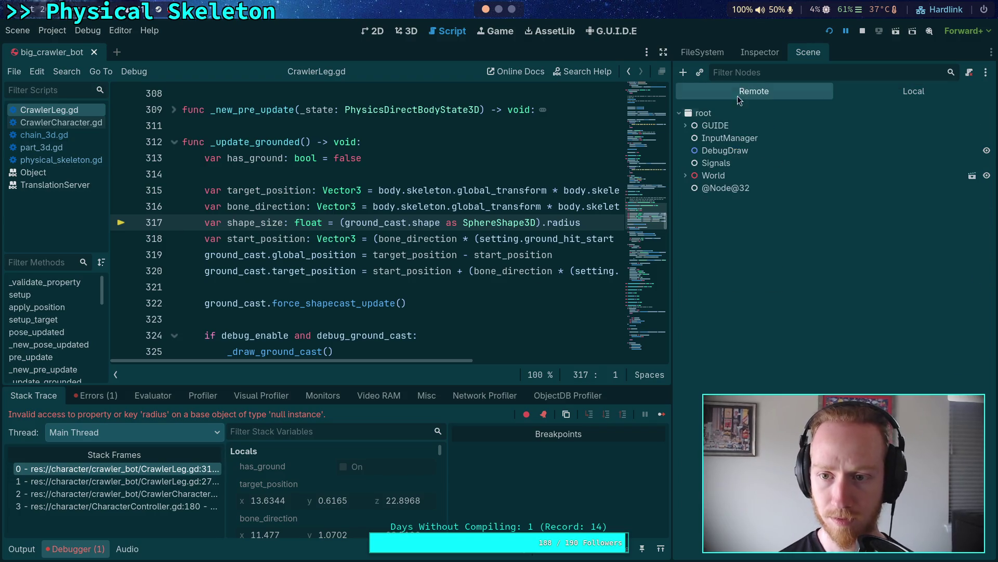
click(686, 176)
click(692, 287)
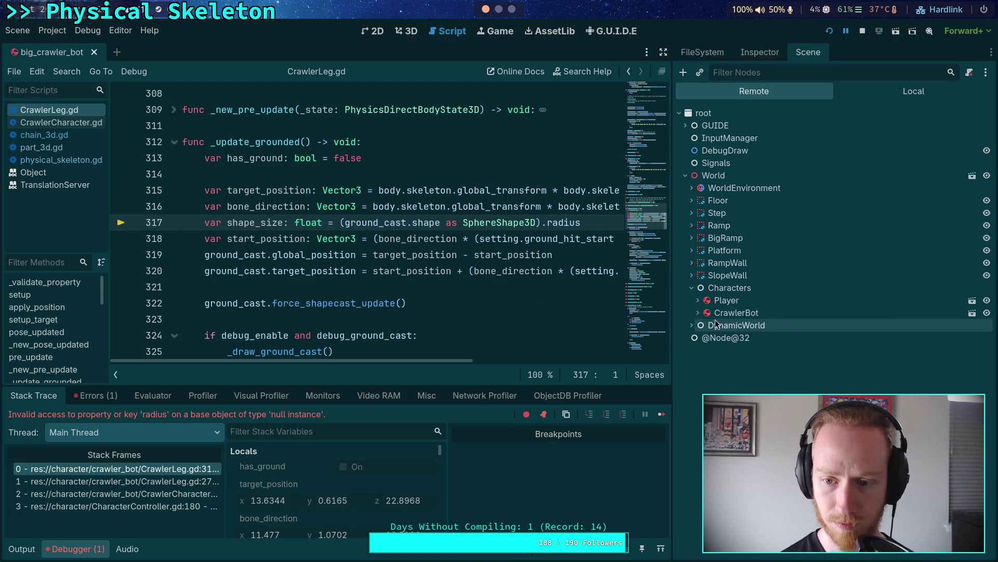
click(698, 313)
click(704, 338)
click(710, 350)
click(717, 387)
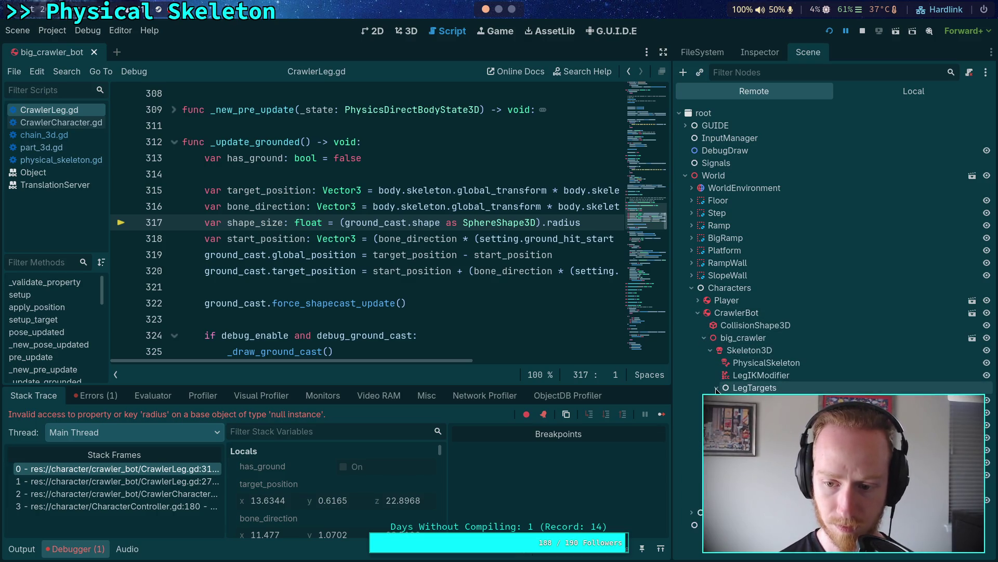
click(717, 387)
click(717, 388)
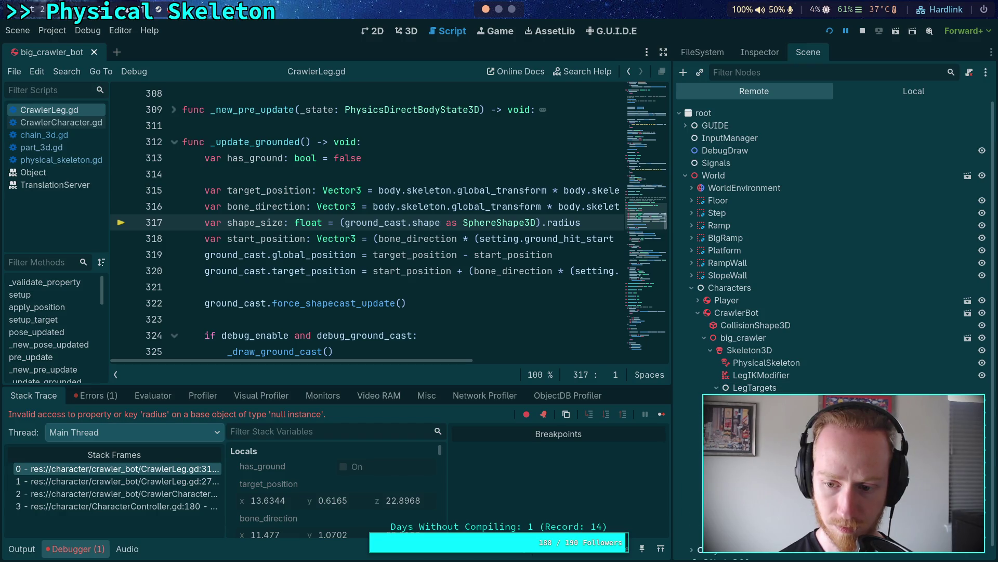
click(758, 52)
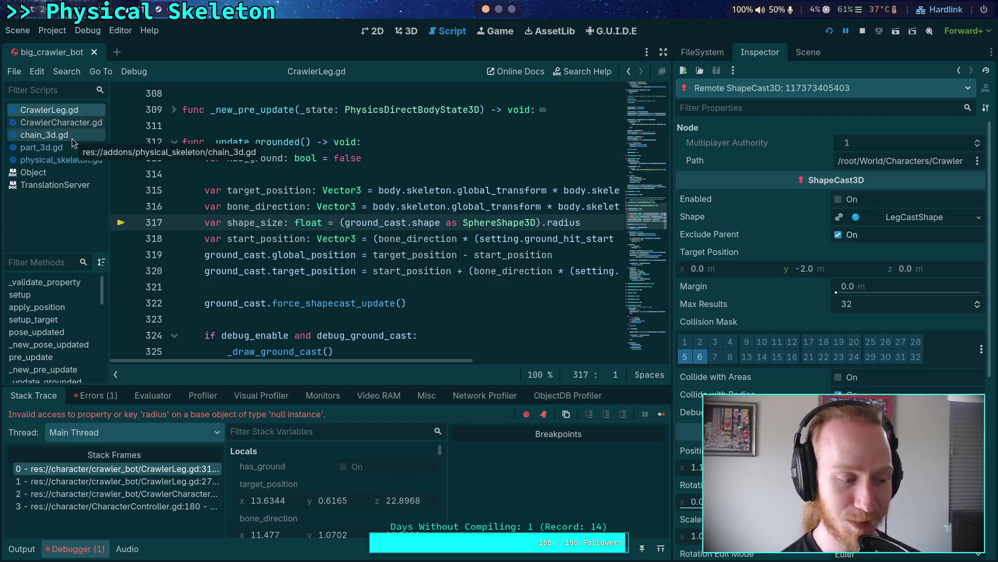
click(72, 138)
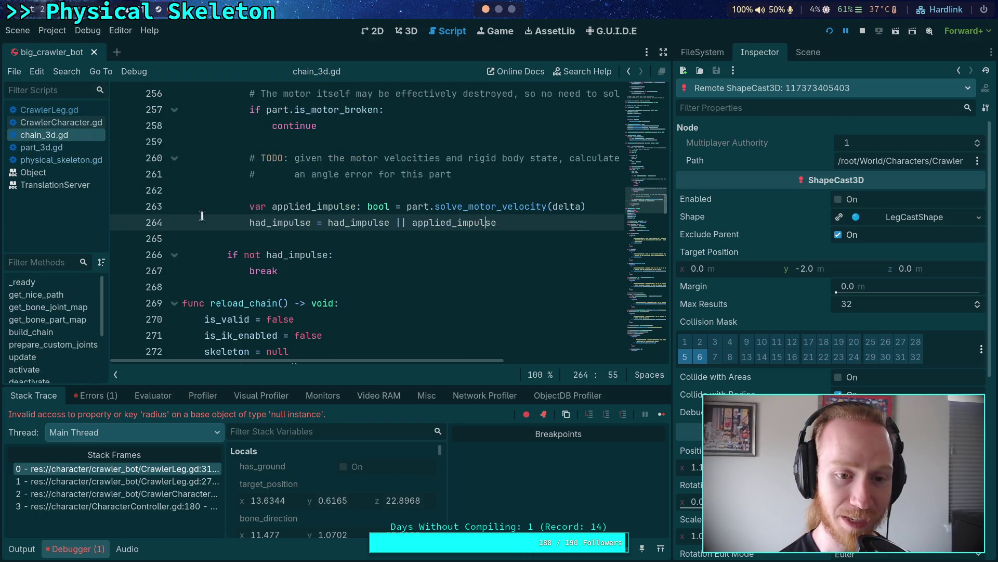
Step: Look over chain_3d.gd and part_3d.gd, then return to CrawlerLeg.gd
click(327, 238)
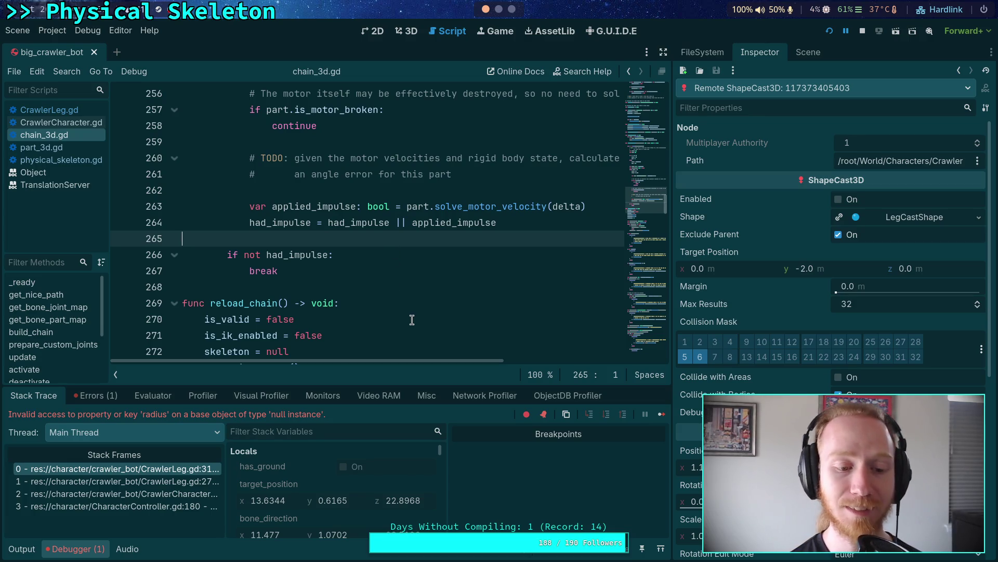
scroll(355, 310, up, 2)
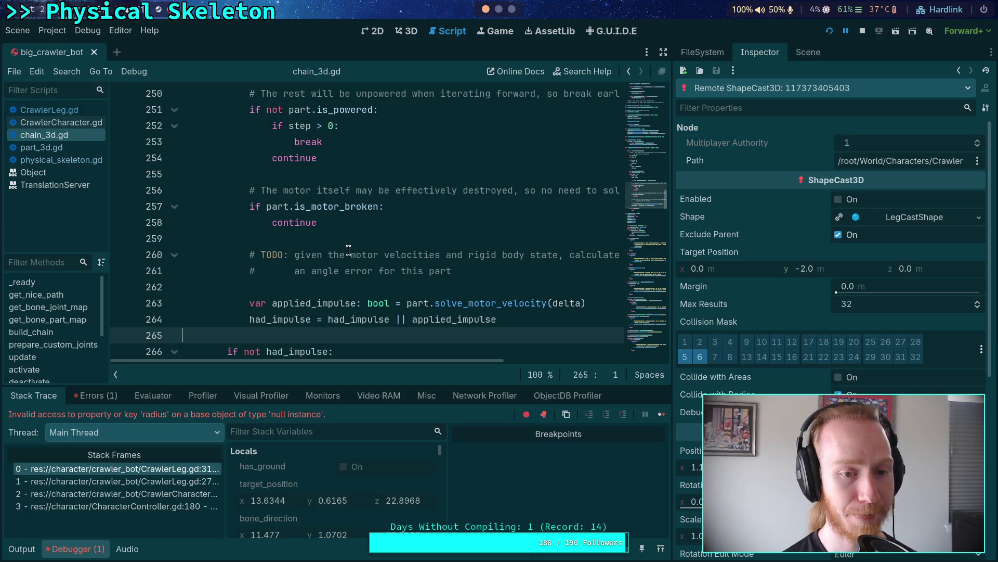
click(74, 149)
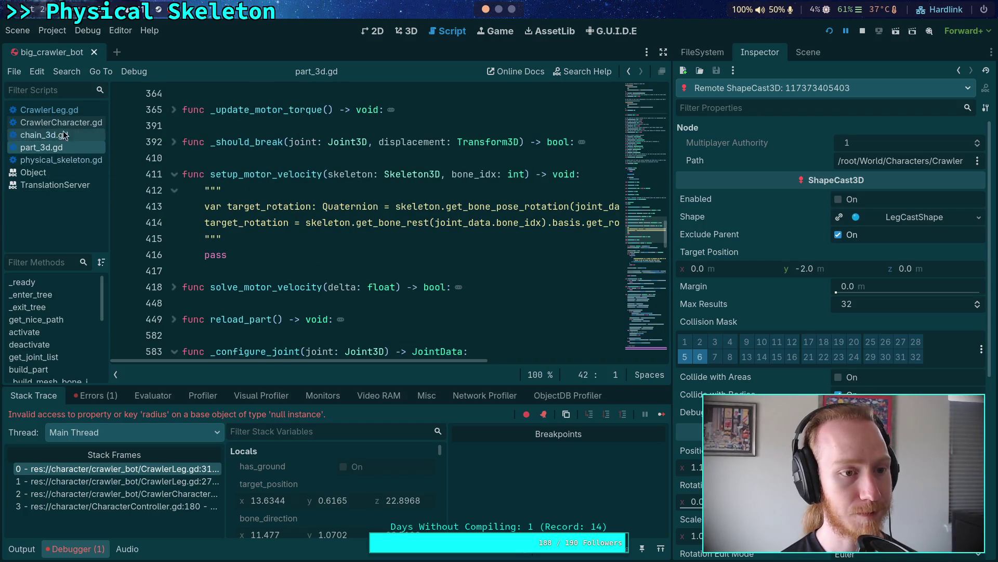
click(52, 110)
Step: Scroll CrawlerLeg.gd to line 435 and stop the running debug session
scroll(383, 303, down, 11)
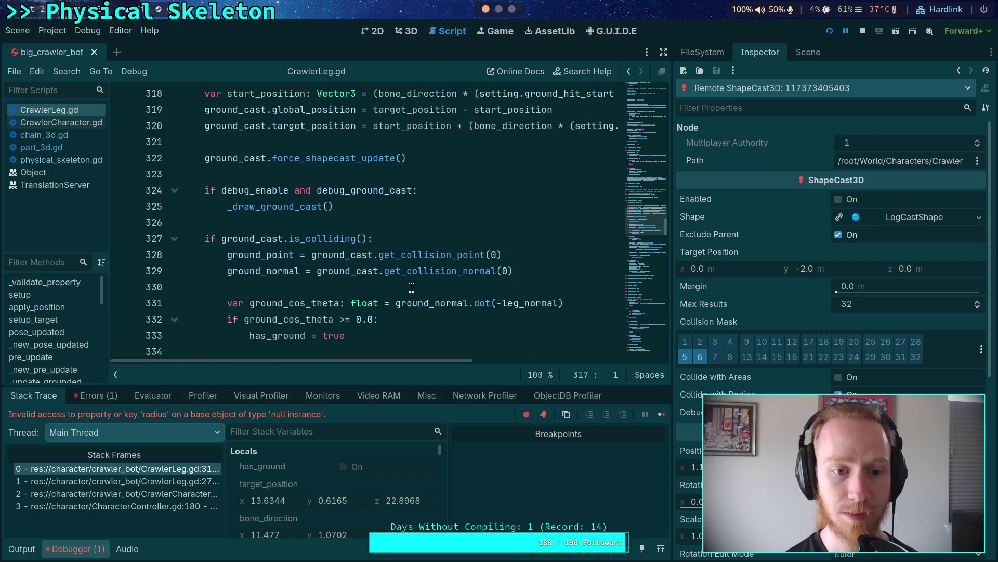
scroll(414, 282, down, 5)
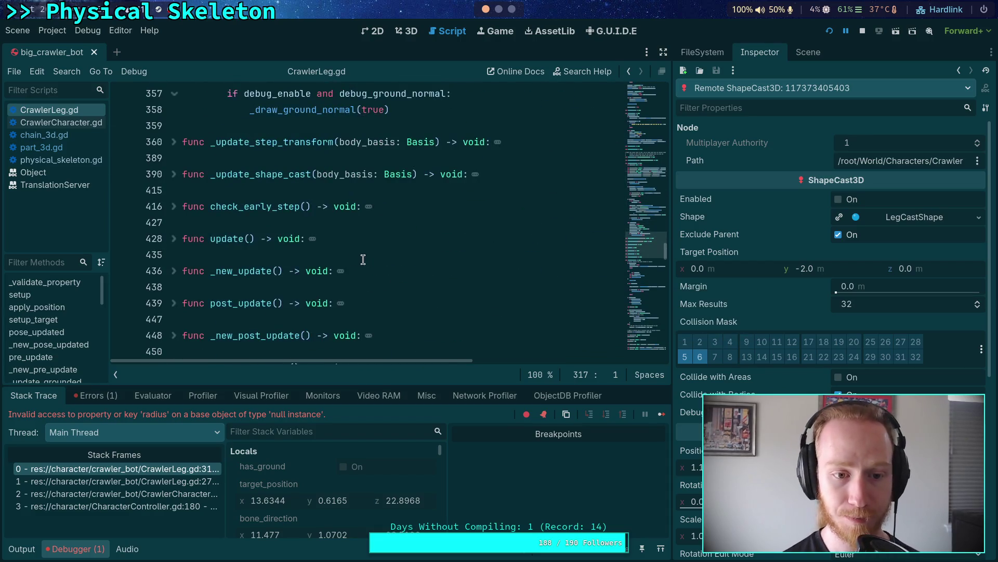
click(360, 255)
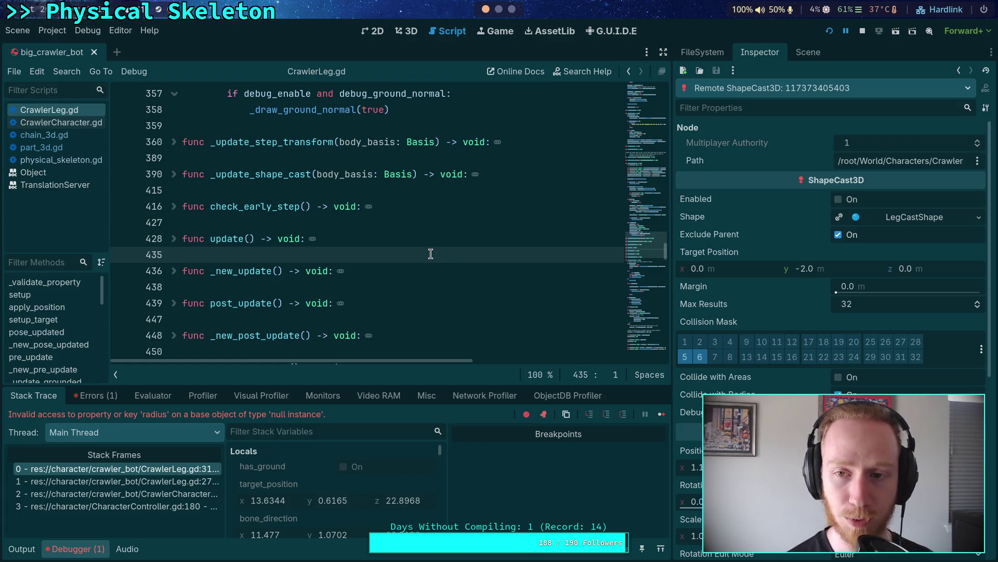
click(863, 31)
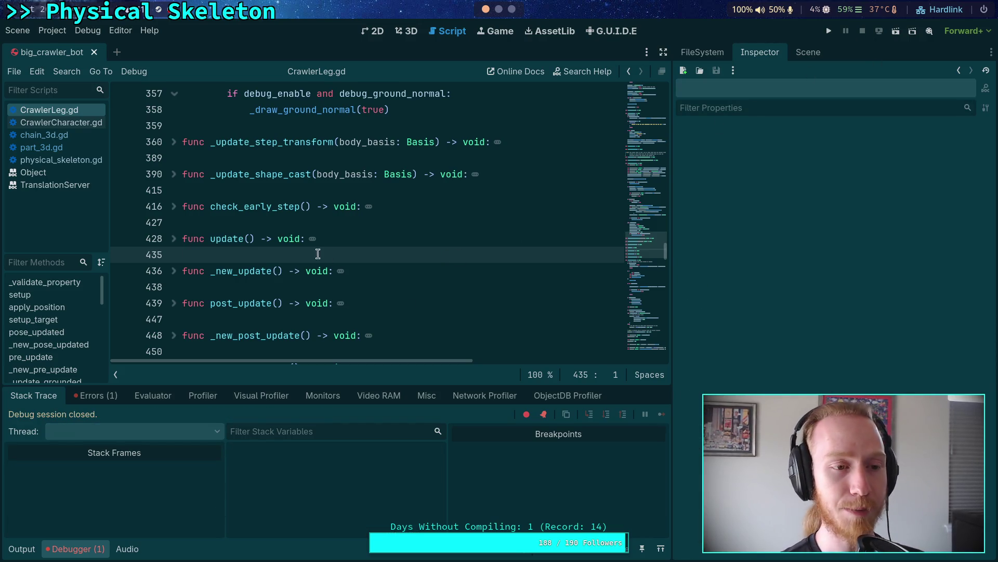
Step: Fold _update_target at line 451 in CrawlerLeg.gd and scroll back to _update_grounded near line 308
scroll(276, 302, down, 5)
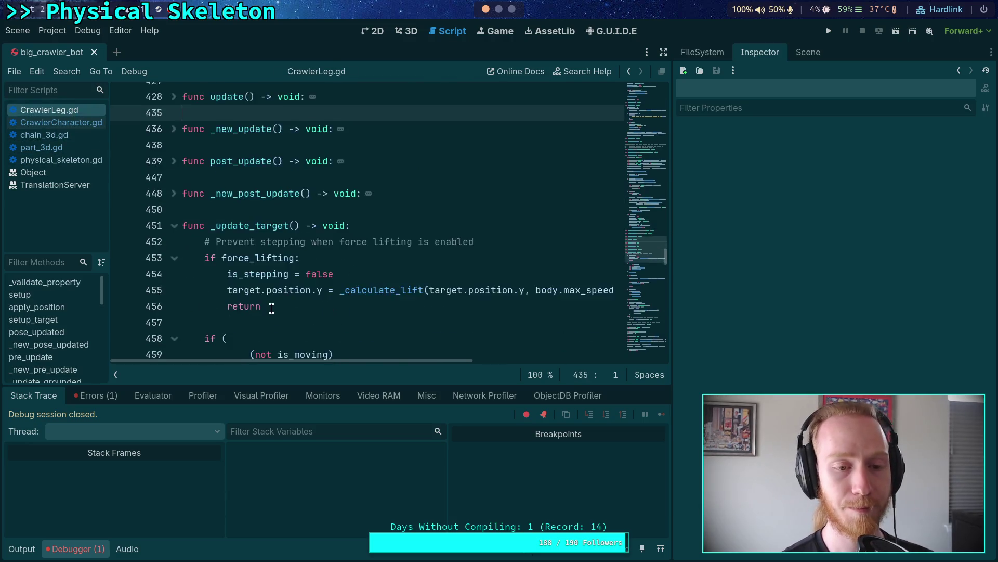
scroll(177, 234, up, 2)
click(174, 224)
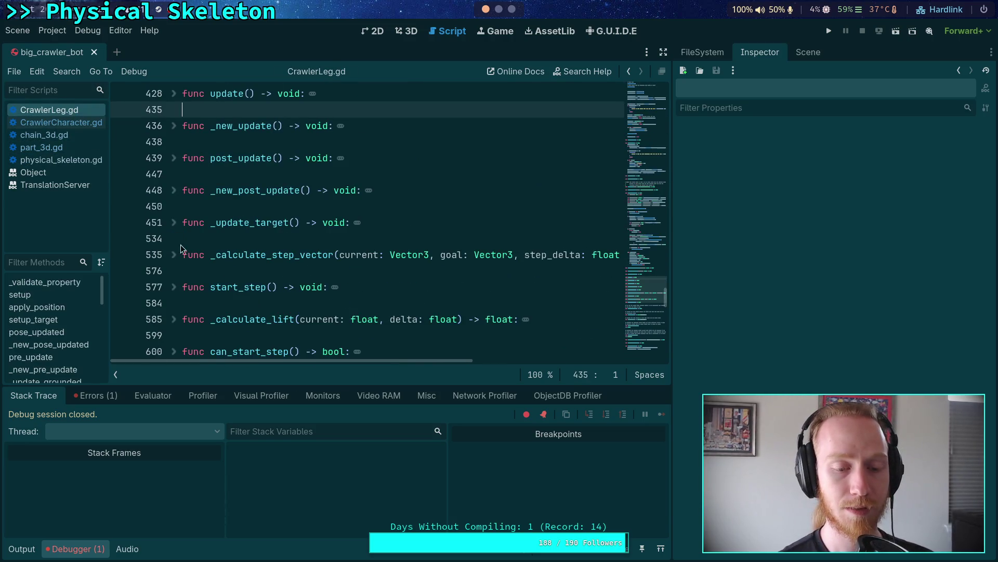
scroll(174, 244, up, 5)
scroll(182, 250, up, 3)
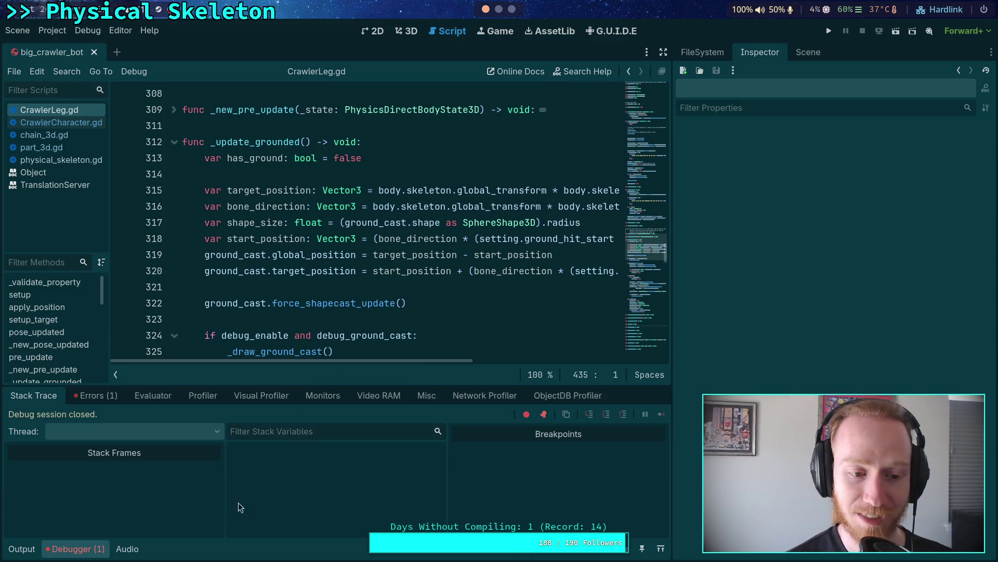
Step: Widen the script editor slightly and collapse the Debugger panel
click(432, 287)
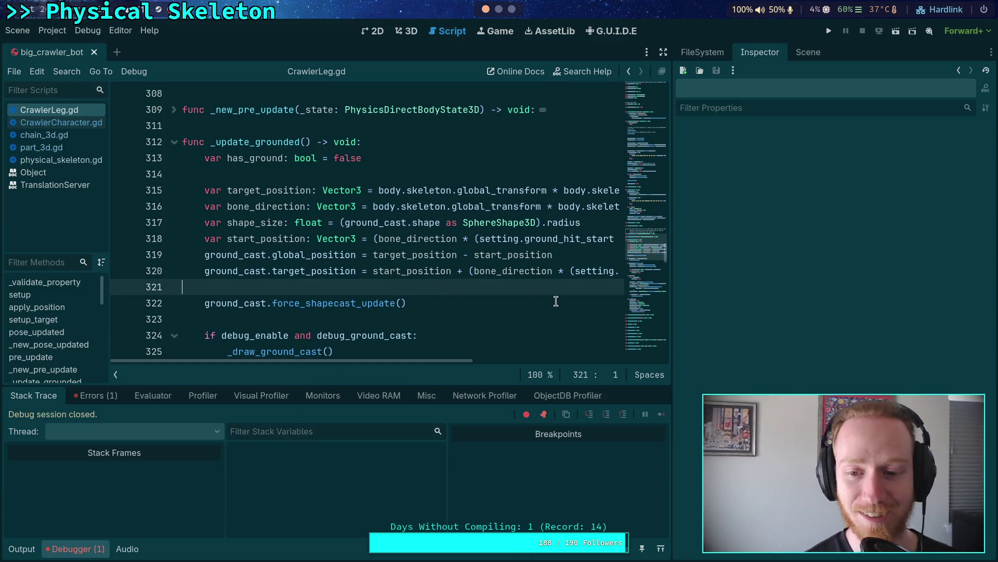
mouse_move(671, 265)
mouse_down()
mouse_move(704, 267)
mouse_move(683, 272)
mouse_up()
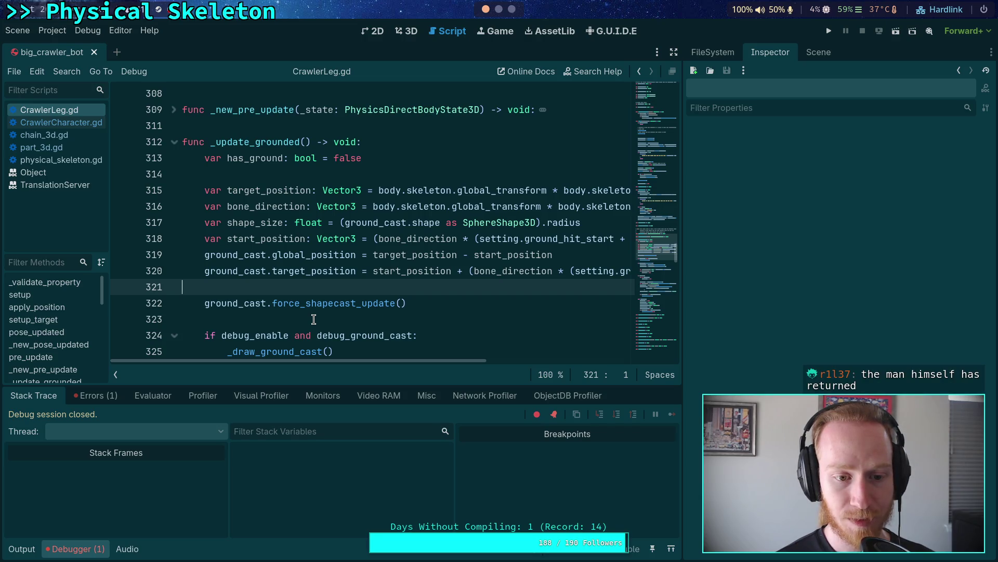
scroll(233, 335, down, 3)
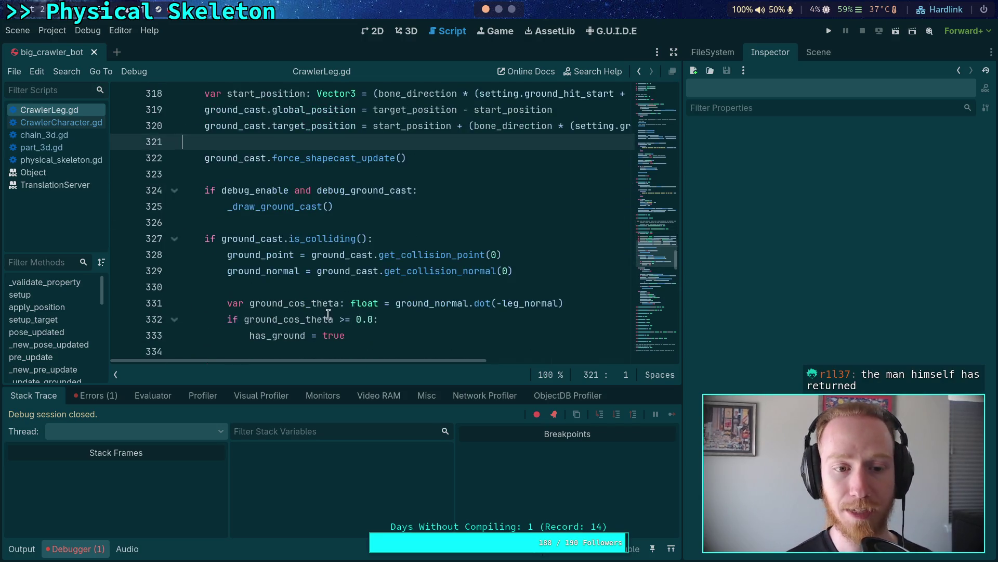
scroll(339, 287, up, 3)
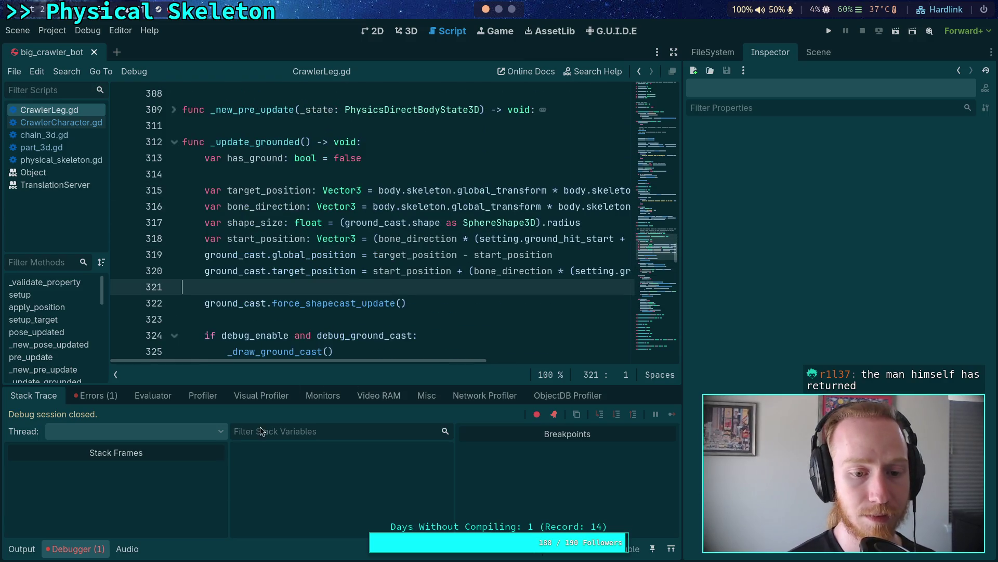
click(78, 548)
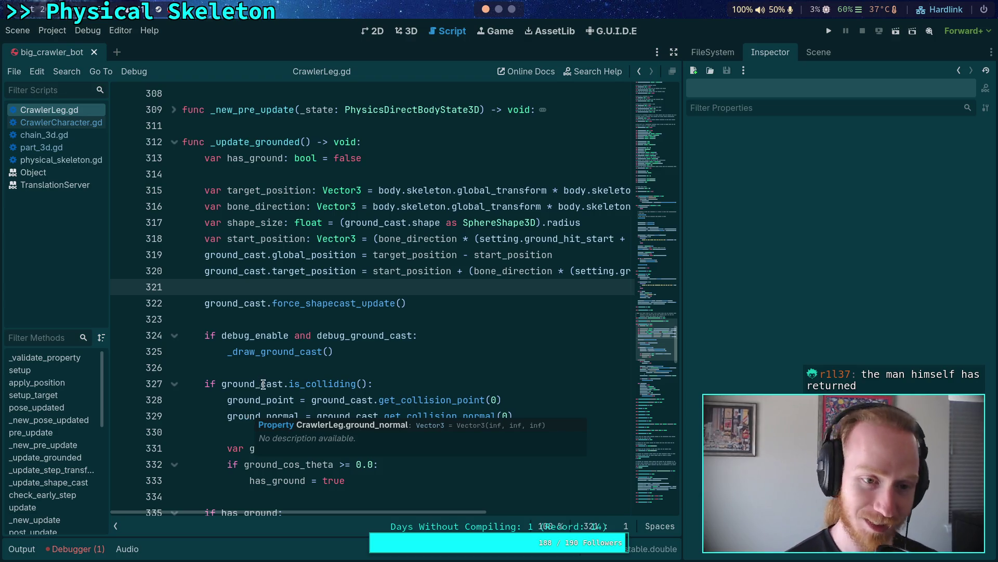
Step: Fold the _update_grounded function in CrawlerLeg.gd with Alt+F
scroll(345, 368, down, 3)
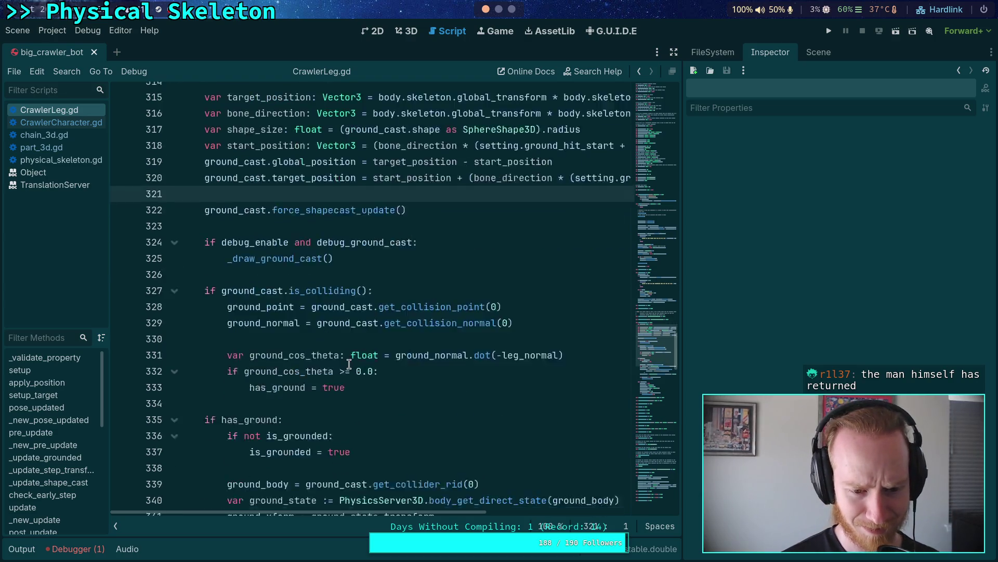
scroll(348, 364, up, 4)
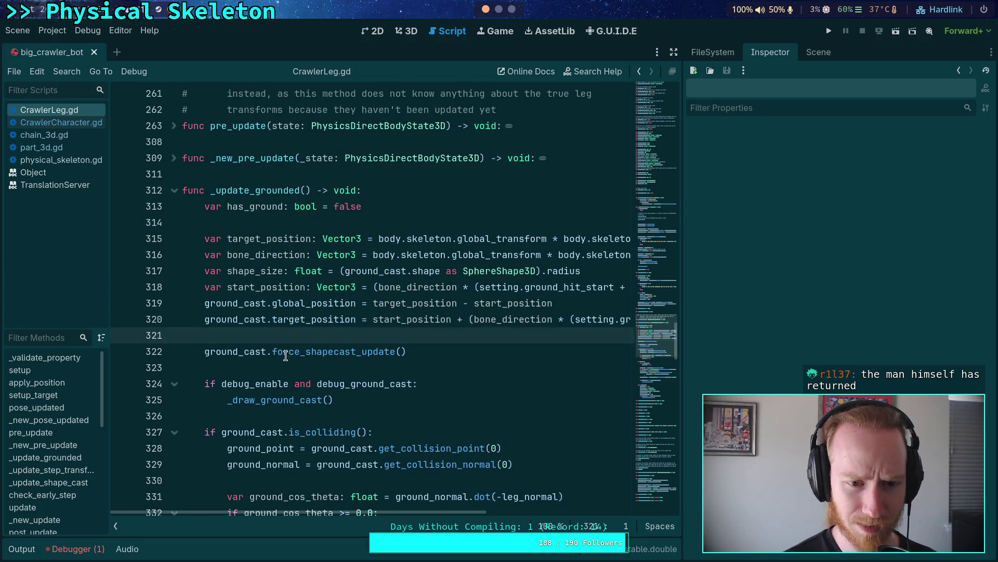
scroll(287, 355, up, 2)
triple_click(207, 285)
key(alt+f)
scroll(206, 290, up, 1)
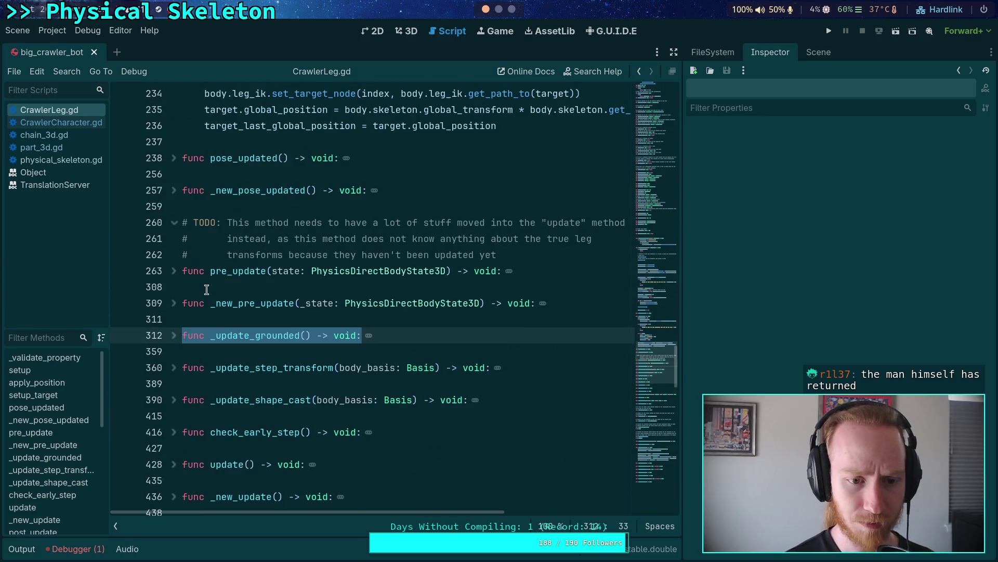
Step: Jump to CrawlerLeg.gd's setup function and scroll to the ShapeCast3D.new() lines near line 193
scroll(211, 321, down, 8)
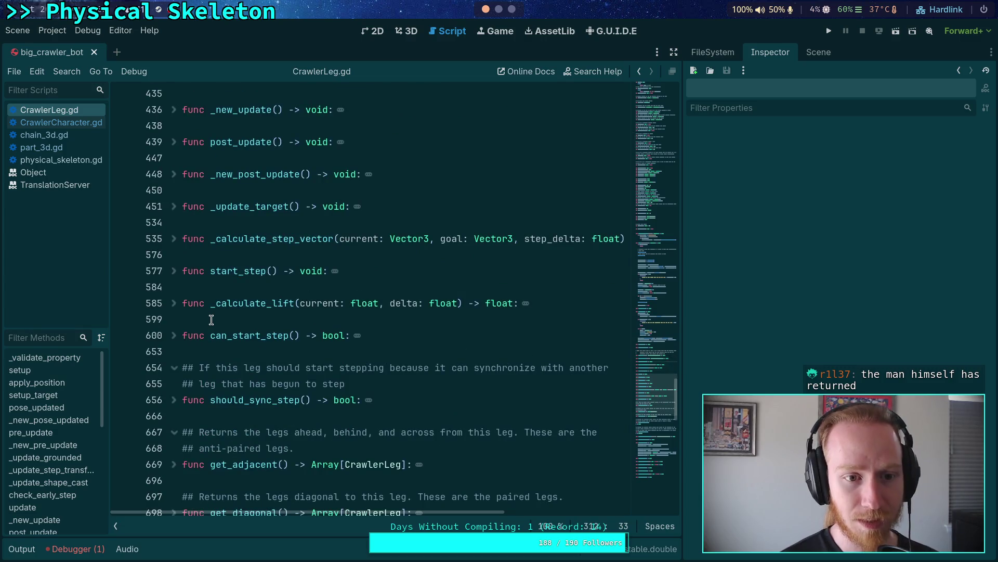
click(44, 370)
scroll(293, 313, down, 6)
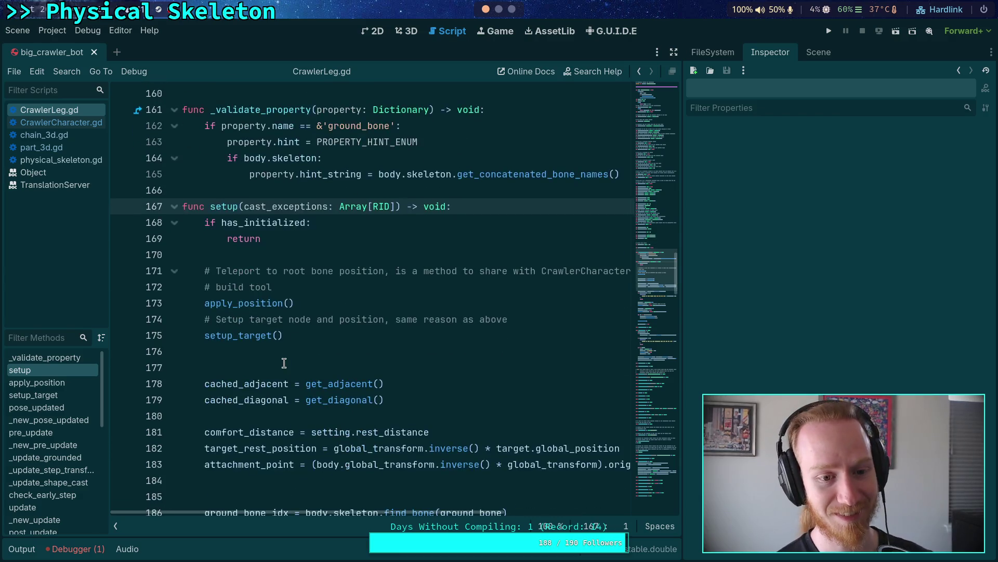
scroll(293, 313, down, 3)
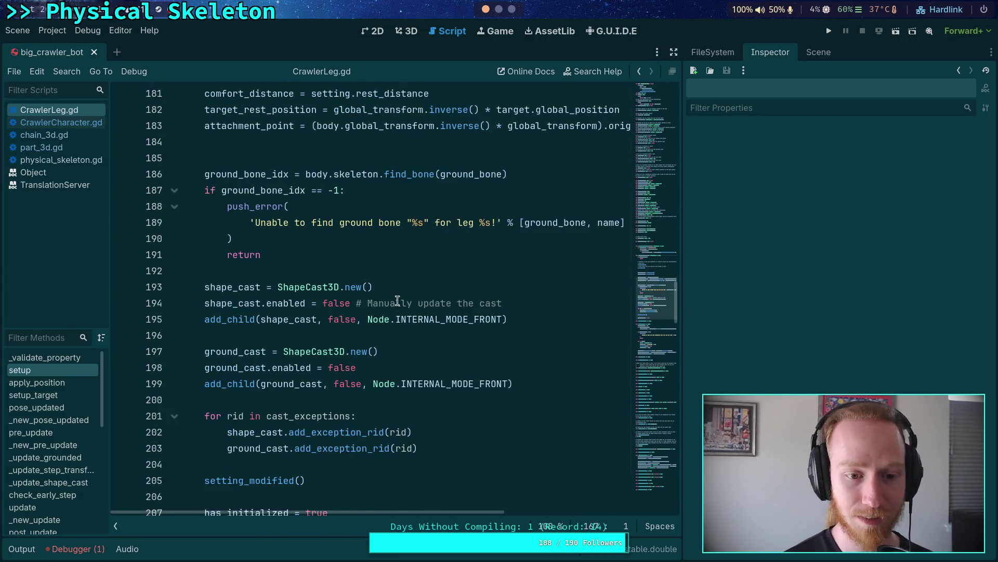
Step: Add a line below line 193 naming the shape cast 'StepCast'
click(425, 287)
key(Return)
text(sha)
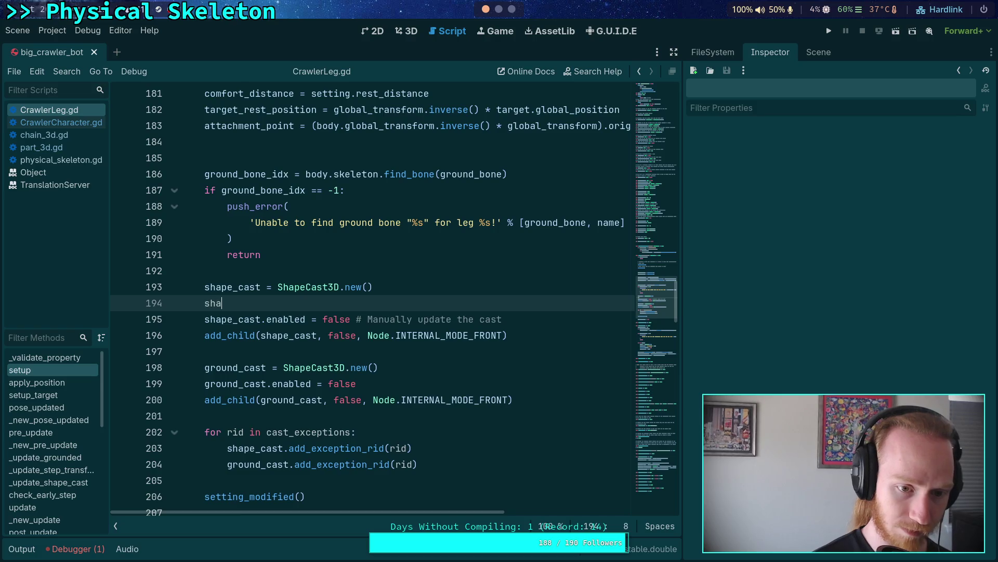
text(pe_cast.na)
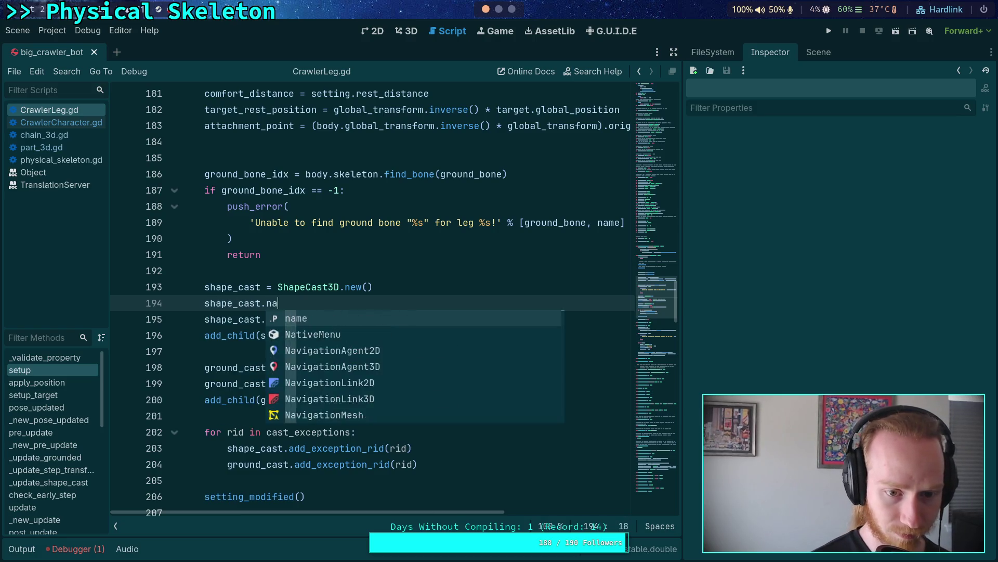
text(me = 'Shape)
text(C)
key(BackSpace)
key(BackSpace)
key(BackSpace)
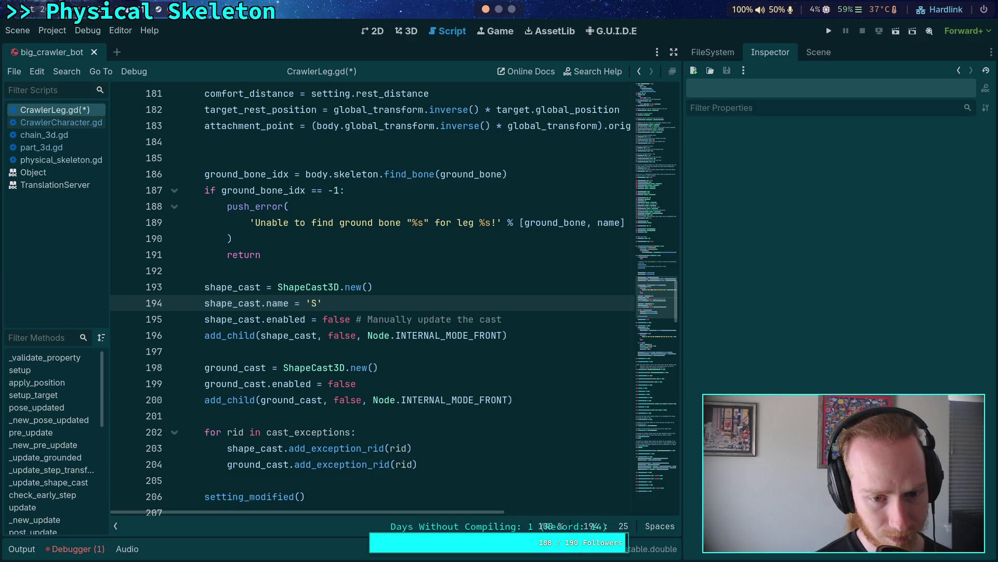
Step: Add ground_cast.name = 'GroundCast' below the ground cast creation line and save CrawlerLeg.gd
click(430, 367)
key(Return)
text(-)
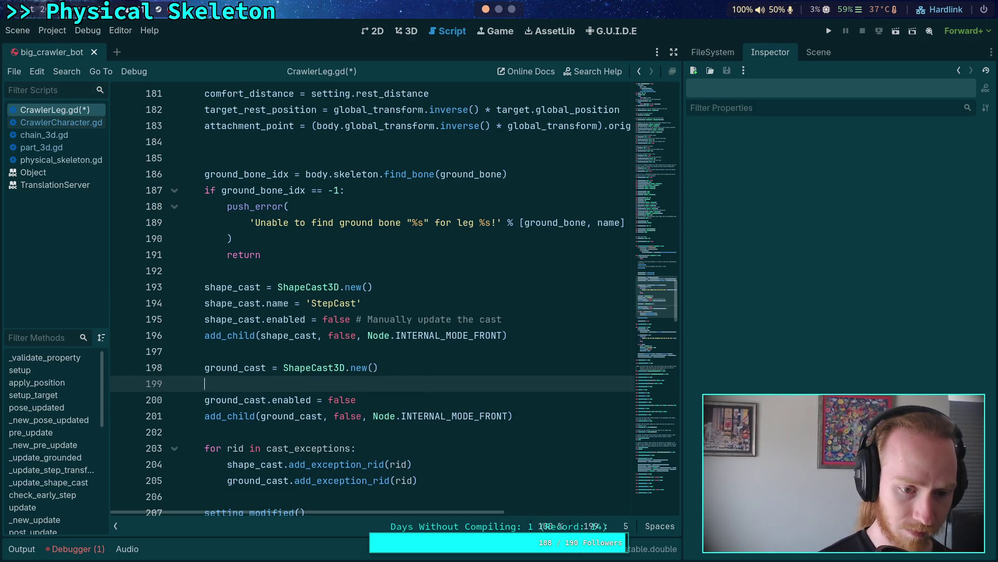
key(BackSpace)
key(BackSpace)
text(n)
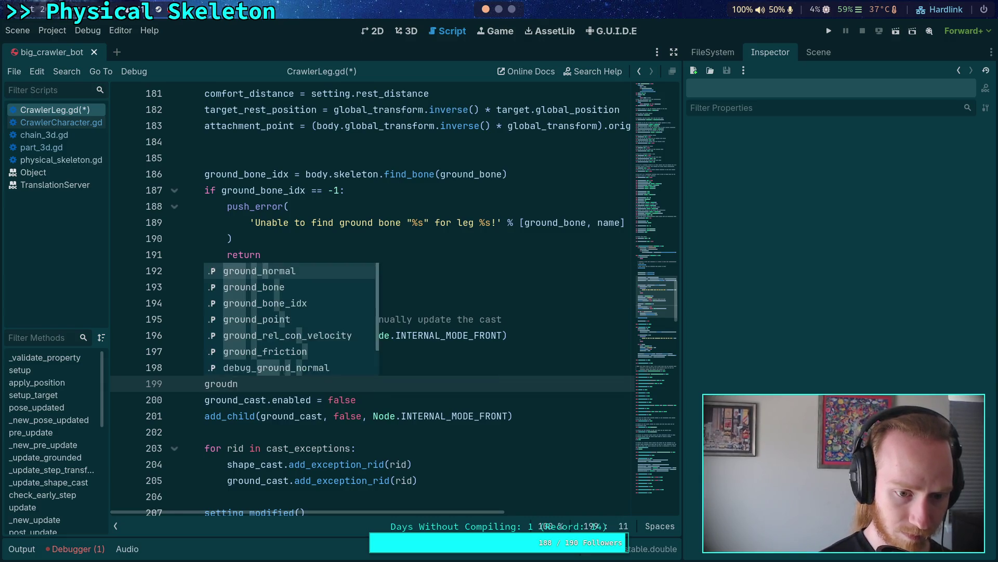
text(d_cas)
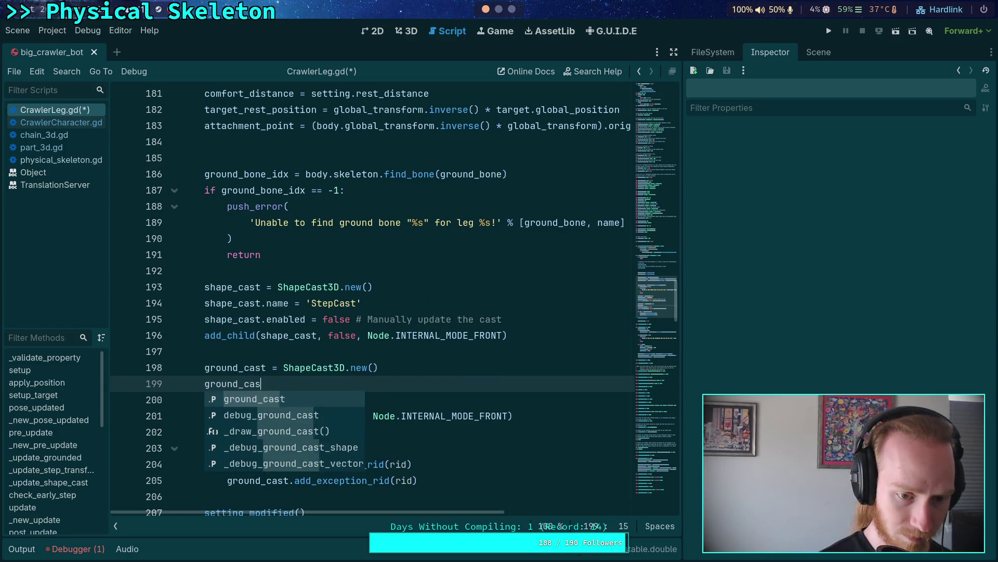
text(t.name = )
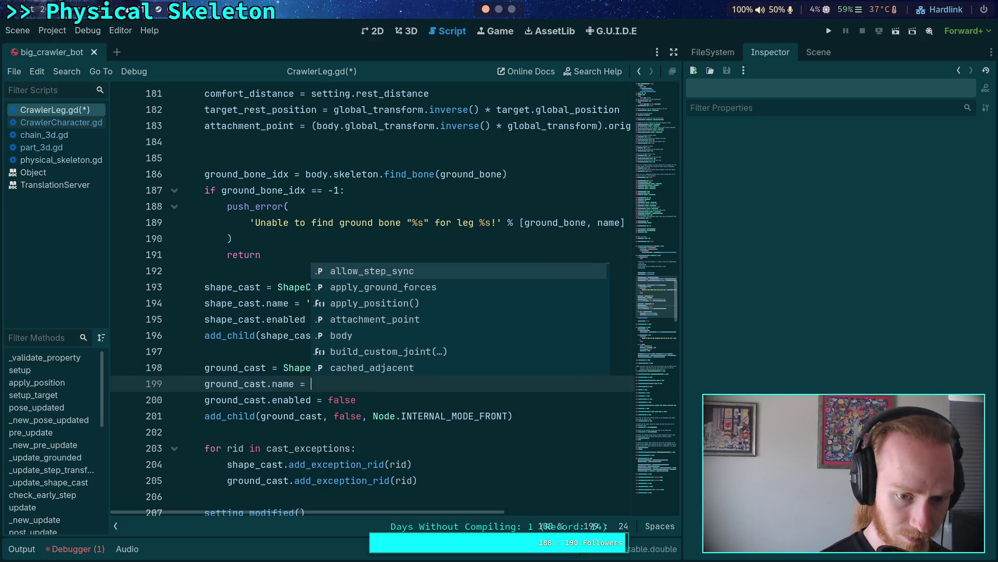
text('GroundCast)
key(ctrl+s)
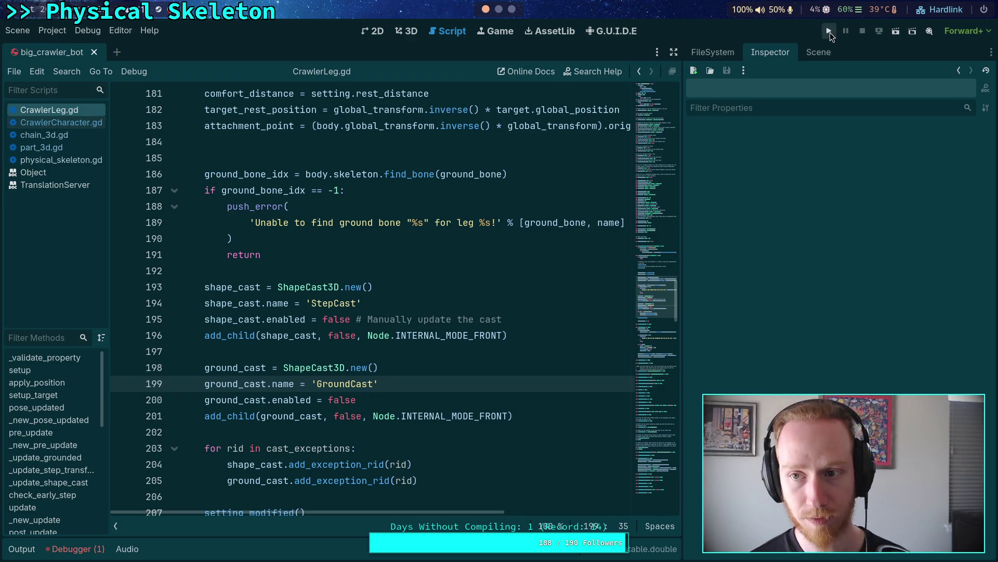
Step: Run the project, which halts at line 319, and inspect the remote ShapeCast3D's properties
click(829, 31)
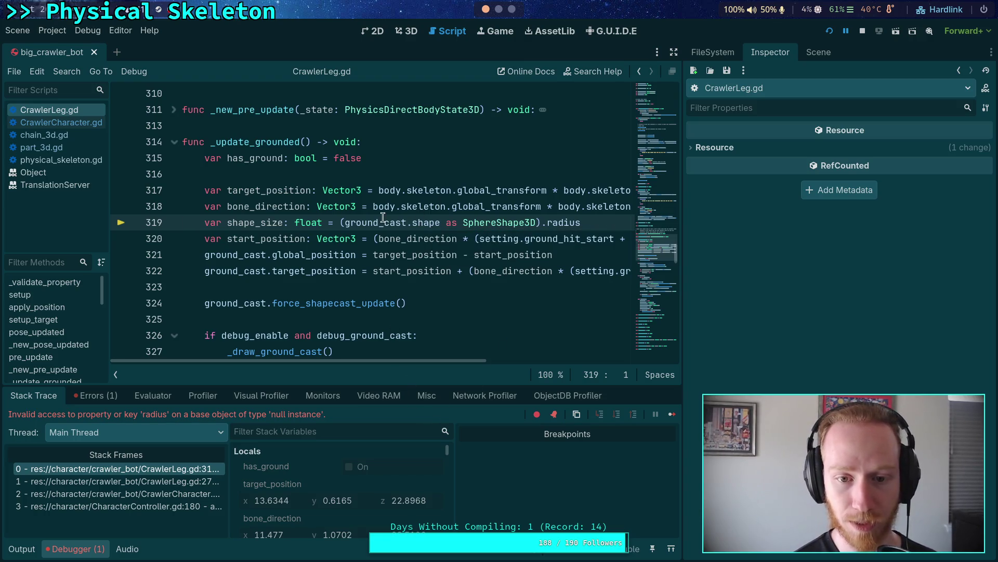
click(817, 53)
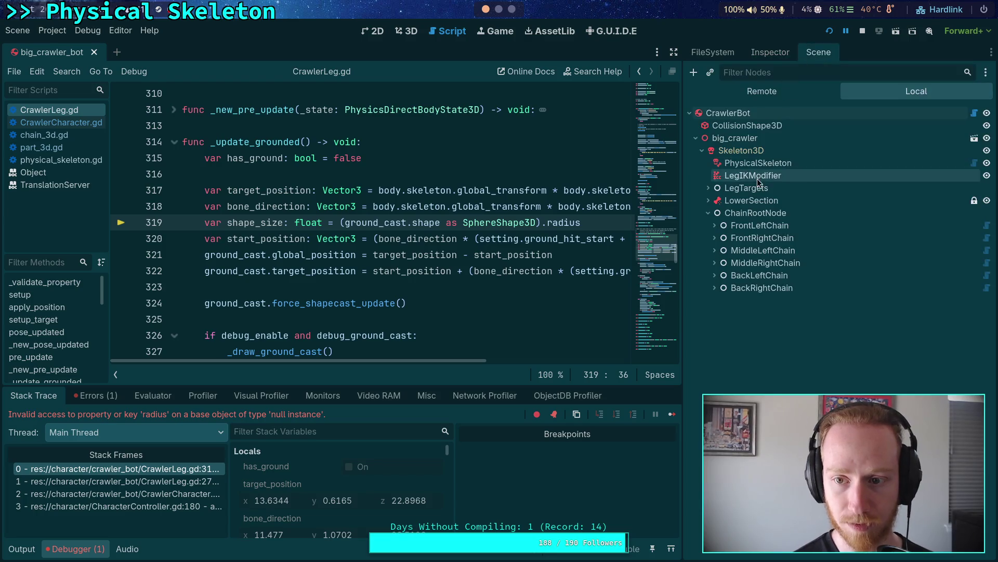
click(765, 94)
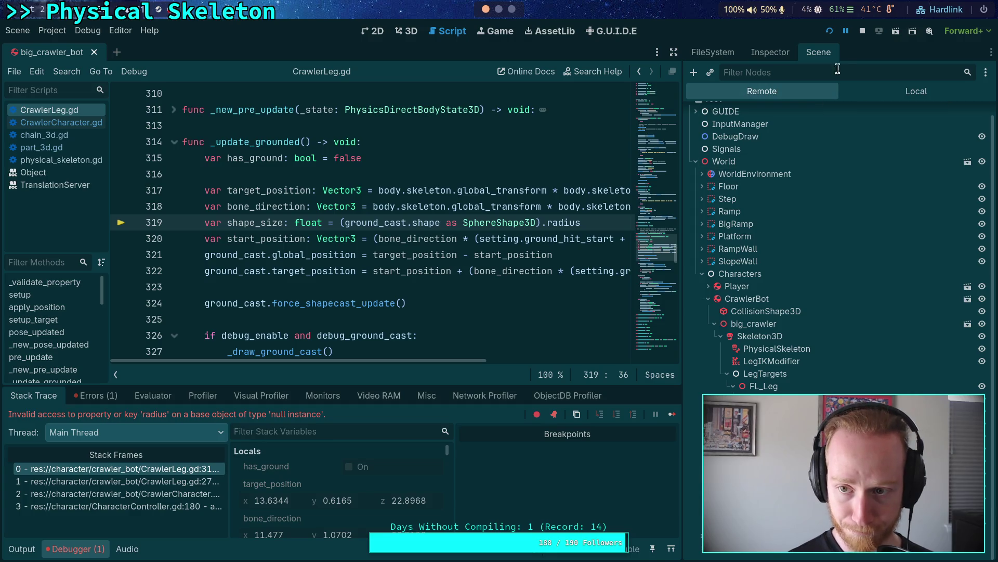
click(769, 54)
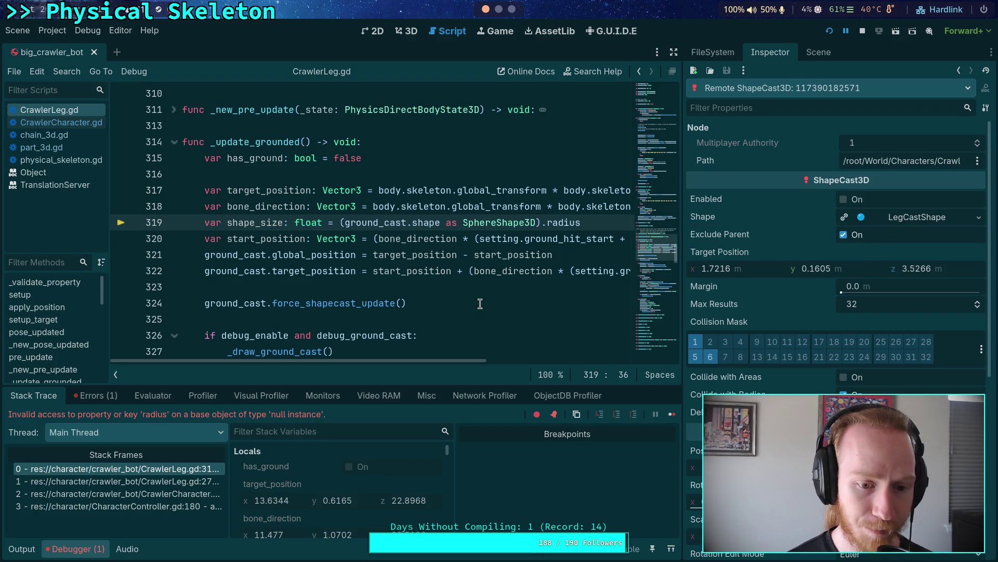
drag(525, 389, 502, 259)
Step: Review the remote ShapeCast3D and leg node properties, then stop the game and show the local tree
scroll(326, 378, down, 1)
scroll(326, 378, down, 6)
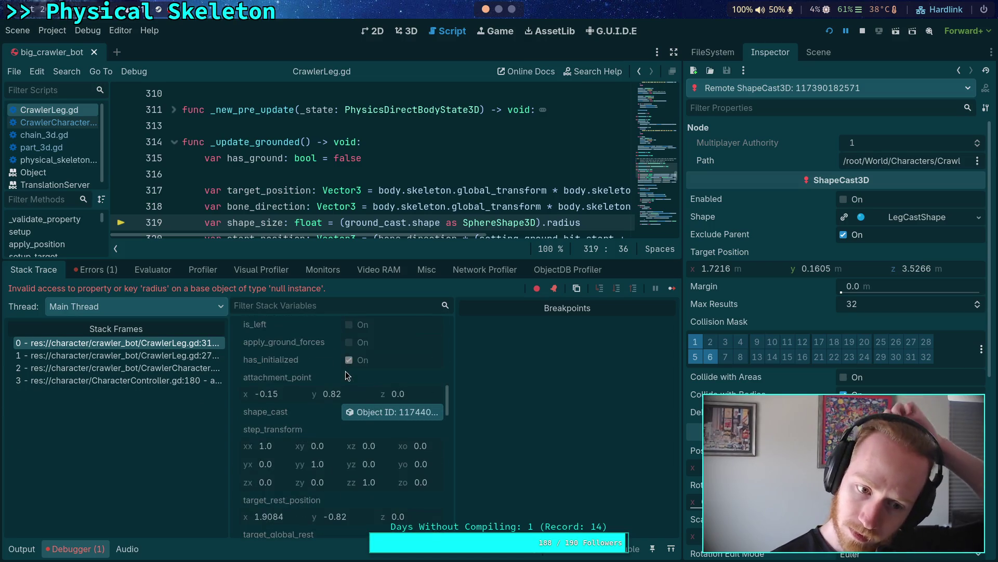
click(817, 52)
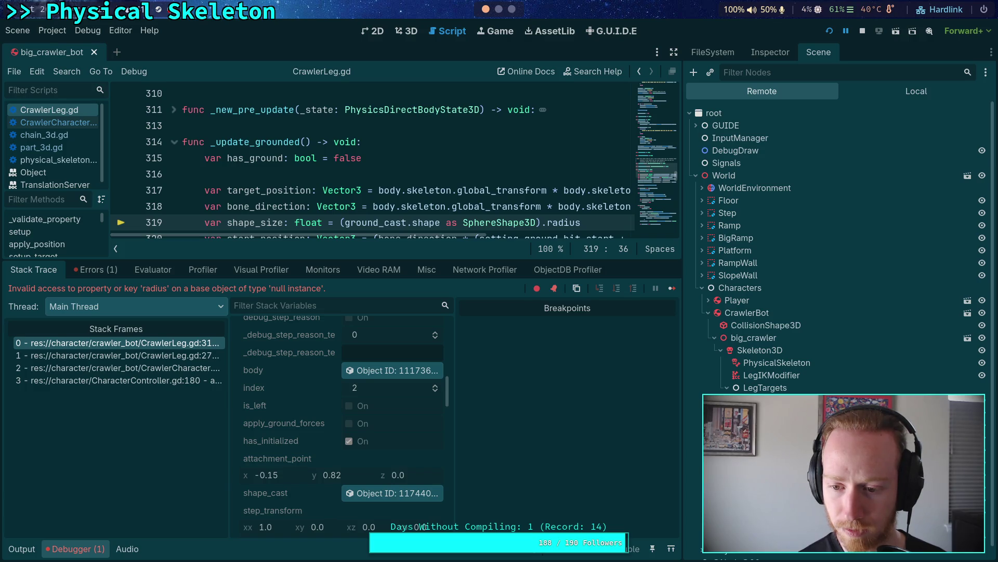
click(771, 52)
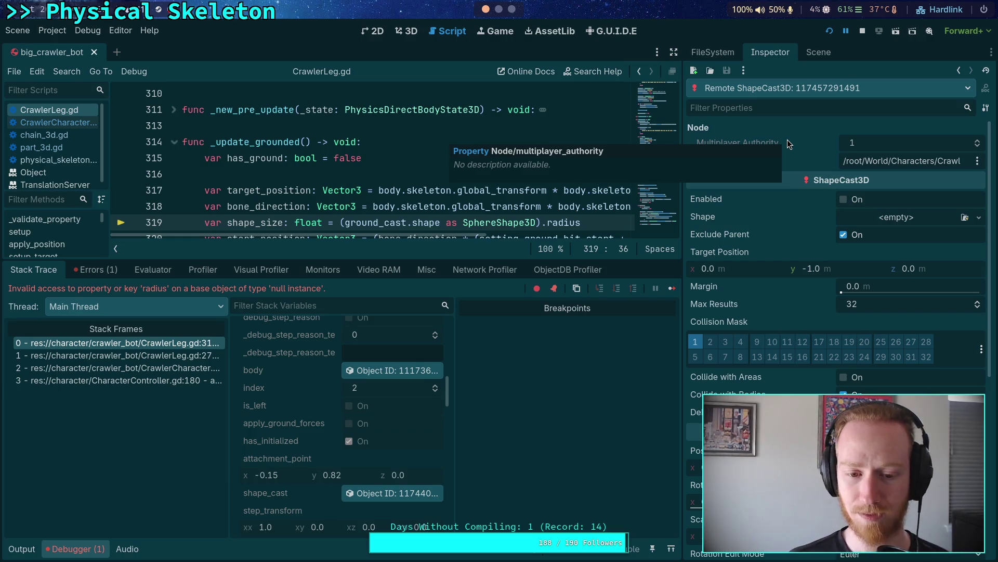
click(812, 58)
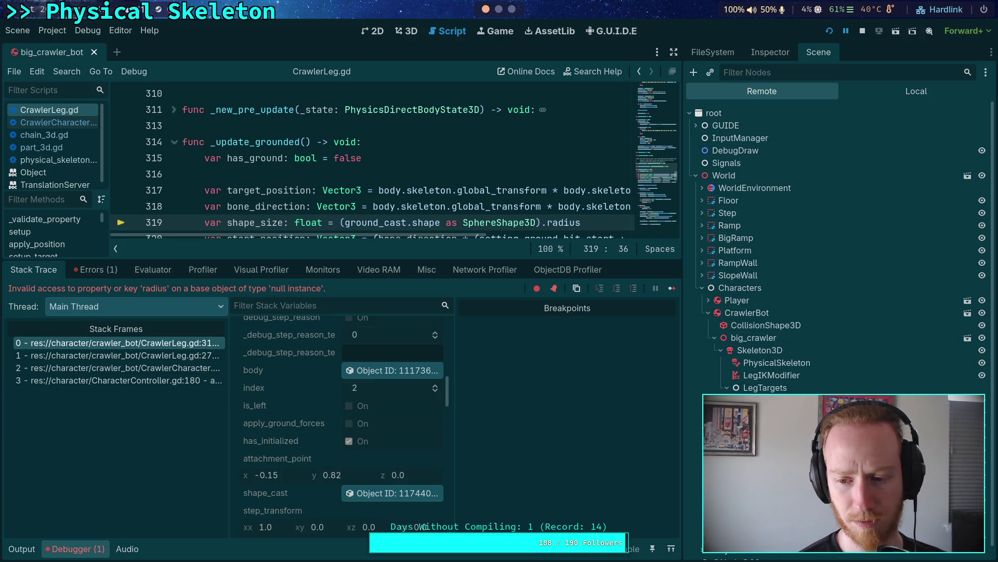
click(775, 54)
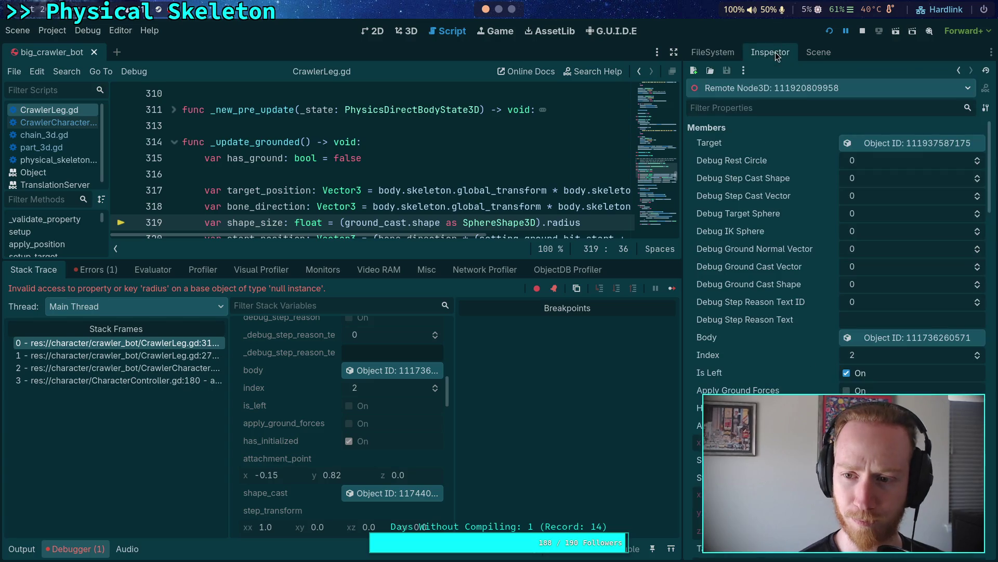
click(819, 52)
click(708, 54)
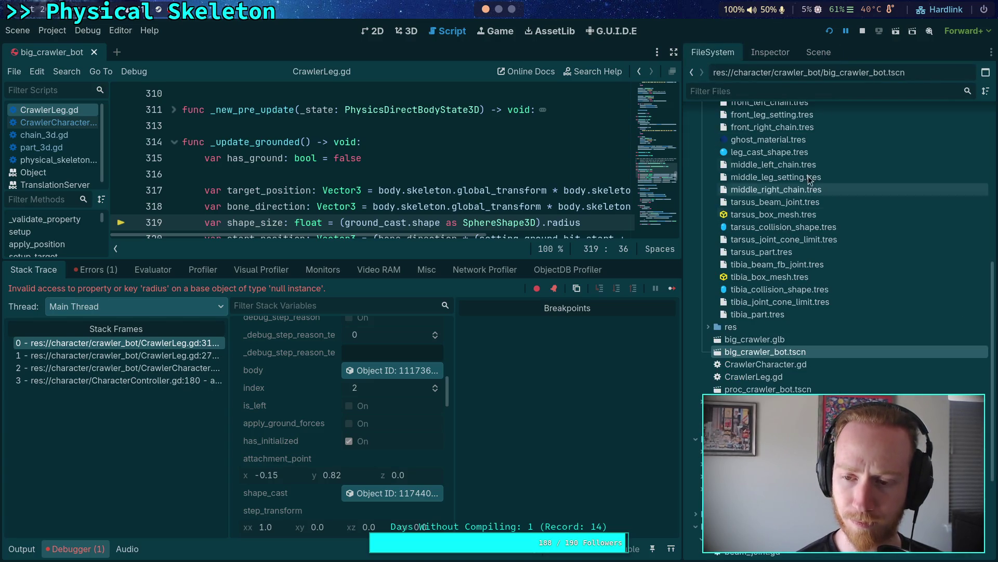
click(810, 55)
click(771, 56)
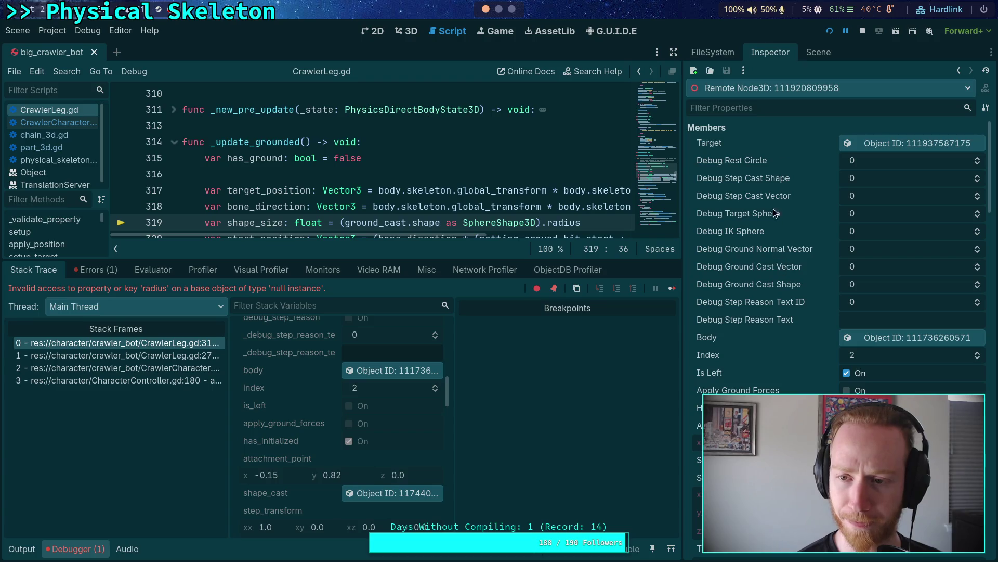
click(863, 31)
click(819, 52)
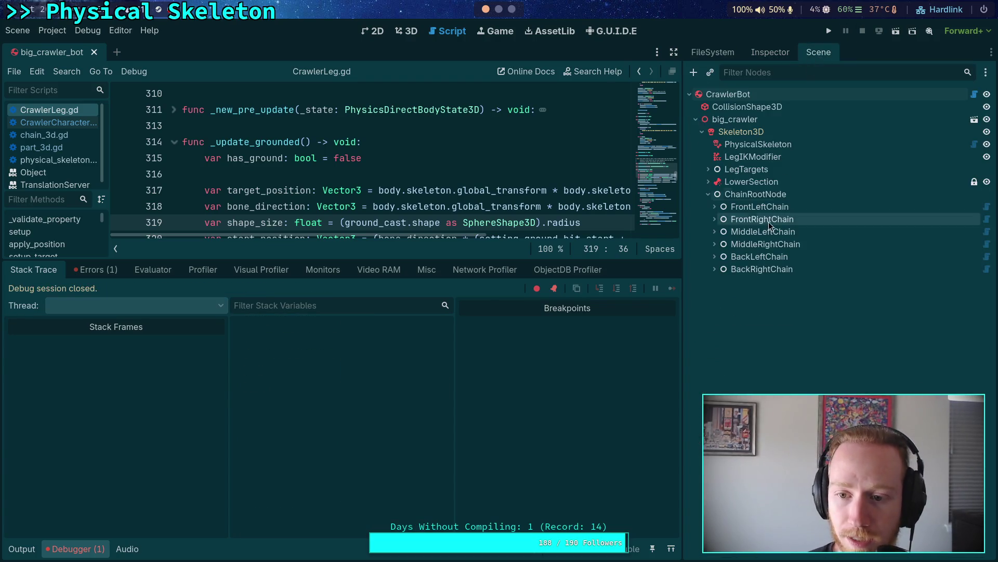
Step: Expand LegTargets, select ML_Leg and collapse the six legs' child nodes
click(708, 170)
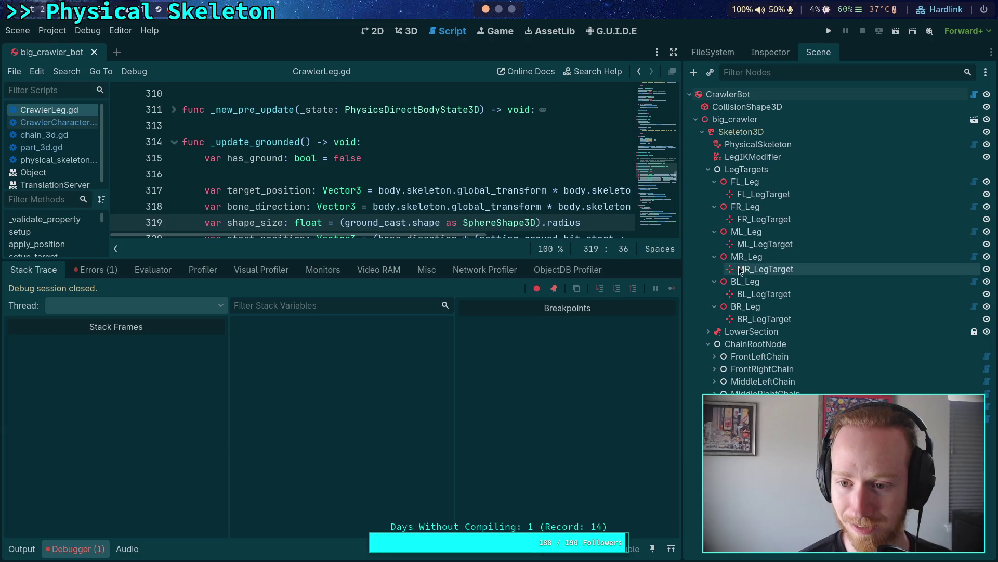
click(743, 232)
click(715, 181)
click(714, 194)
click(714, 207)
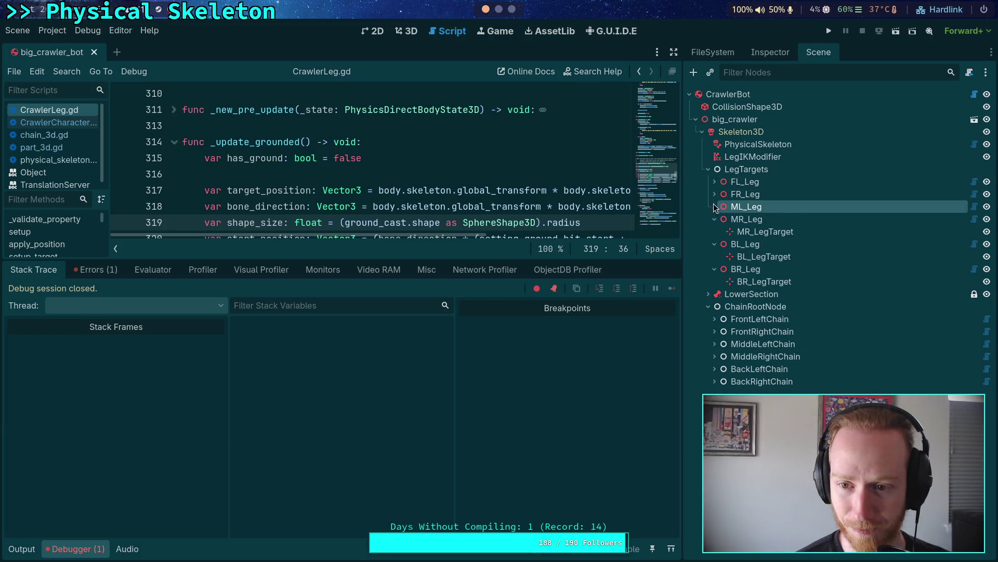
click(714, 219)
click(715, 231)
click(715, 244)
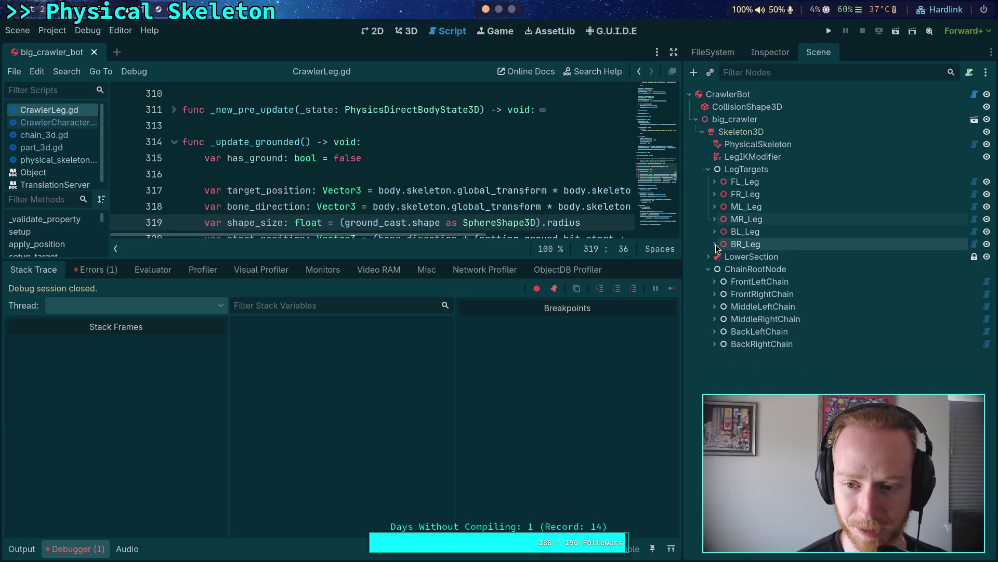
Step: Quick-load leg_cast_shape.tres as MiddleLeg's Cast Shape and Step Cast Shape
click(770, 52)
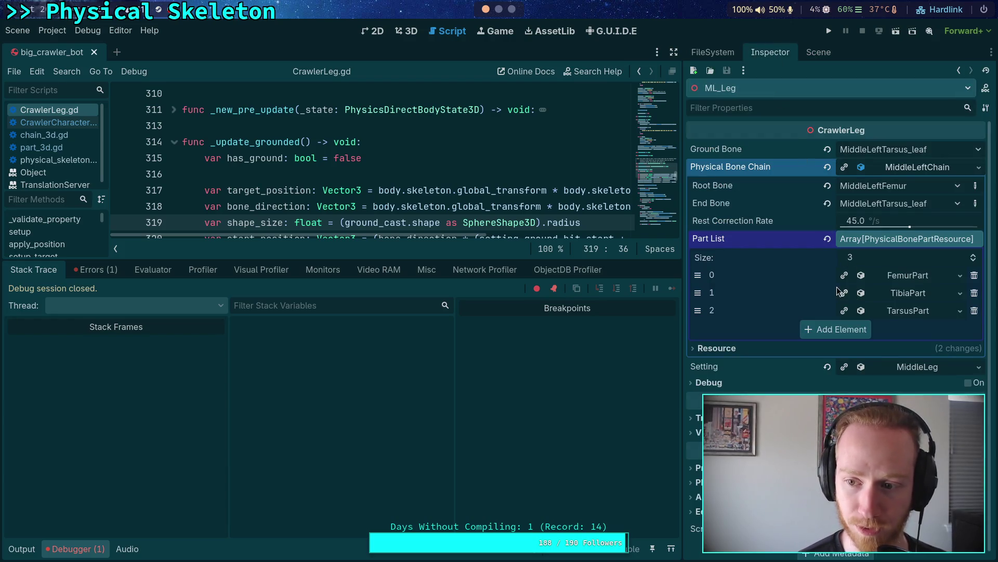
click(896, 239)
click(905, 167)
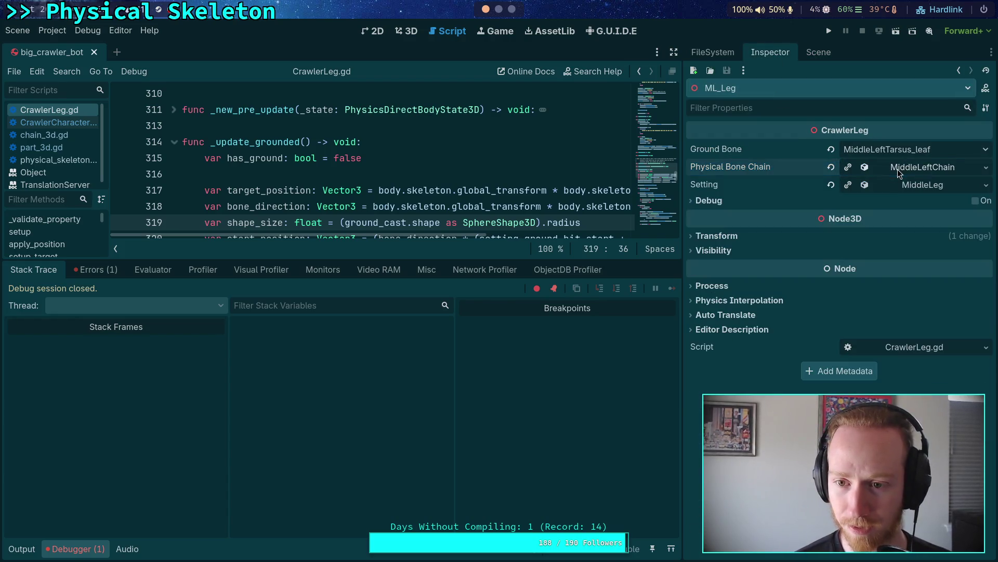
click(904, 184)
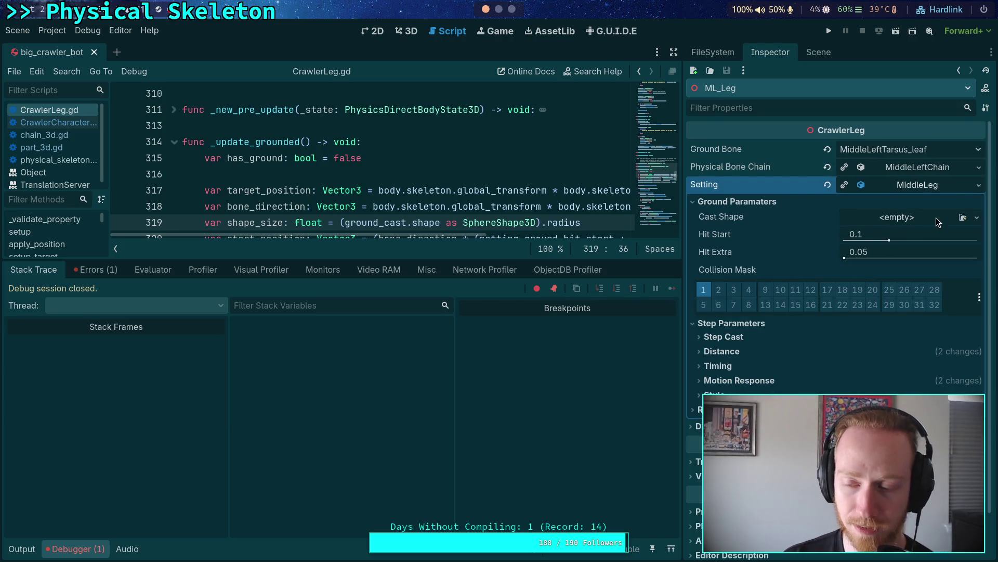
click(962, 218)
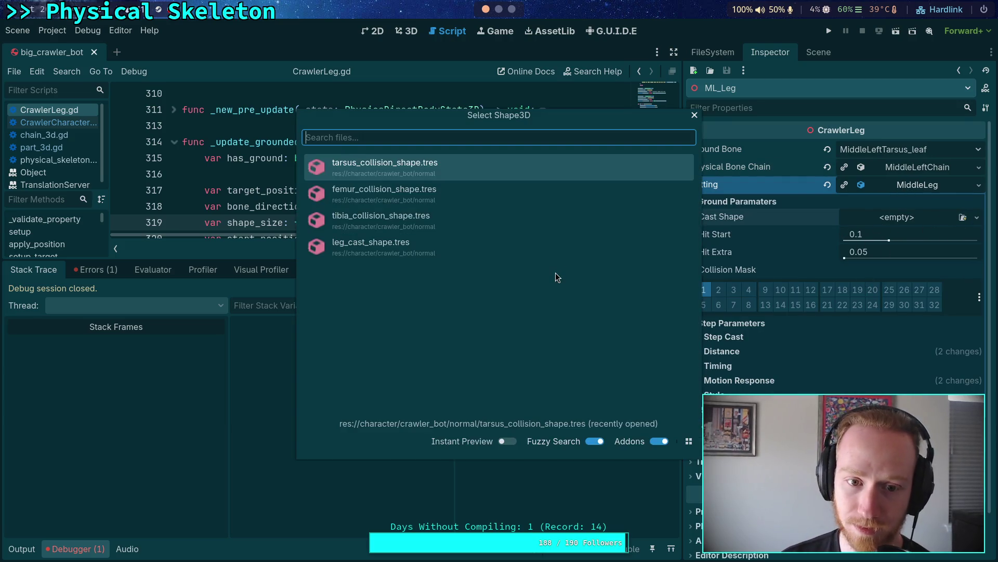
click(458, 255)
click(729, 335)
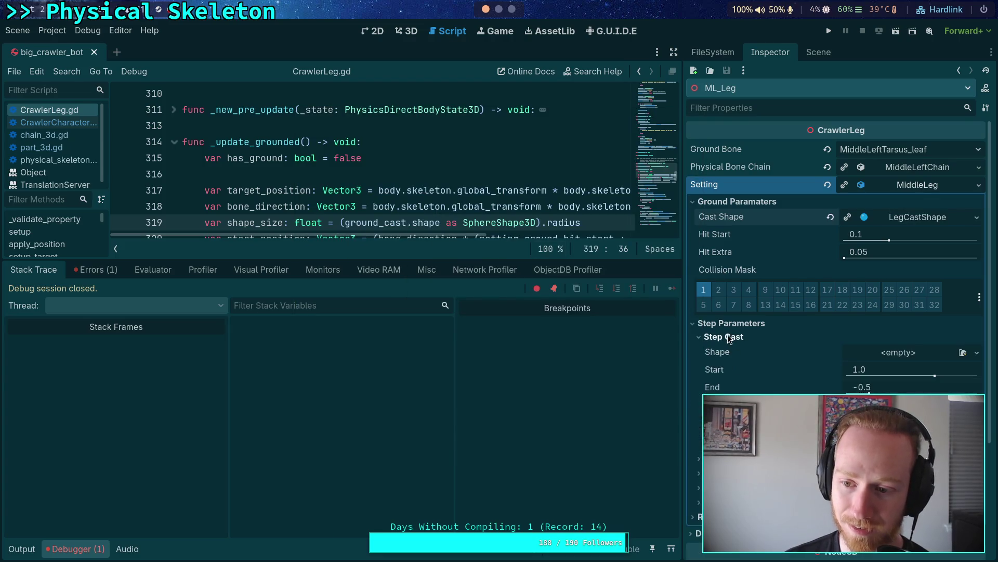
click(963, 354)
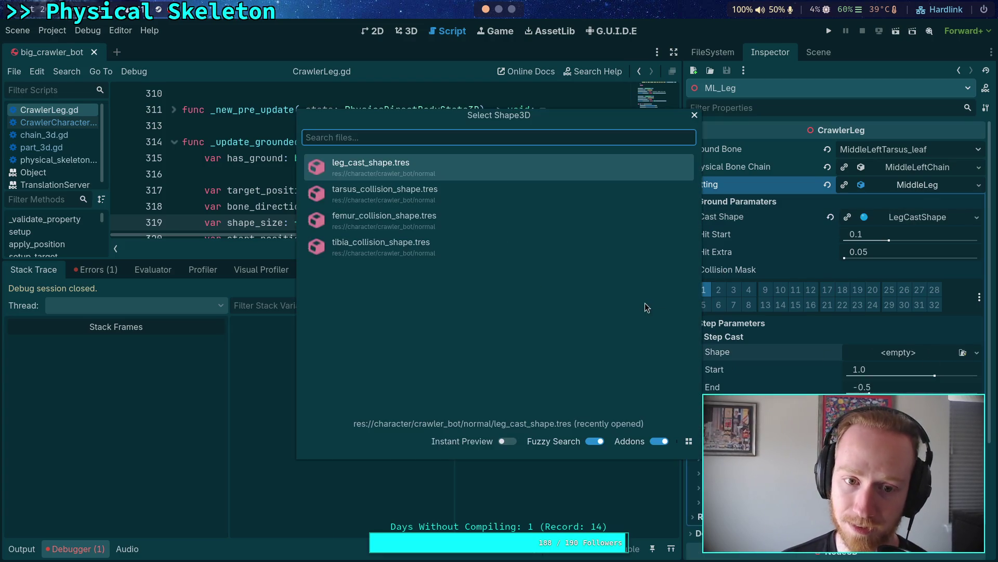
key(Return)
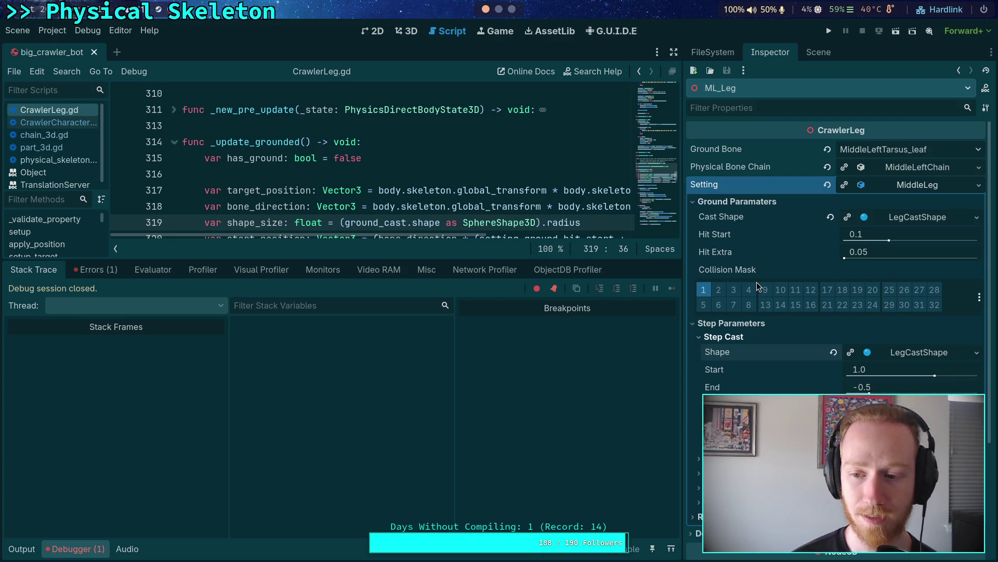
click(819, 52)
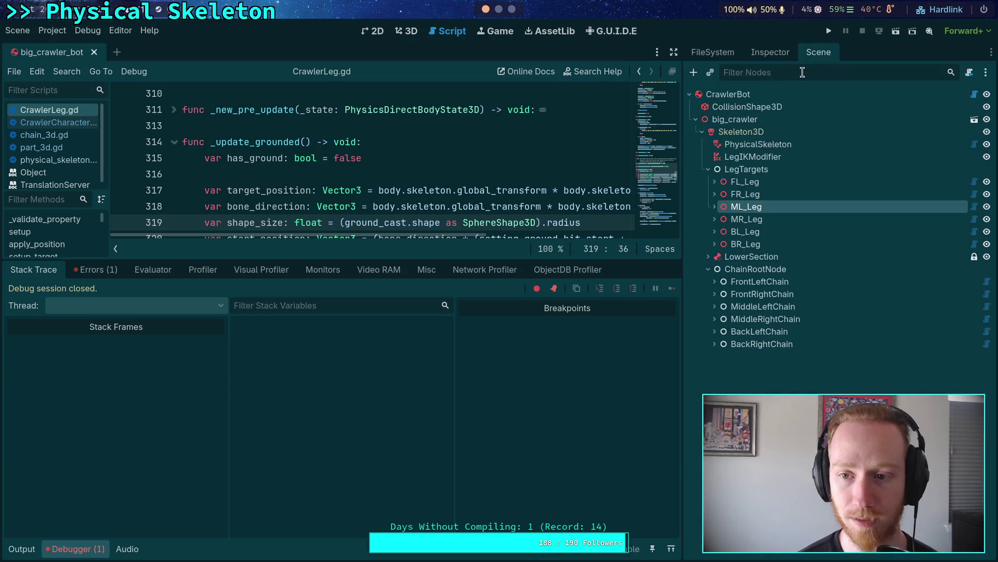
Step: Inspect FR_Leg's FrontLeg setting, expanding its Step Parameters and Step Cast sections
click(768, 194)
click(775, 53)
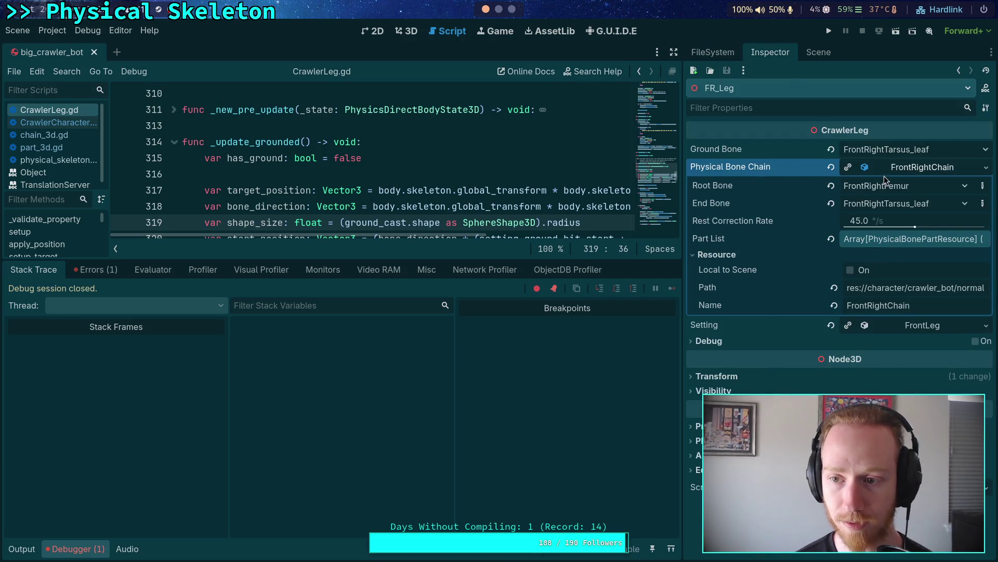
click(899, 167)
click(905, 184)
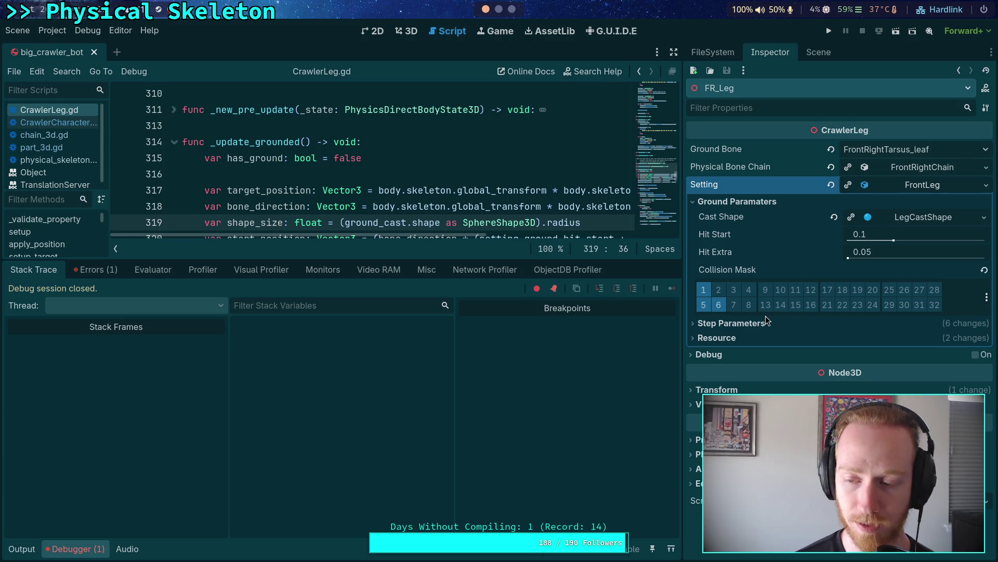
click(739, 324)
click(746, 337)
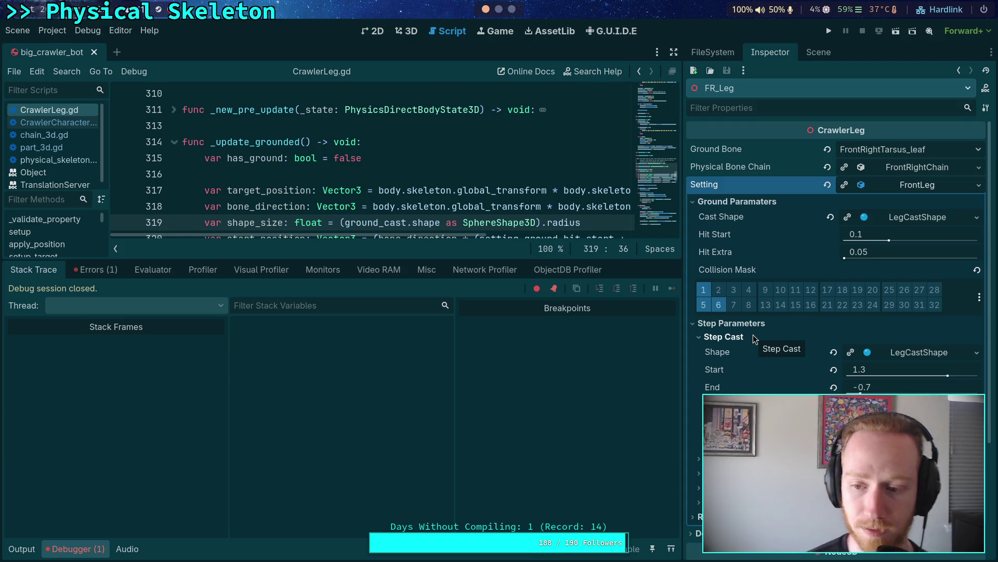
click(819, 52)
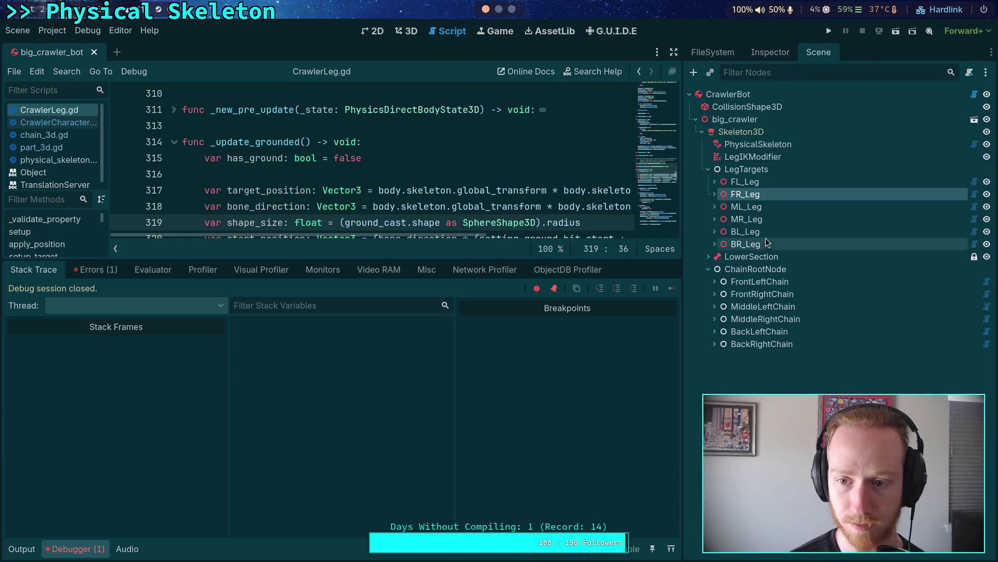
Step: Set ML_Leg's step cast start to 1.3, end to -0.7, and enable collision layers 5 and 6
click(748, 206)
click(772, 52)
click(901, 367)
text(1.3)
drag(898, 387, 885, 387)
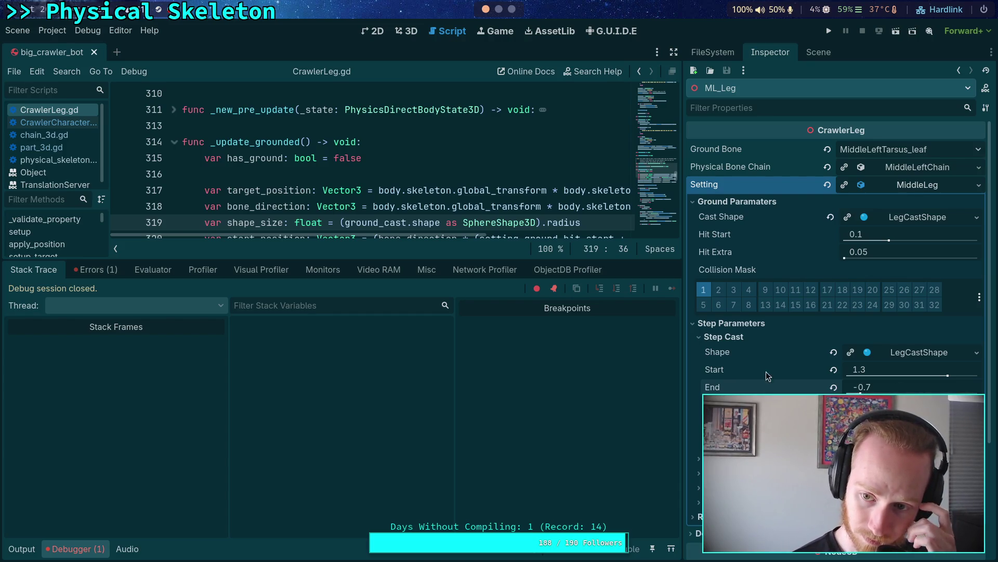
click(719, 305)
click(703, 304)
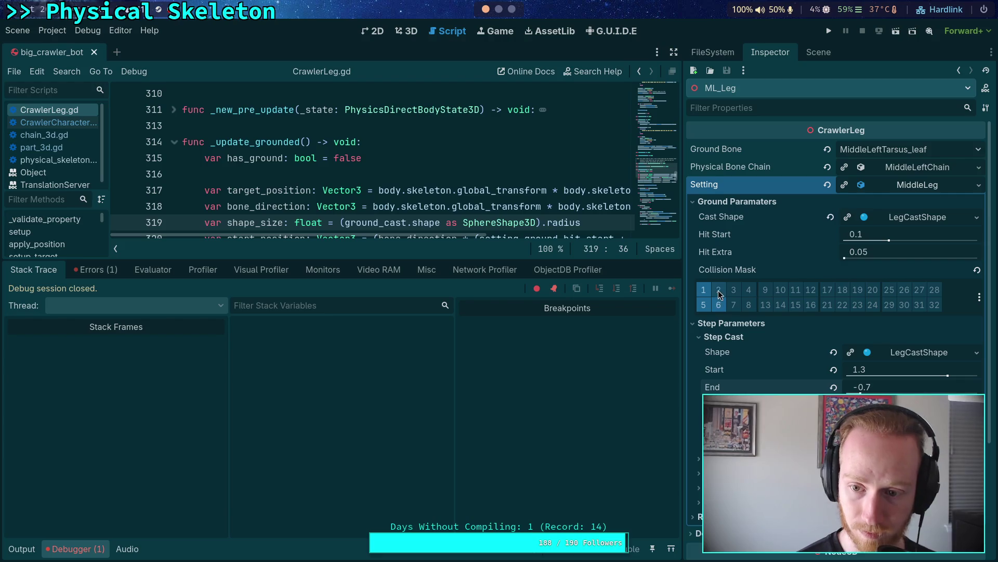
Step: Compare FR_Leg's settings, then save ML_Leg's MiddleLeg setting resource
click(816, 54)
click(767, 192)
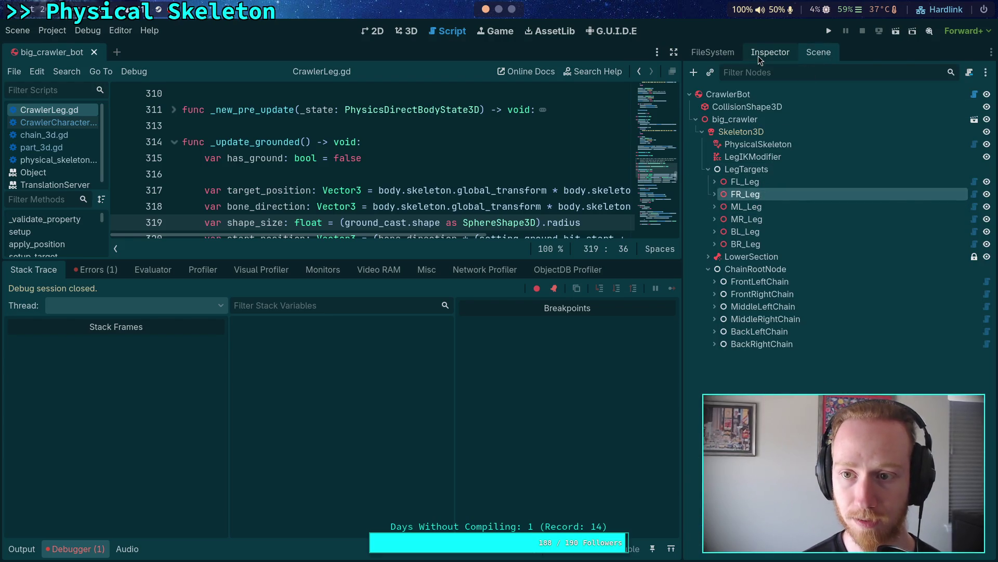
click(759, 55)
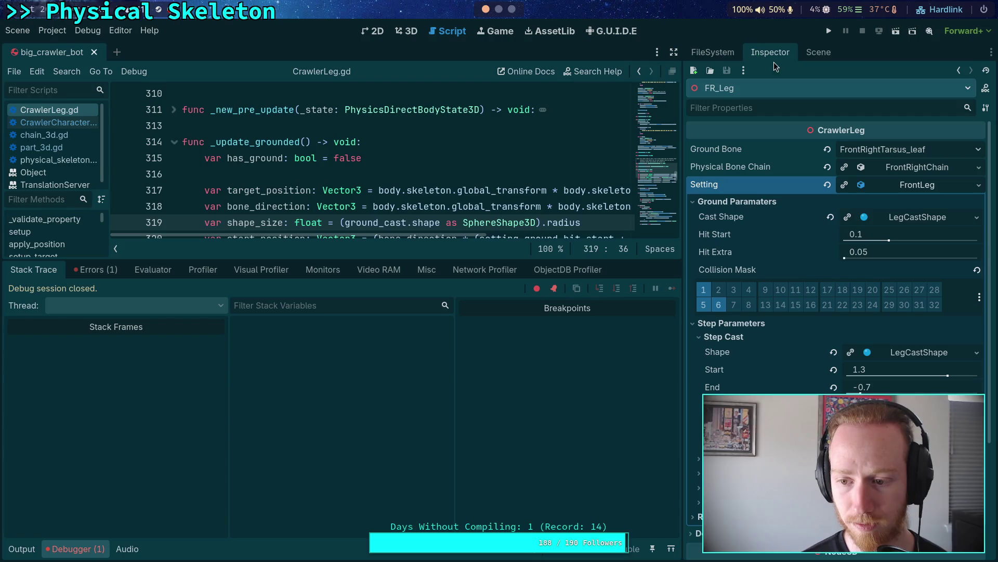
click(809, 55)
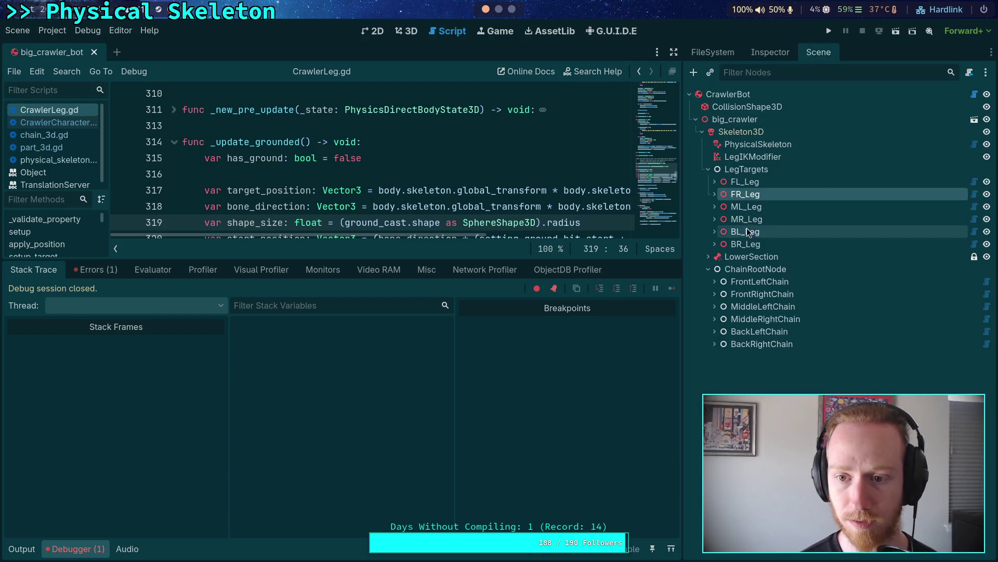
click(754, 207)
click(771, 52)
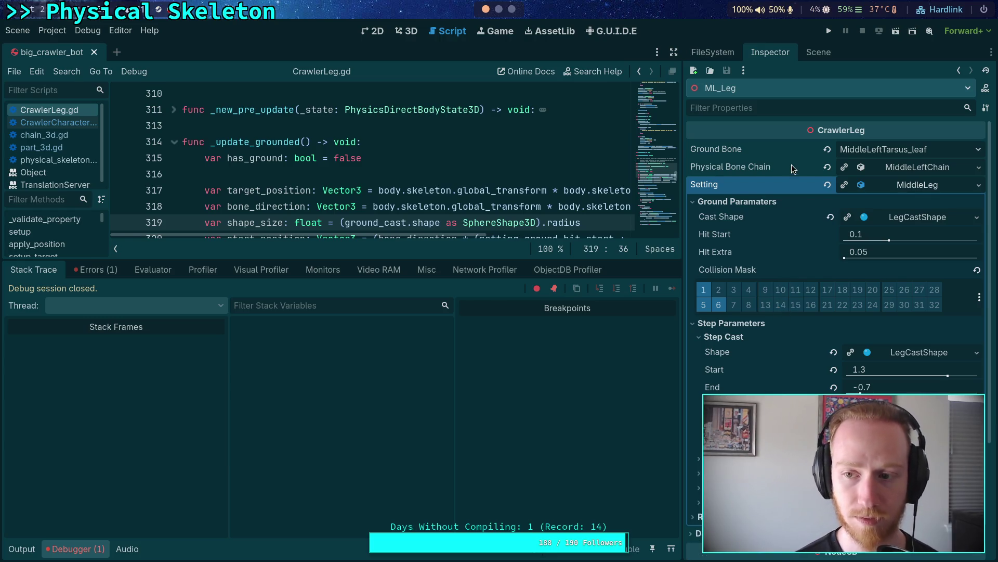
click(982, 184)
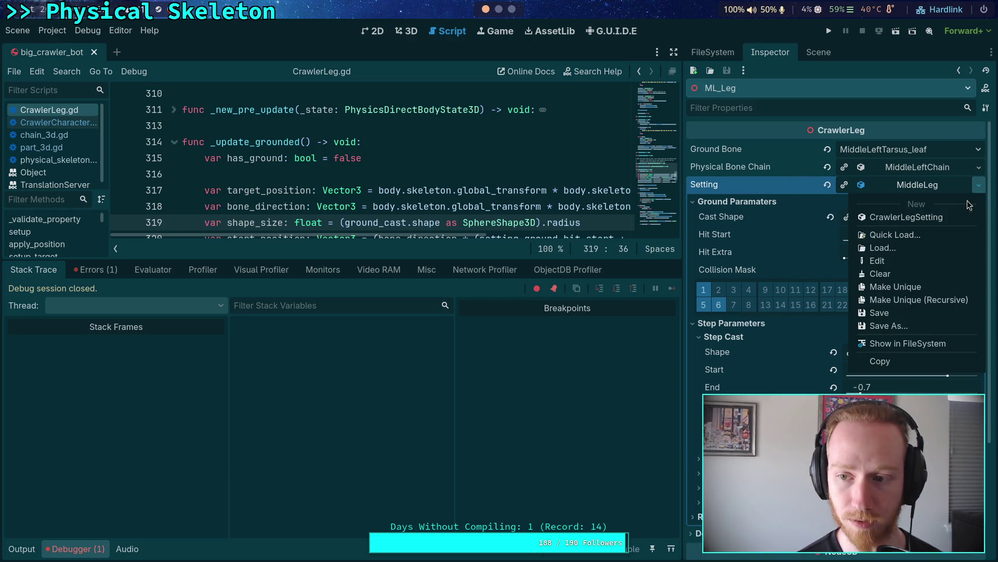
click(890, 314)
Step: Select BL_Leg and expand its BackLeg setting's ground and step cast parameters
click(819, 52)
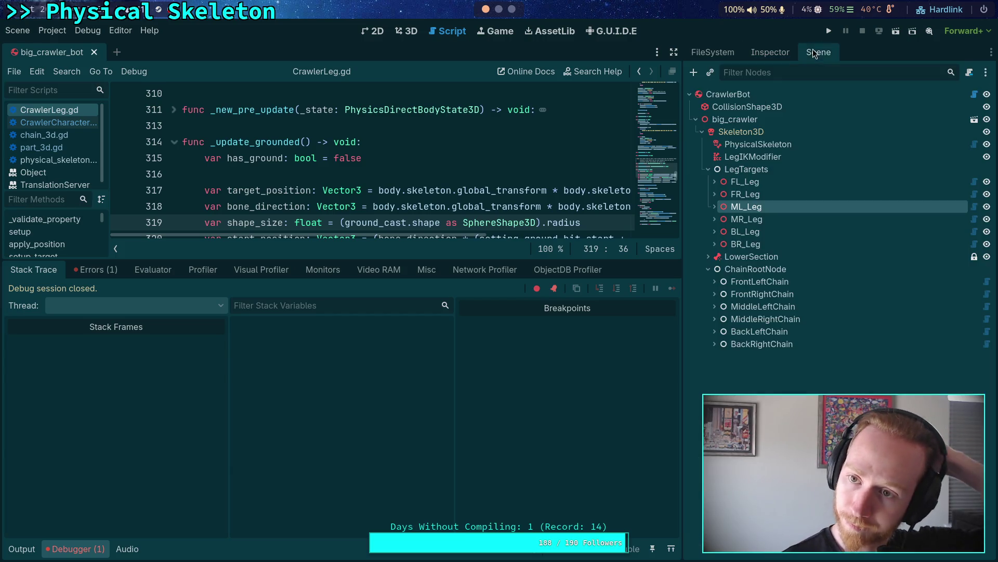
click(743, 234)
click(759, 54)
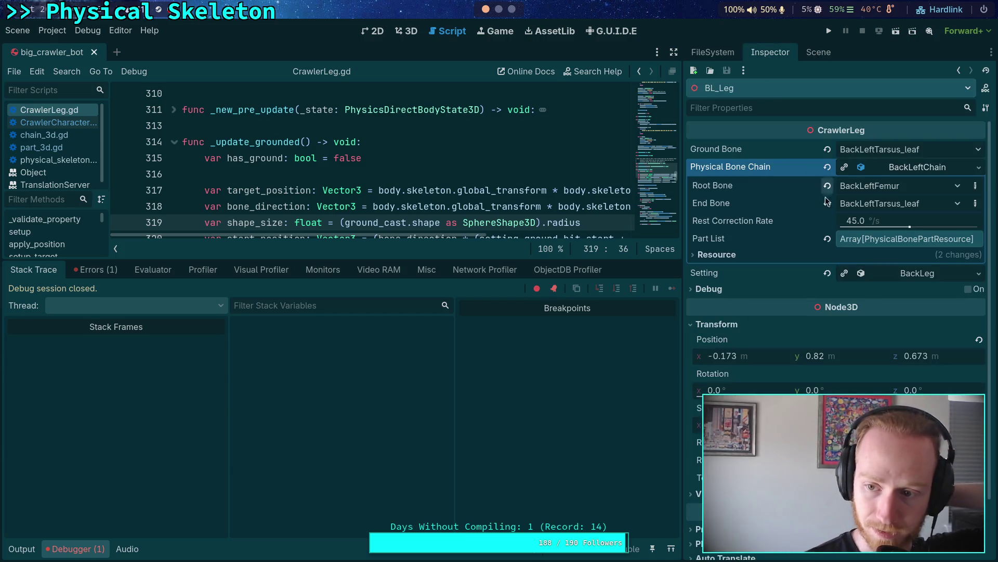
click(891, 272)
click(738, 290)
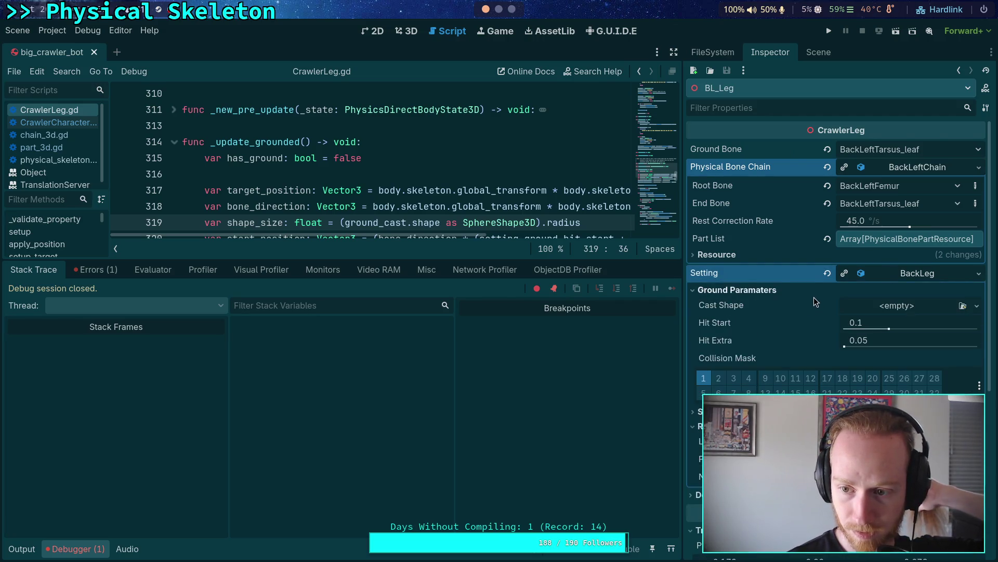
scroll(754, 365, down, 2)
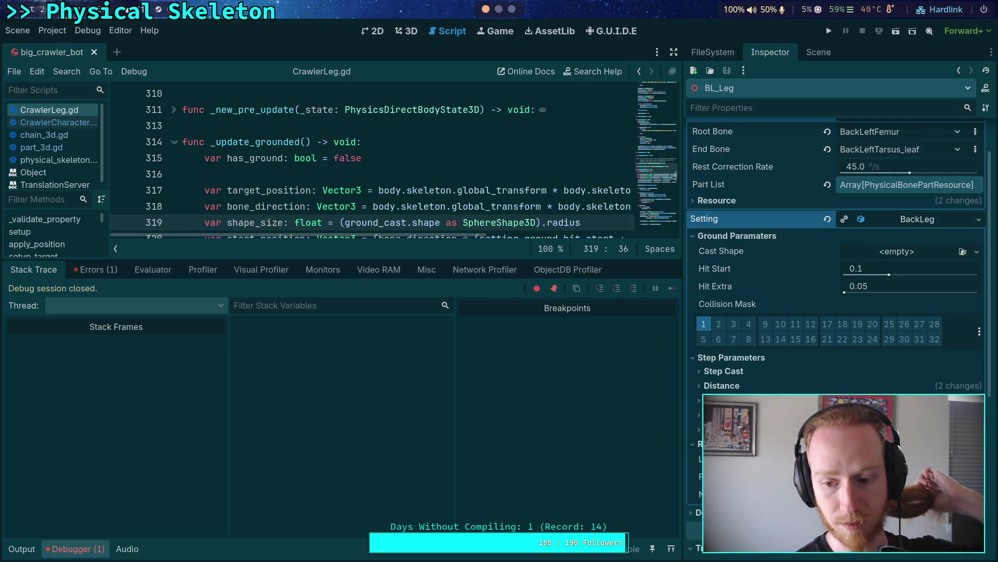
click(754, 370)
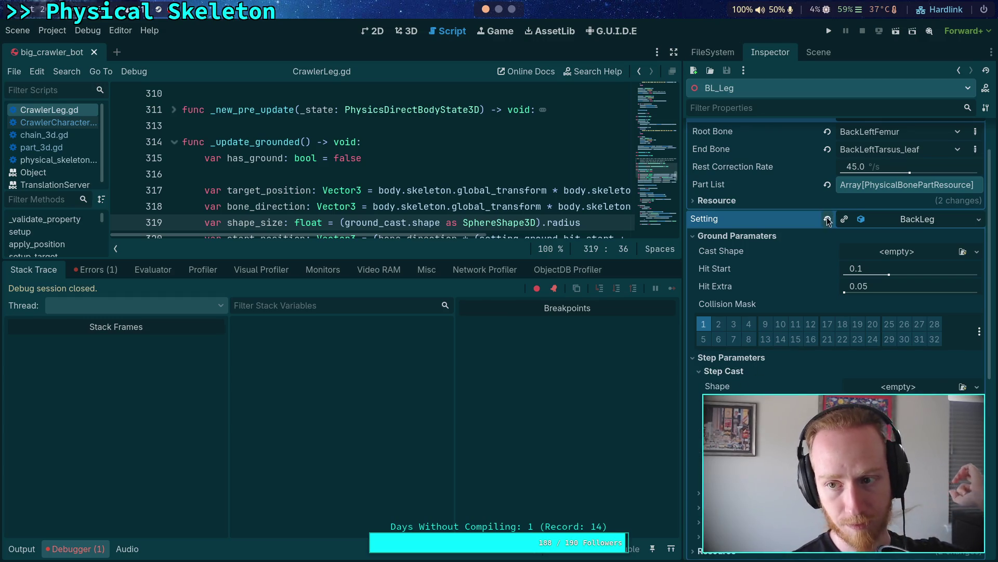
scroll(827, 219, up, 2)
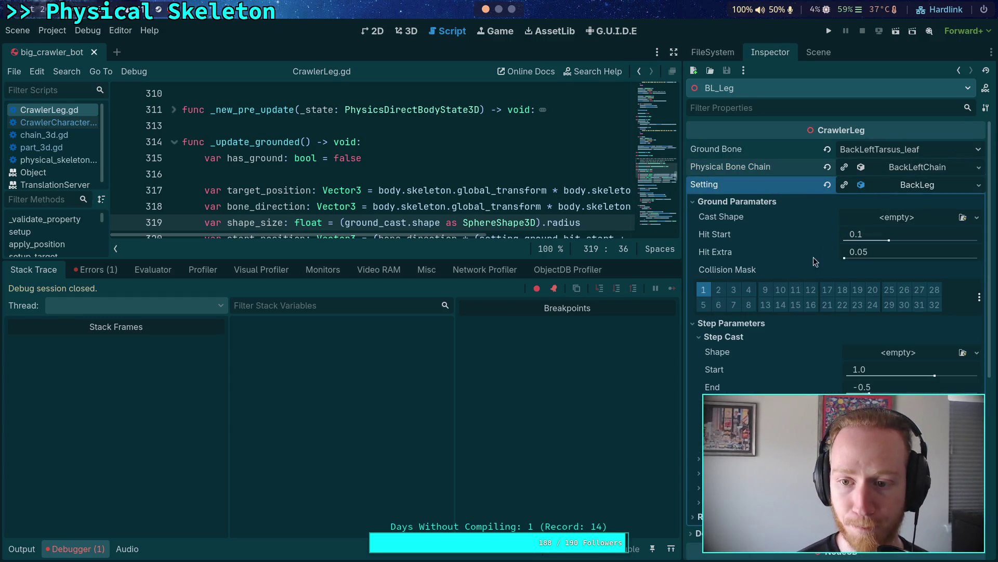
Step: Give BackLeg LegCastShape cast shapes, step start 1.3, end -0.7, and collision layers 5 and 6
click(962, 217)
click(465, 170)
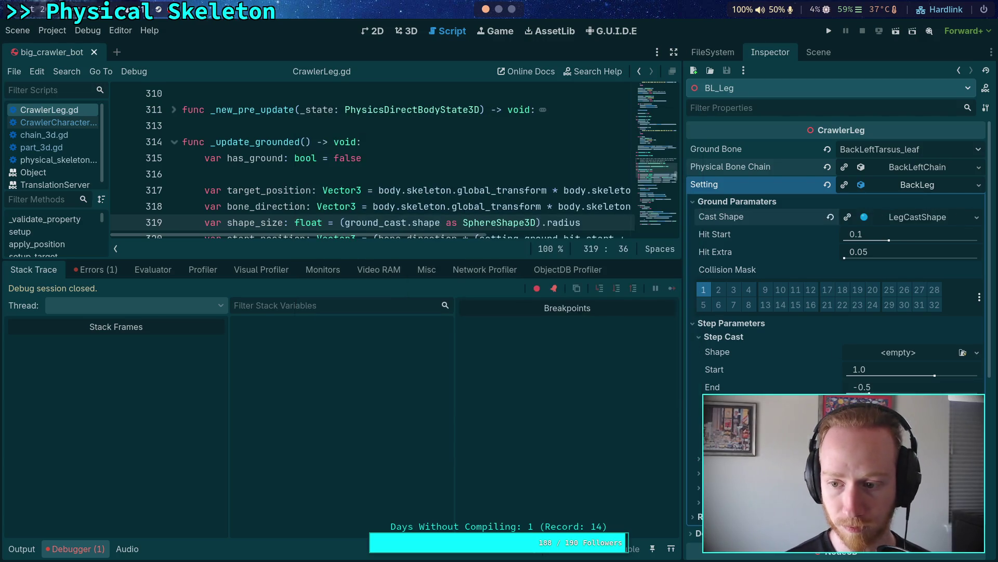
click(963, 352)
key(Return)
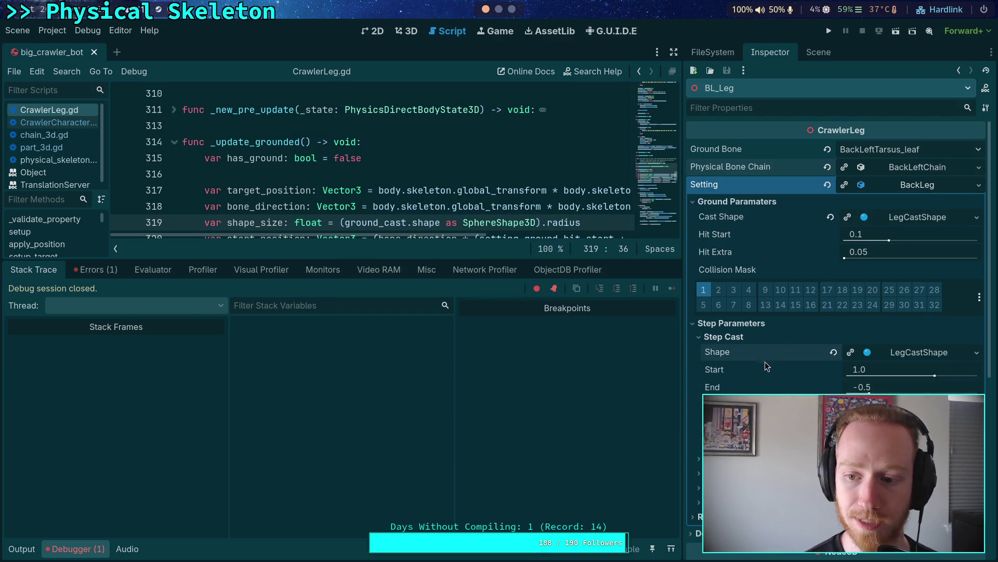
click(909, 366)
text(1.3)
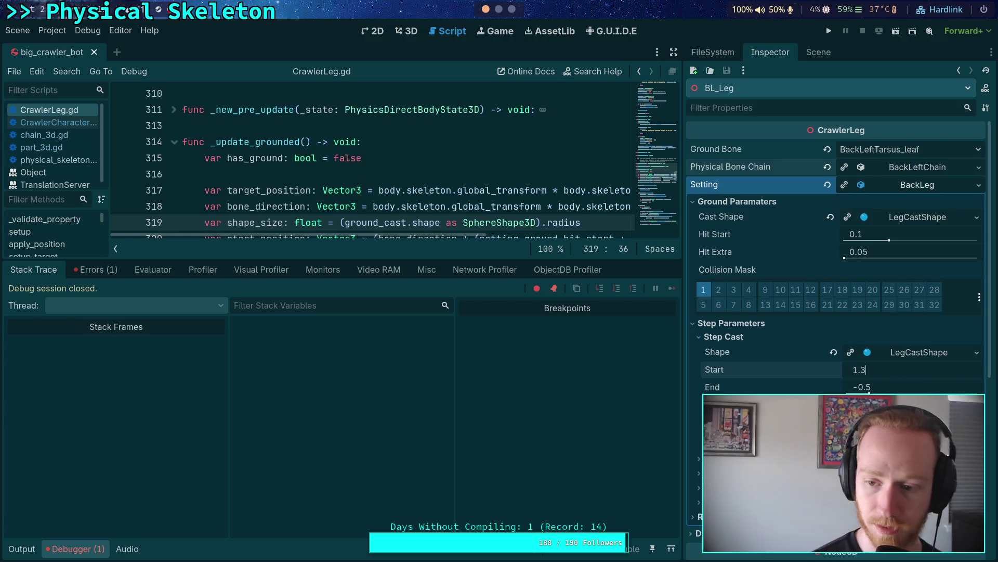
key(Tab)
text(-0.)
text(7)
key(Return)
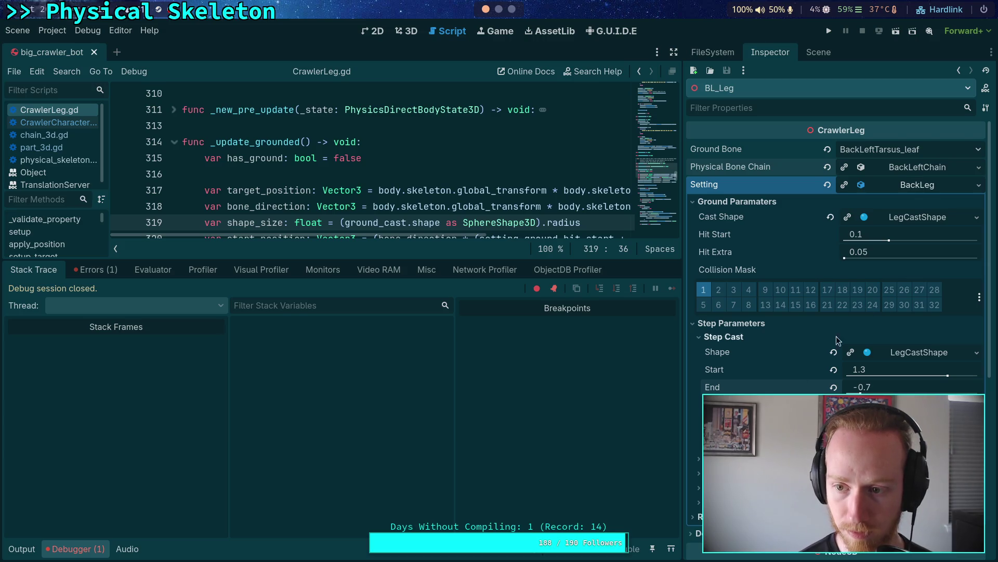
click(719, 306)
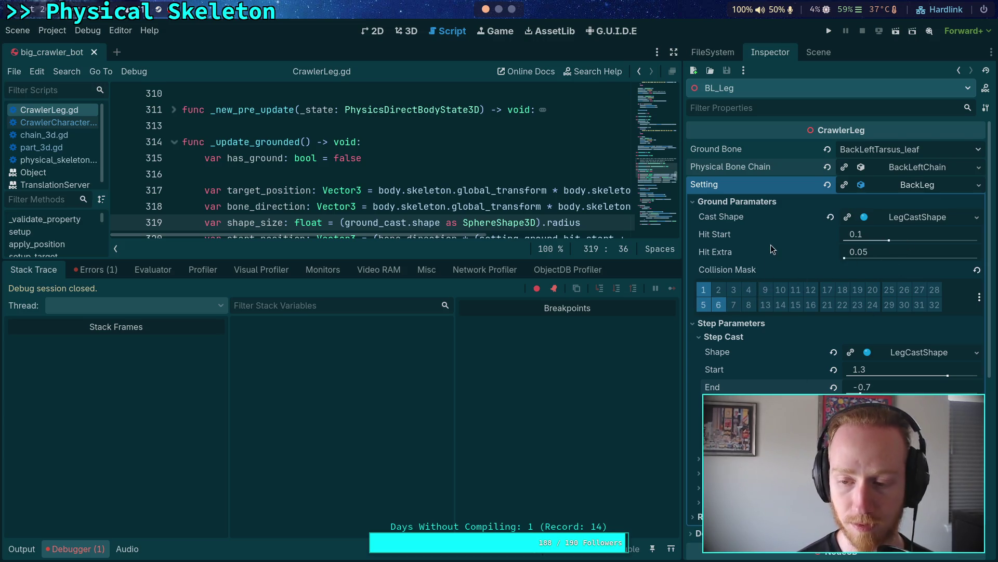
Step: Save the BackLeg setting resource and run the project
click(978, 185)
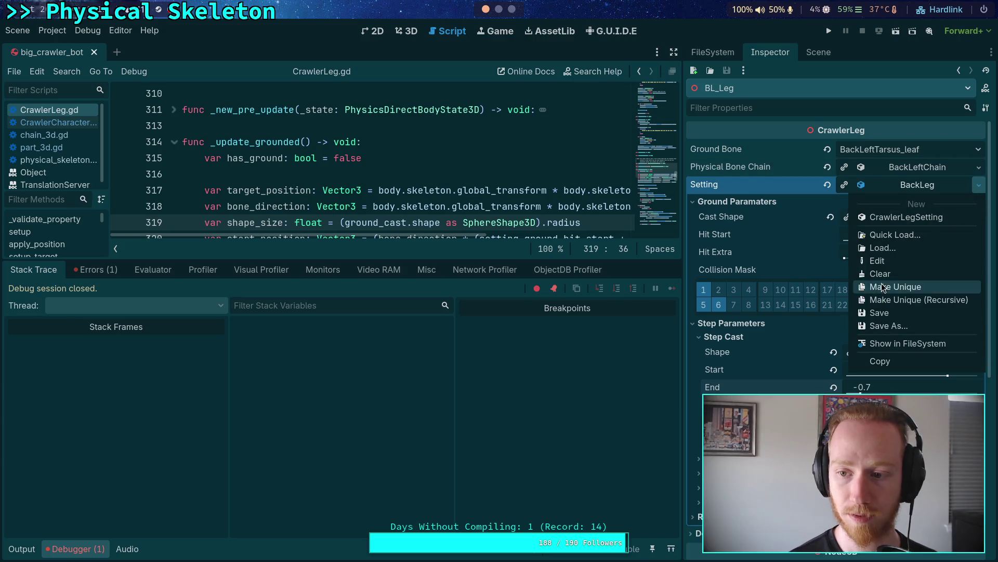
click(882, 312)
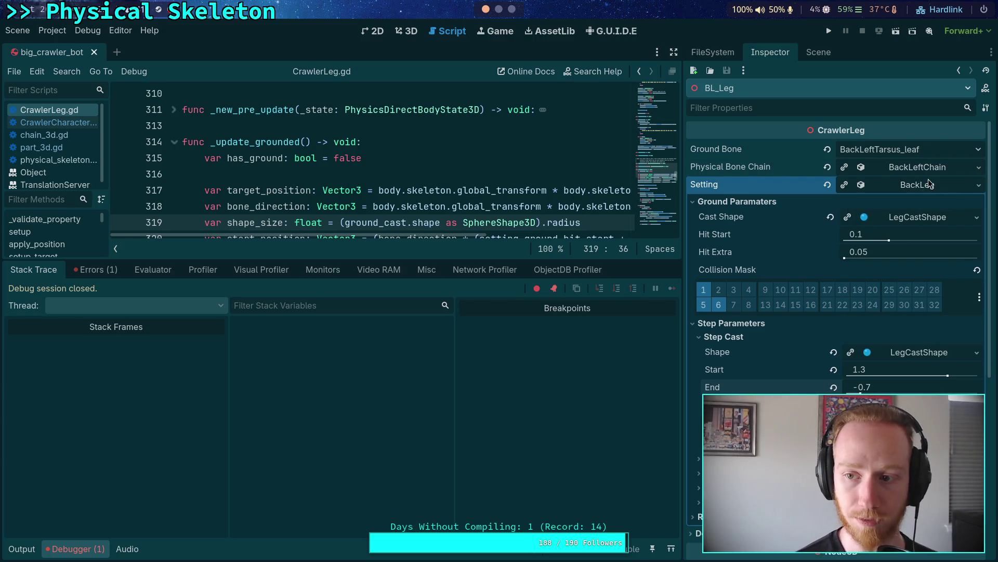
click(926, 182)
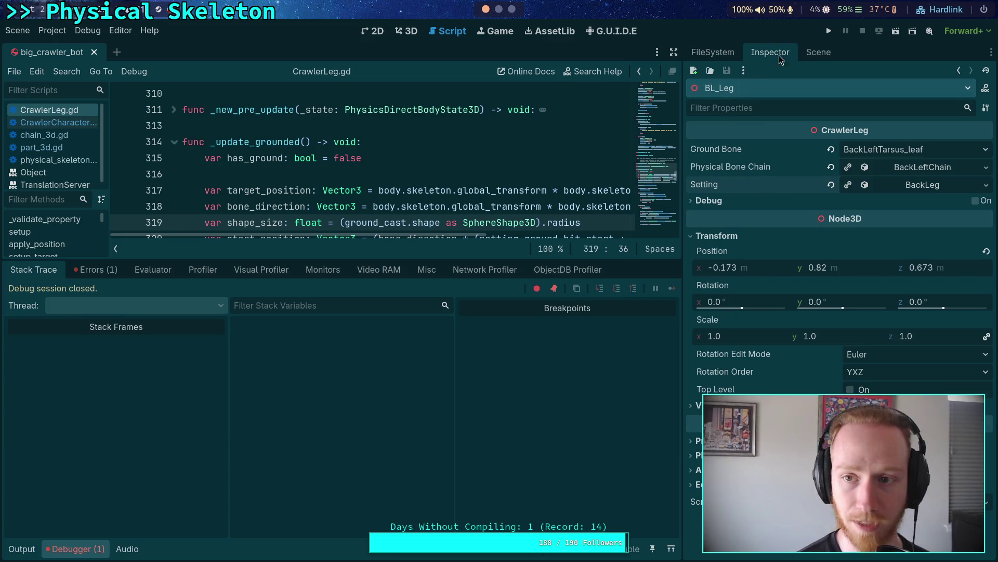
click(830, 31)
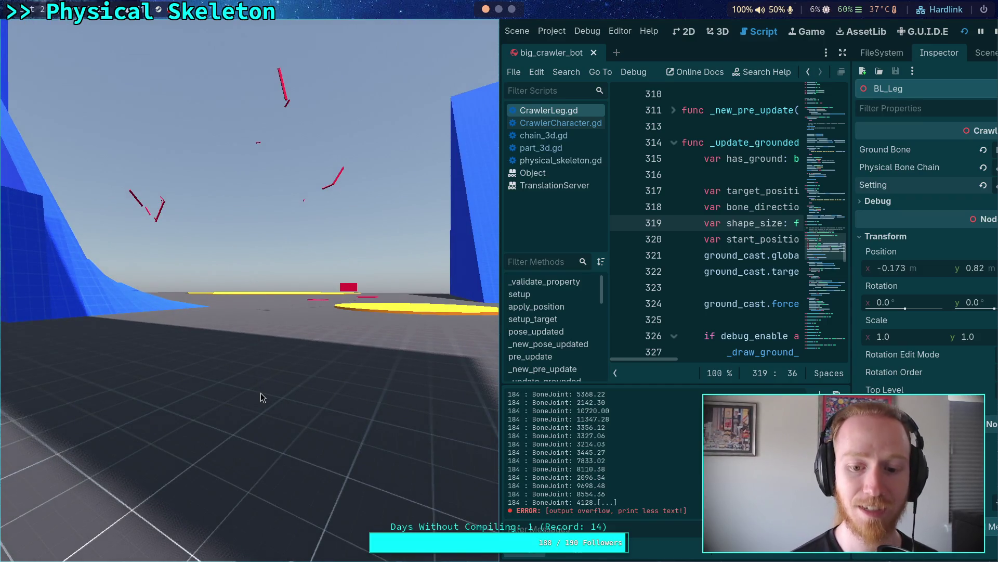
Step: Check BoneJoint force values like 10720.00 in the output log, then restart and stop the game
drag(577, 410, 608, 409)
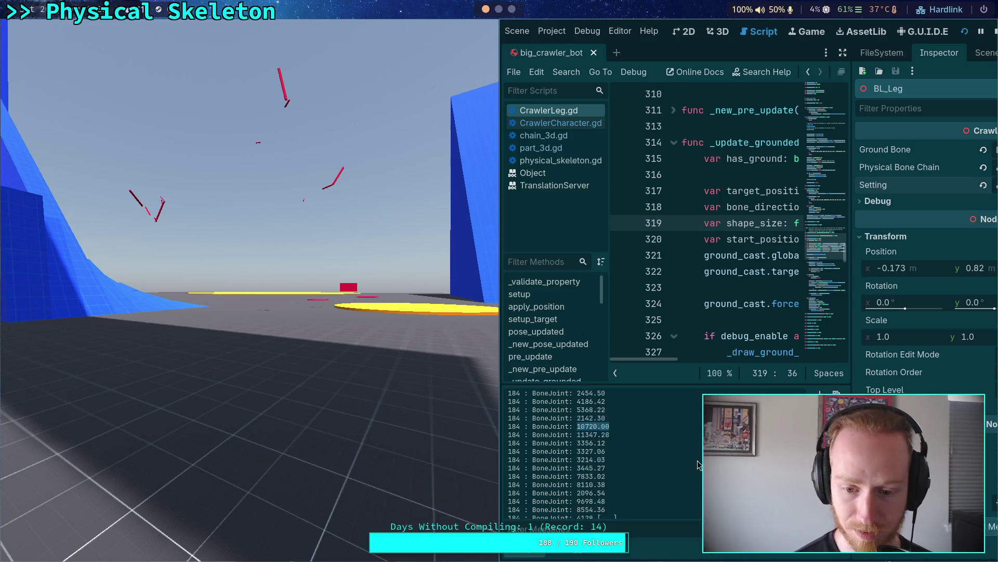
scroll(697, 464, up, 5)
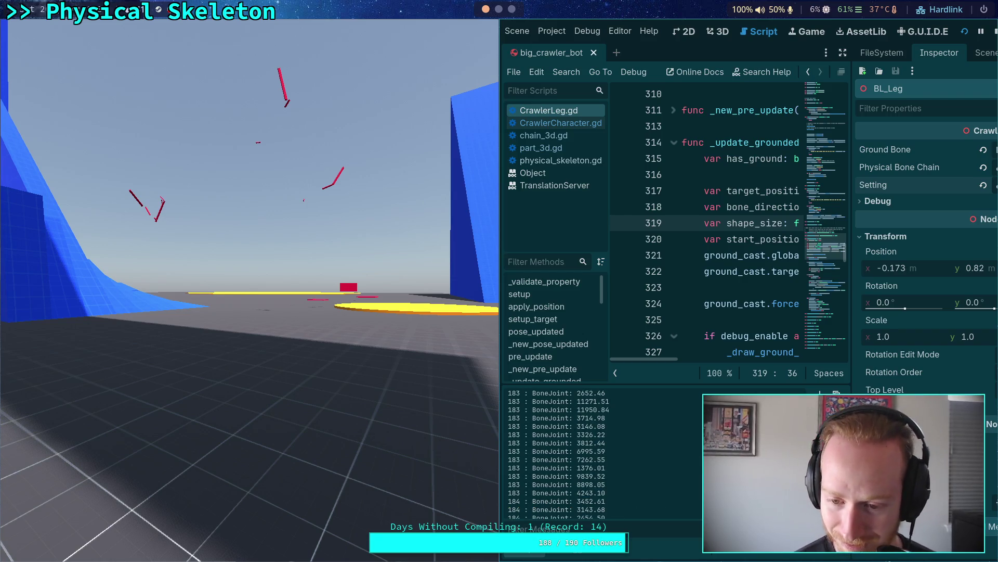
scroll(603, 452, down, 4)
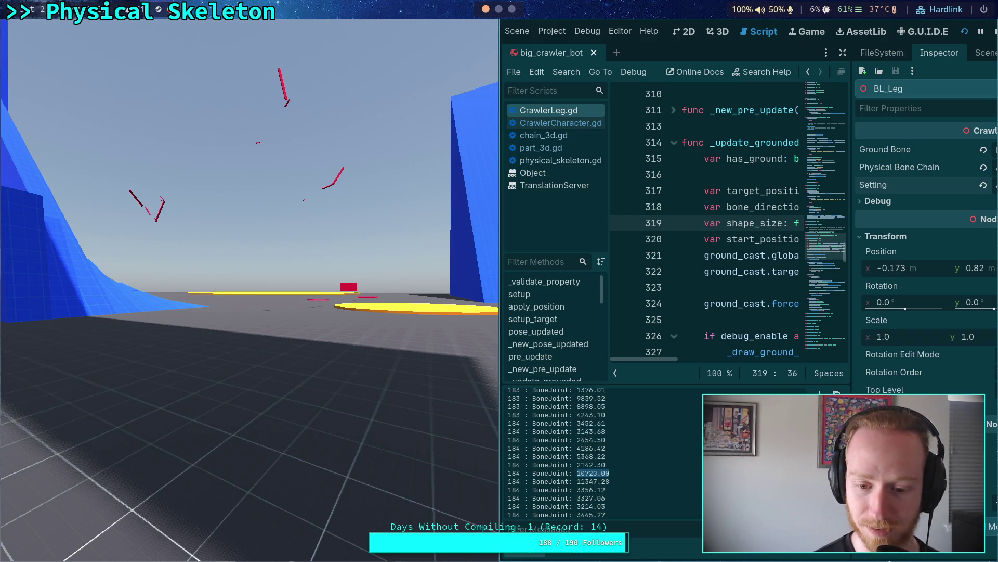
scroll(604, 453, up, 10)
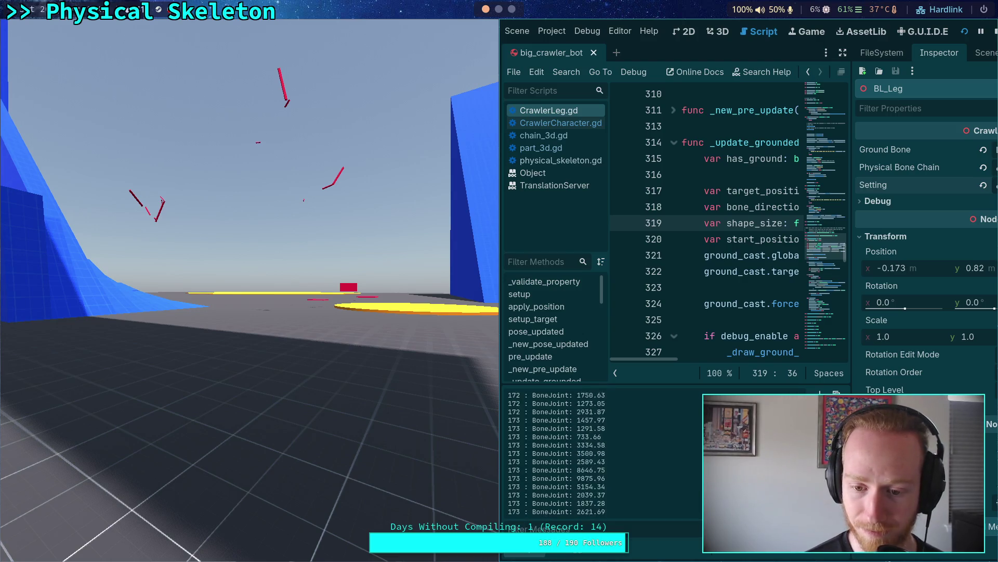
scroll(603, 453, up, 15)
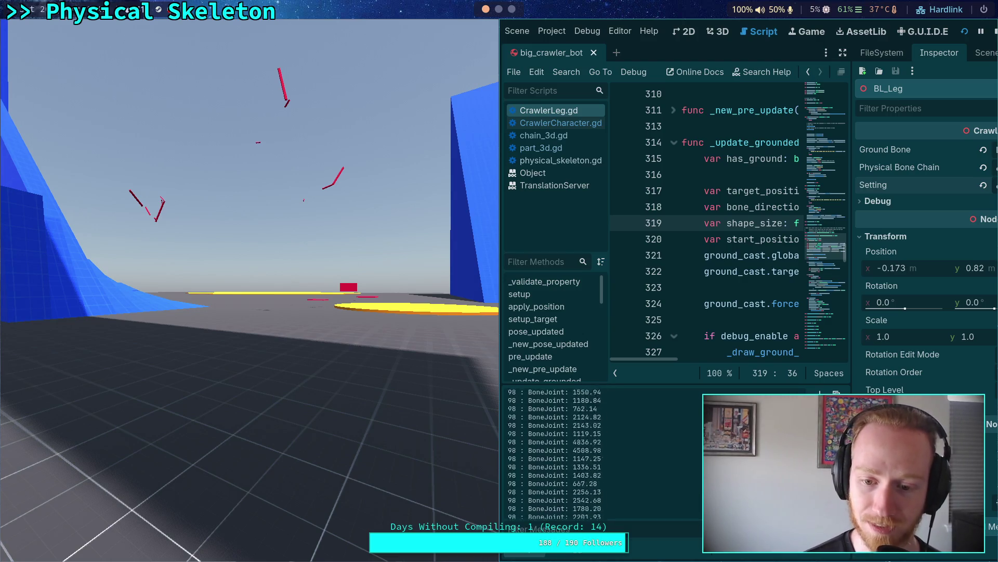
click(996, 34)
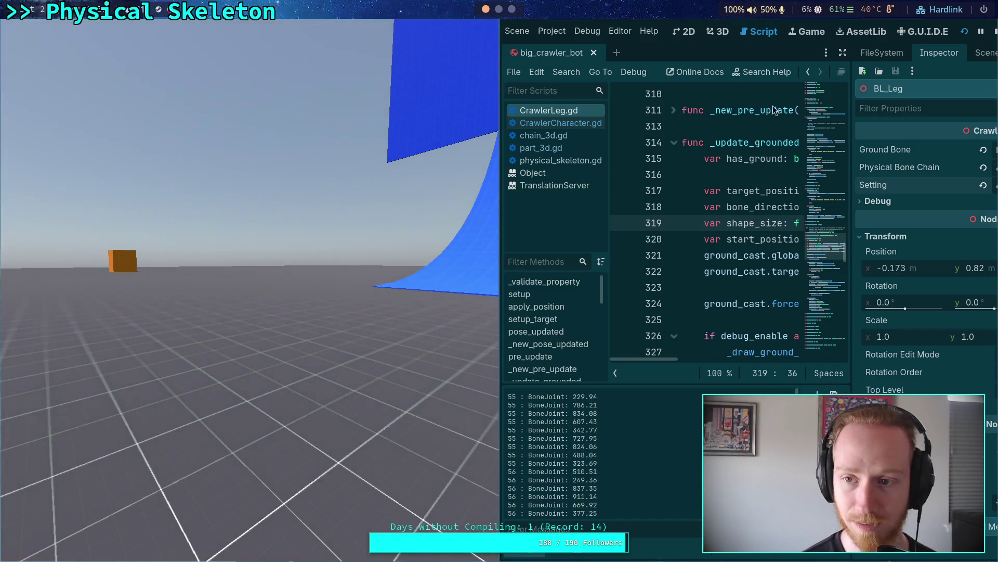
click(996, 31)
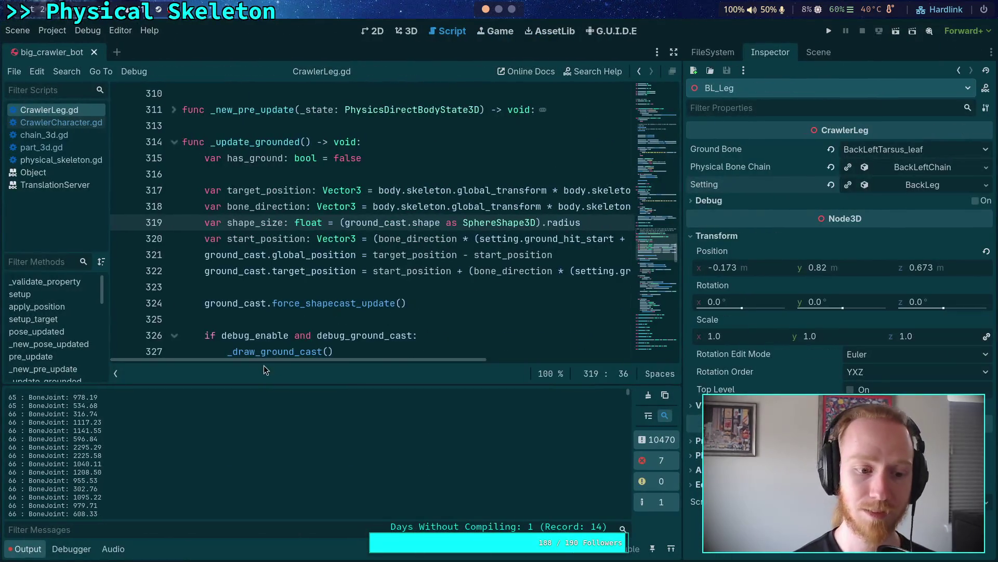
Step: Clear and hide the output, then search CrawlerCharacter.gd for 'print' calls
click(647, 396)
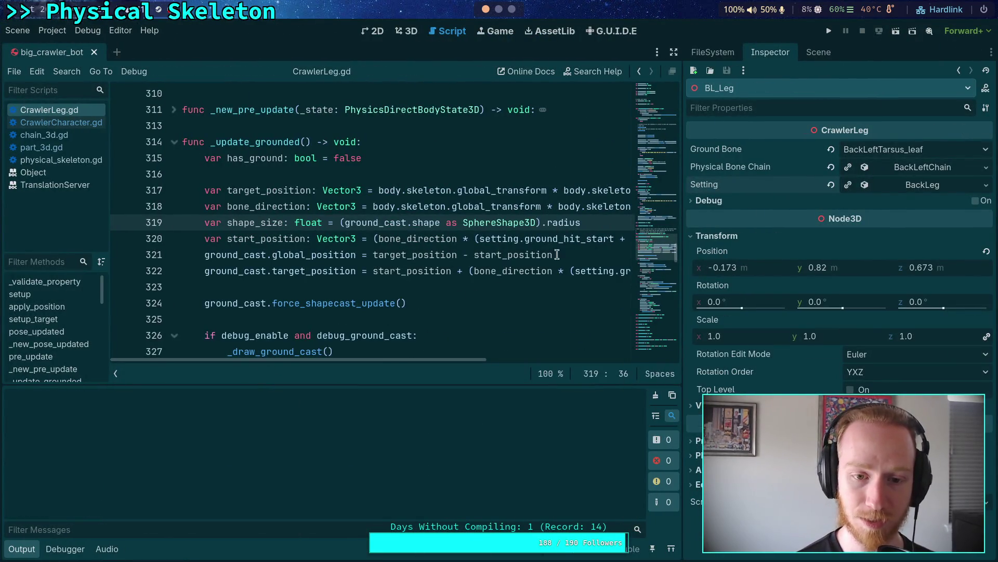
click(16, 550)
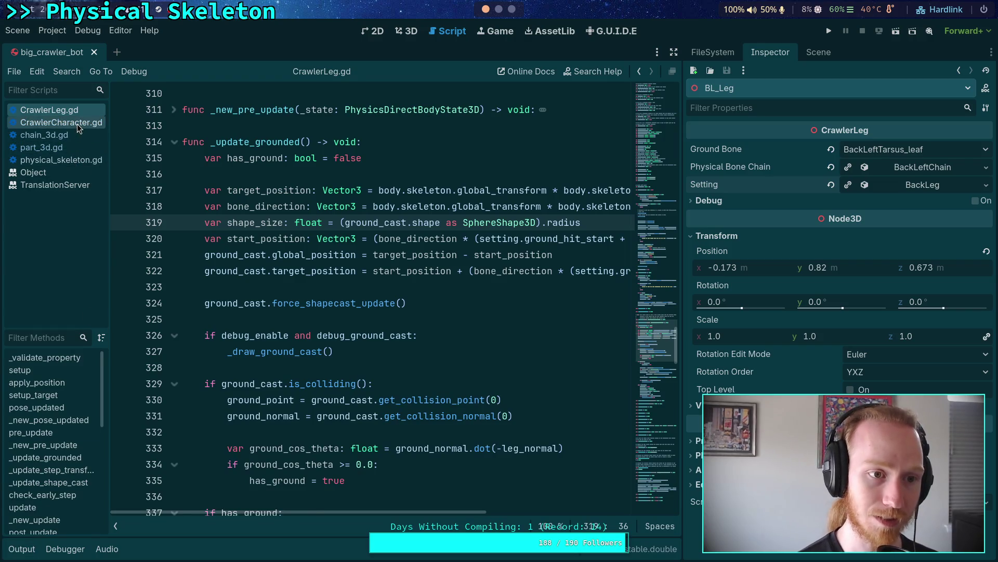
click(61, 123)
key(ctrl+f)
text(print)
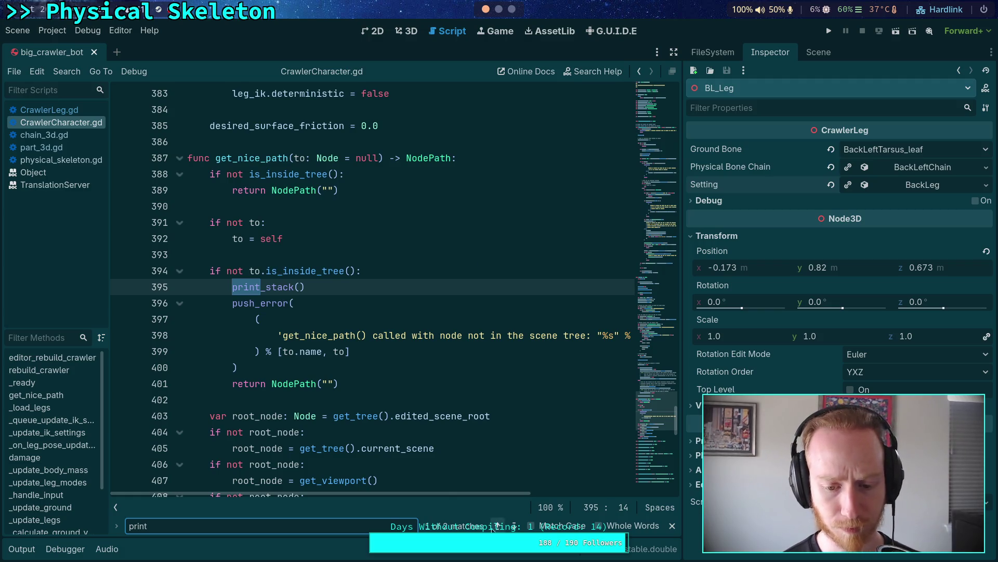
click(515, 526)
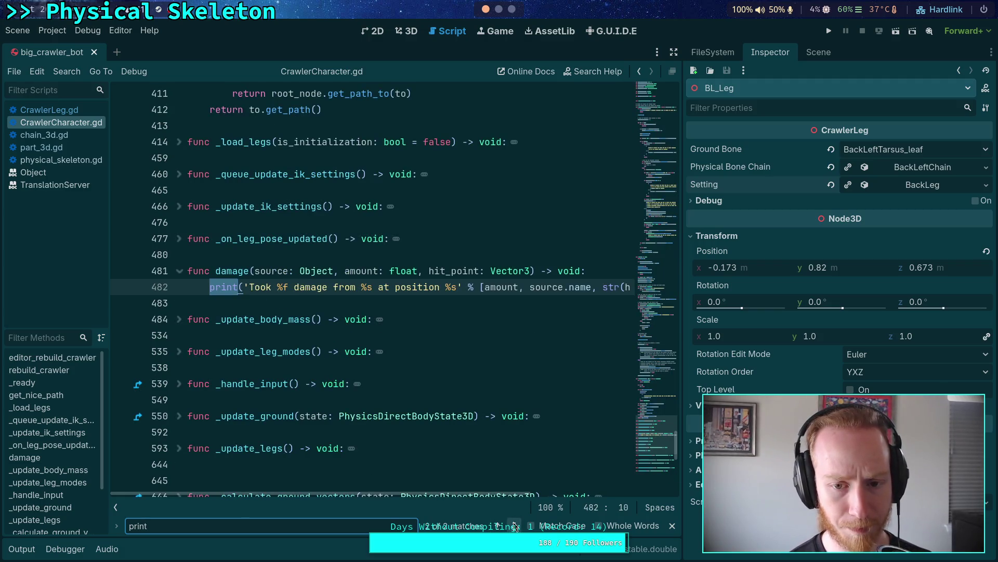
click(22, 548)
click(21, 549)
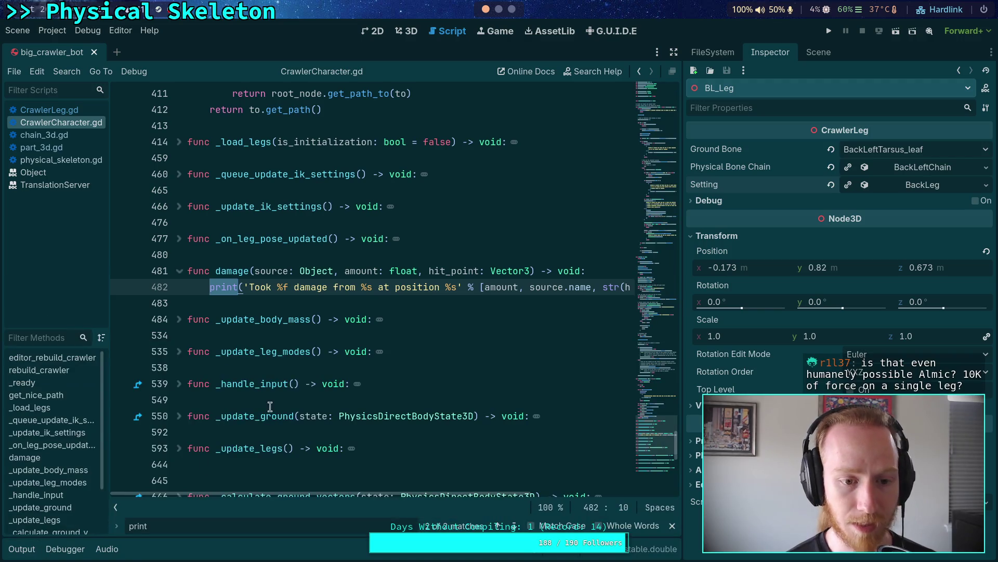
Step: Step through print matches in chain_3d.gd and part_3d.gd to the print on line 404
click(45, 135)
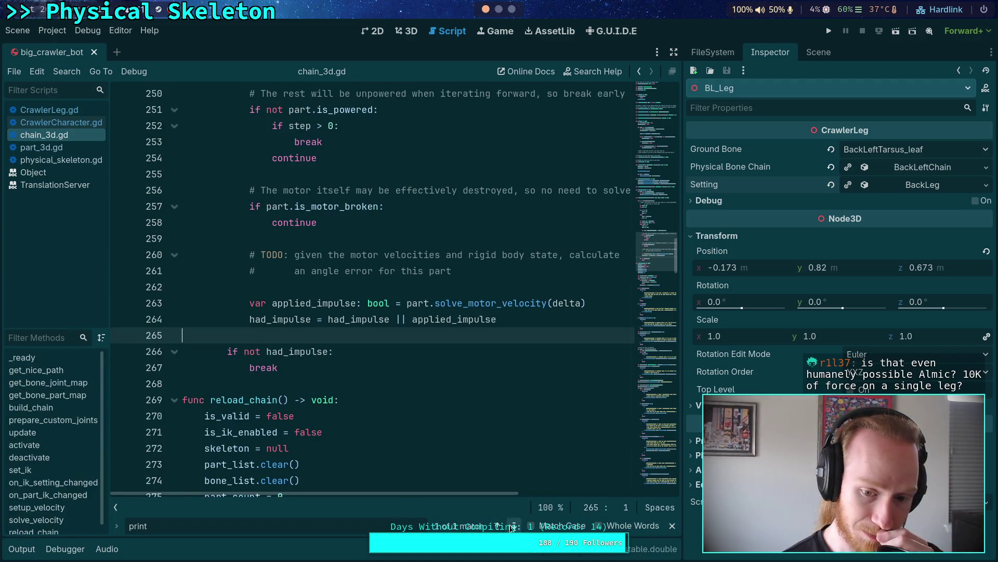
click(512, 527)
click(41, 147)
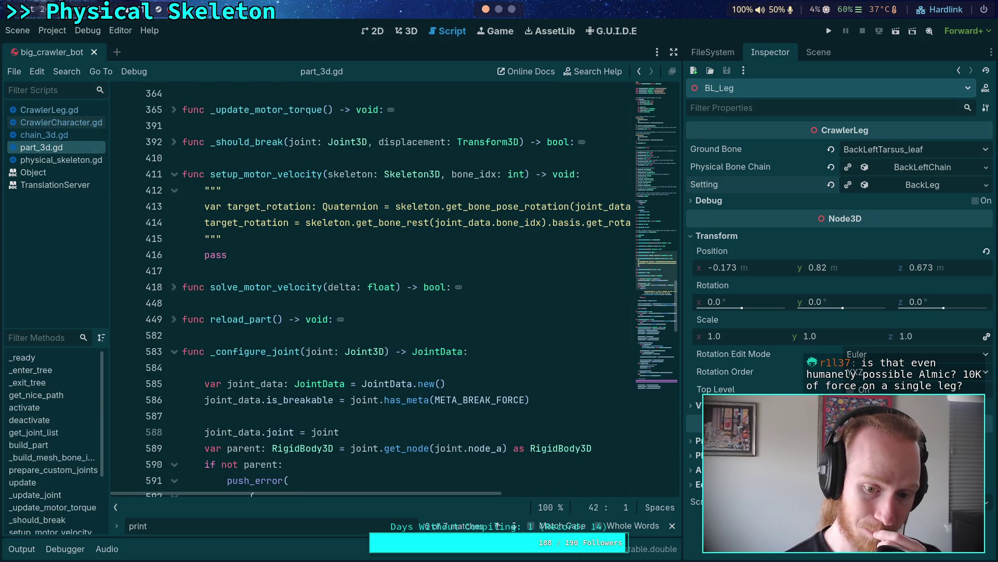
click(514, 526)
click(514, 526)
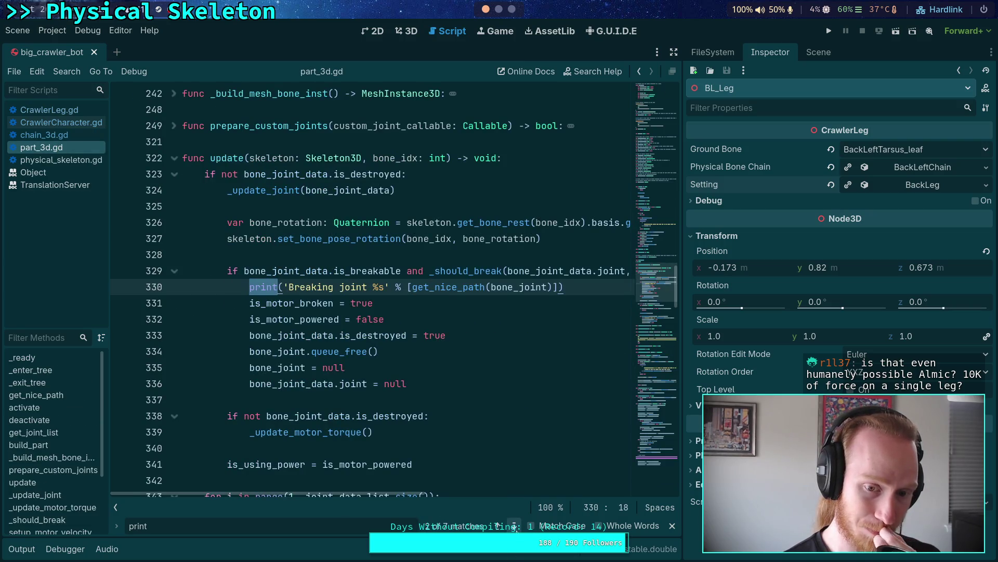
click(514, 526)
click(514, 526)
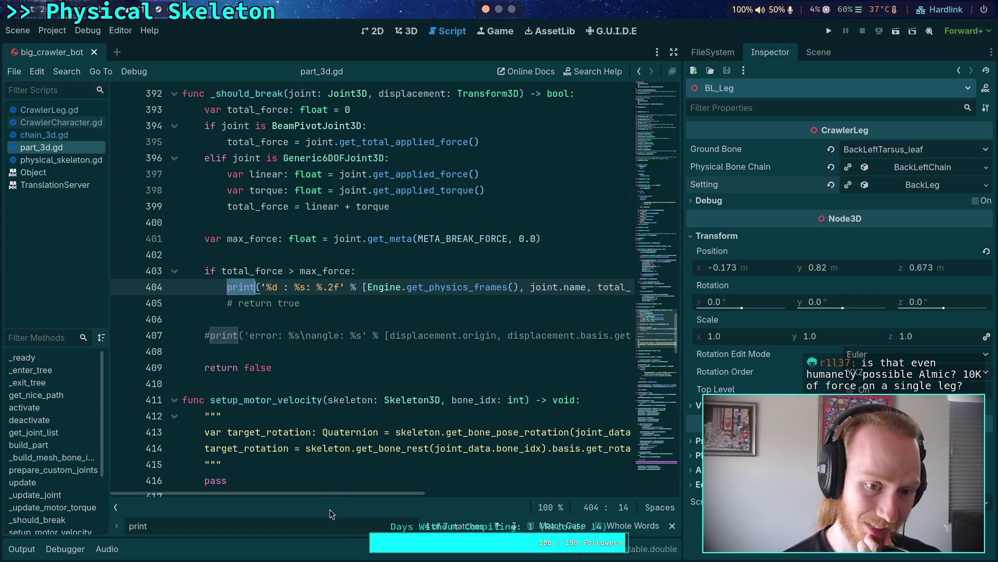
scroll(359, 450, up, 2)
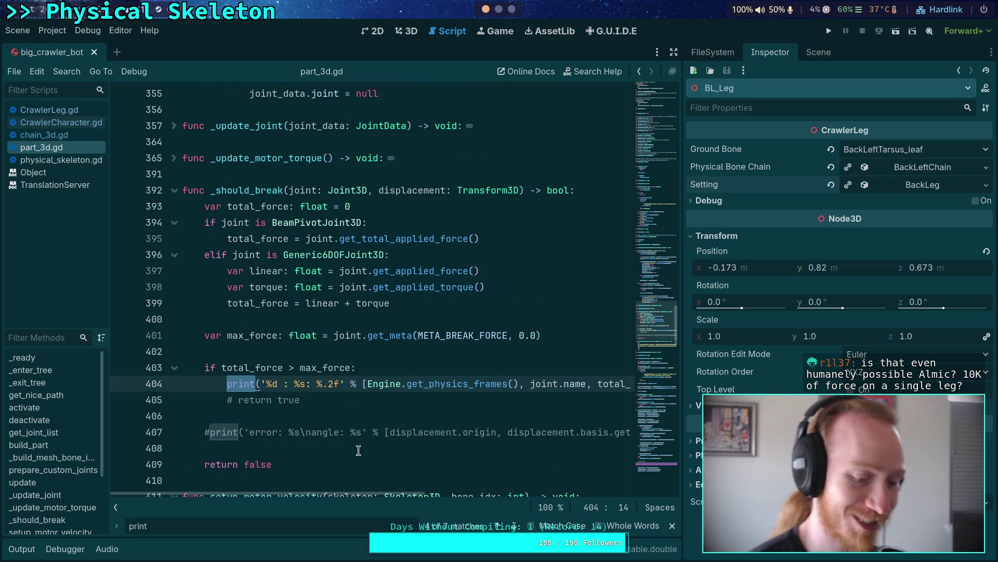
click(227, 383)
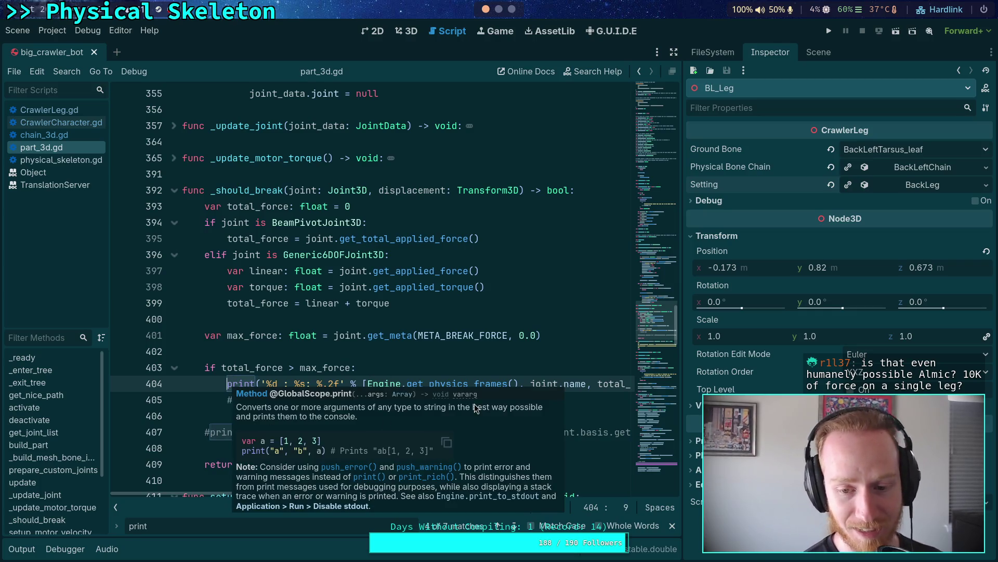
Step: Widen the code view to read _should_break's full force-report print, then go to empty line 406
drag(683, 310, 725, 310)
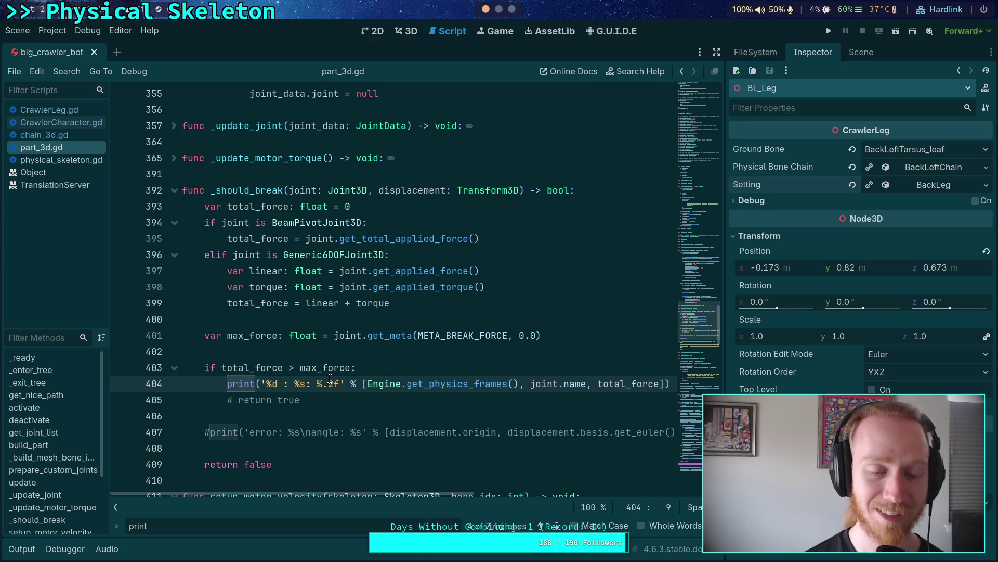
click(318, 416)
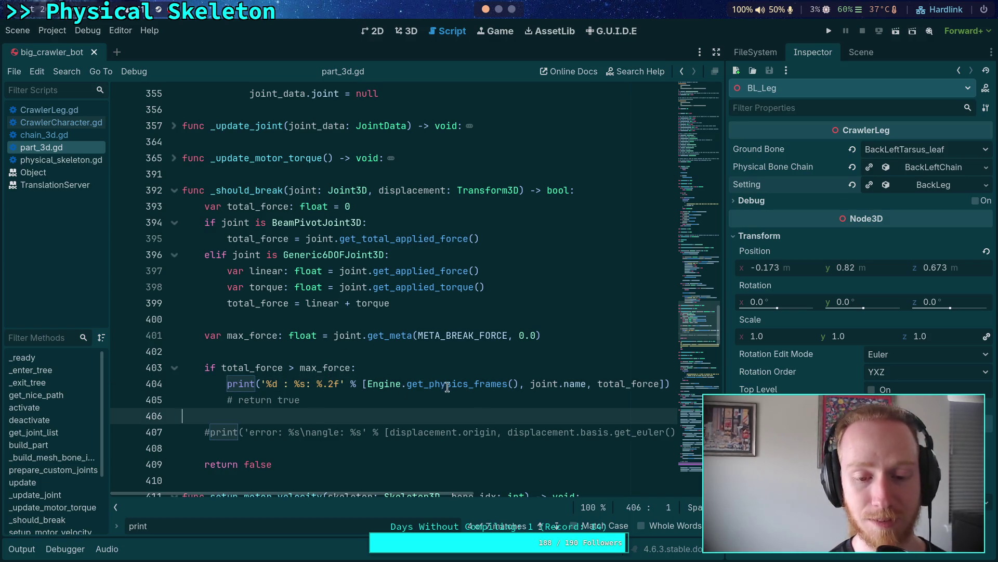
Step: Review the max_force check around lines 402–406 of _should_break, adjusting the code view width
drag(725, 377, 732, 383)
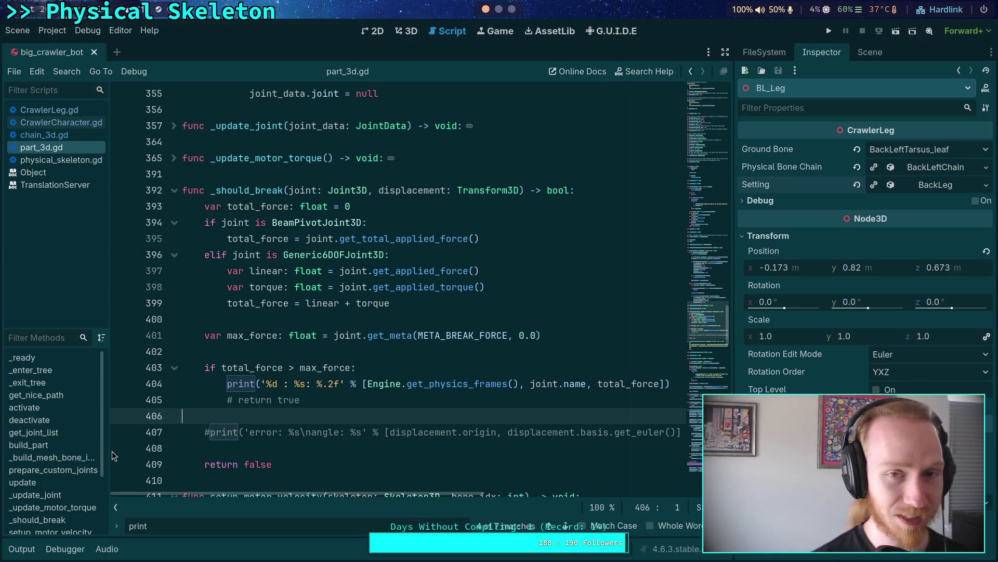
click(331, 352)
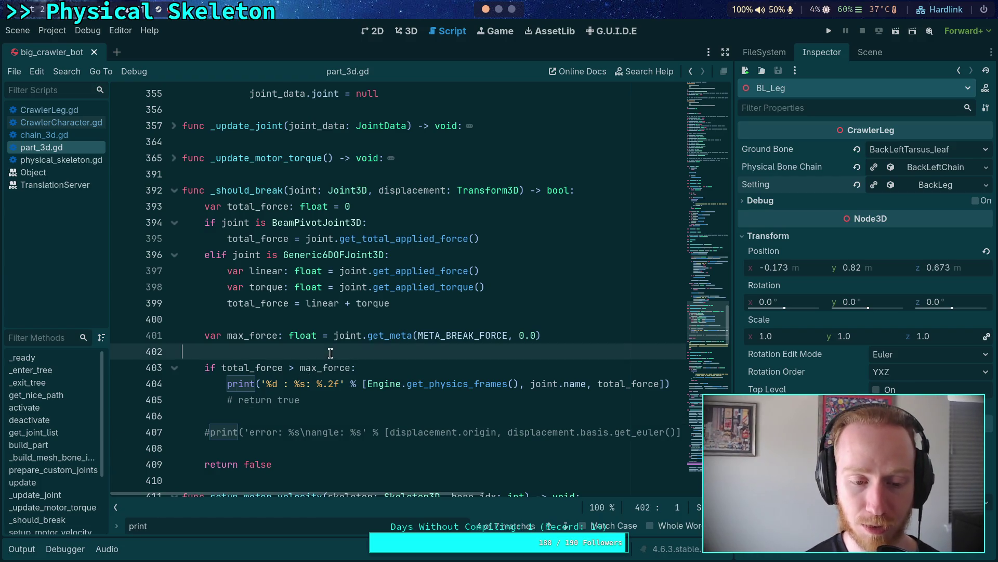
click(366, 416)
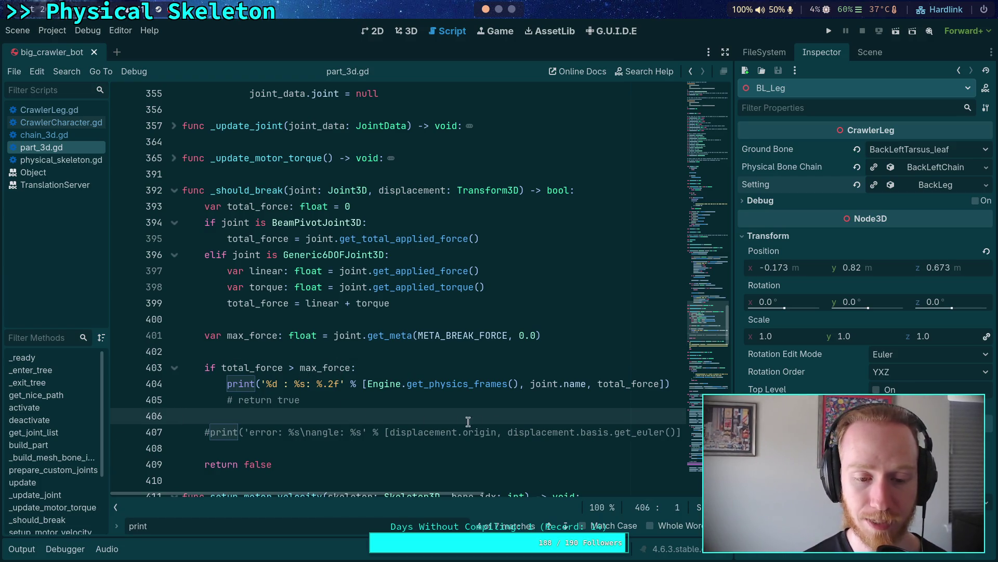
drag(733, 365, 720, 369)
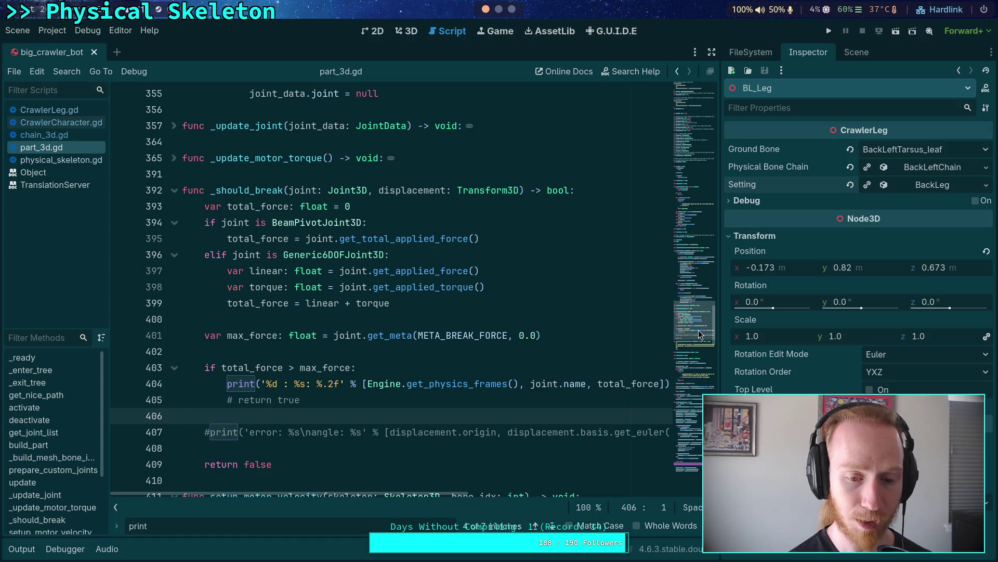
drag(720, 323, 721, 324)
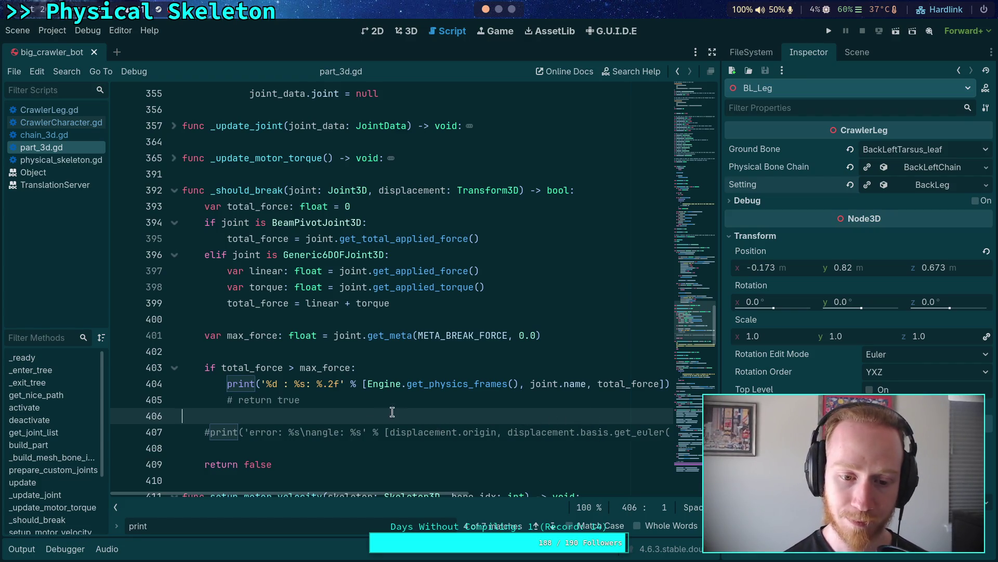
click(389, 367)
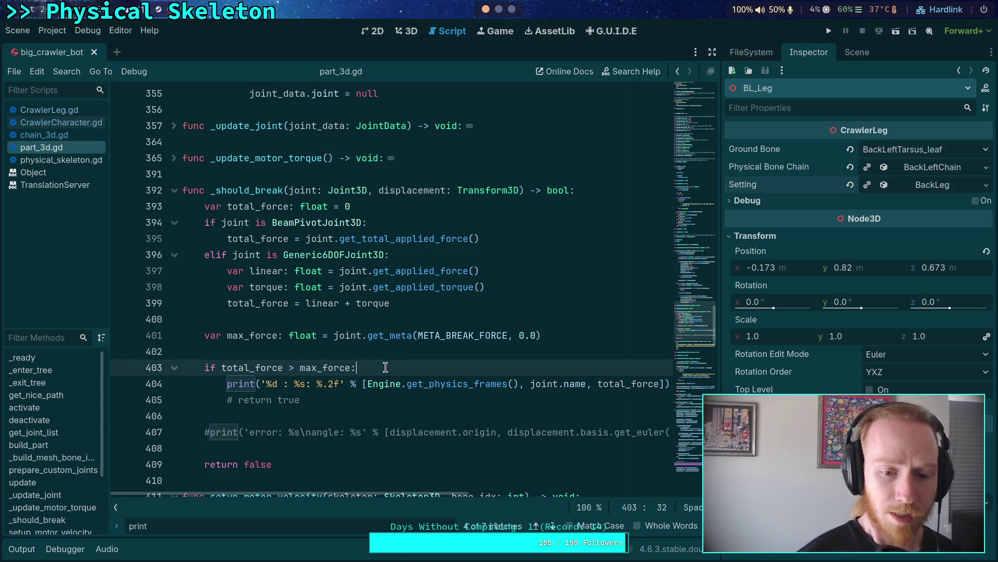
key(Left)
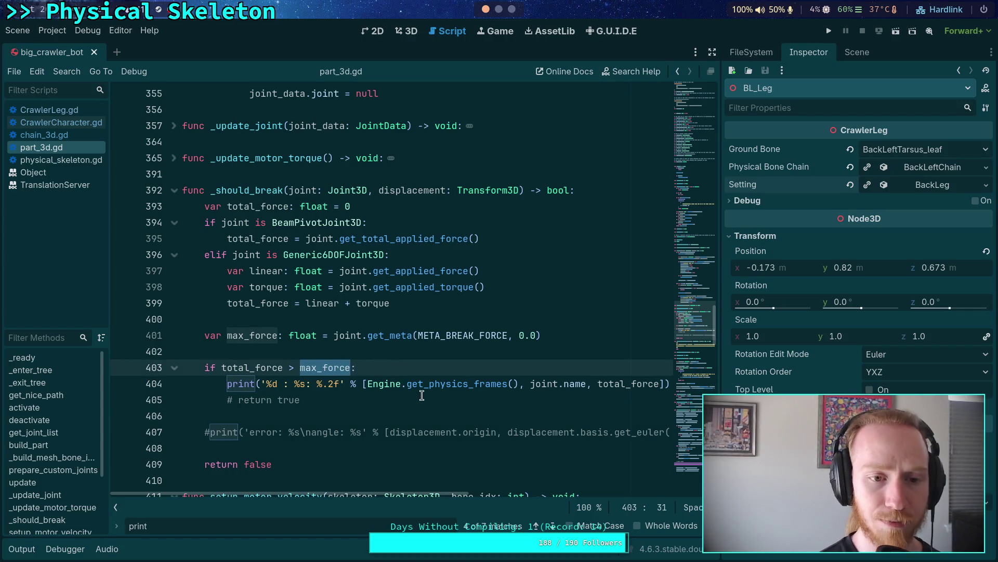
key(Right)
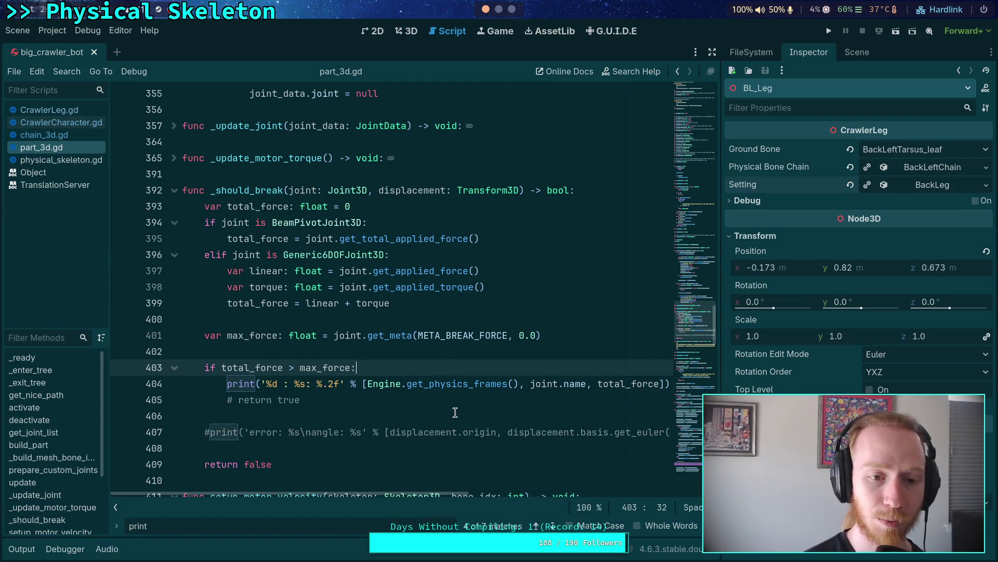
scroll(457, 404, down, 3)
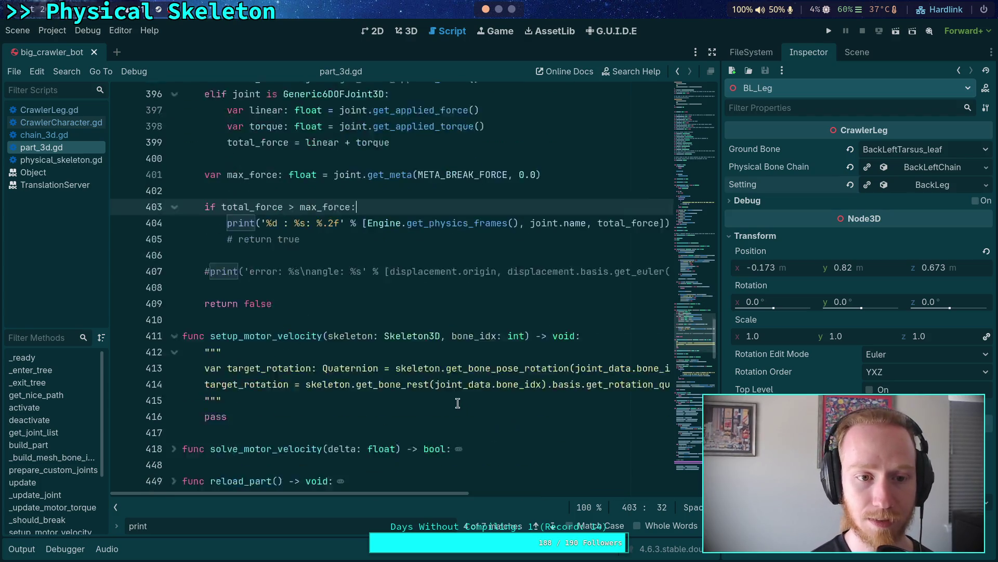
scroll(458, 403, down, 5)
Step: Fold _configure_joint, connect_resource, disconnect_resource and resource_modified, then scroll through the remaining code
click(175, 286)
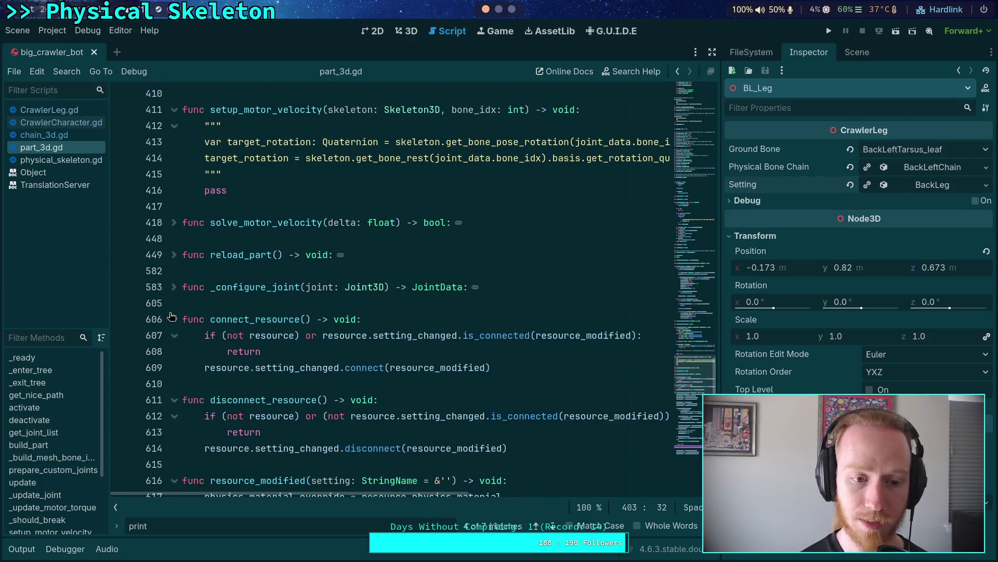
click(172, 316)
click(174, 350)
click(174, 388)
scroll(200, 368, down, 1)
scroll(213, 358, up, 6)
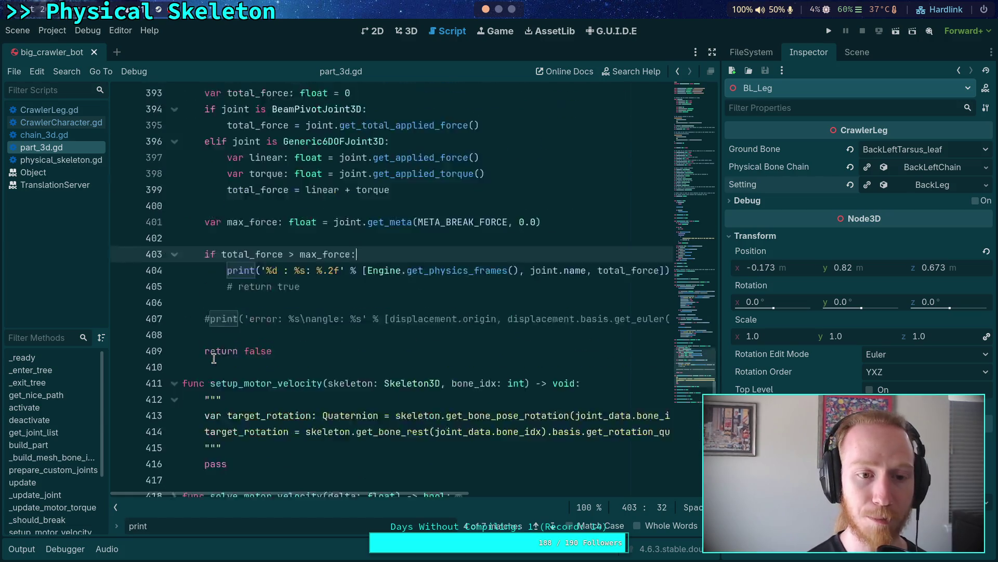
scroll(214, 358, up, 15)
scroll(223, 360, down, 17)
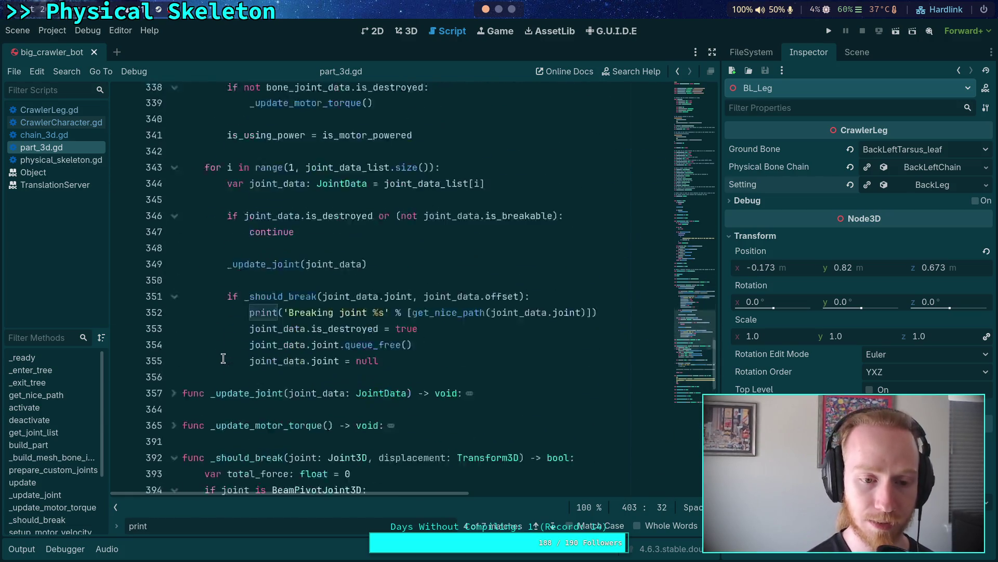
scroll(225, 353, down, 1)
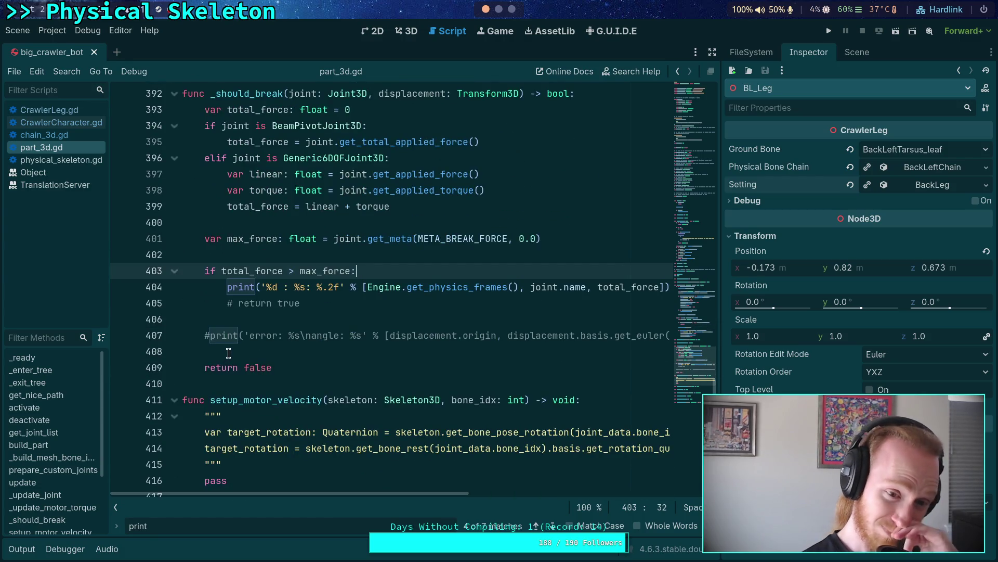
scroll(229, 351, up, 5)
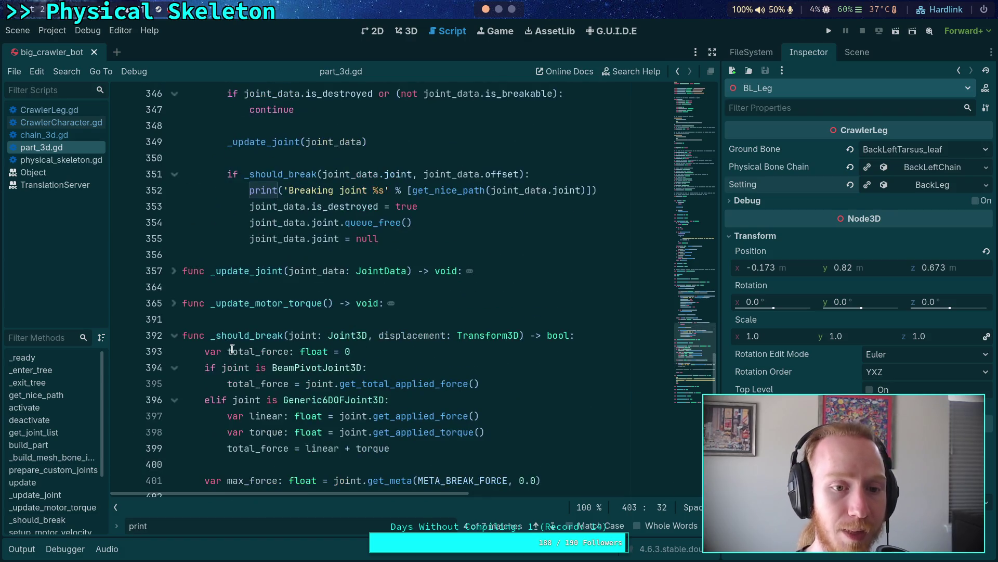
scroll(238, 331, up, 1)
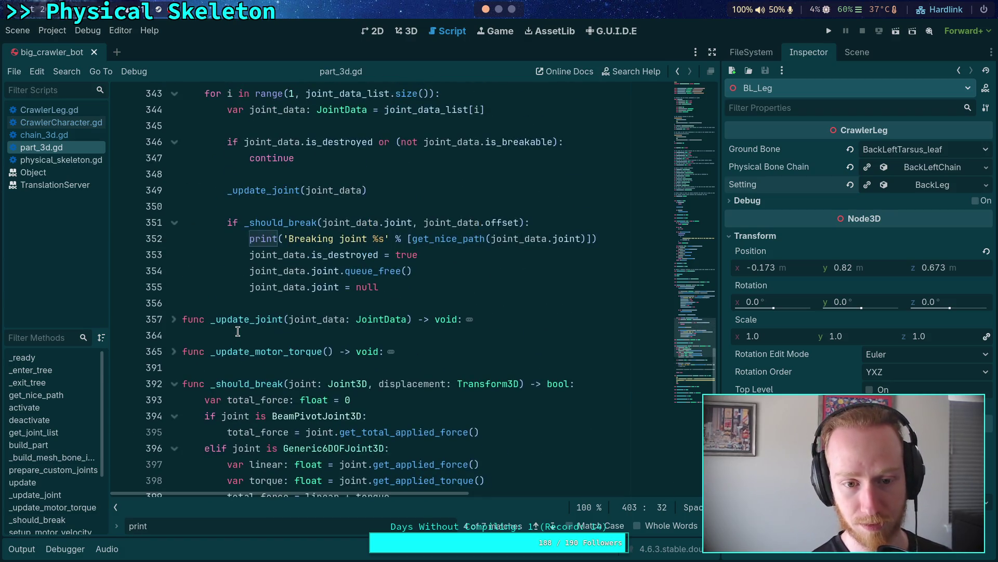
scroll(238, 331, up, 4)
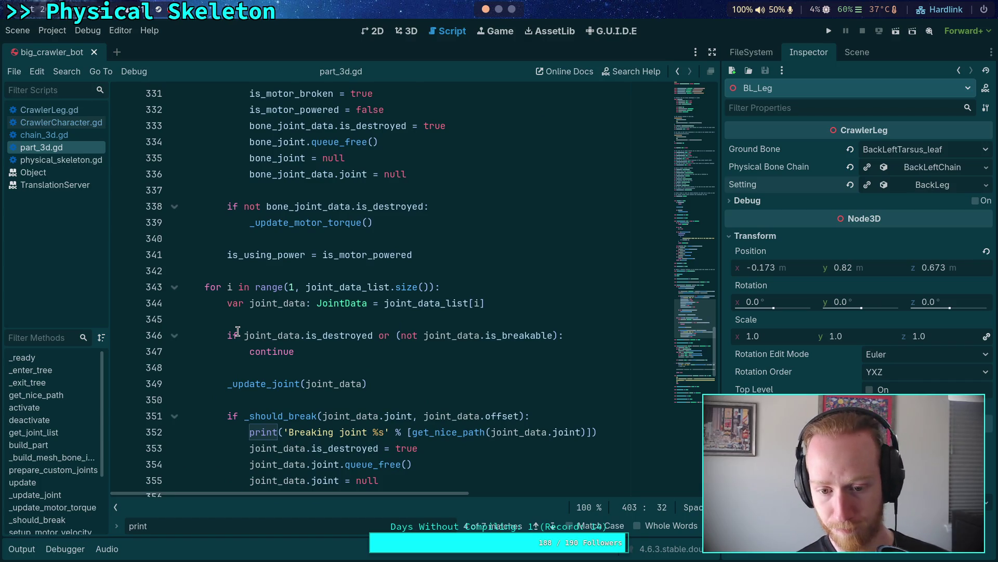
scroll(238, 336, down, 8)
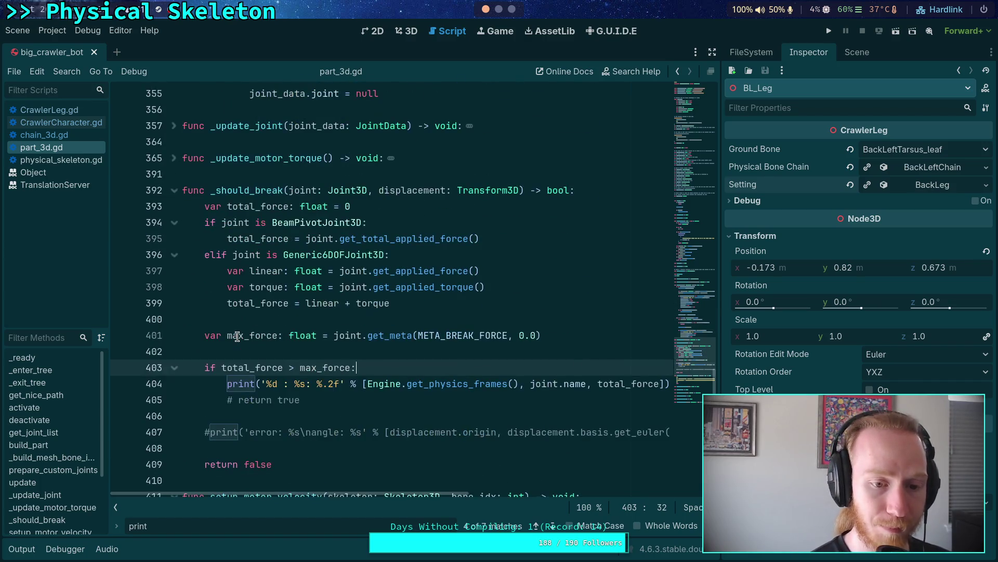
scroll(238, 337, up, 3)
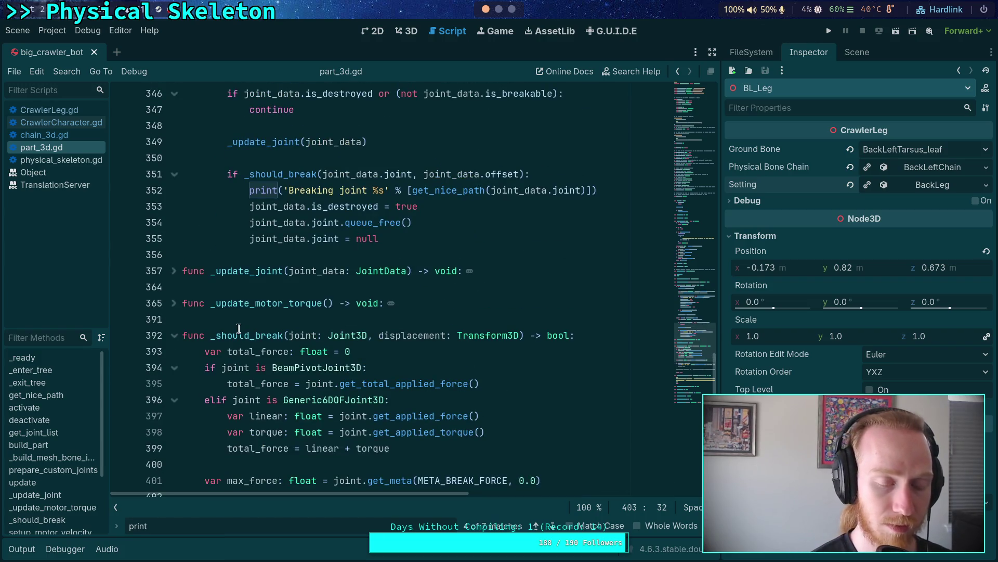
scroll(241, 327, down, 3)
scroll(242, 326, up, 3)
scroll(244, 325, down, 5)
Step: Add an unfinished 'func break' line below _should_break
click(237, 383)
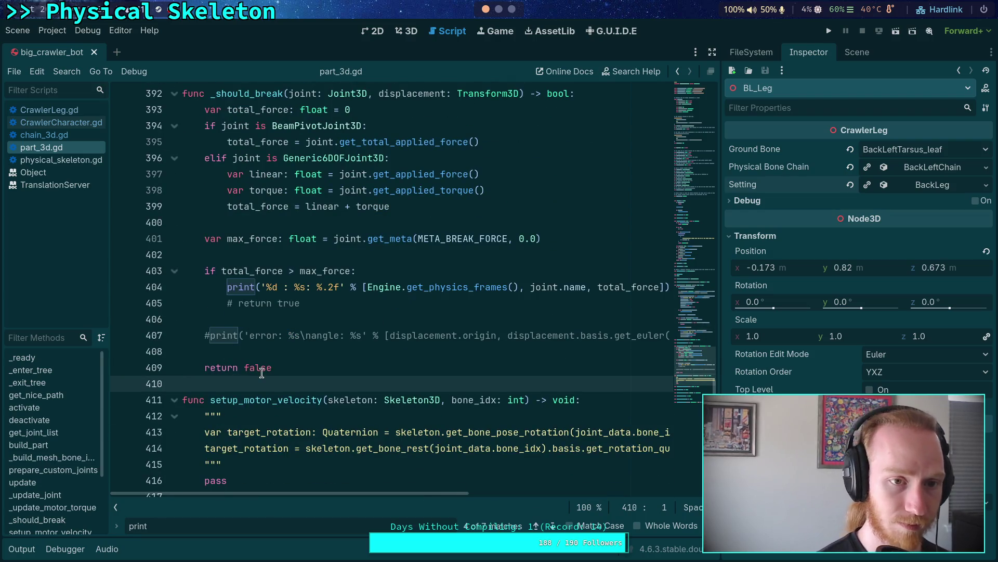
key(Return)
key(Return)
key(Up)
text(func )
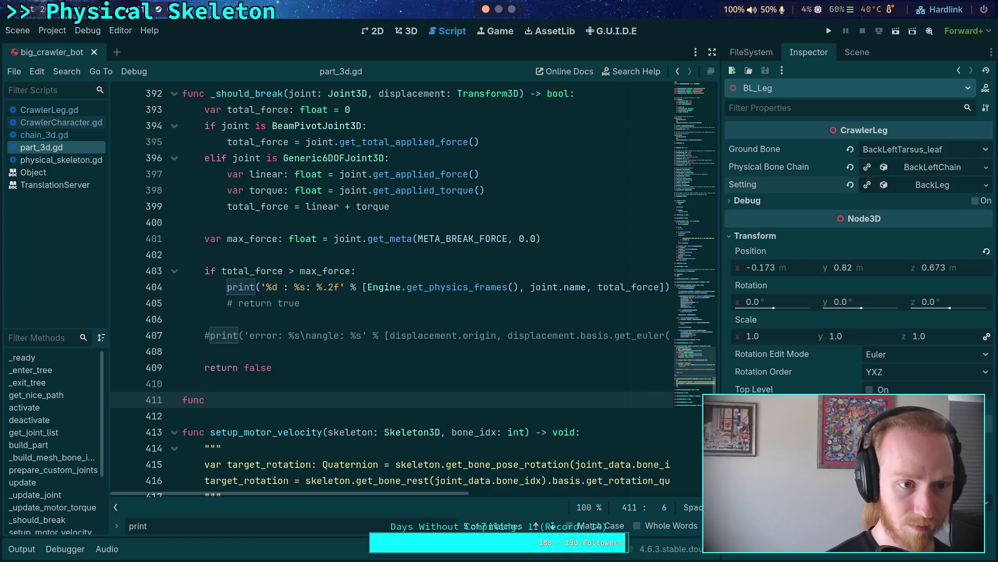
text(break)
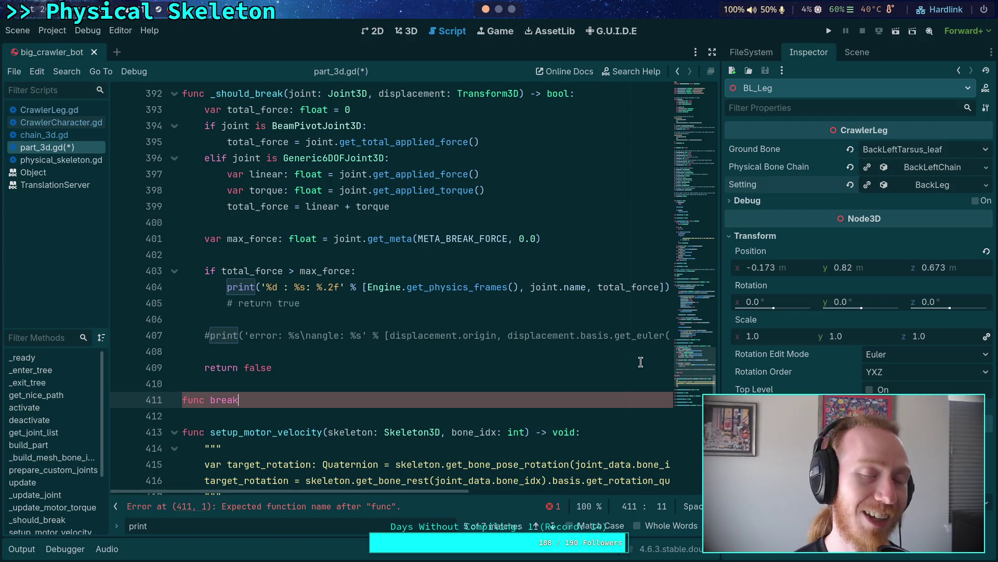
Step: Fold the _ready function body and scroll back to the top of part_3d.gd
drag(687, 367, 666, 218)
scroll(226, 359, up, 3)
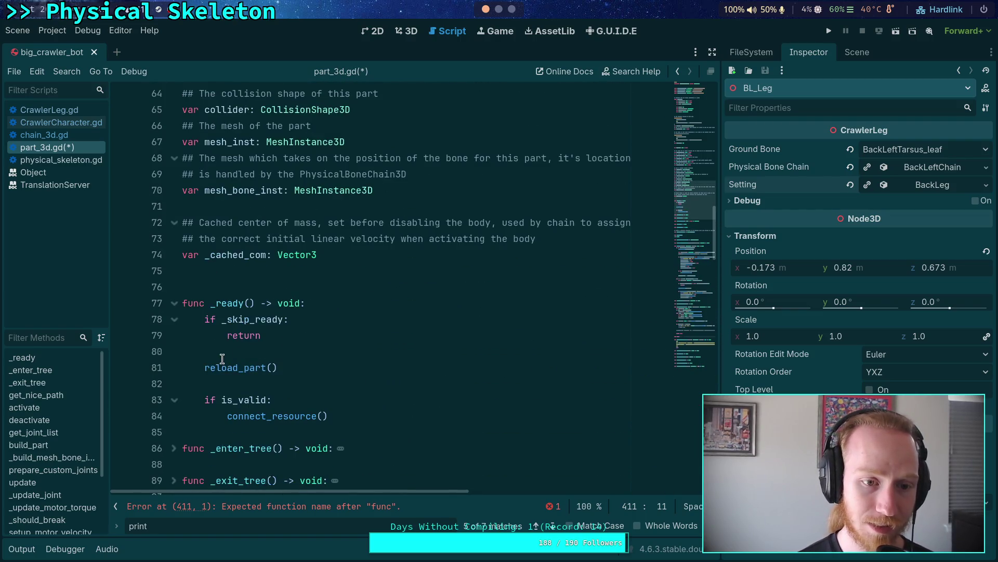
click(175, 302)
scroll(177, 307, up, 6)
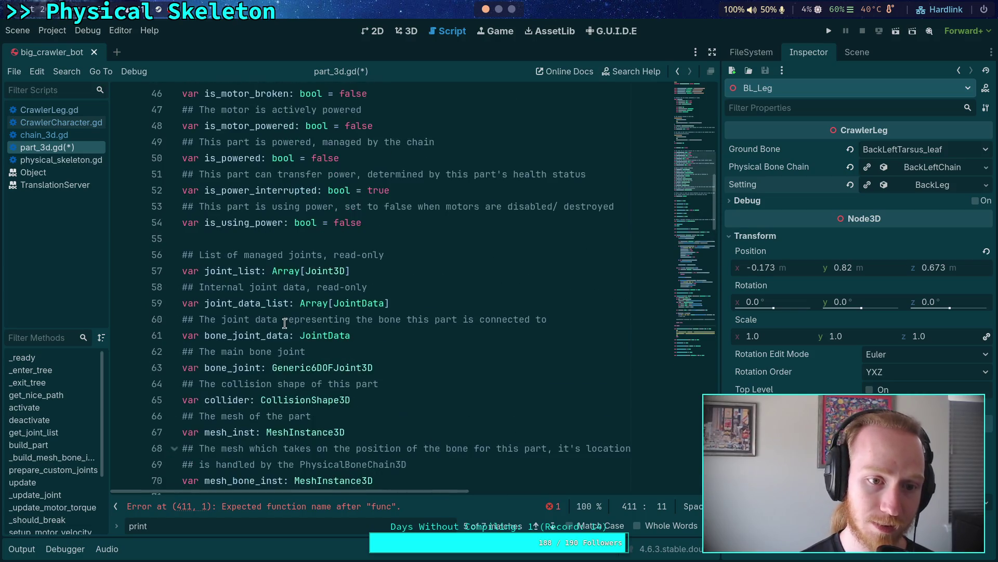
scroll(285, 323, up, 15)
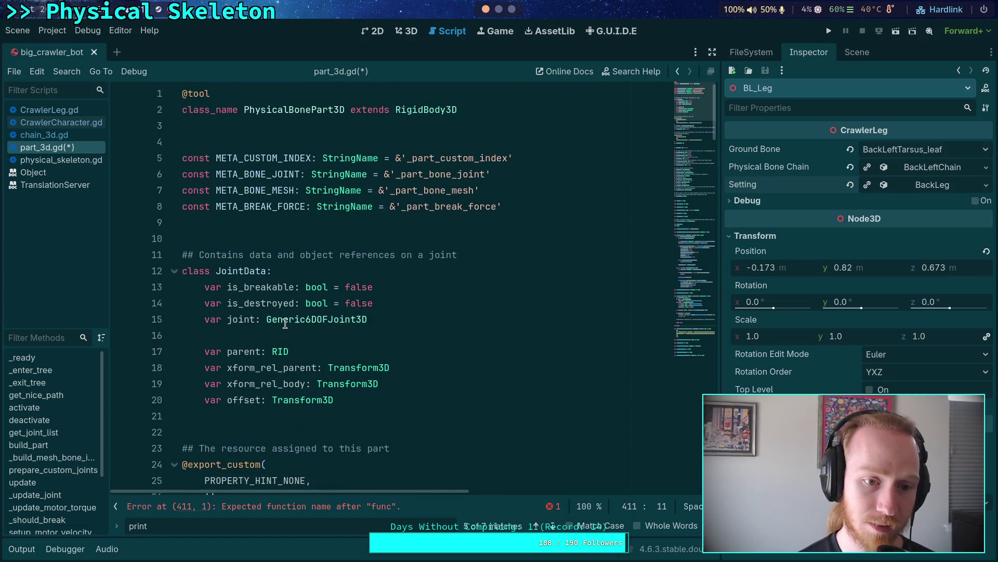
scroll(284, 323, down, 4)
scroll(291, 291, up, 4)
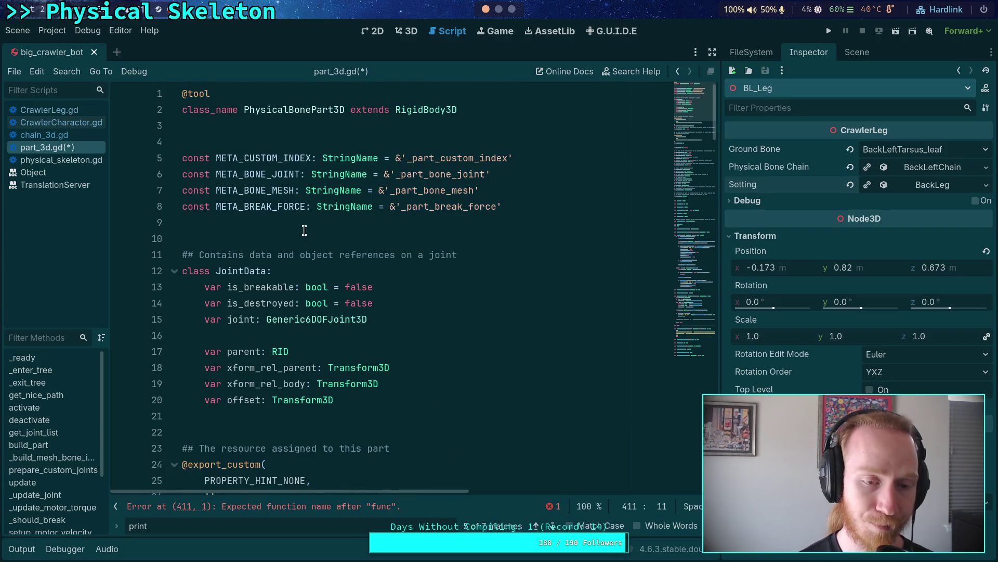
Step: Add blank lines below the META constants and type 'signal' on a new line
click(319, 222)
key(Return)
key(Return)
key(Up)
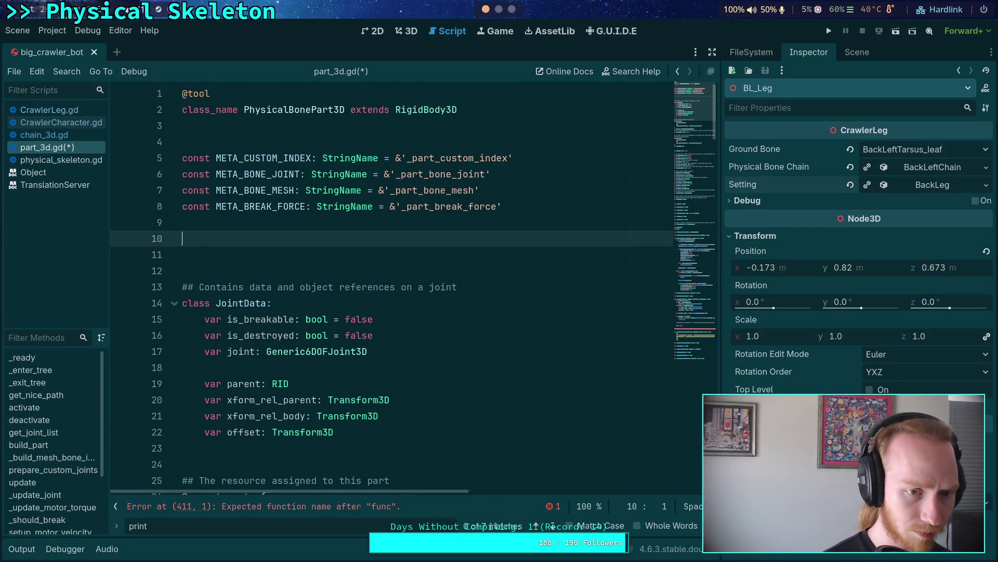
key(Return)
text(signal)
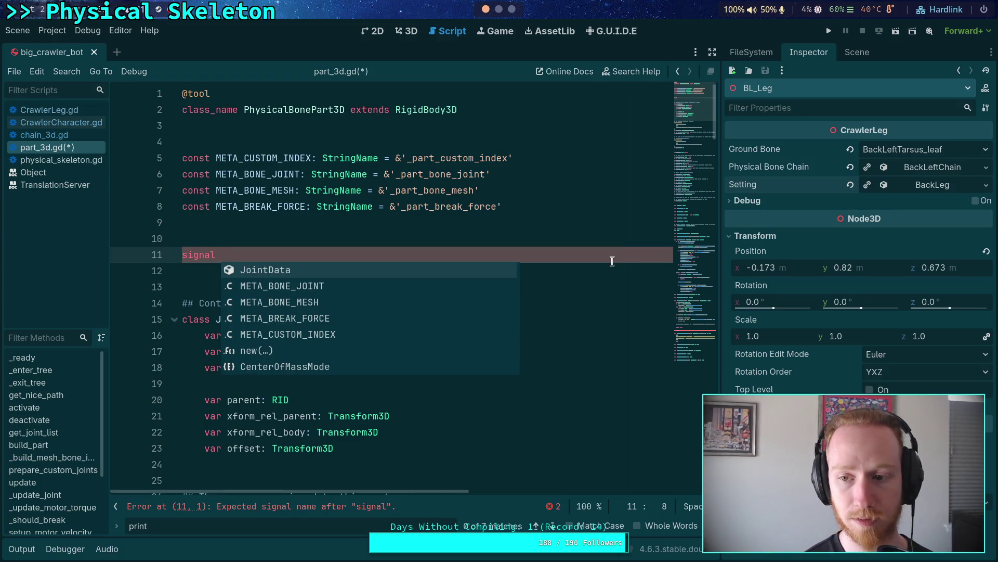
Step: In the Inspector, expand the leg's Physical Bone Chain, its Part List and element 0, FemurPart
click(925, 167)
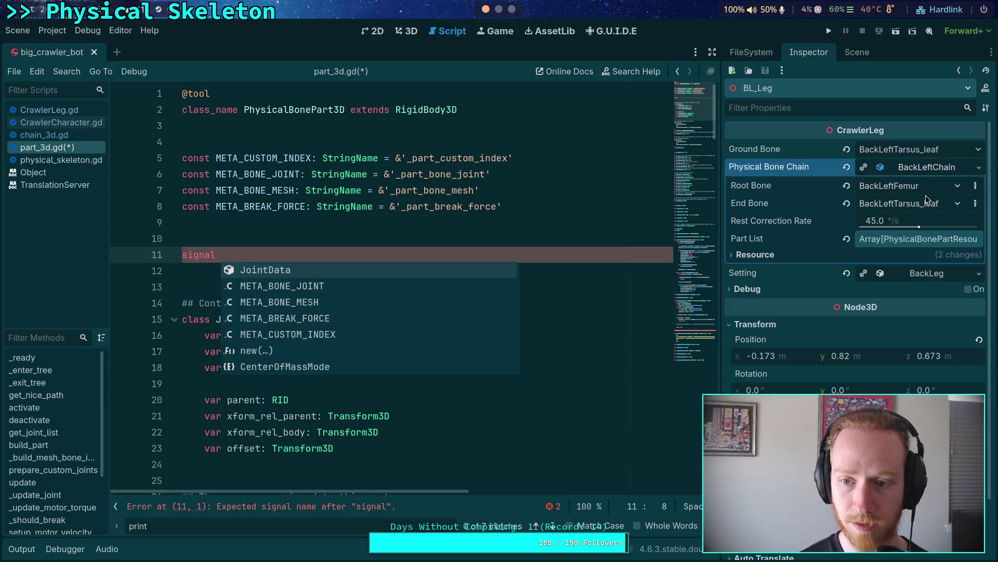
click(916, 239)
click(918, 275)
scroll(913, 276, down, 3)
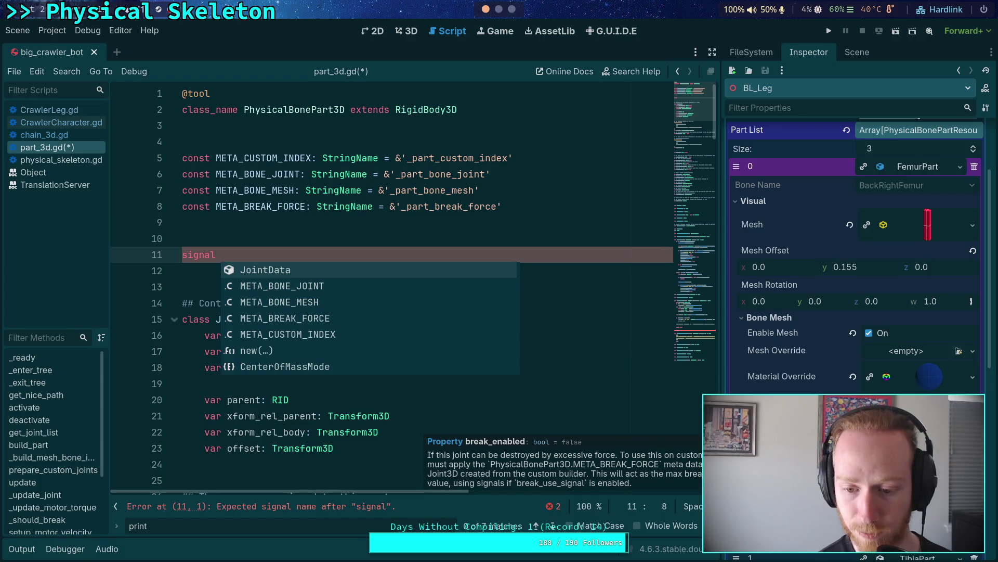
Step: Delete the unfinished 'signal' line and the leftover blank line from part_3d.gd
key(Escape)
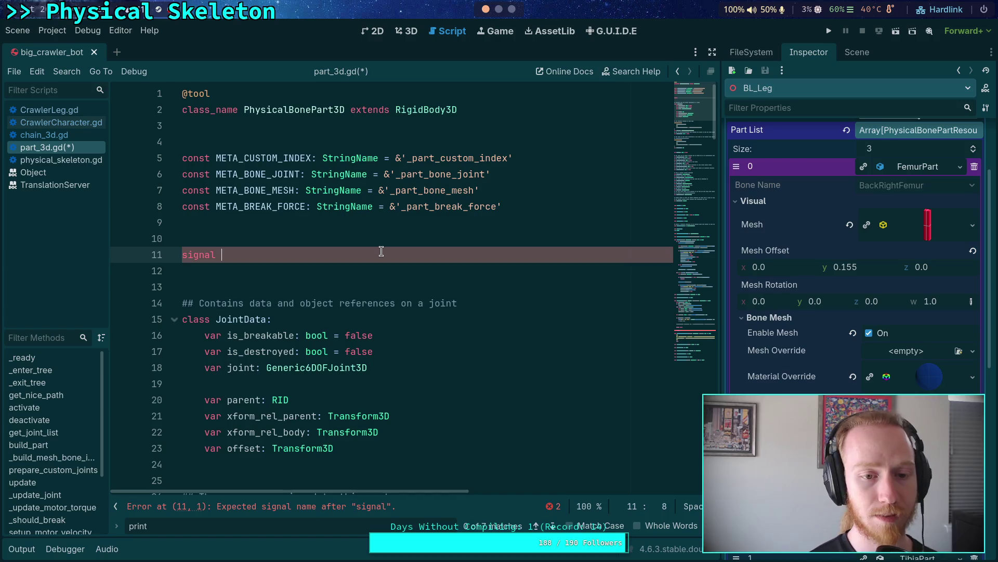
key(shift+Up)
key(BackSpace)
key(BackSpace)
click(223, 248)
key(BackSpace)
Step: Switch the script editor to physical_skeleton.gd and place the caret in its code
click(61, 160)
mouse_move(676, 275)
mouse_down()
mouse_move(684, 97)
mouse_move(676, 191)
mouse_up()
click(562, 201)
Step: Find 'signal' matches in part_3d.gd and chain_3d.gd, then return to the top of physical_skeleton.gd
key(ctrl+f)
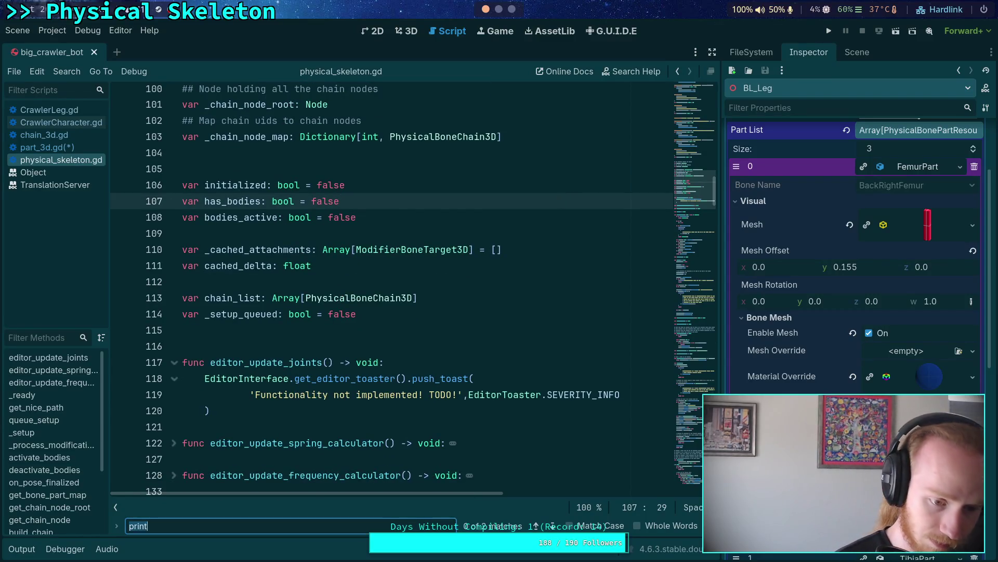
text(signal)
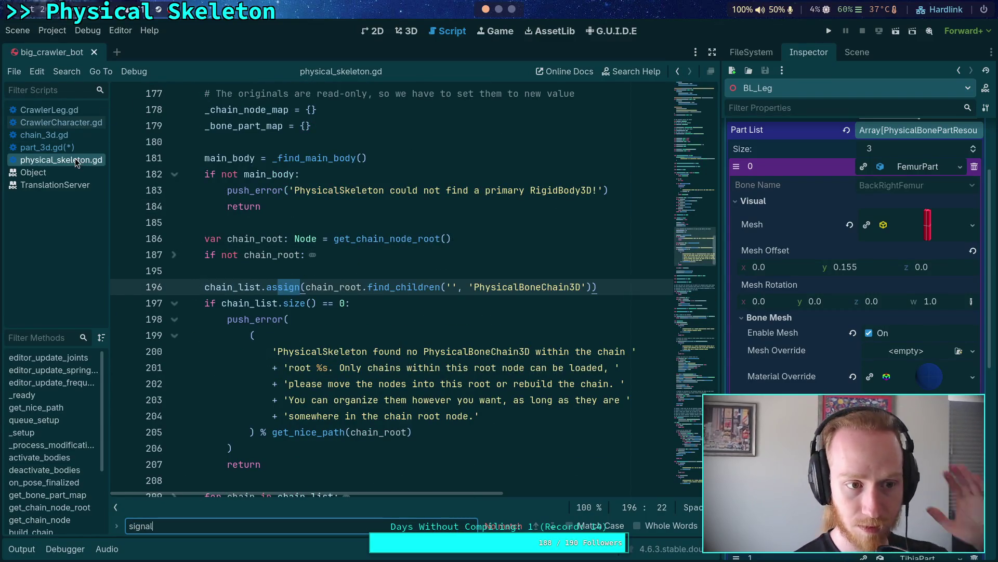
click(63, 148)
click(78, 135)
click(63, 147)
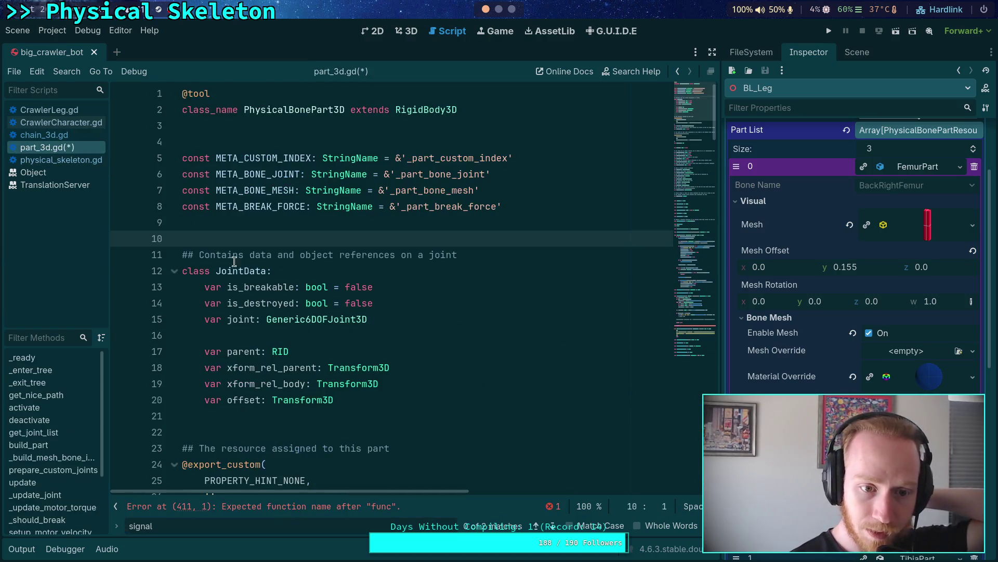
click(557, 527)
click(558, 526)
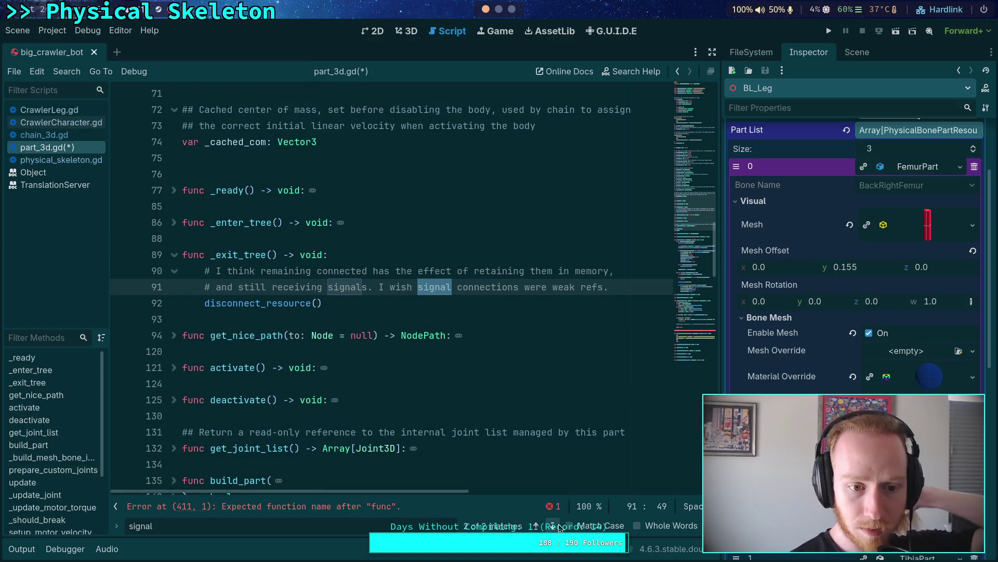
click(47, 135)
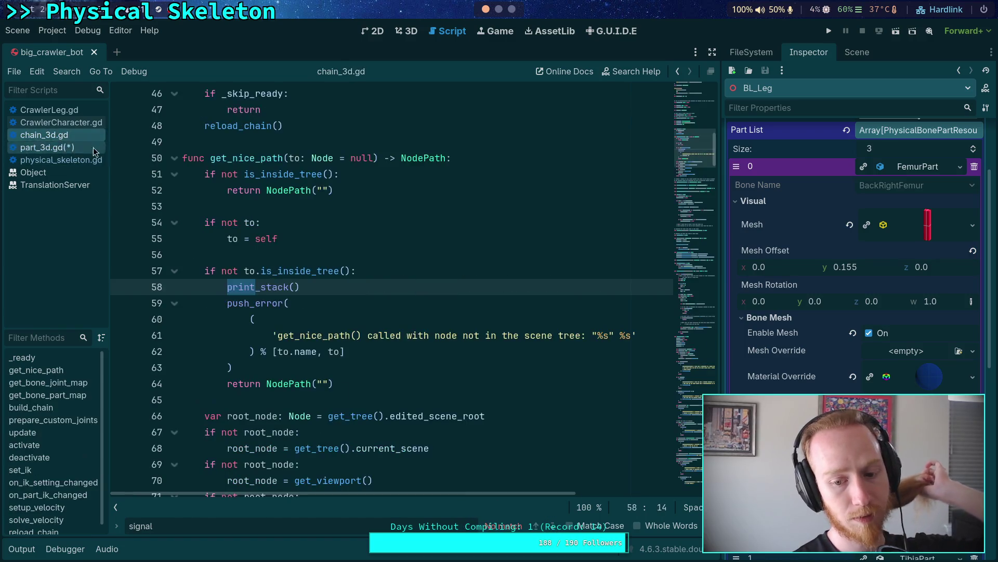
click(61, 160)
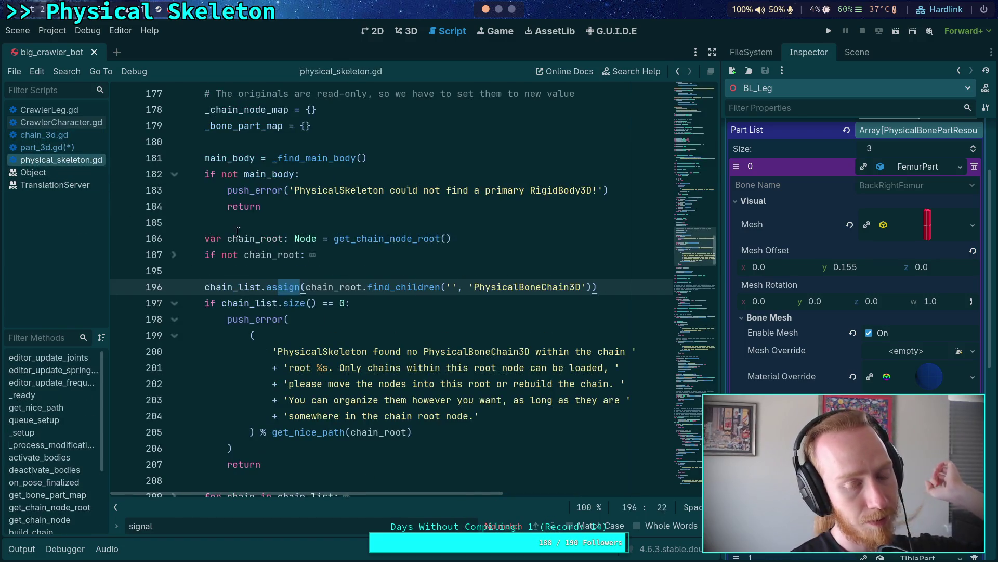
click(581, 337)
drag(695, 244, 696, 91)
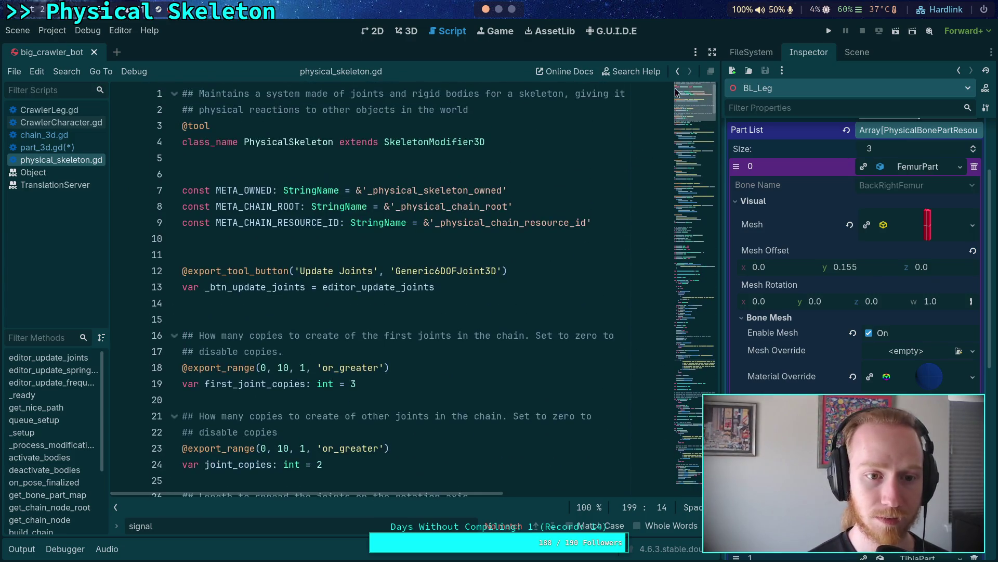
Step: Declare signal part_force_exceeded(part: PhysicalBonePart3D, chain: PhysicalBoneChain3D) below the META constants
click(423, 239)
key(Return)
key(Return)
key(Return)
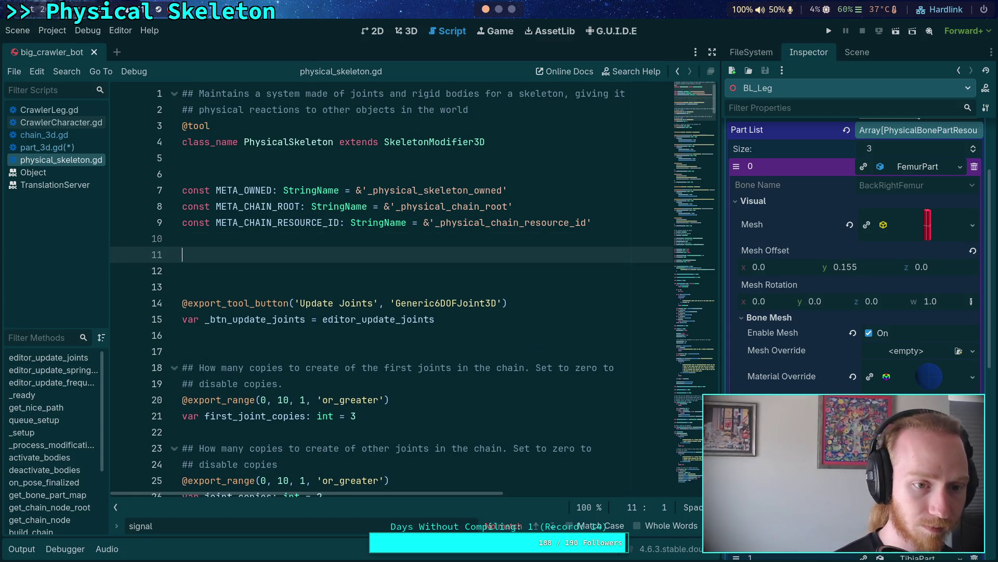
text(signal)
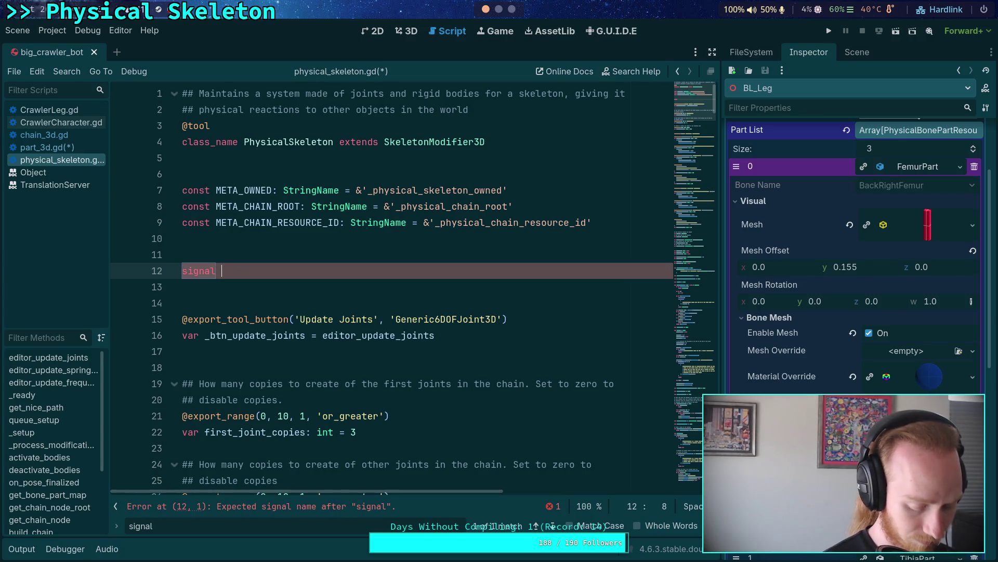
text(part_force_exceed)
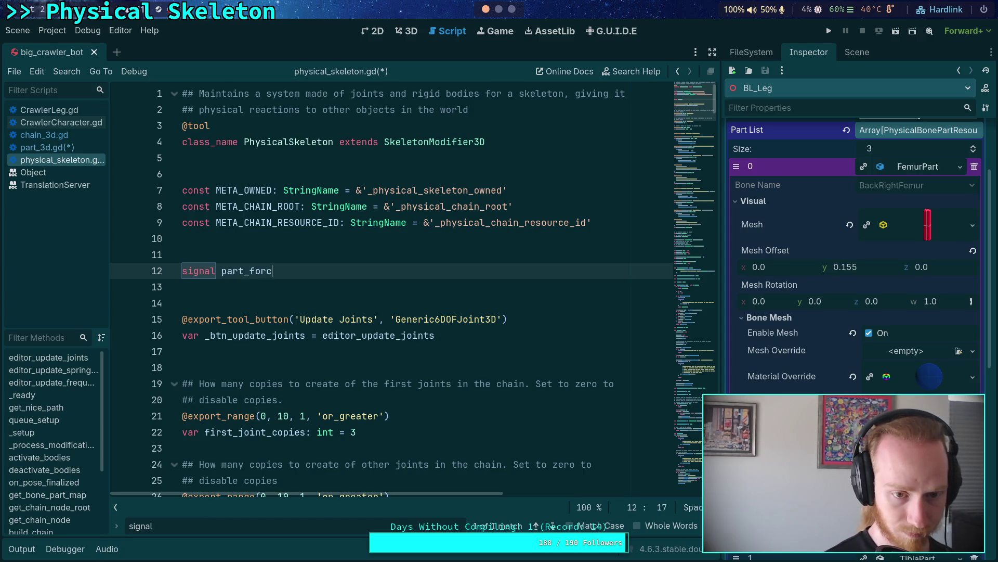
text(ed)
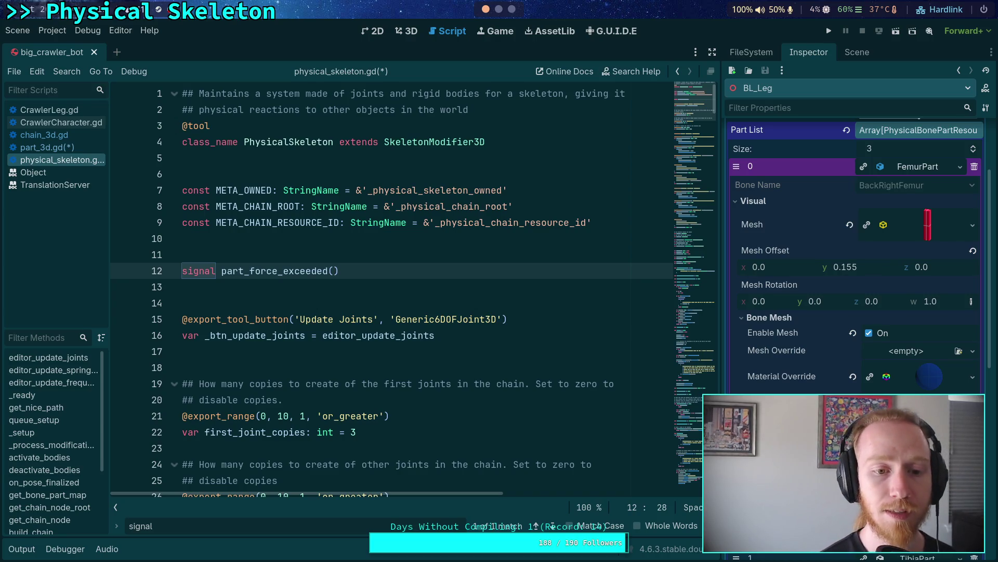
text(part: )
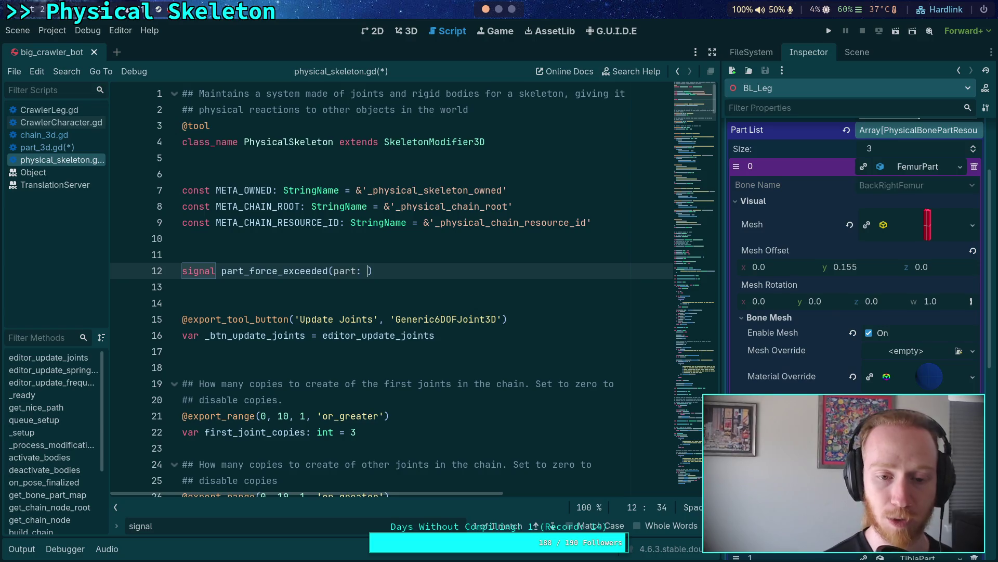
text(H)
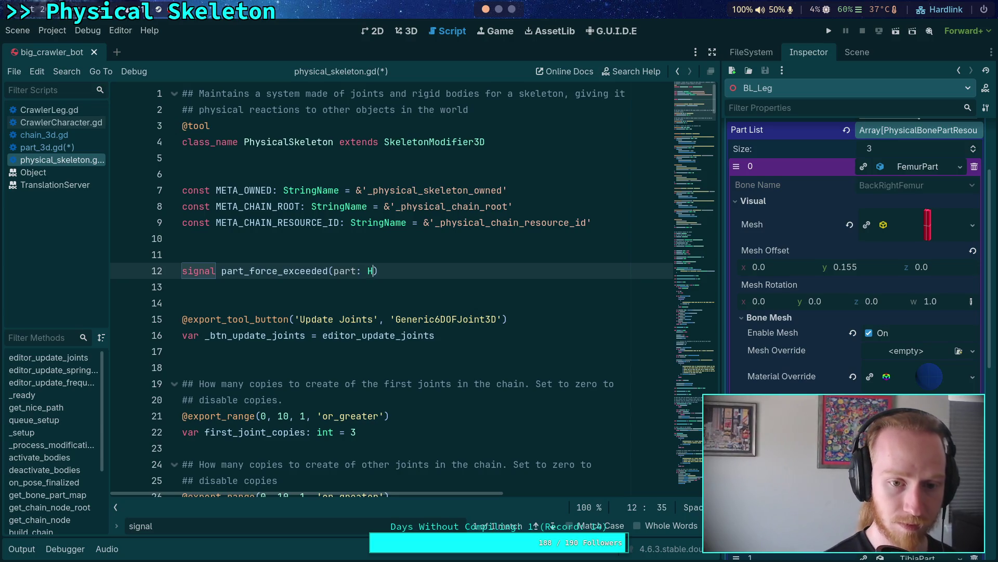
text(hysical)
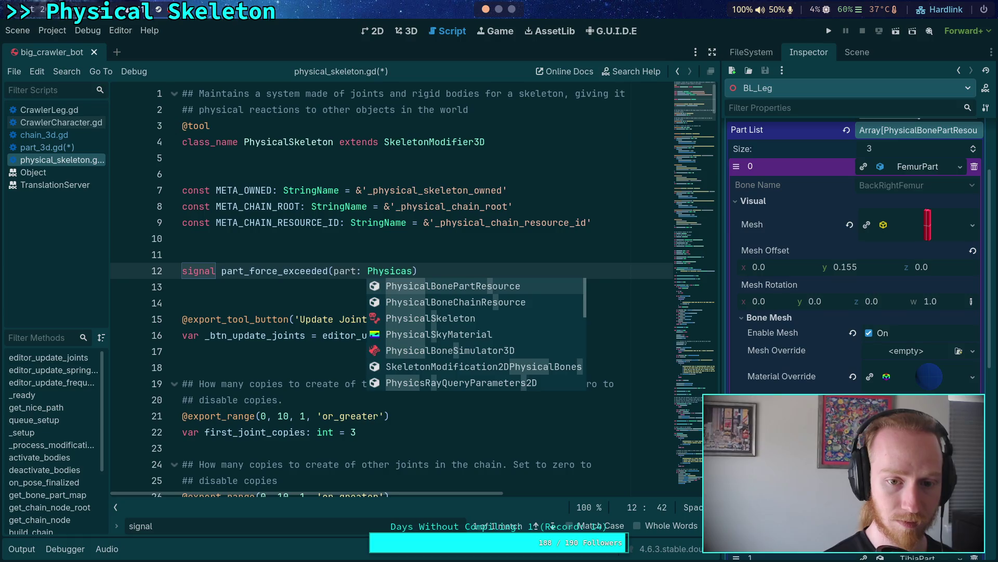
key(Down)
key(Down)
key(Return)
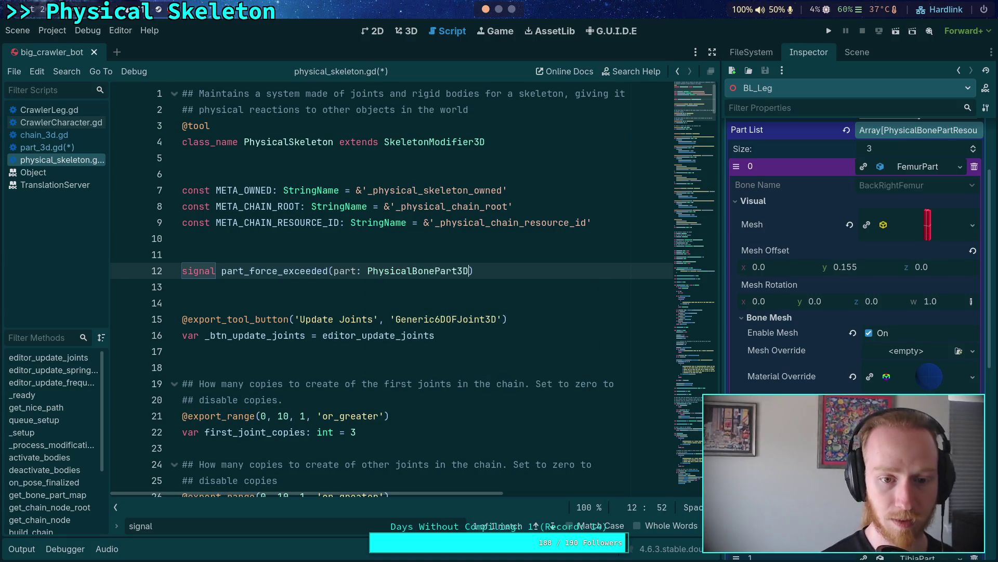
text(chain:)
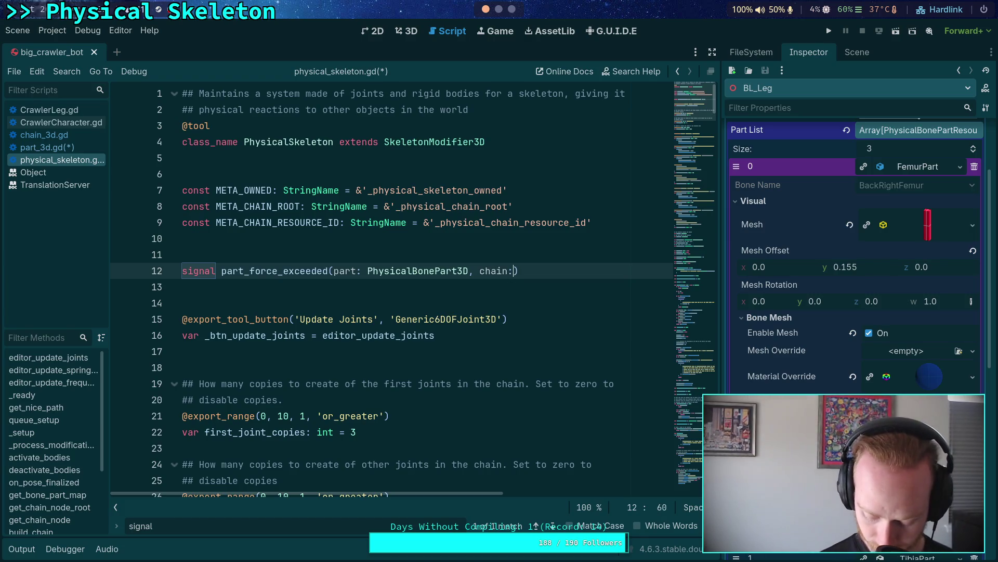
text( PhysicalBo)
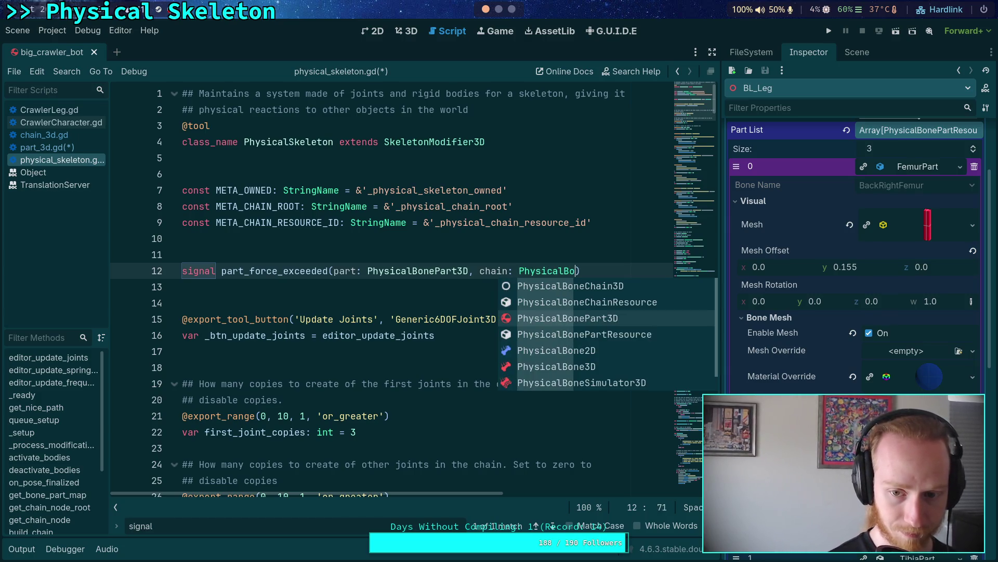
key(Up)
key(Up)
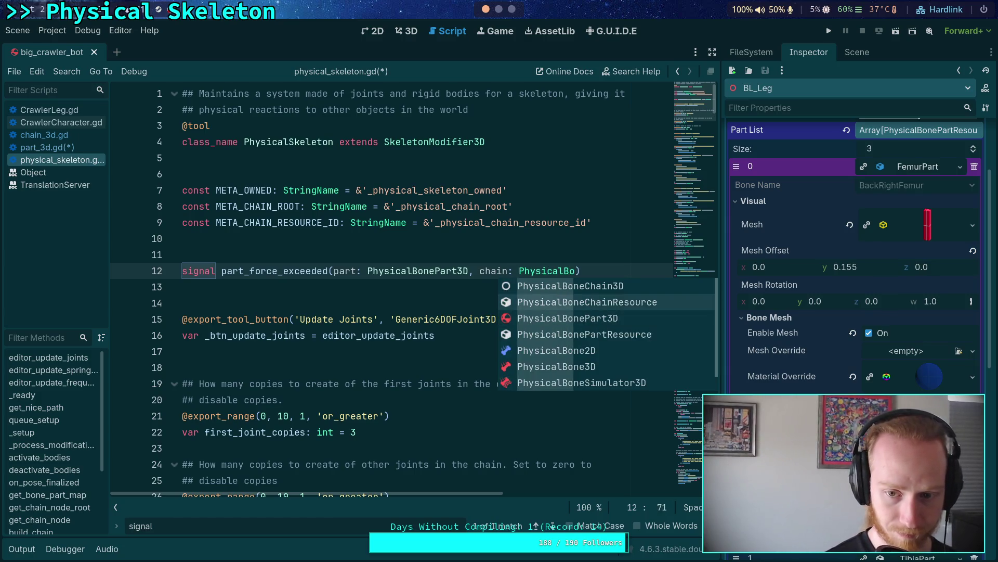
key(Return)
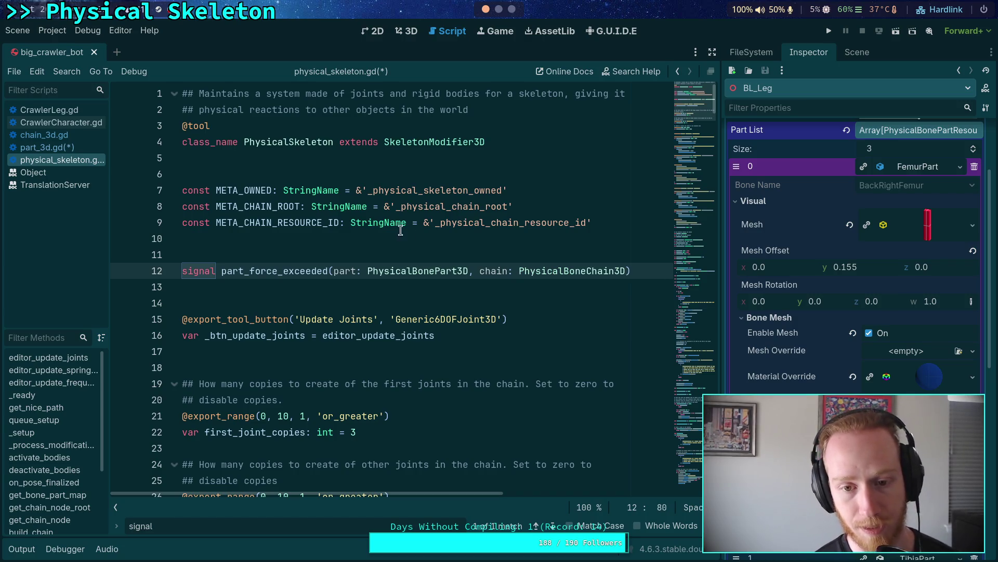
Step: Put the part and chain parameters and the closing parenthesis on separate lines
drag(479, 272, 333, 272)
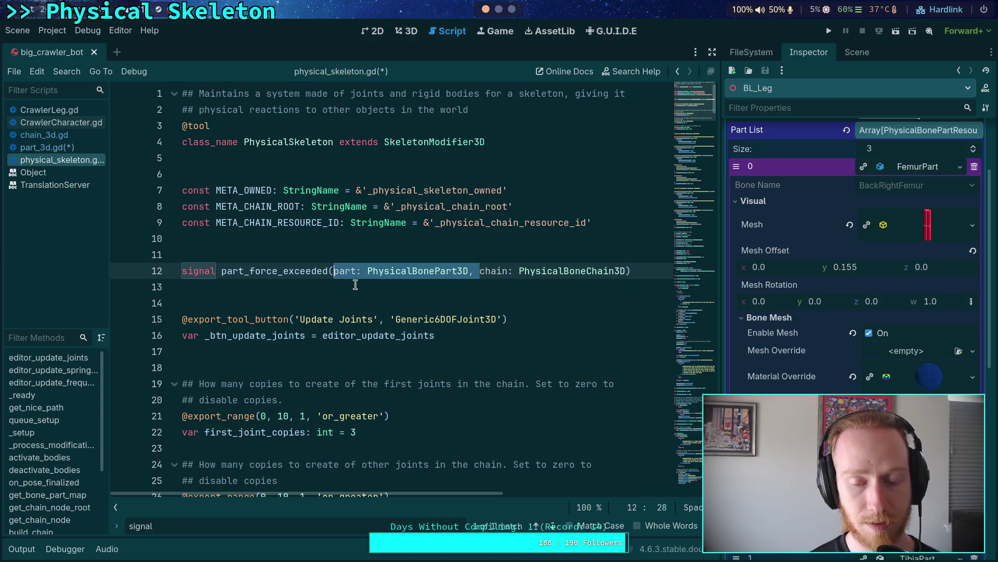
mouse_move(400, 316)
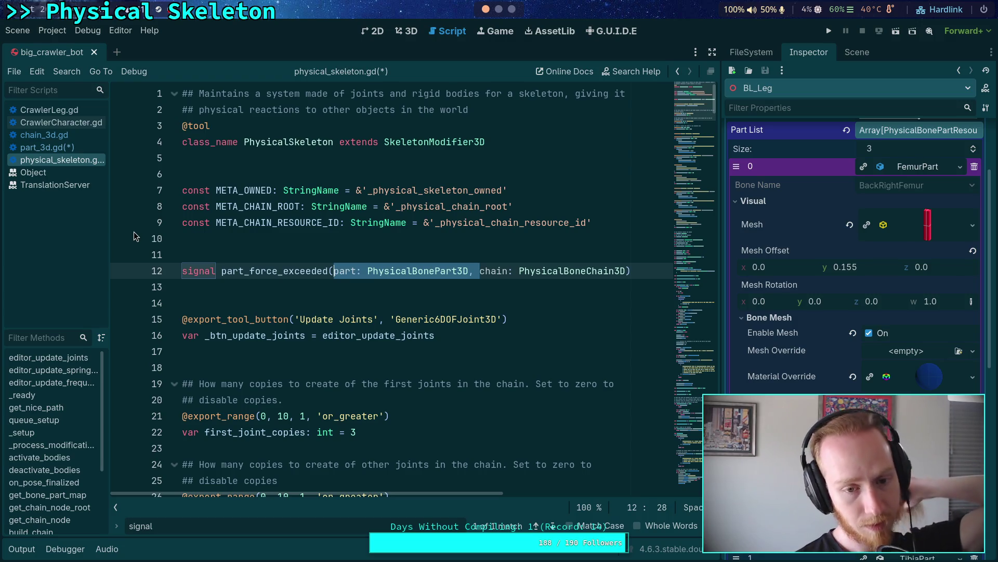
click(311, 282)
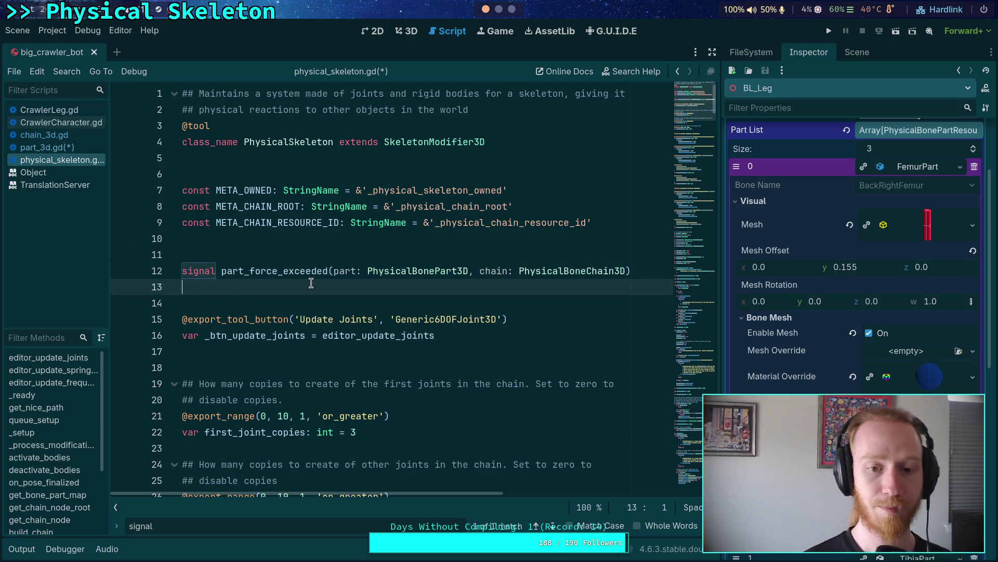
click(334, 271)
key(Return)
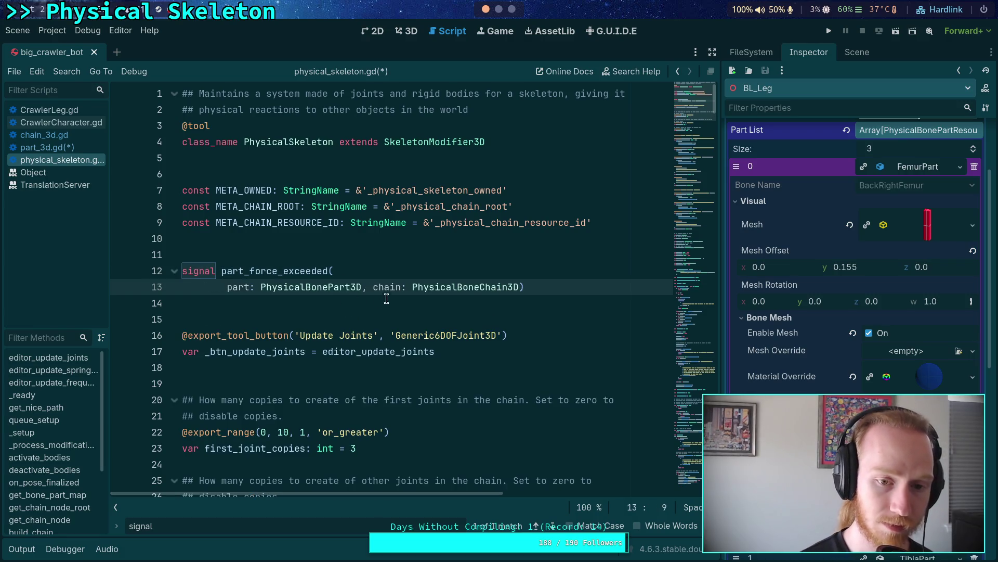
click(373, 287)
key(Return)
click(375, 302)
key(Return)
key(BackSpace)
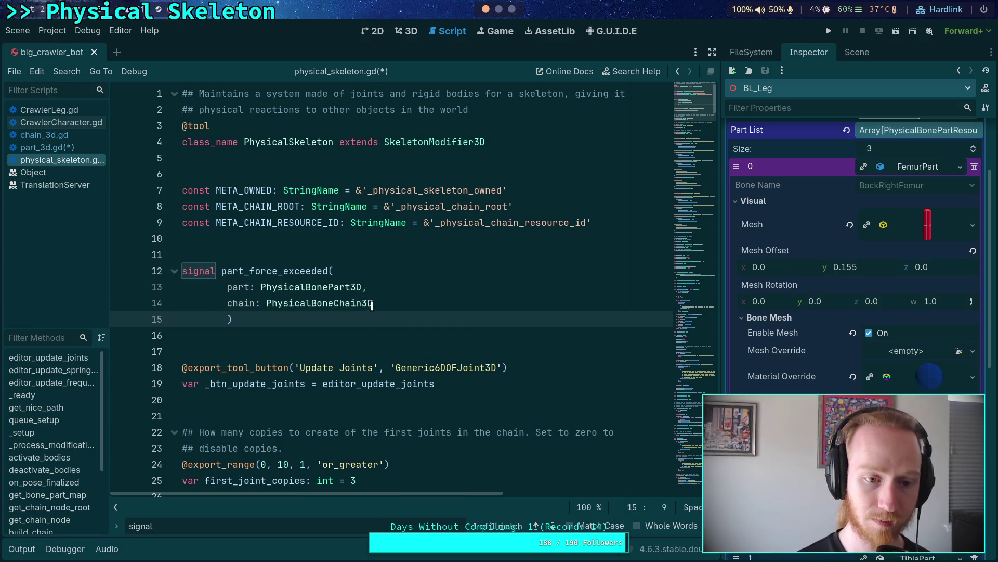
Step: Add 'max_force: float' and 'force: float' parameters to the signal and save the script
key(Up)
key(End)
text(,)
key(Return)
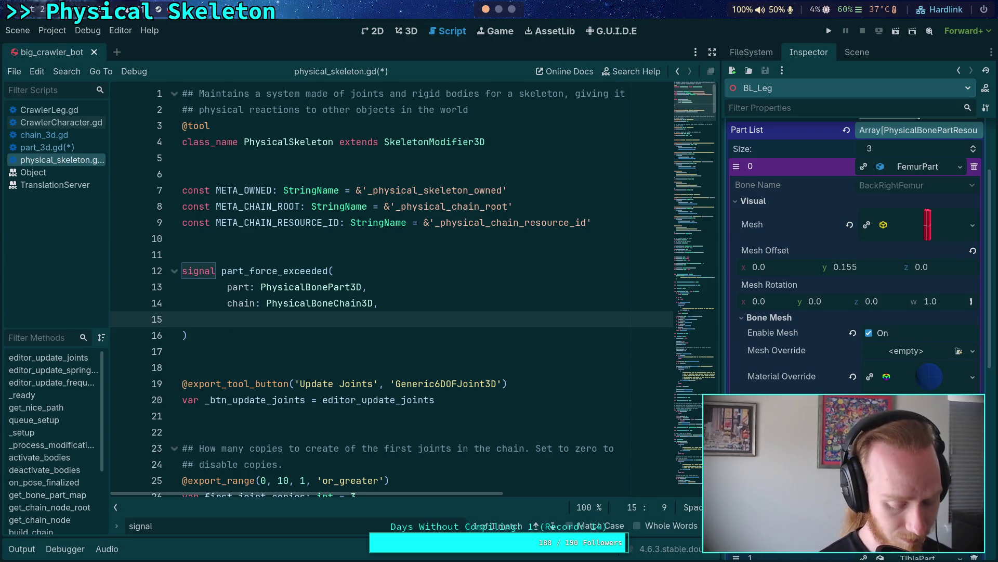
text(max)
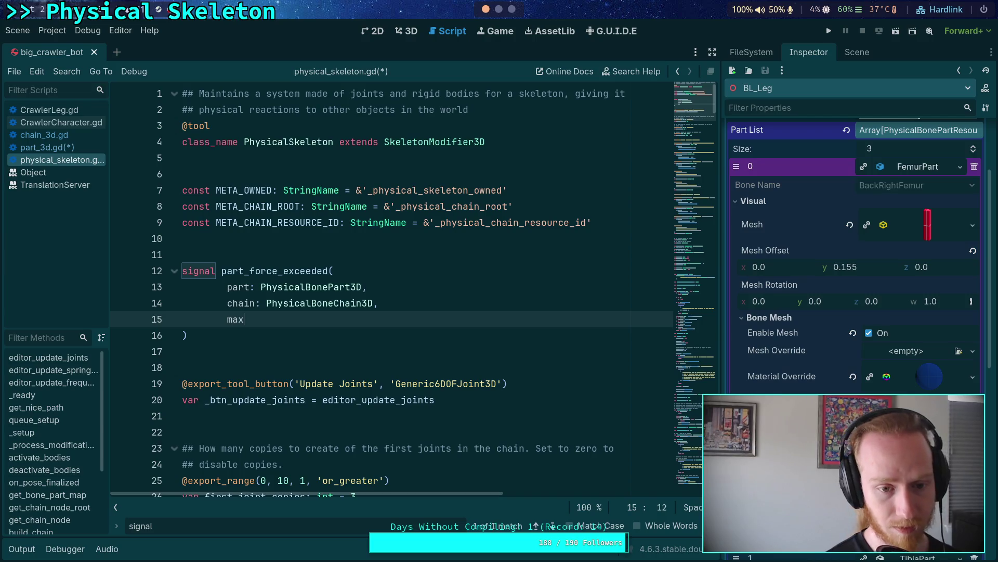
text(_force: float,)
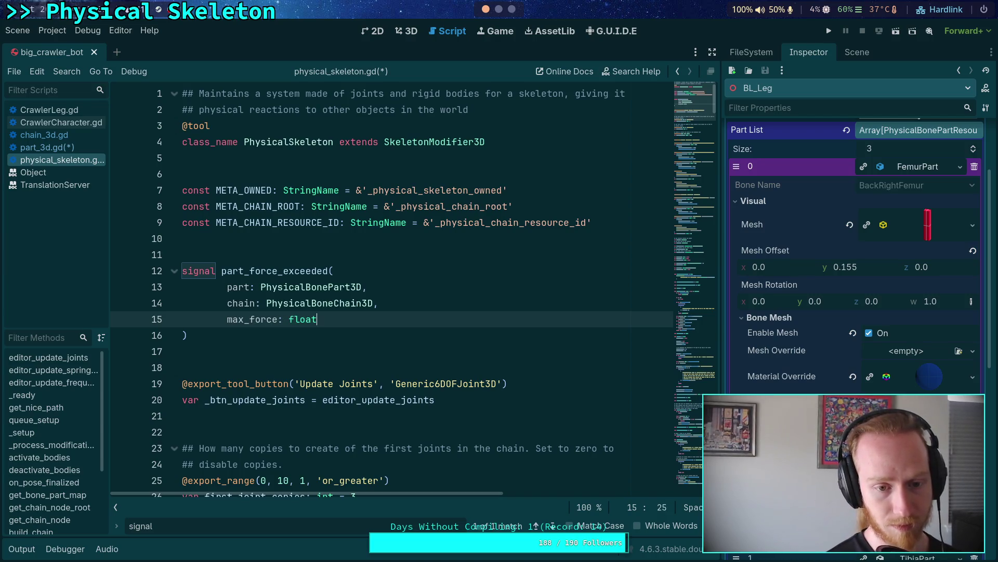
key(Return)
text(force)
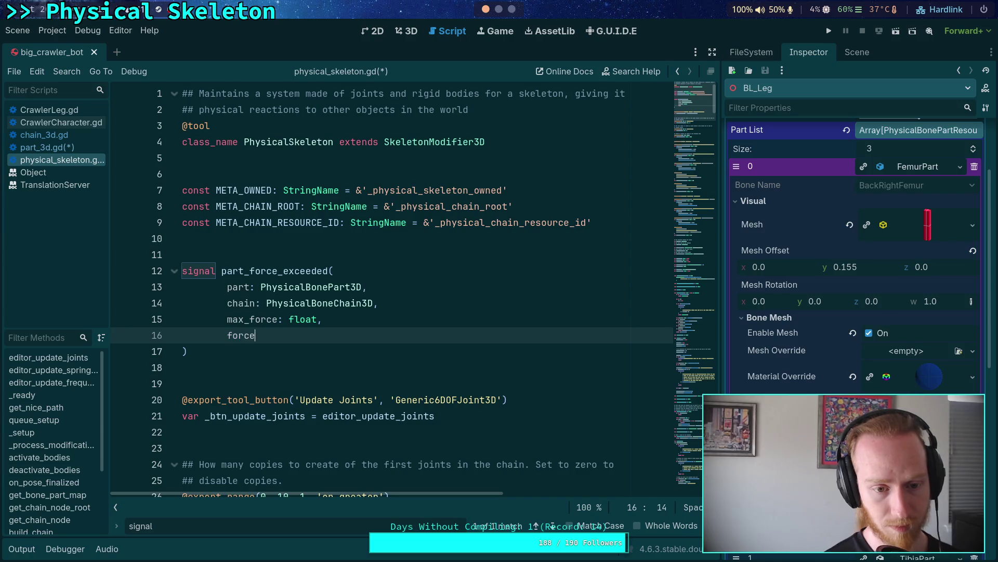
text(: float)
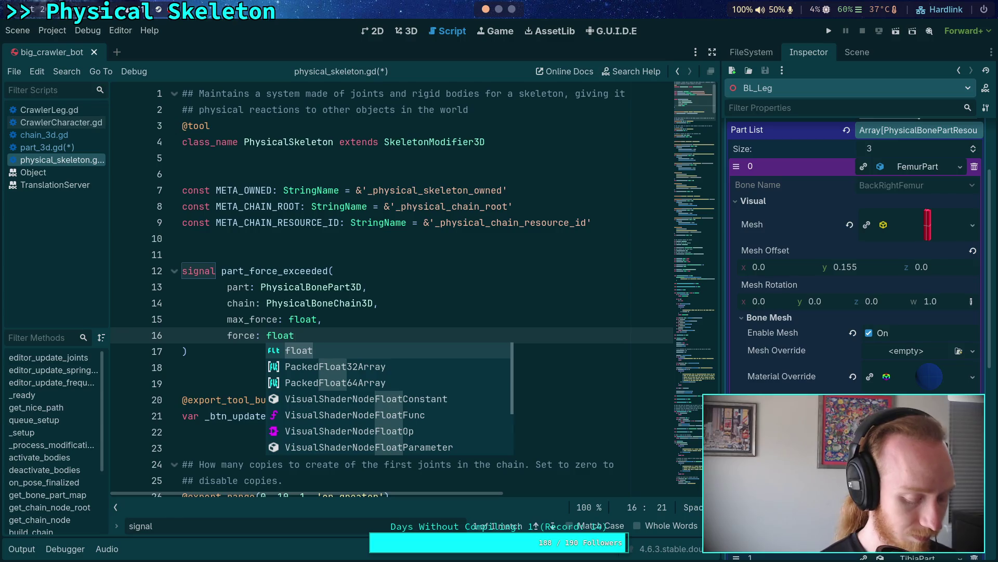
text(,)
key(ctrl+s)
click(421, 373)
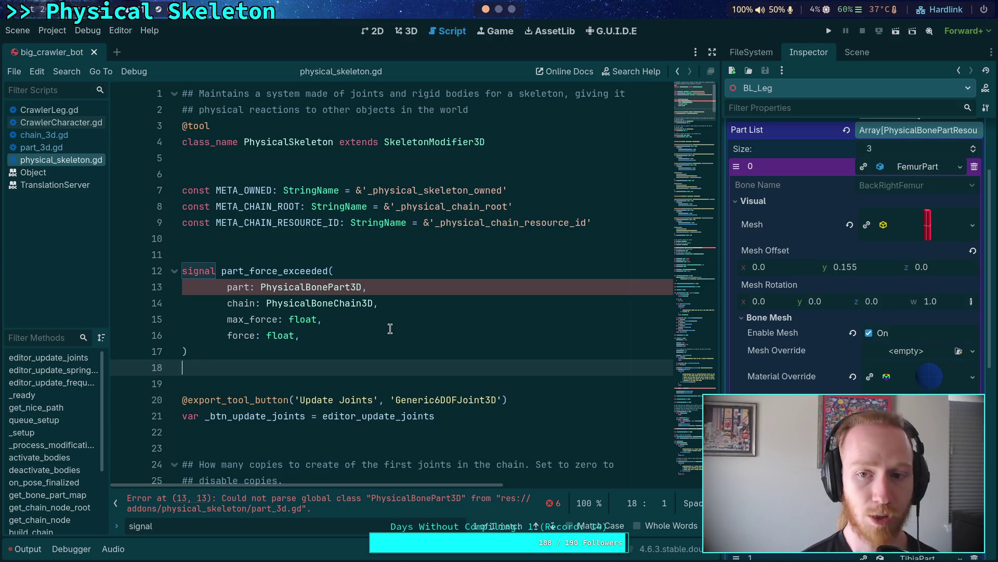
mouse_move(682, 117)
mouse_down()
mouse_move(687, 224)
mouse_move(691, 181)
mouse_up()
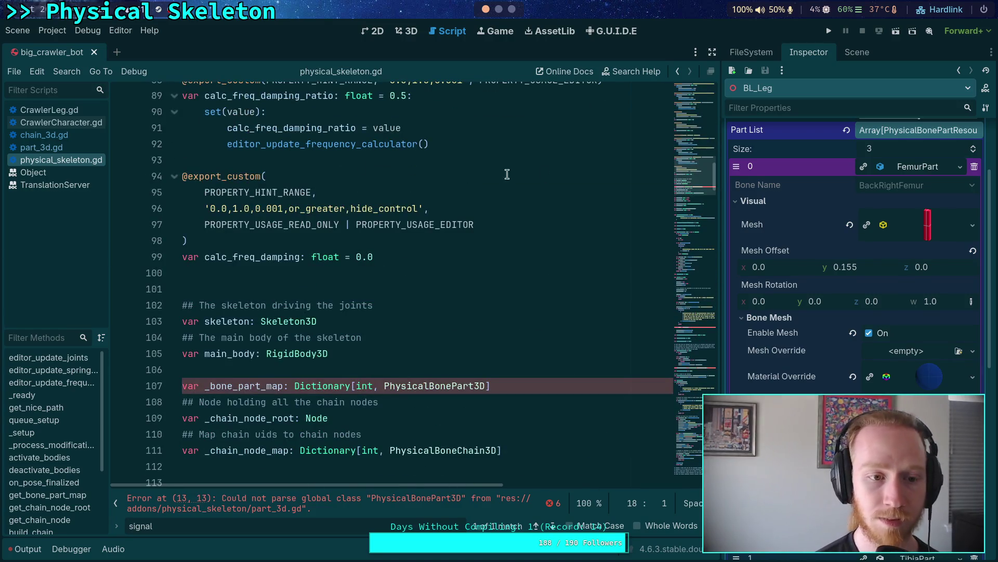
Step: In part_3d.gd, replace the 'func break' line with 'func set_should_break() -> void:'
click(42, 147)
click(342, 210)
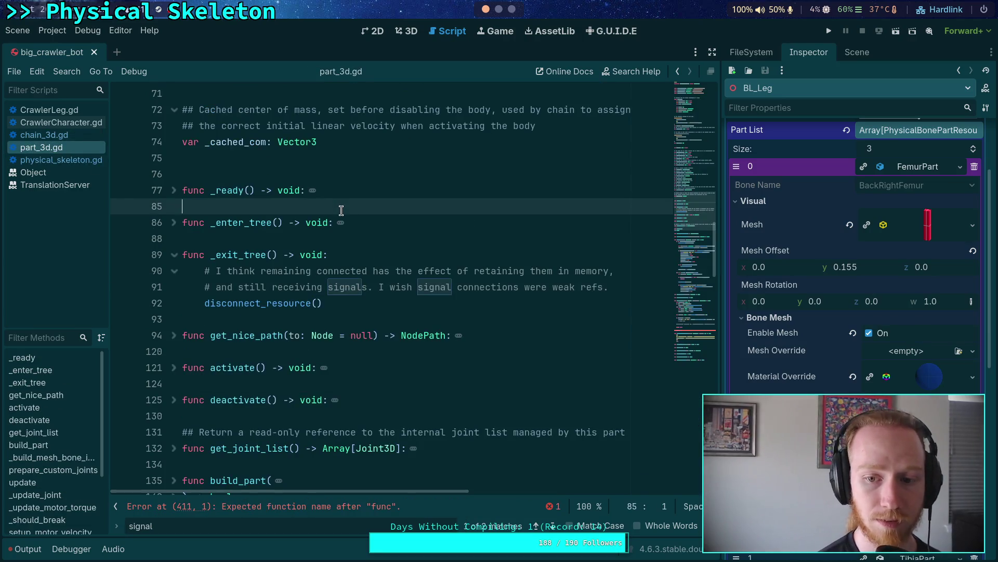
scroll(343, 250, down, 20)
click(346, 296)
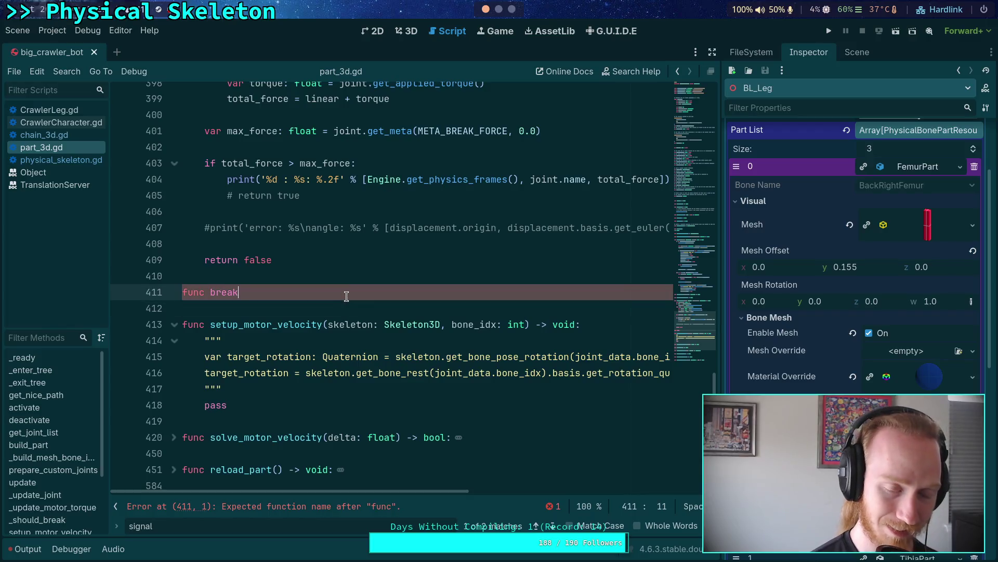
key(BackSpace)
key(BackSpace)
key(BackSpace)
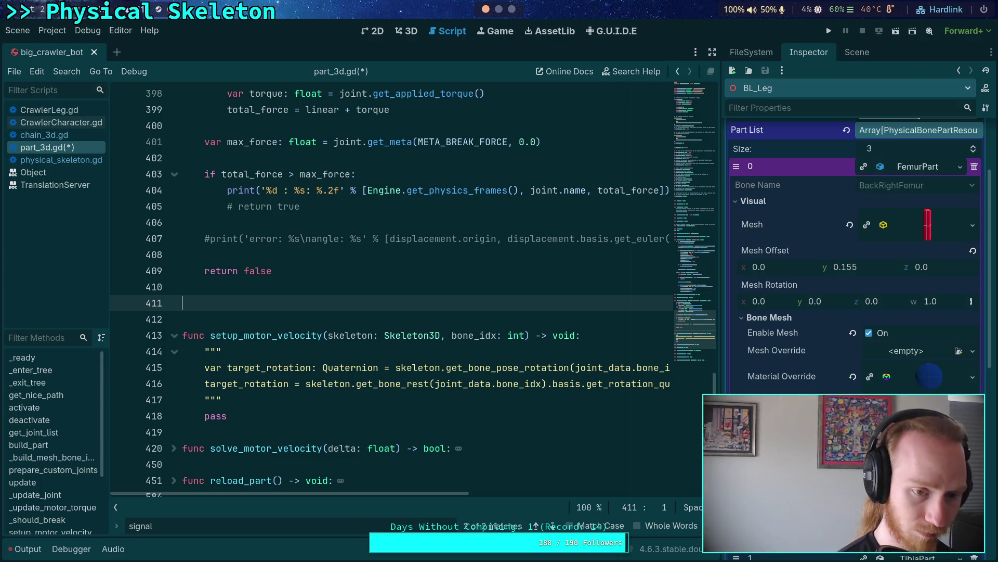
text(func)
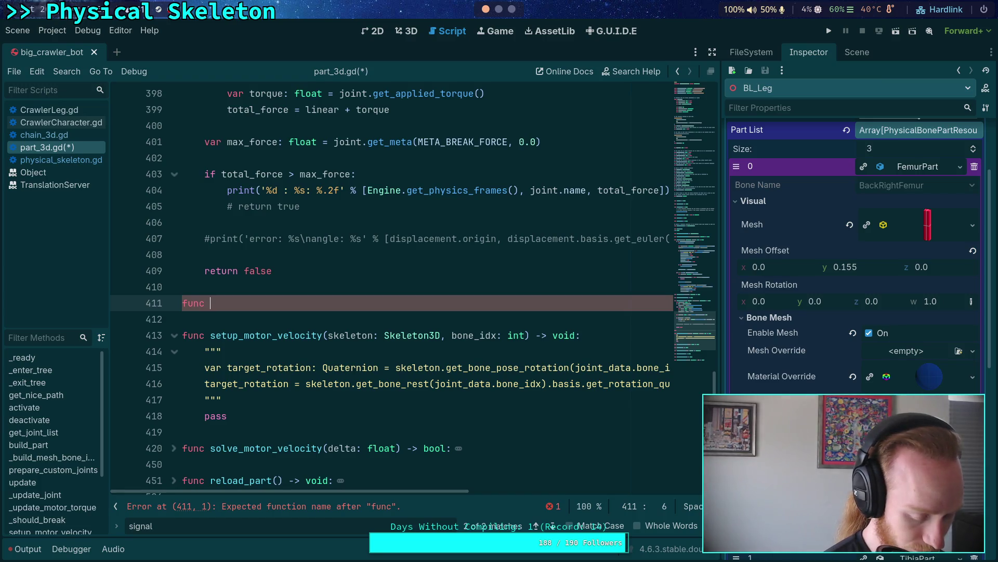
text(set_should_break(should_break: bool))
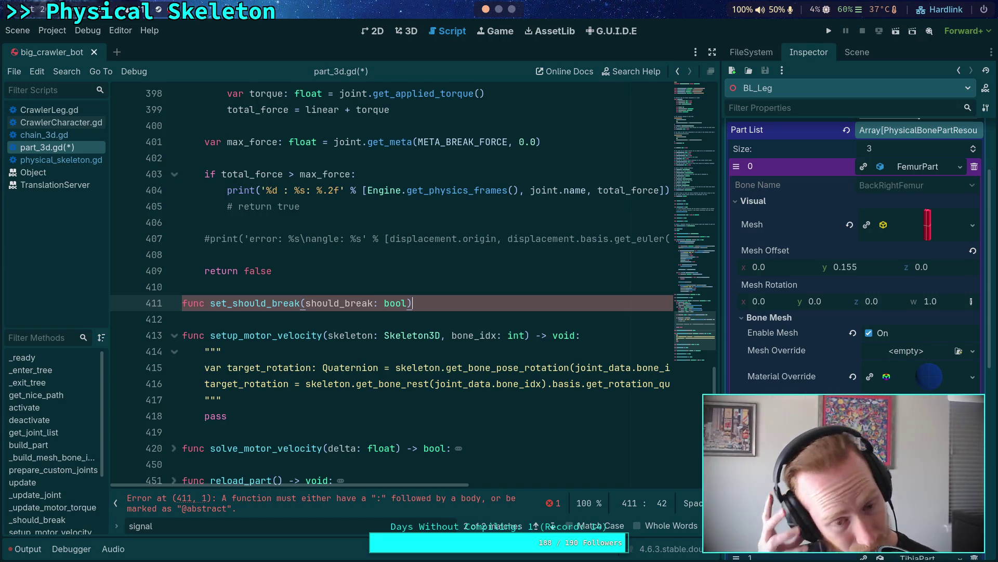
drag(306, 303, 406, 299)
key(BackSpace)
text(-> void:)
key(Return)
scroll(408, 260, up, 5)
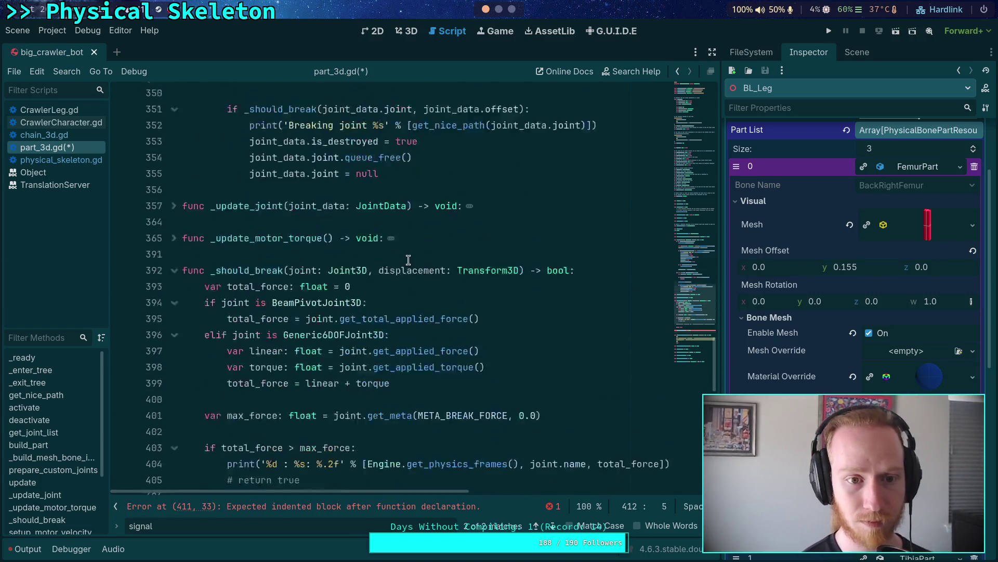
Step: Add 'var _signal_should_break: bool = false' on a new line below _cached_com
scroll(408, 260, up, 20)
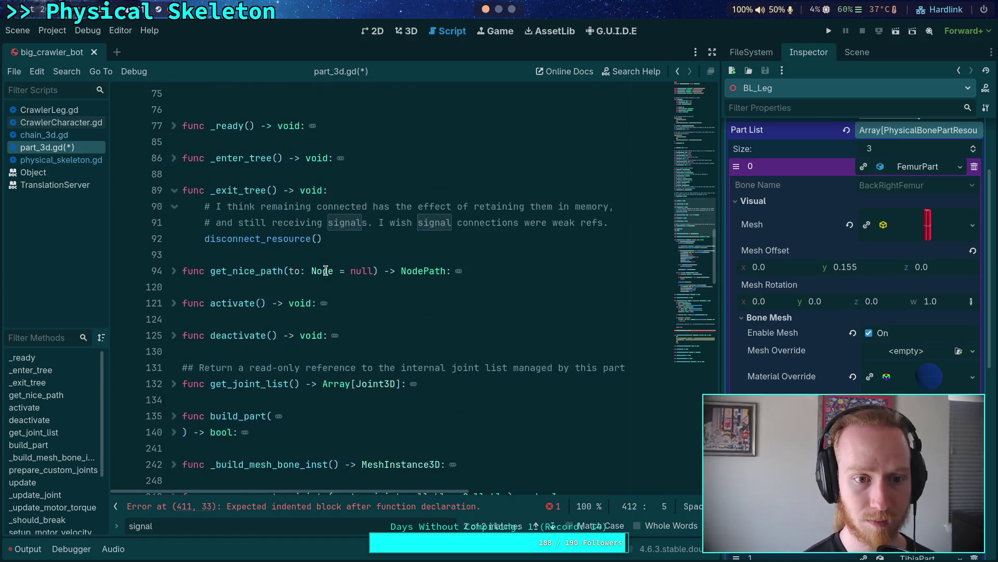
scroll(326, 270, up, 4)
click(384, 270)
scroll(389, 270, up, 2)
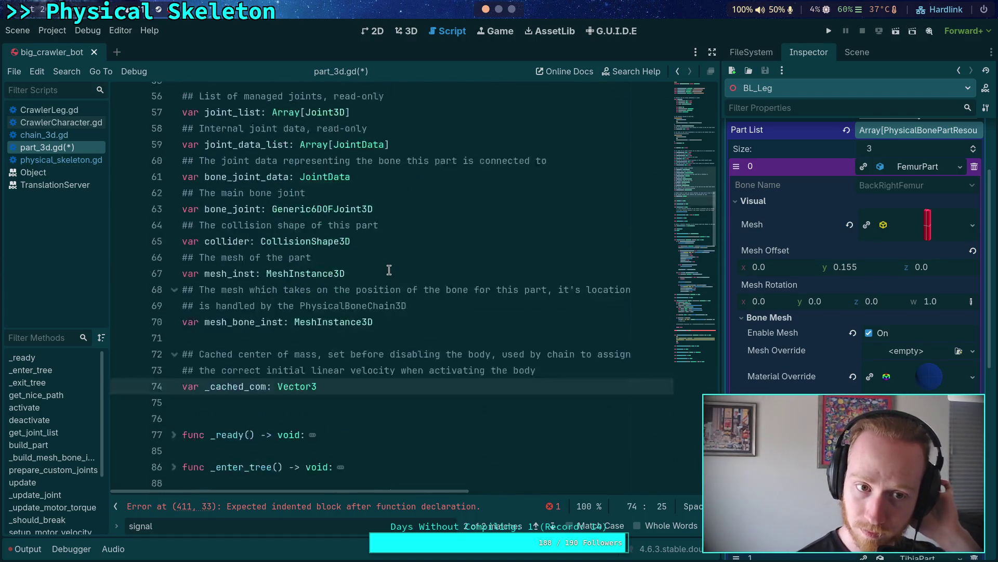
scroll(389, 270, up, 2)
scroll(389, 270, down, 4)
key(Return)
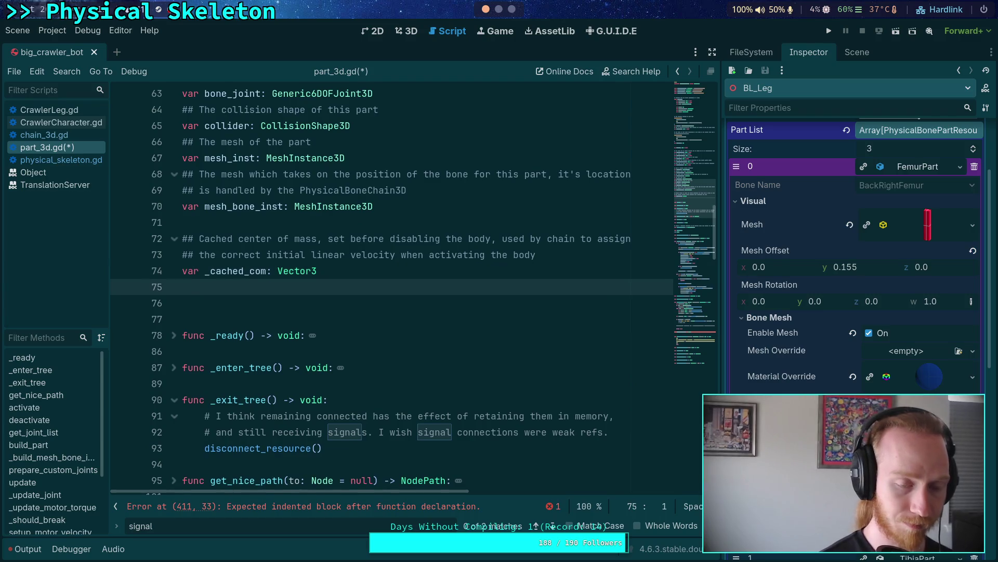
key(Return)
text(var _)
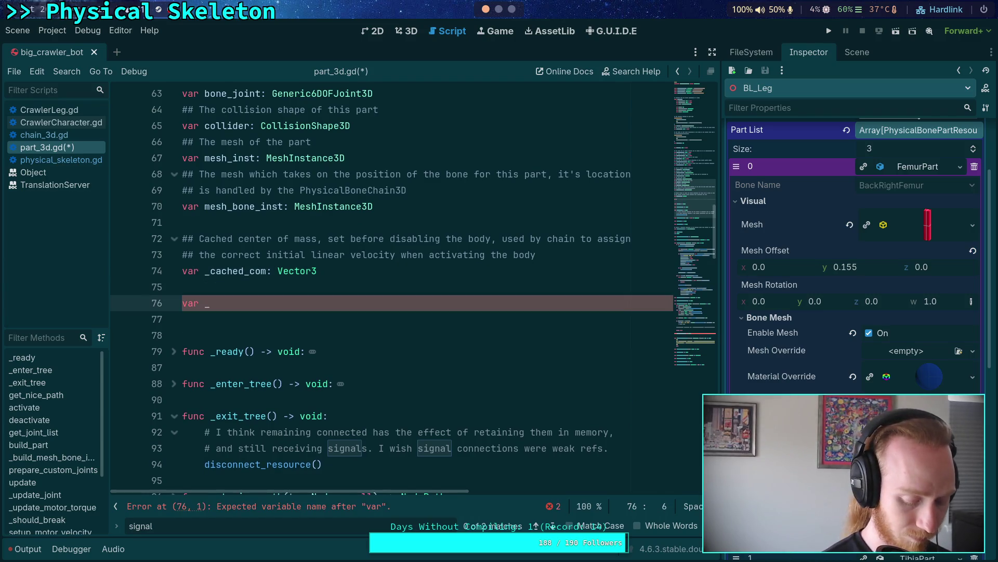
text(signa)
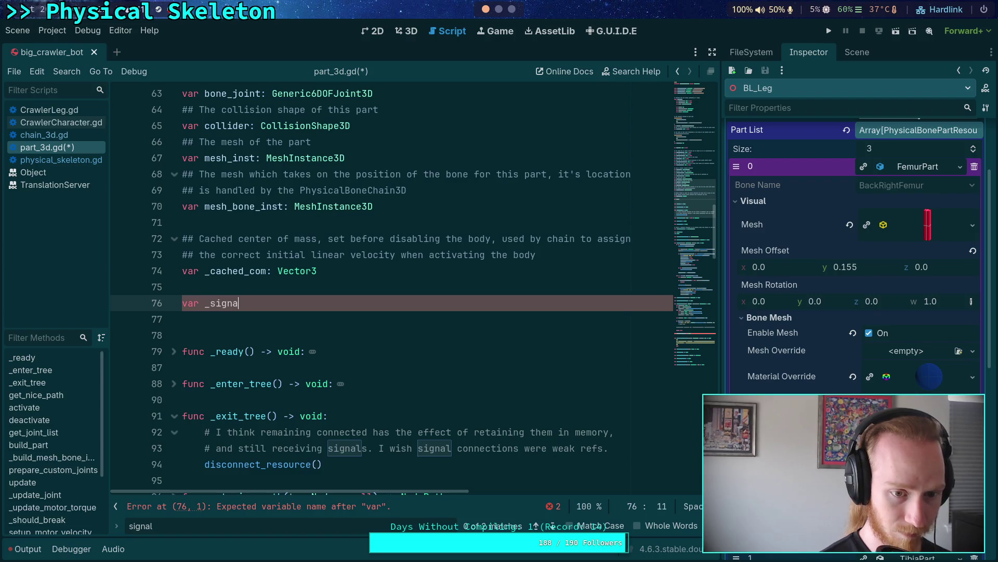
text(l_should_bre)
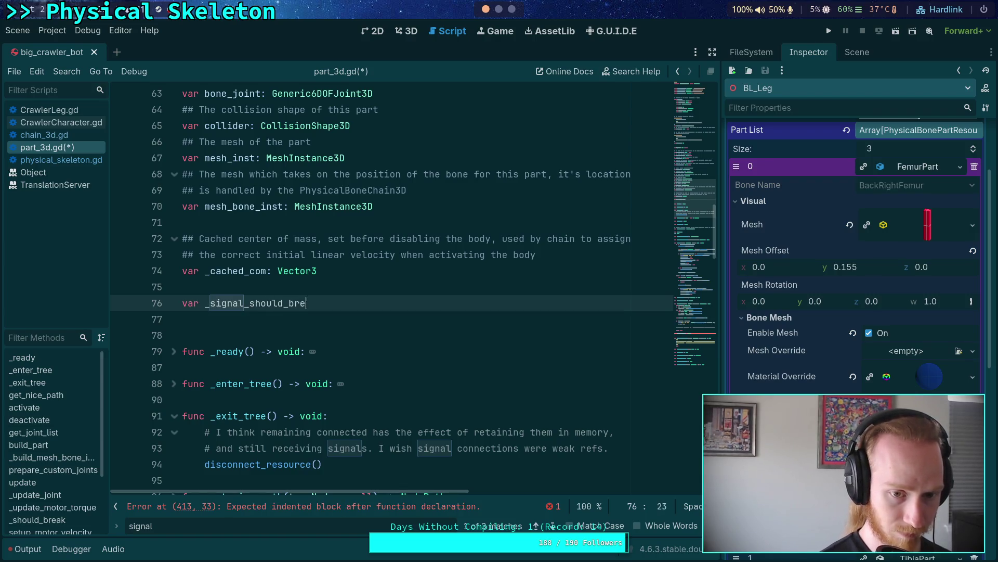
text(ak: bool = false)
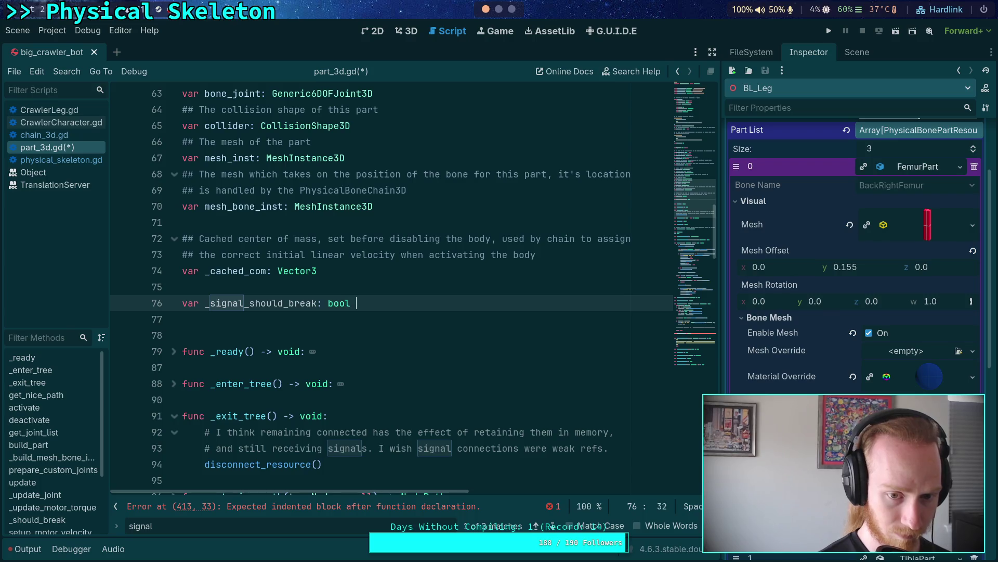
scroll(375, 256, down, 20)
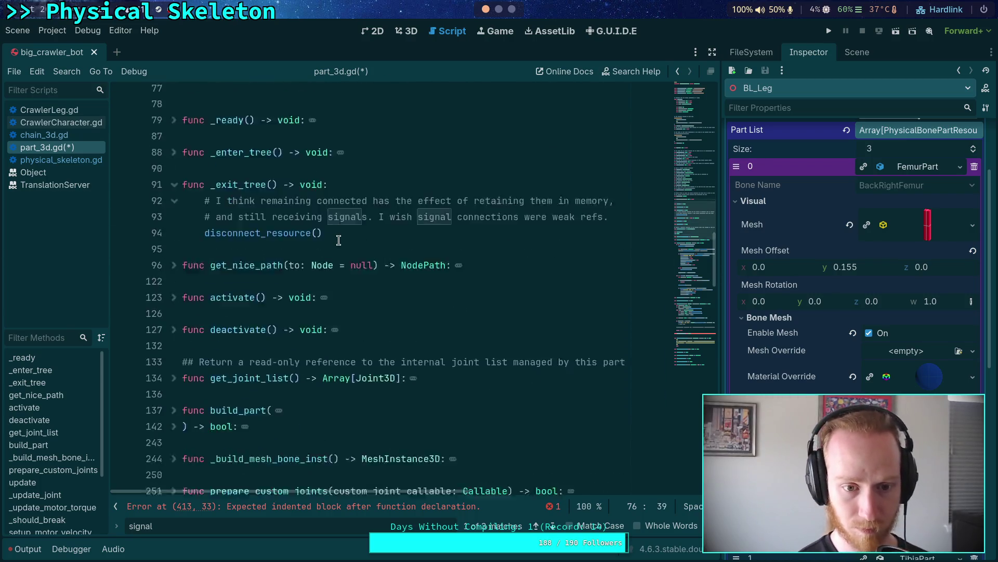
scroll(375, 256, down, 3)
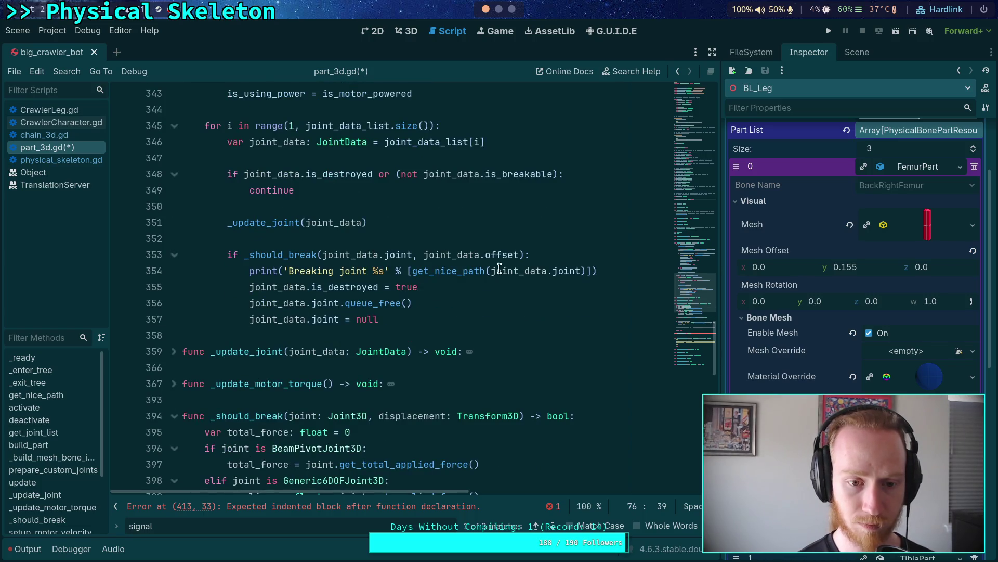
scroll(435, 276, down, 1)
scroll(360, 274, down, 2)
scroll(351, 271, down, 4)
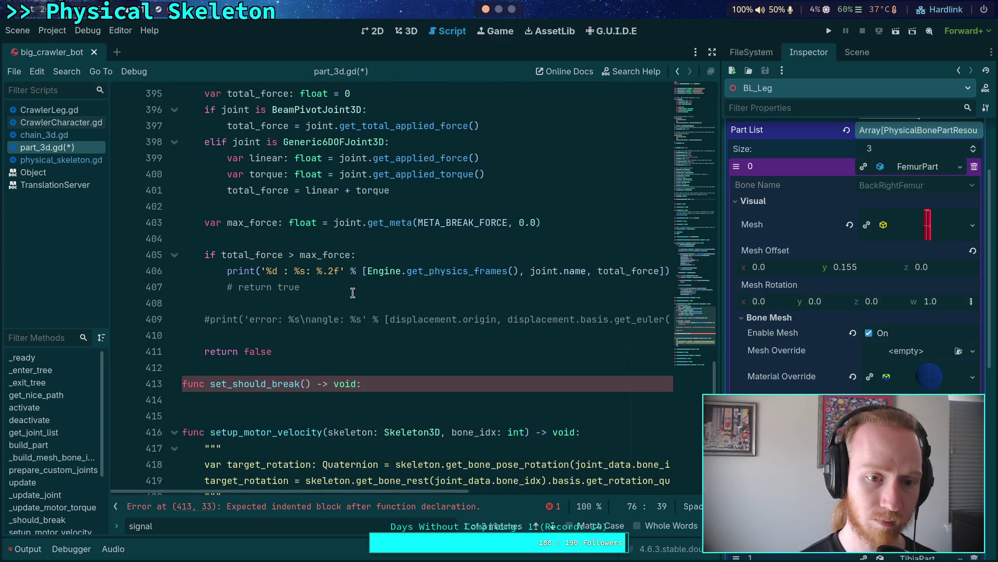
Step: Under 'if total_force > max_force:', add an 'if resource.break_use_signal:' condition with an empty block
click(415, 255)
key(Return)
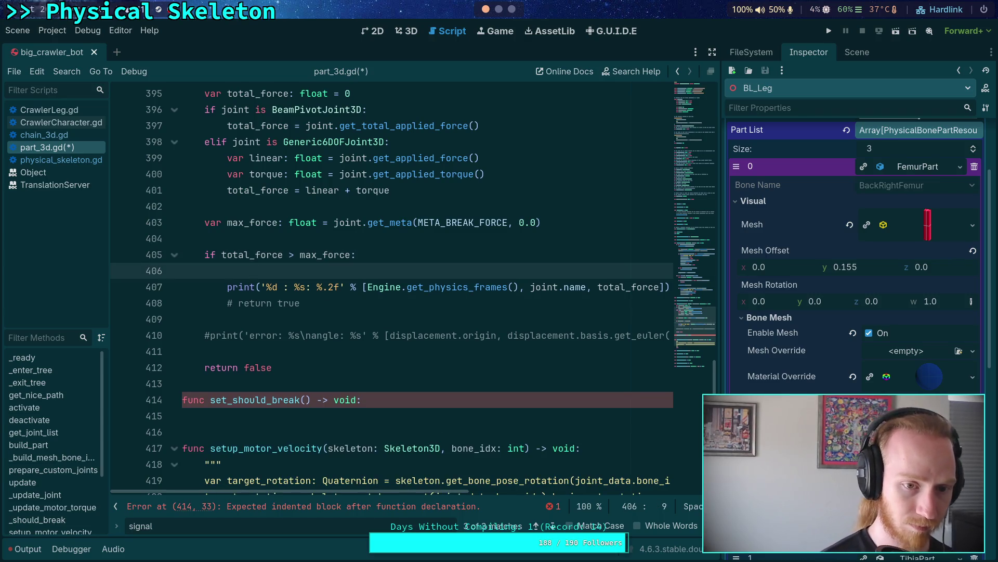
text(if resourc)
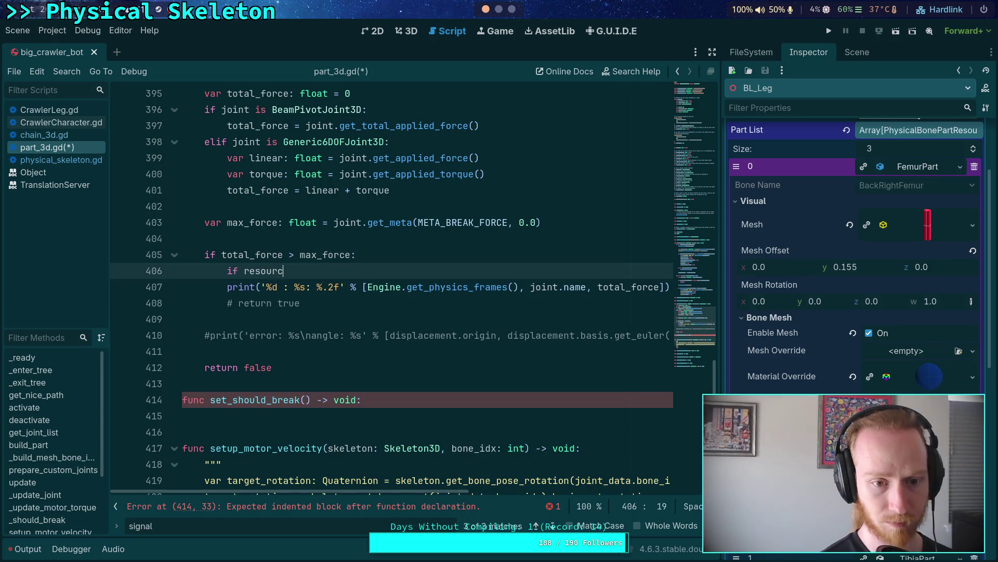
text(e.us)
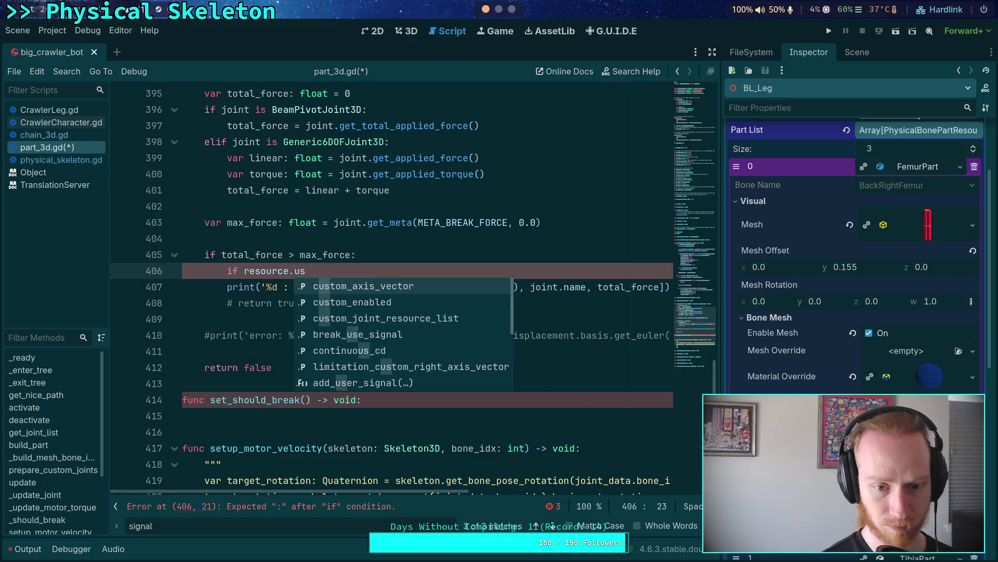
key(Down)
key(Down)
key(Down)
key(Return)
text(:)
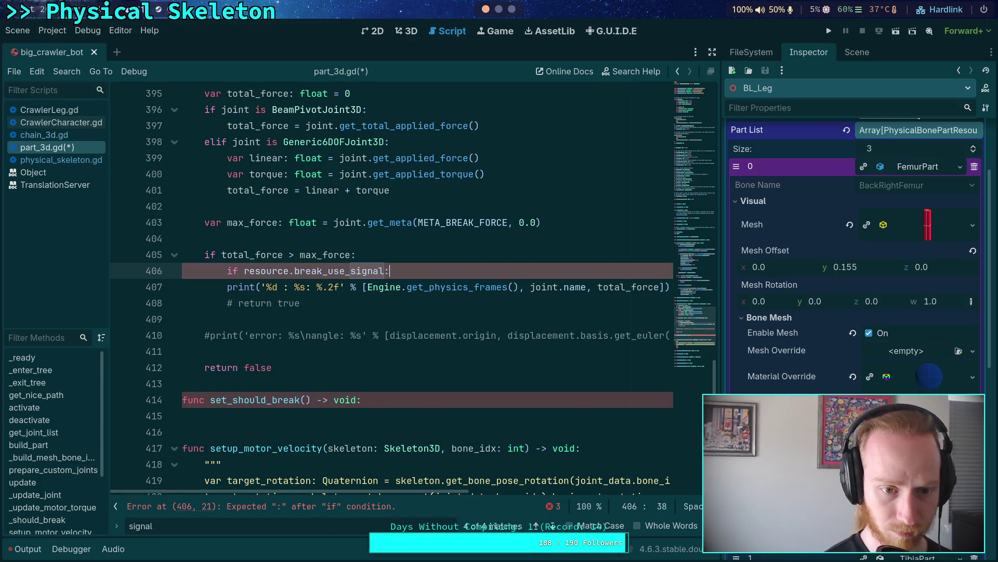
key(Return)
mouse_move(694, 323)
mouse_down()
mouse_move(688, 115)
mouse_move(681, 164)
mouse_move(684, 178)
mouse_move(689, 112)
mouse_up()
click(434, 201)
scroll(541, 208, up, 1)
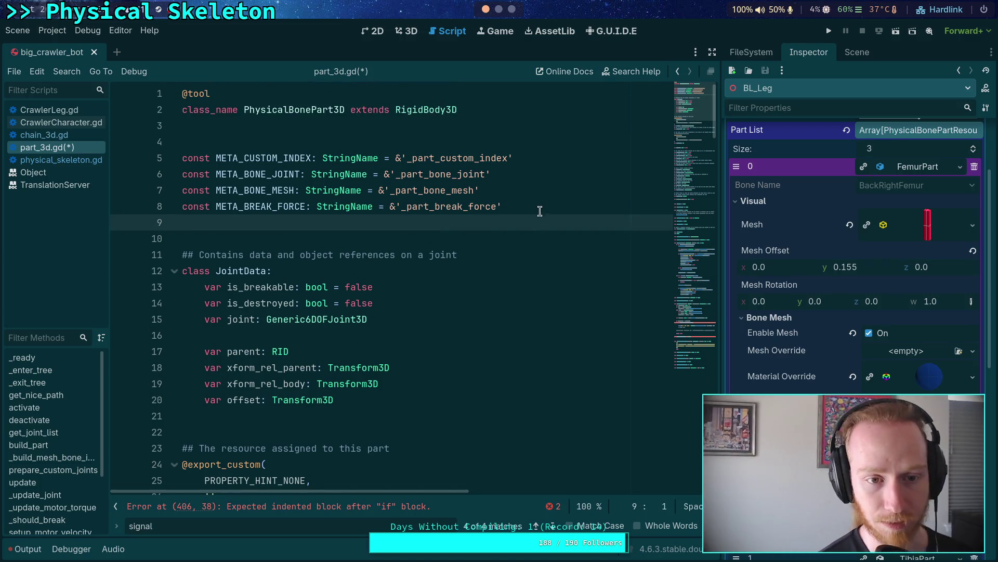
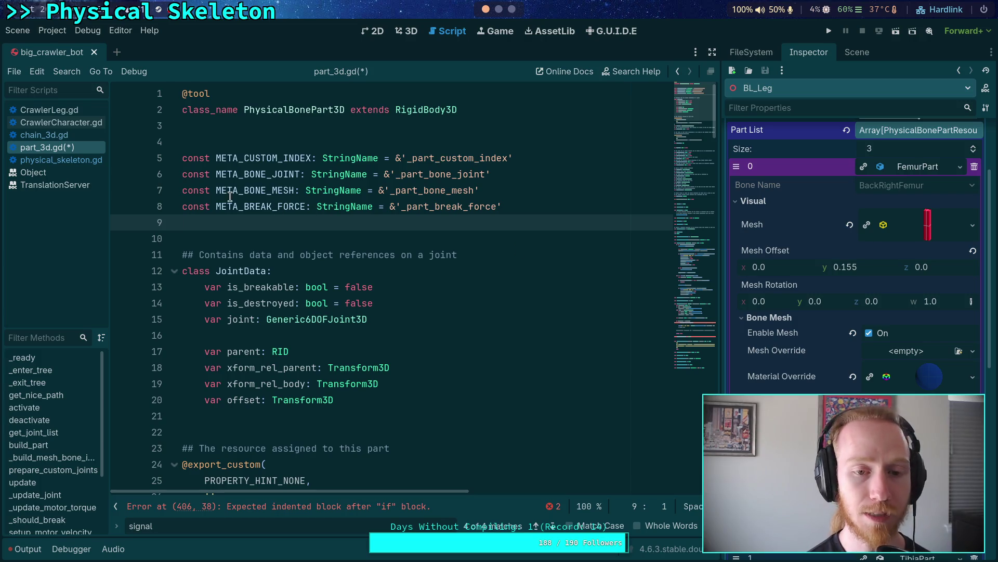
Step: In physical_skeleton.gd, use Alt+Up to reorder the signal parameter lines to force, max_force, part, chain
click(80, 164)
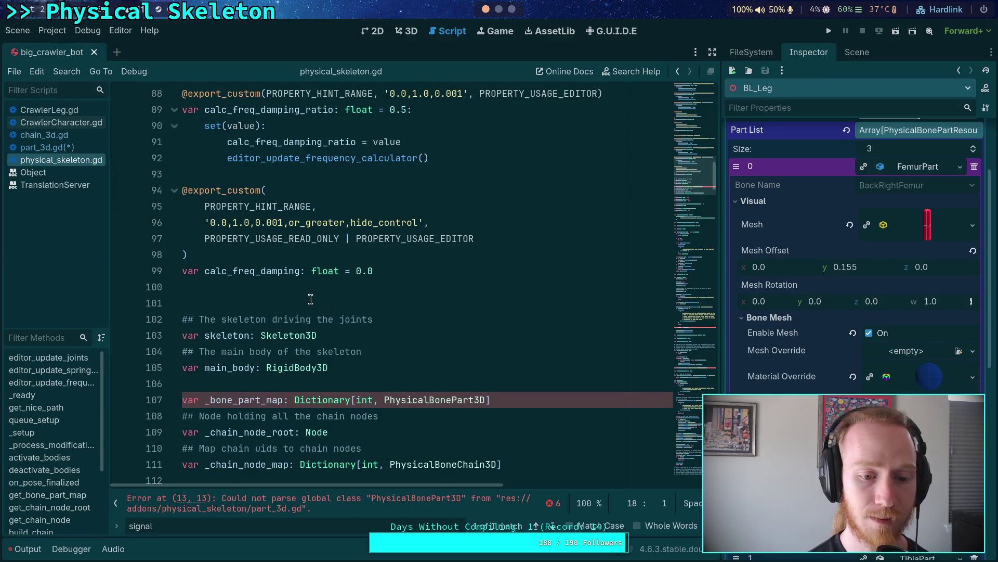
scroll(335, 303, up, 8)
scroll(335, 302, up, 20)
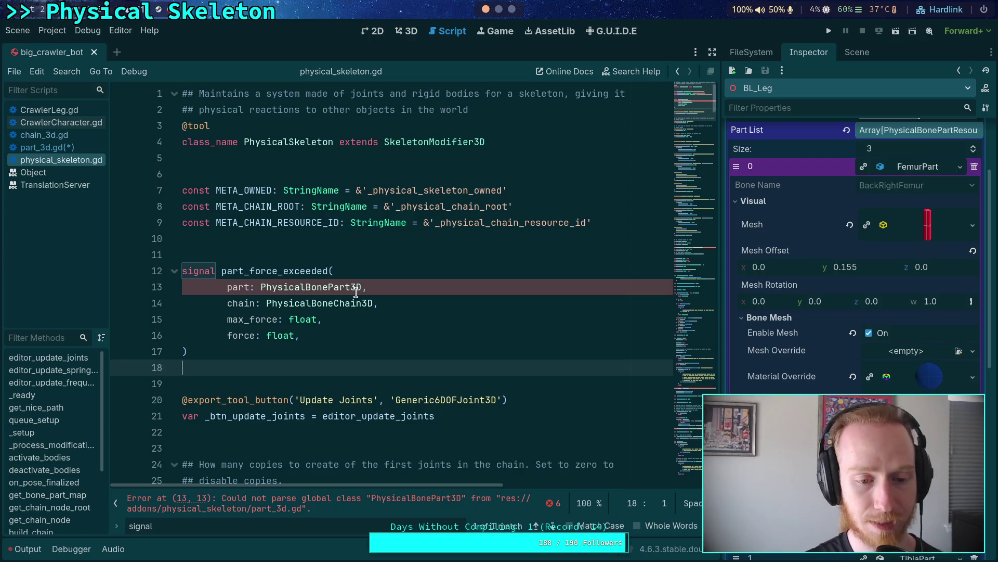
click(310, 334)
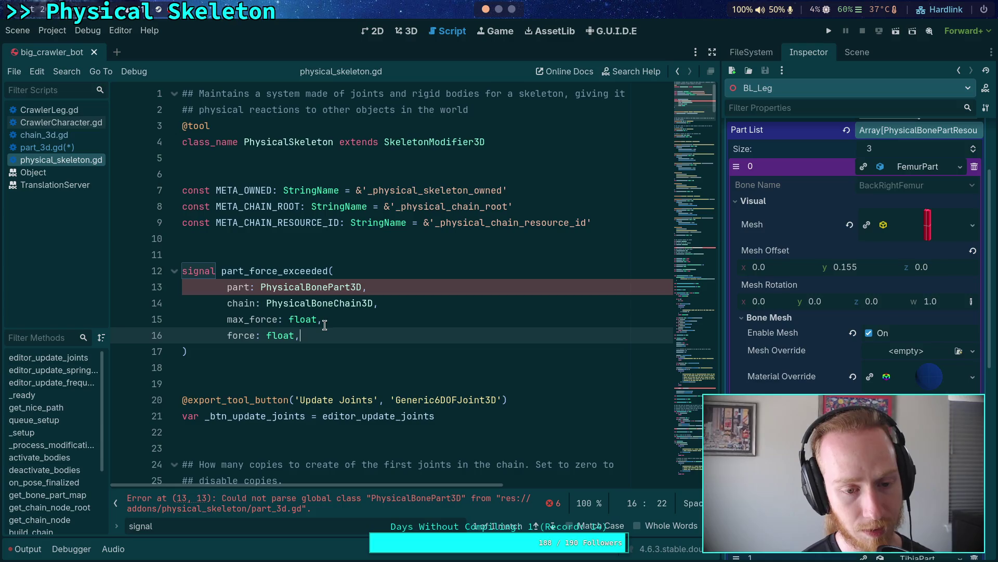
key(alt+Up)
key(alt+Up)
key(alt+Up)
key(Down)
key(Down)
key(Down)
key(alt+Up)
key(alt+Up)
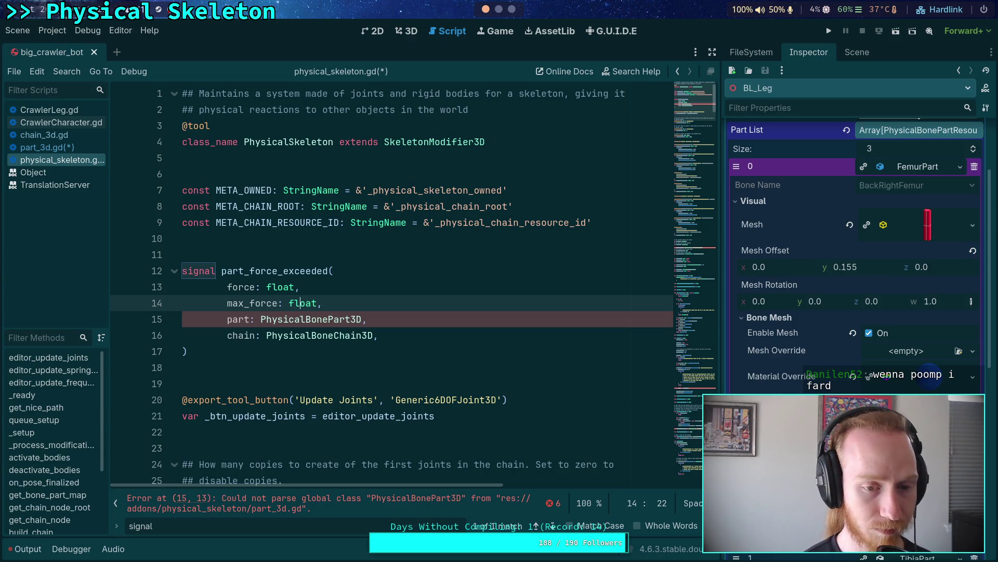
click(403, 347)
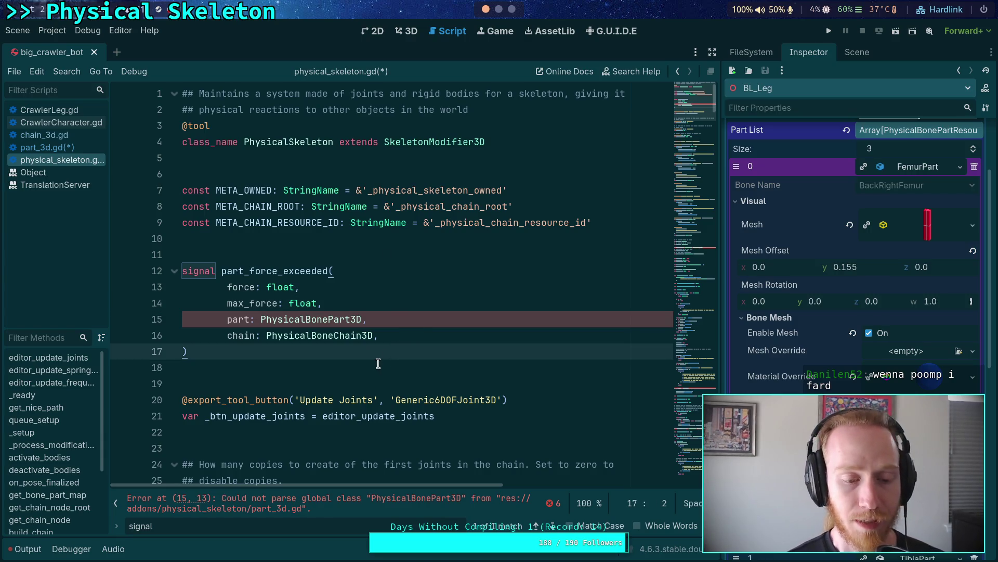
click(378, 364)
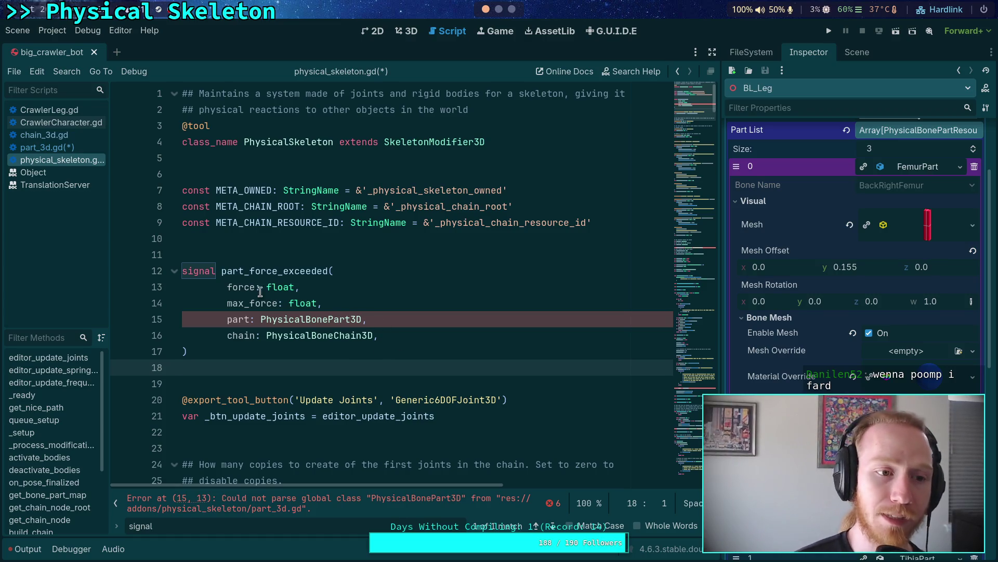
click(72, 136)
scroll(330, 261, up, 5)
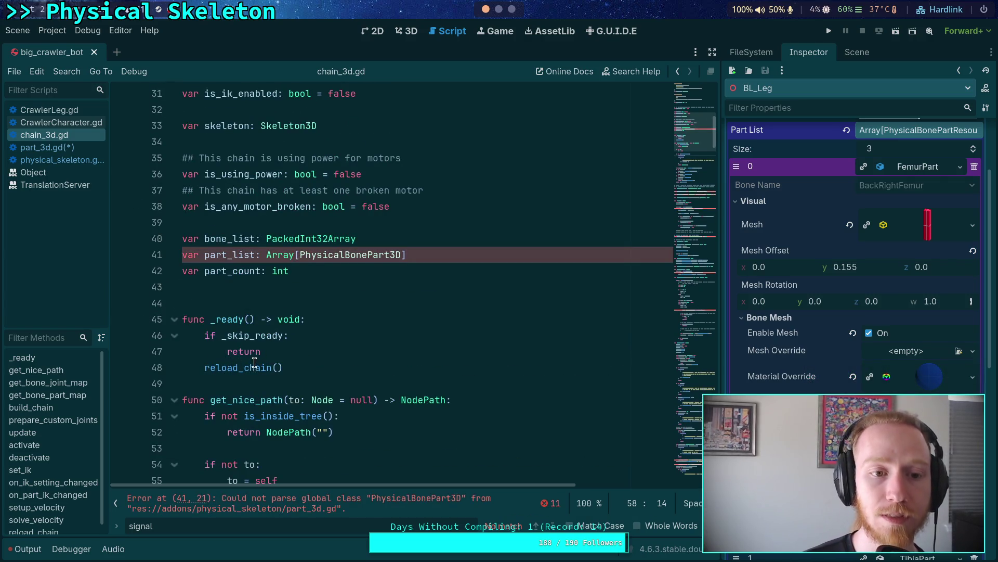
scroll(254, 363, up, 3)
scroll(255, 317, up, 3)
scroll(255, 317, up, 4)
scroll(255, 318, down, 6)
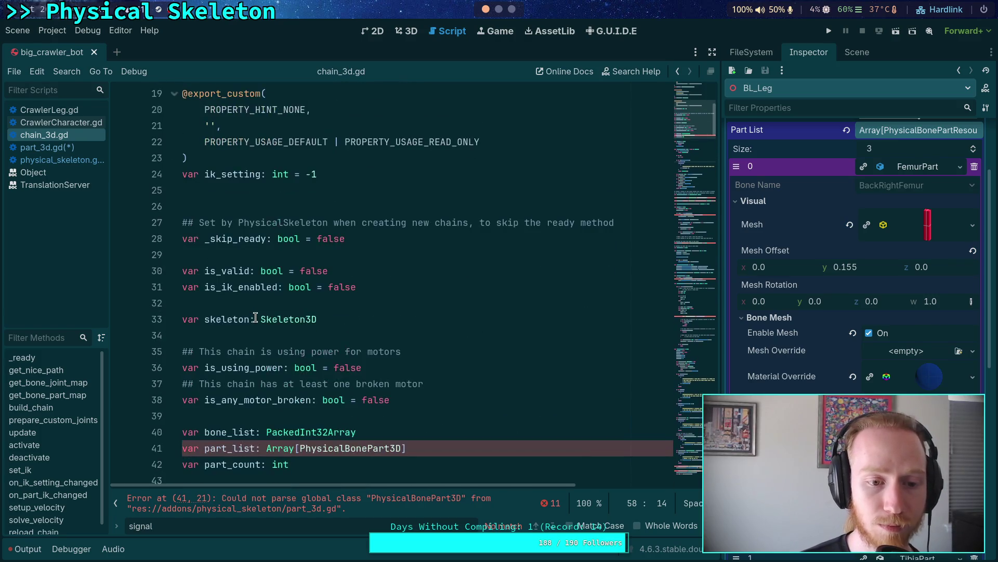
scroll(256, 317, down, 2)
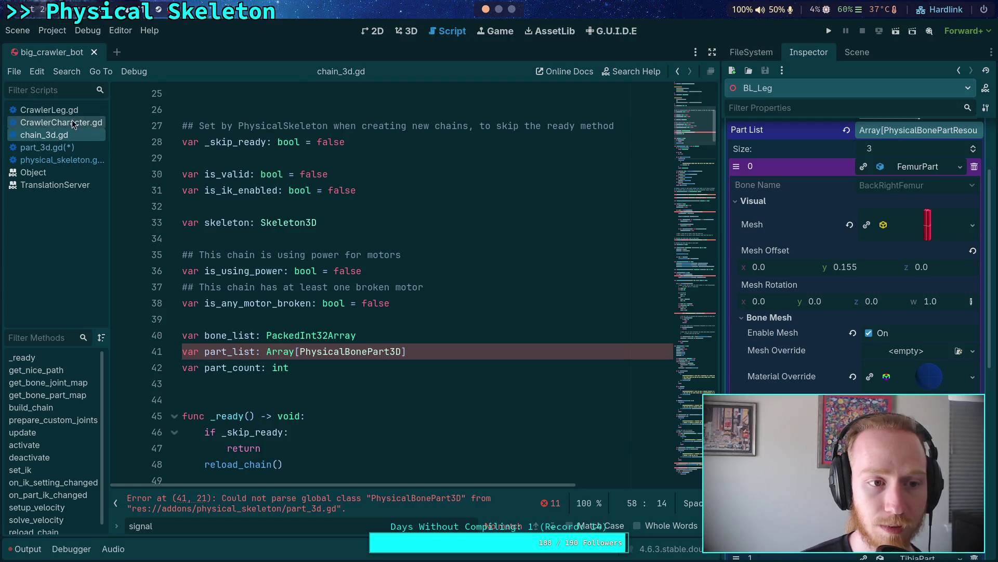
click(83, 159)
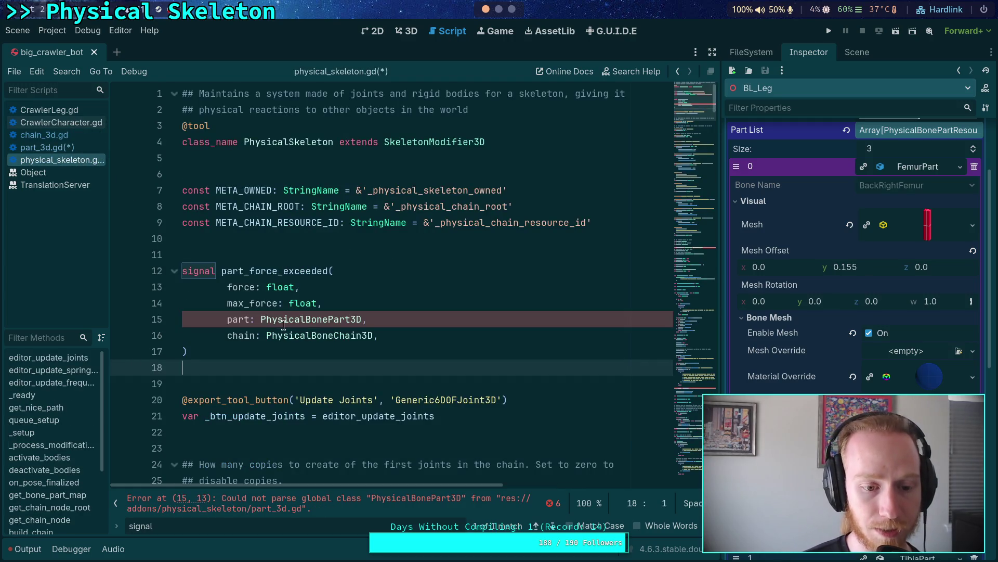
scroll(293, 316, down, 6)
scroll(293, 316, down, 20)
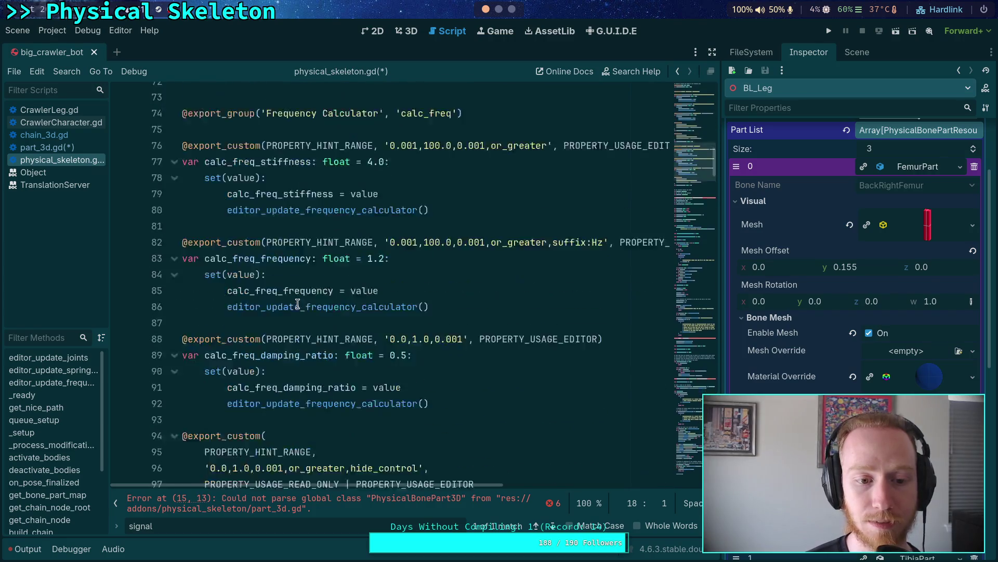
scroll(298, 303, down, 8)
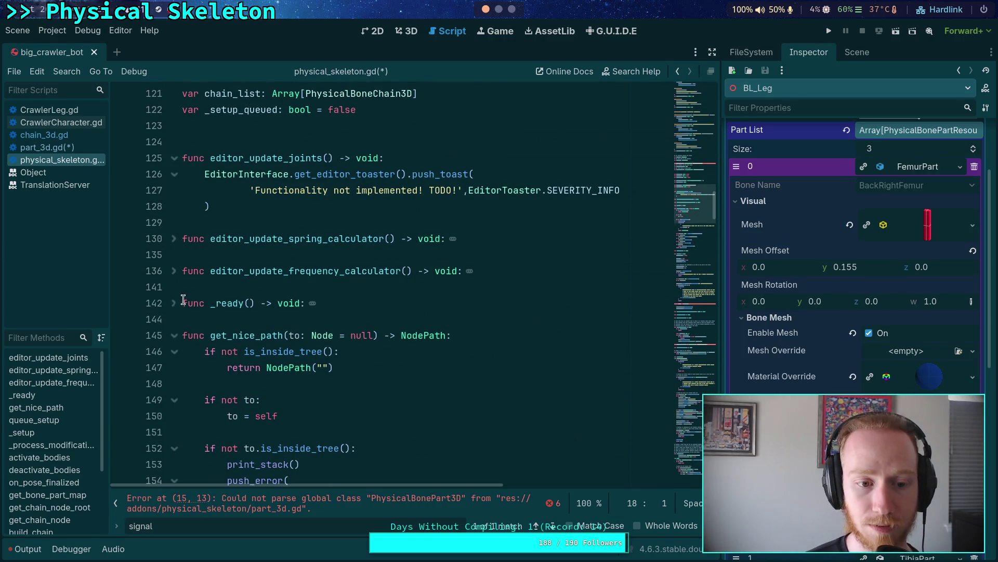
scroll(214, 302, down, 2)
double_click(213, 222)
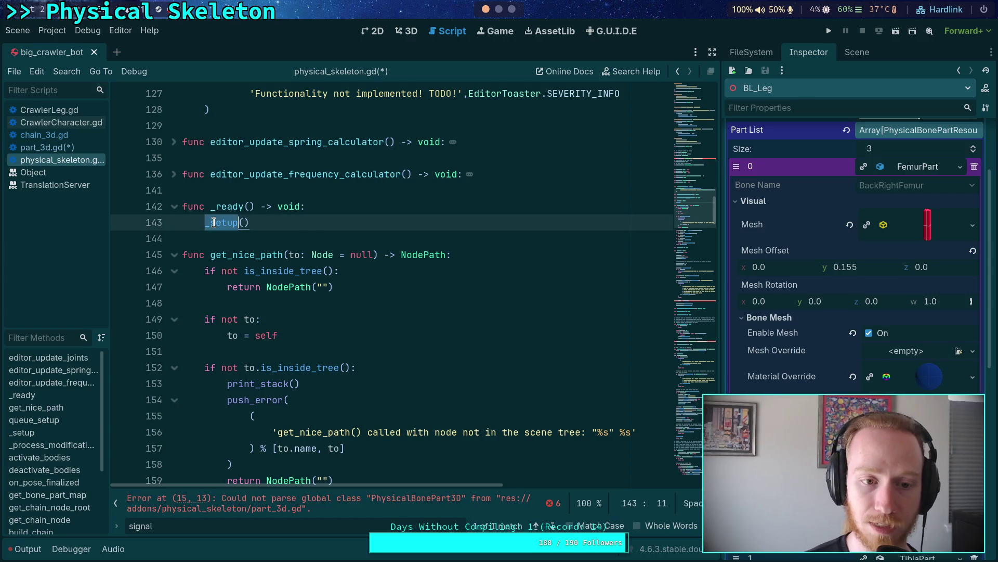
Step: Find the _setup function definition and highlight chain_list's uses
key(ctrl+f)
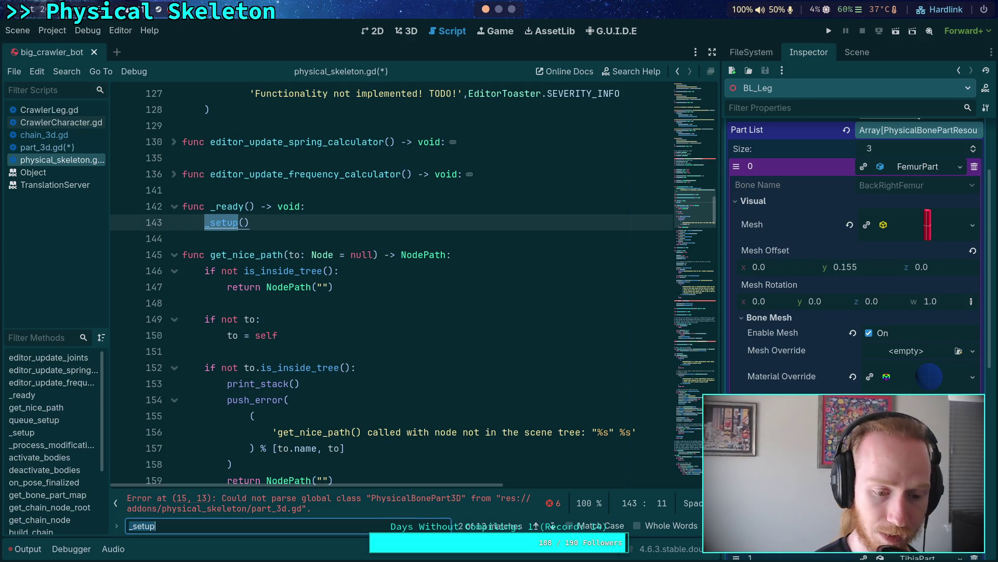
click(555, 520)
click(554, 518)
scroll(333, 260, down, 5)
click(235, 222)
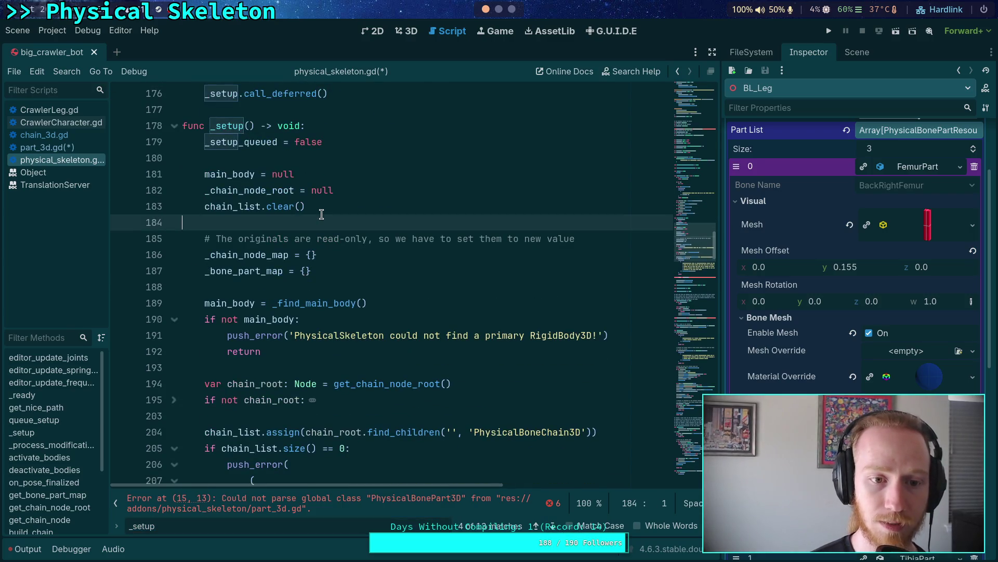
double_click(235, 207)
Step: Unfold the for chain in chain_list loop and go to the end of the _bone_part_map merge line
scroll(394, 319, down, 5)
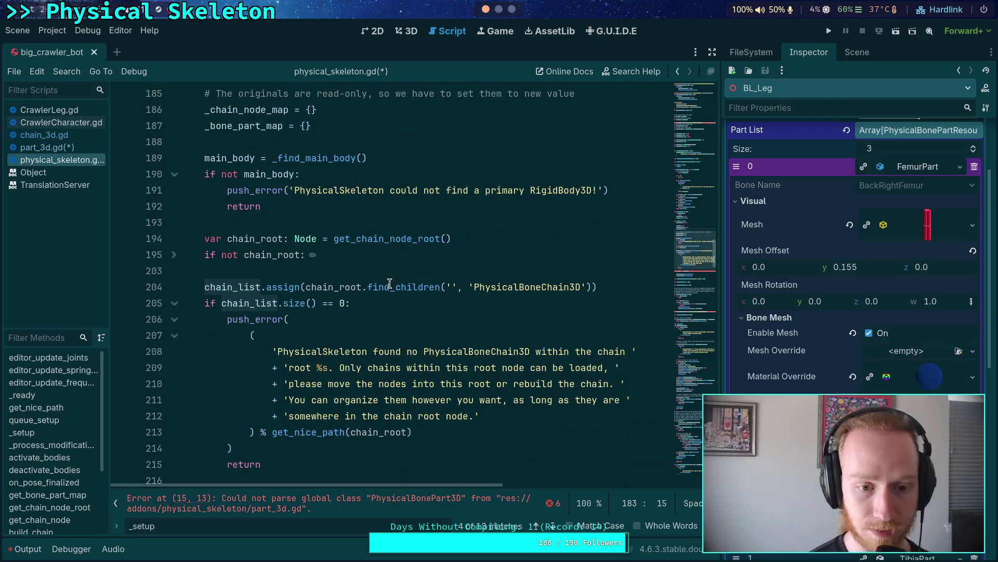
scroll(298, 360, down, 1)
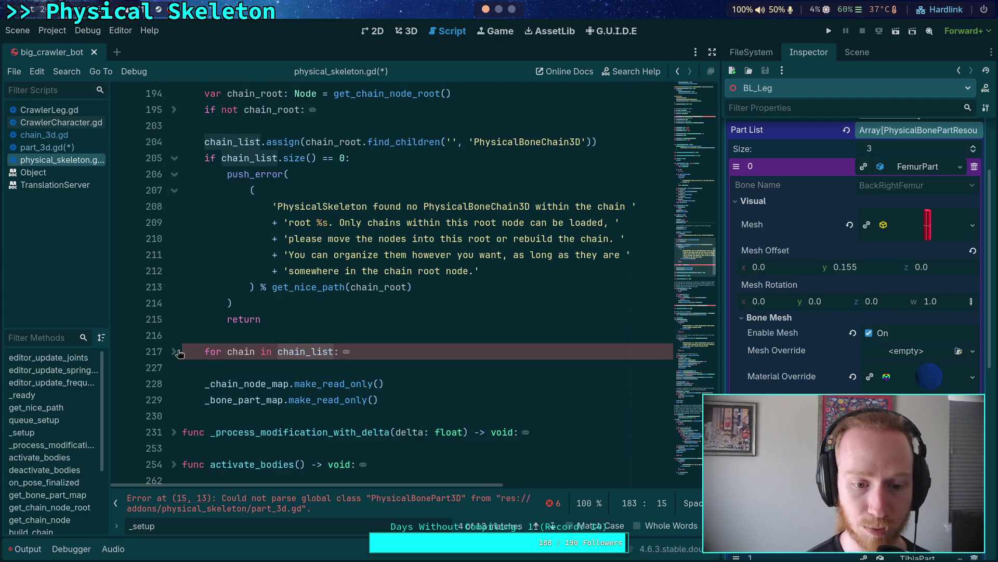
click(175, 352)
scroll(331, 351, down, 1)
scroll(330, 351, down, 1)
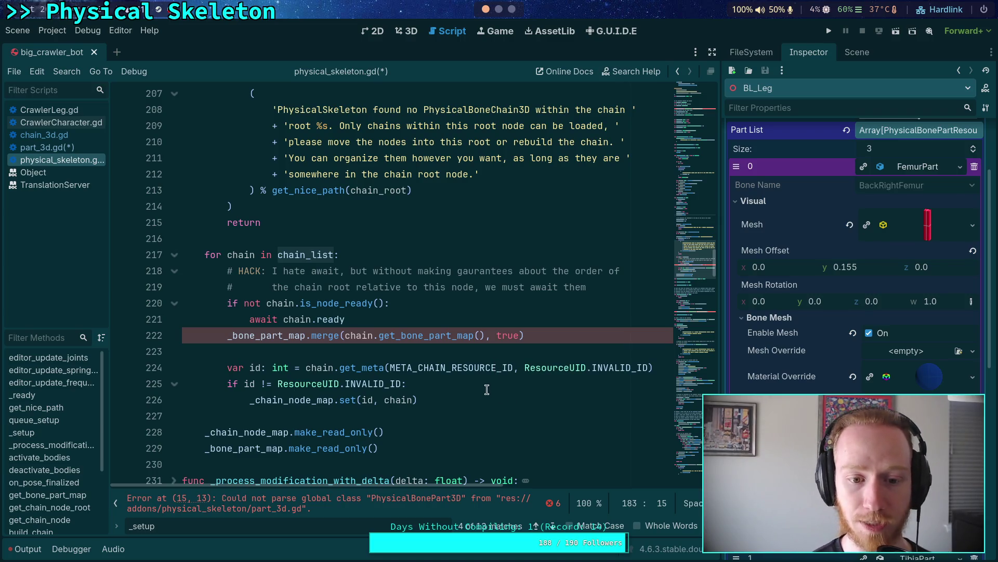
click(546, 335)
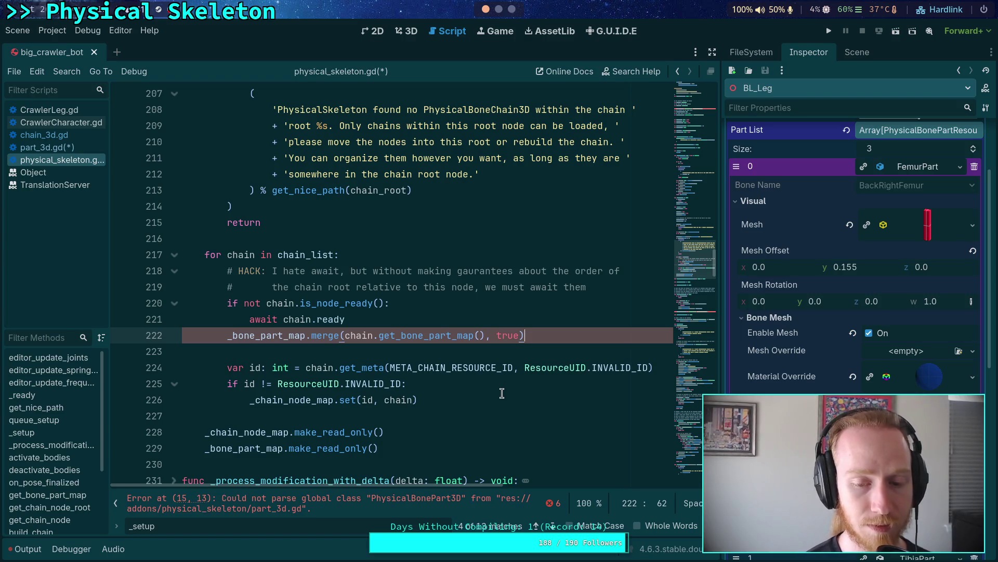
mouse_move(522, 368)
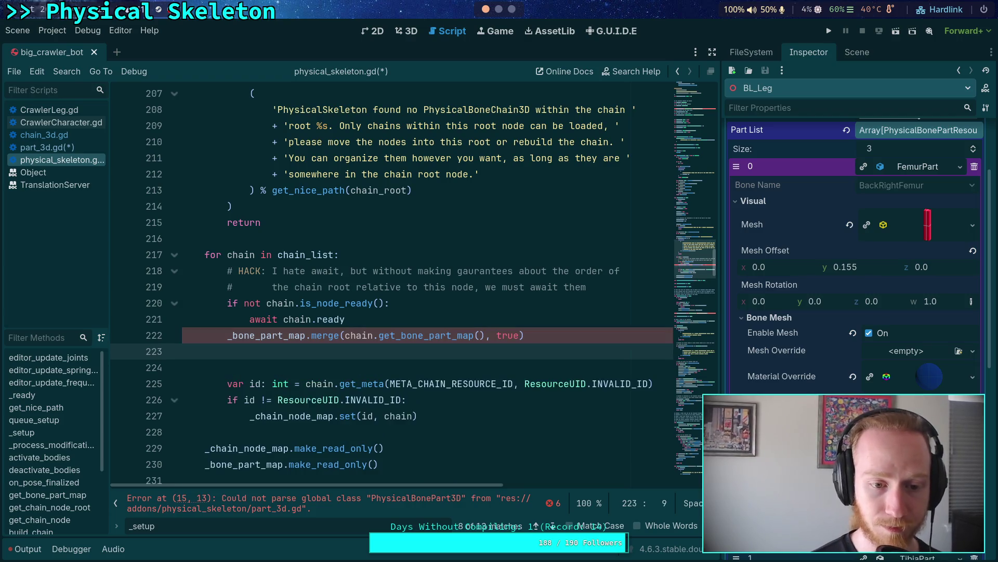
Step: Add a chain.set_part_break_signal() call on a new line after the merge
key(Return)
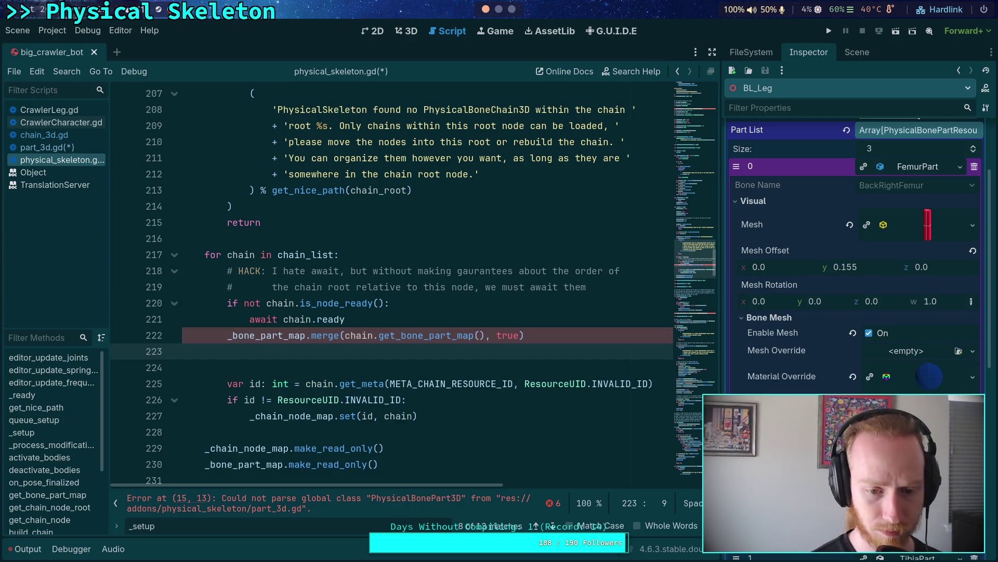
text(chain.)
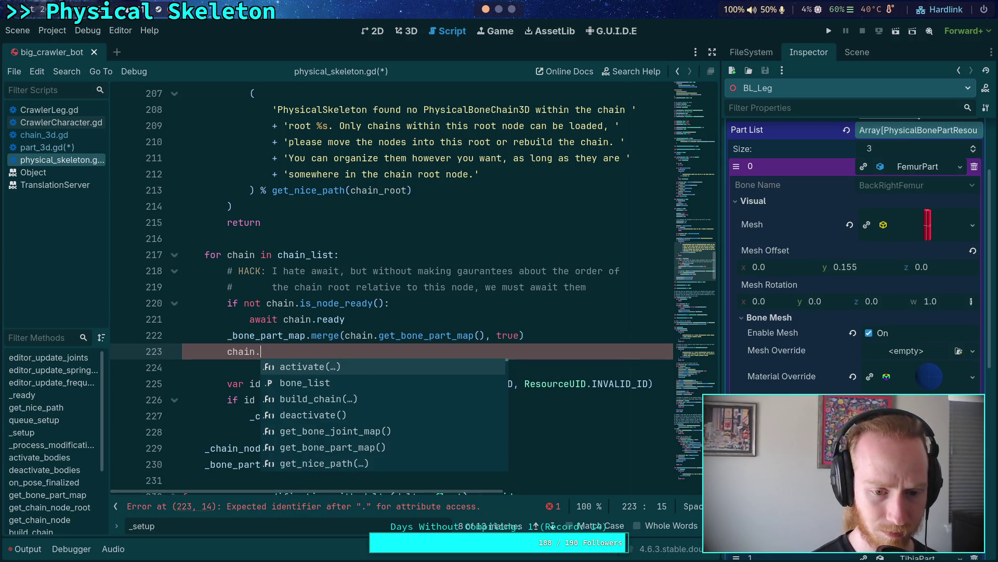
text(set_forc)
key(BackSpace)
key(BackSpace)
key(BackSpace)
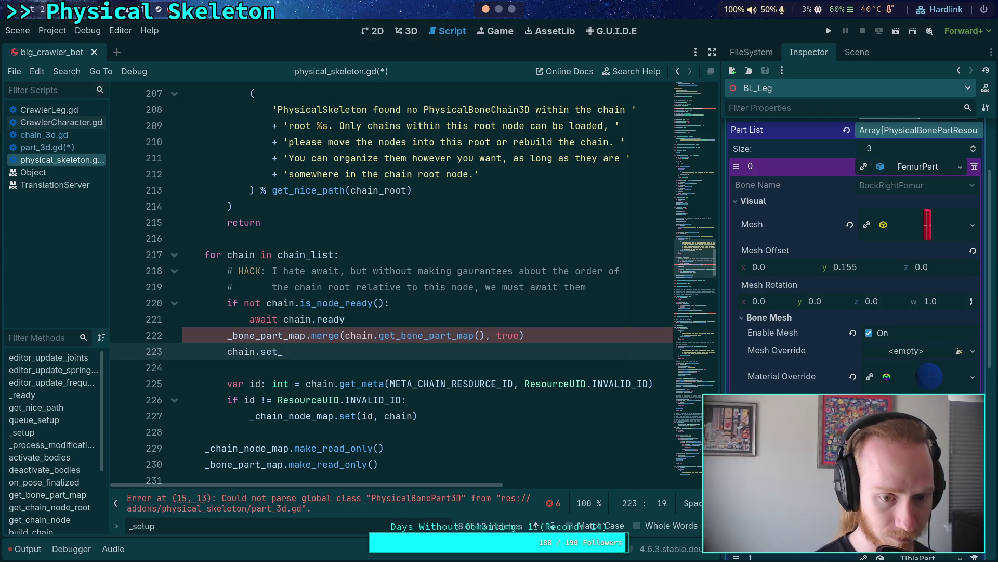
text(part_break)
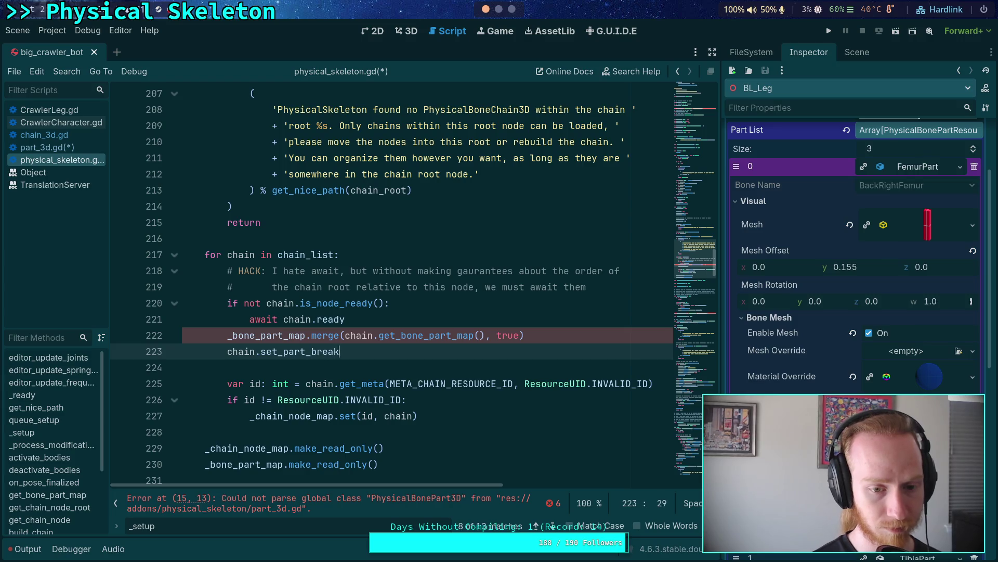
text(_signal)
key(Return)
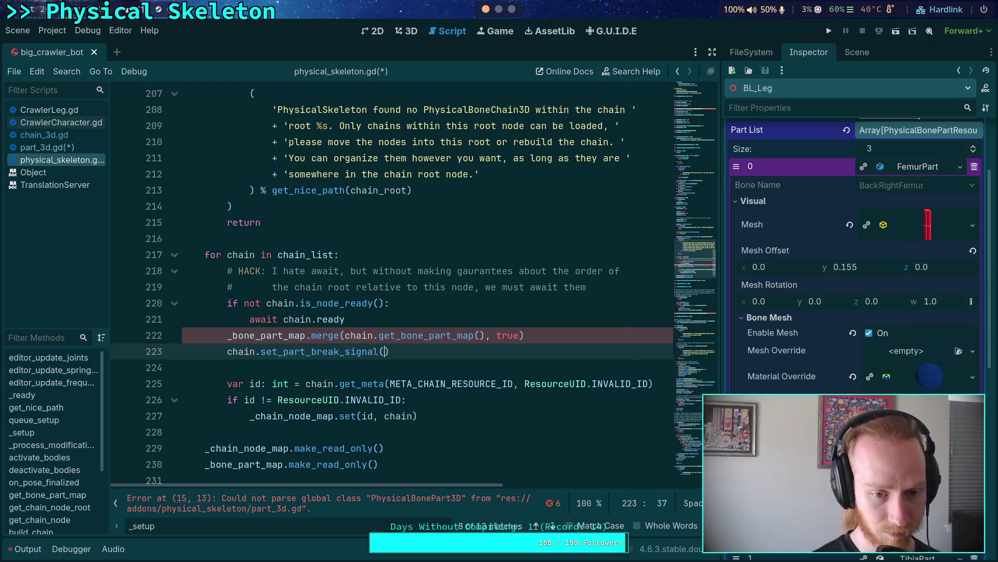
Step: Rename the call to chain.set_breakable_part_signal() and clear the stray argument
click(379, 352)
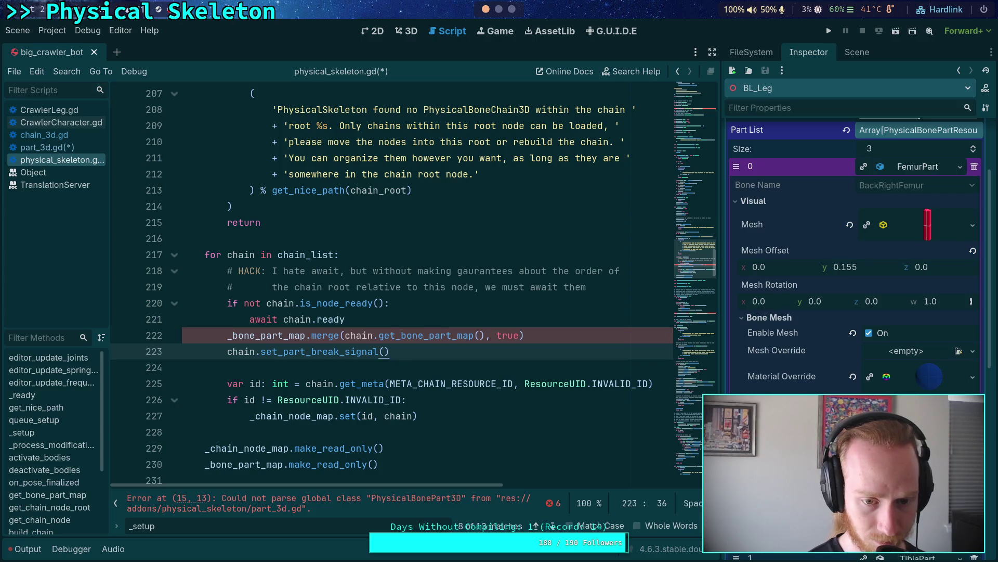
key(BackSpace)
key(BackSpace)
key(BackSpace)
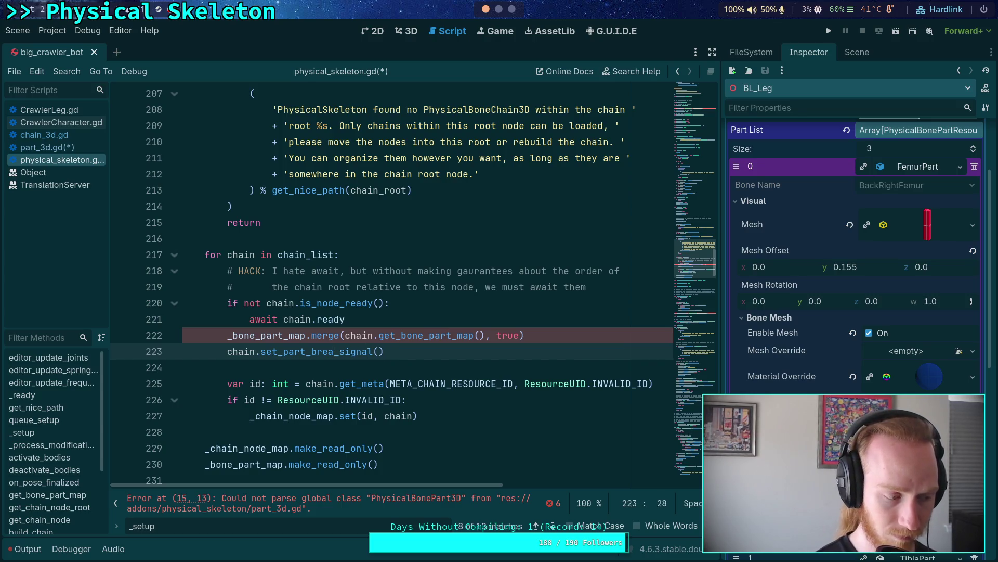
text(force)
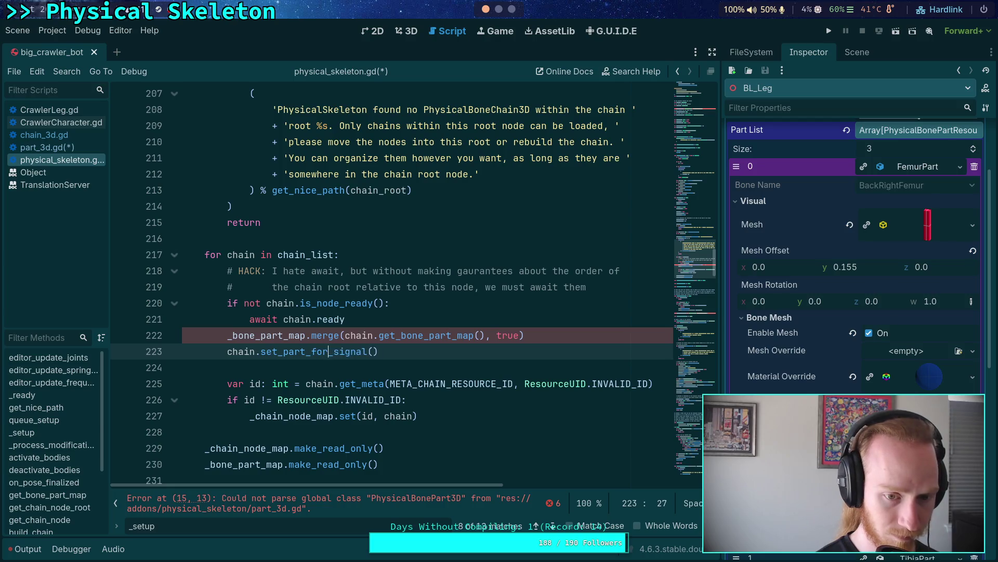
click(378, 351)
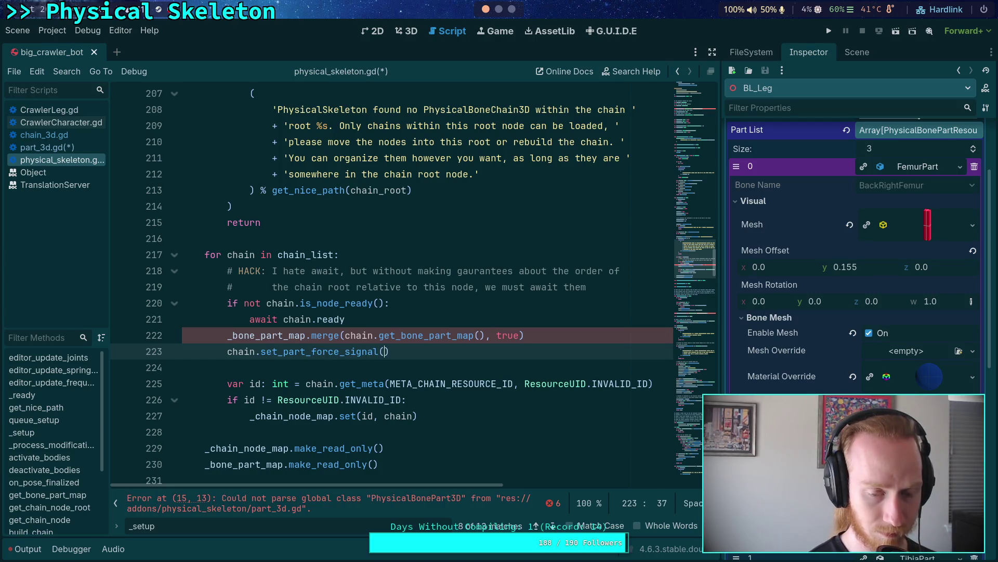
key(BackSpace)
key(BackSpace)
key(BackSpace)
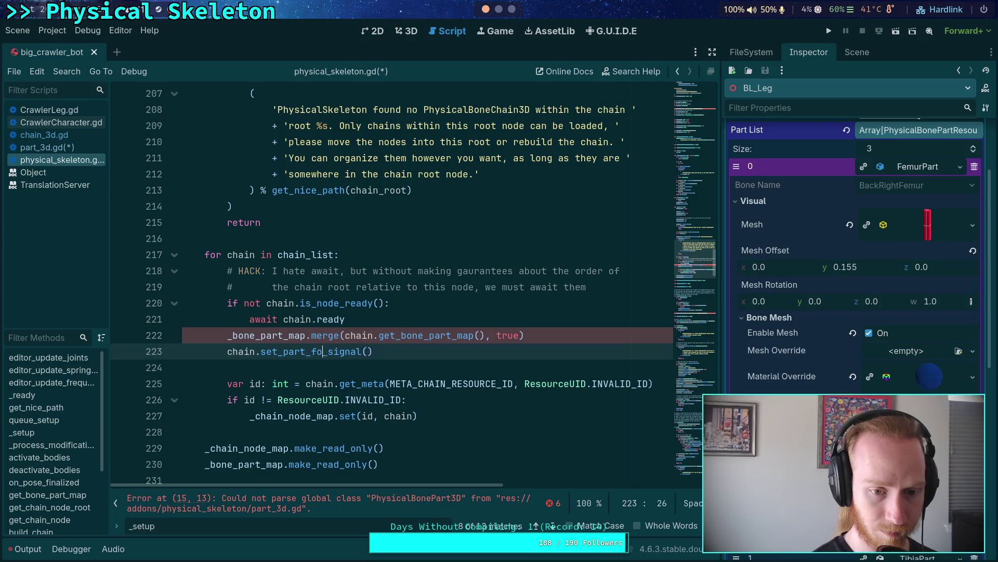
text(break)
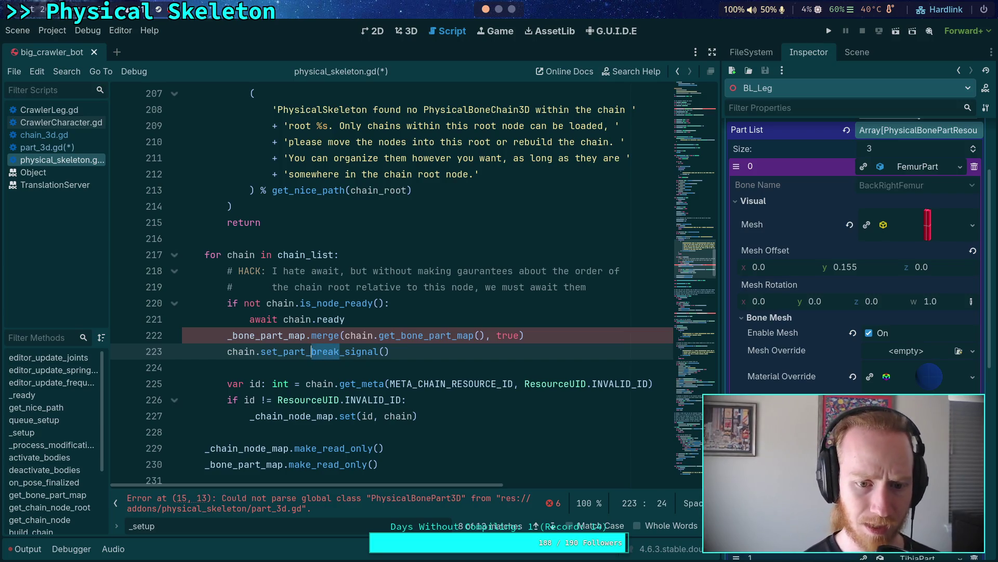
text(able)
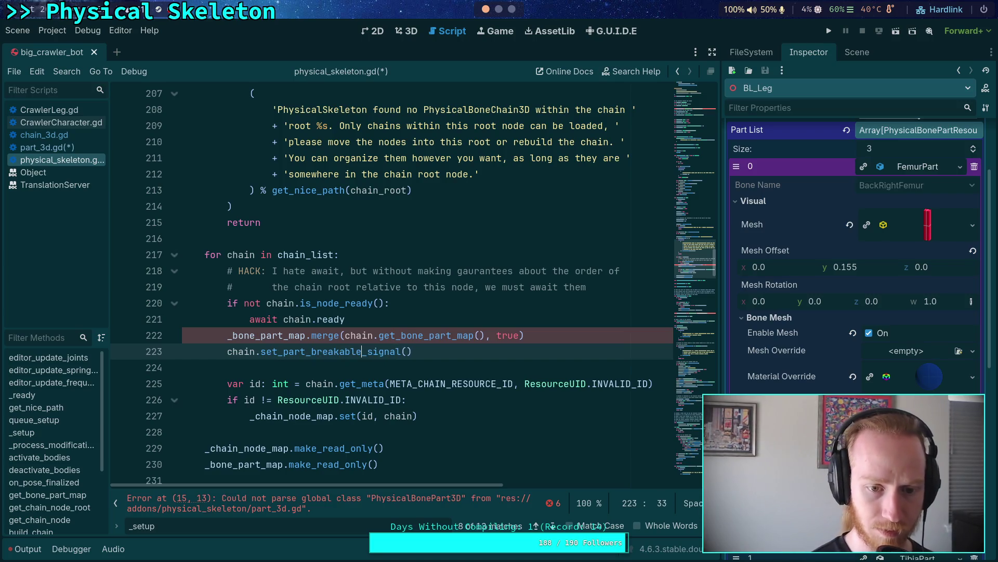
key(BackSpace)
key(BackSpace)
key(BackSpace)
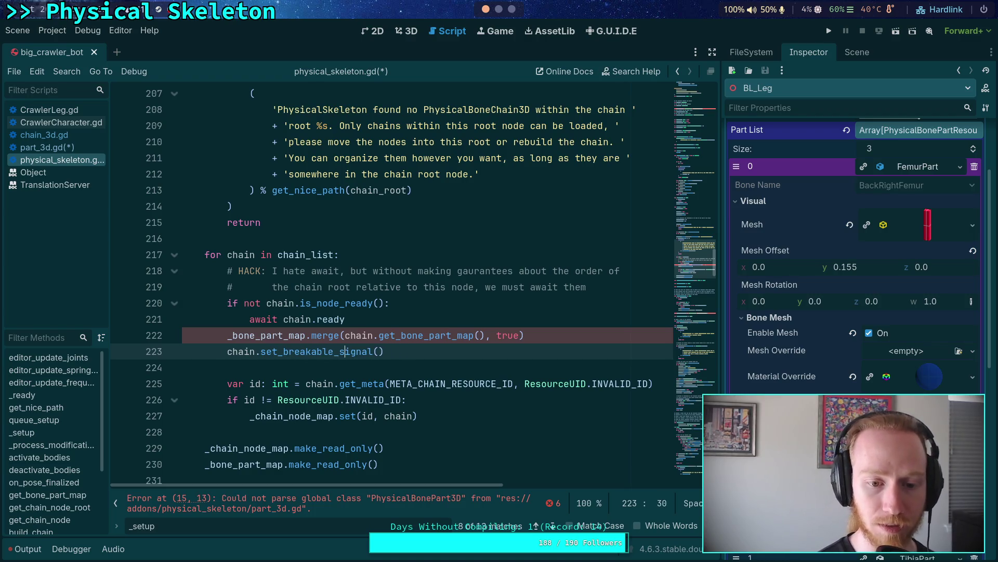
text(part_)
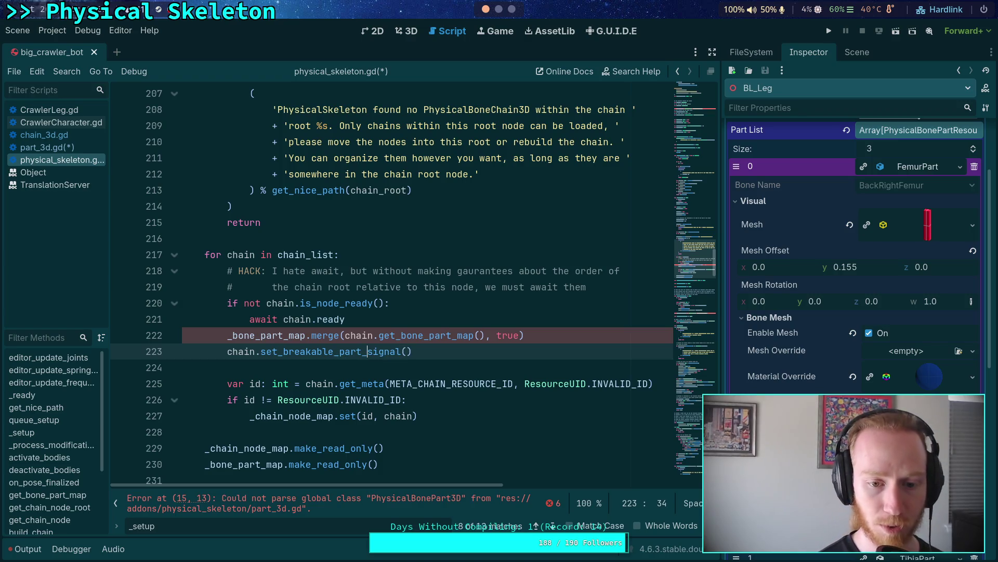
click(408, 351)
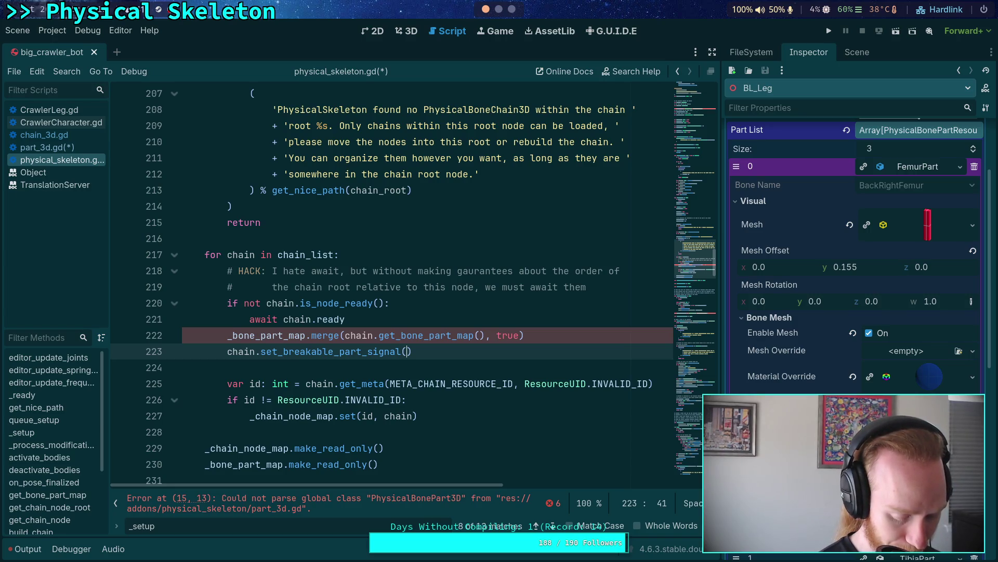
text(br)
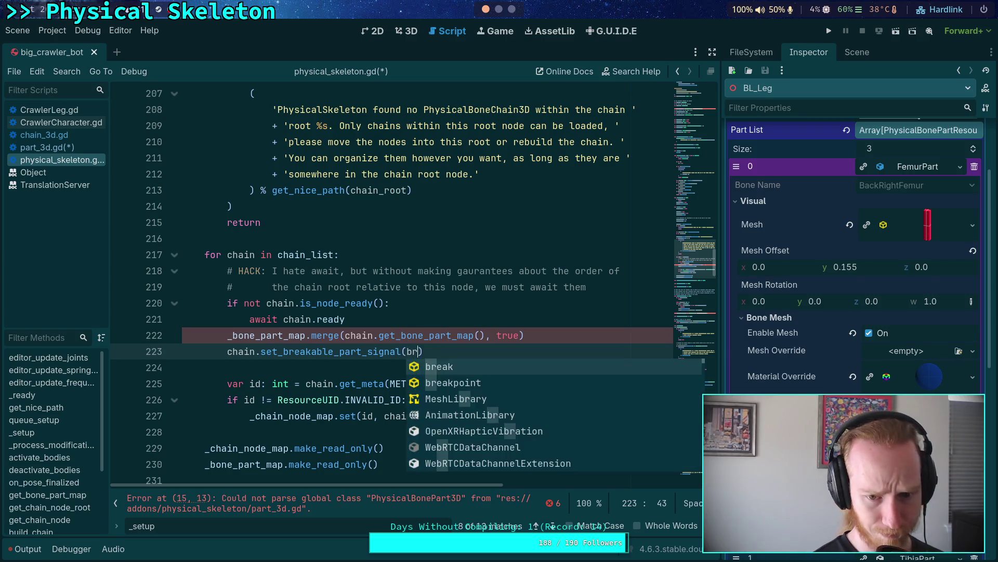
key(BackSpace)
key(BackSpace)
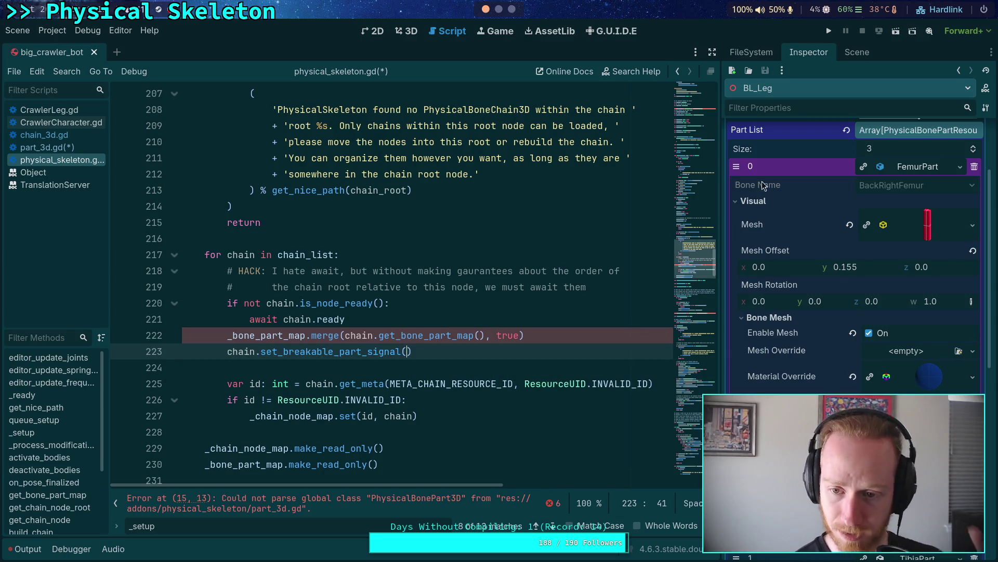
Step: Review the _setup code using the minimap and the Find next/previous matches
click(680, 93)
mouse_move(680, 93)
mouse_down()
mouse_move(697, 358)
mouse_move(702, 307)
mouse_move(713, 411)
mouse_move(706, 335)
mouse_up()
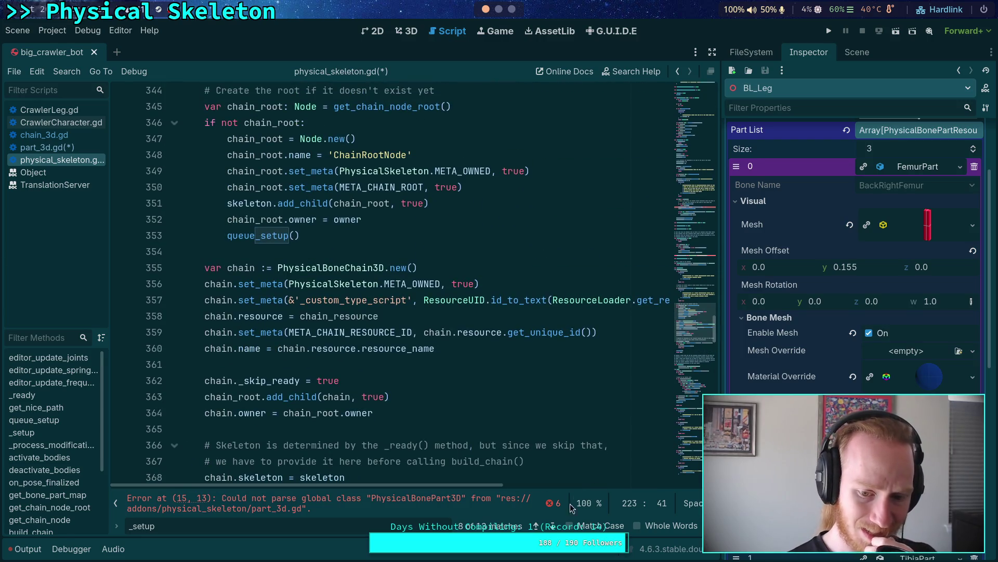
click(551, 526)
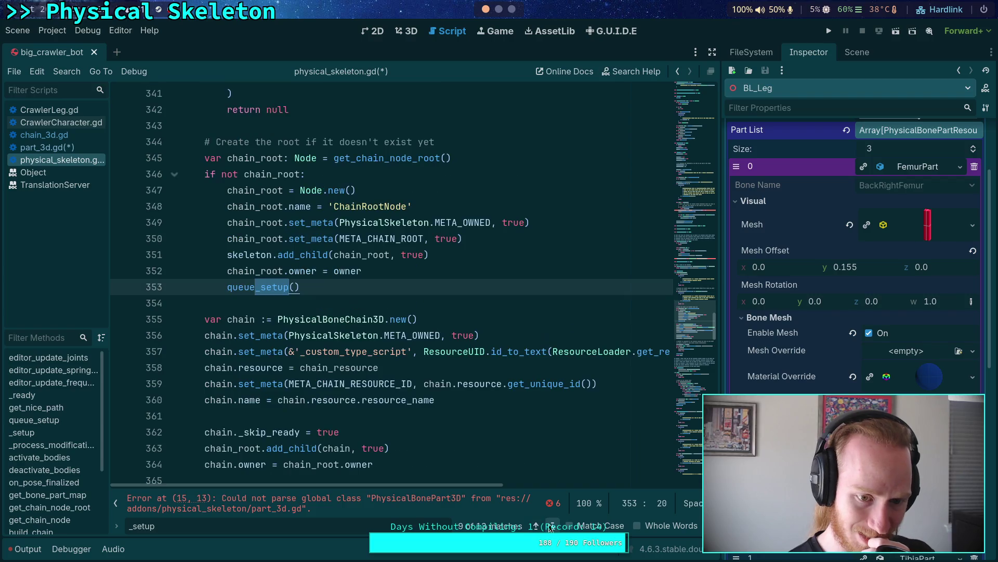
click(539, 527)
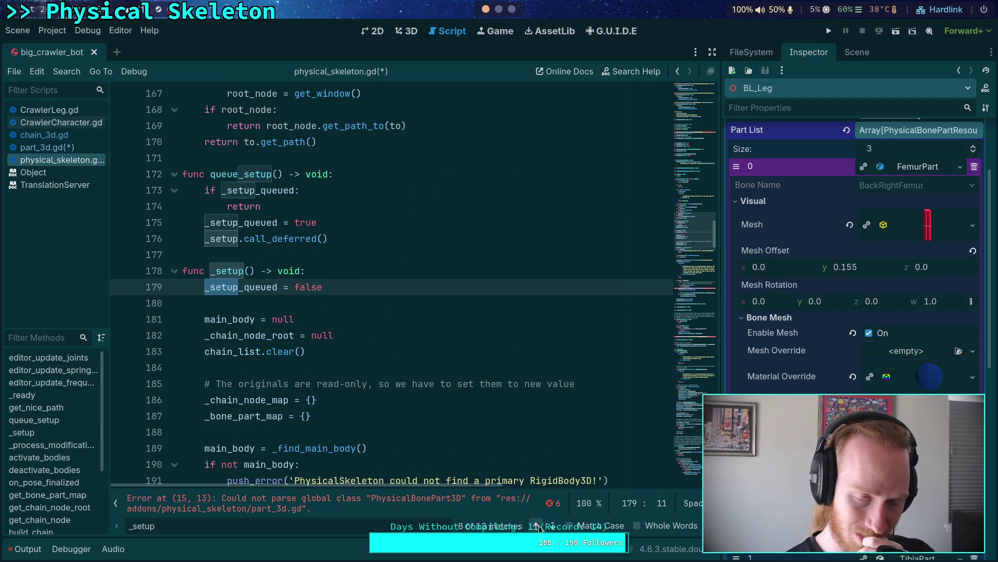
click(539, 527)
Step: Replace breakable_part_signal on line 223 by typing part_force_exceeded_signal(part_f
scroll(504, 388, down, 5)
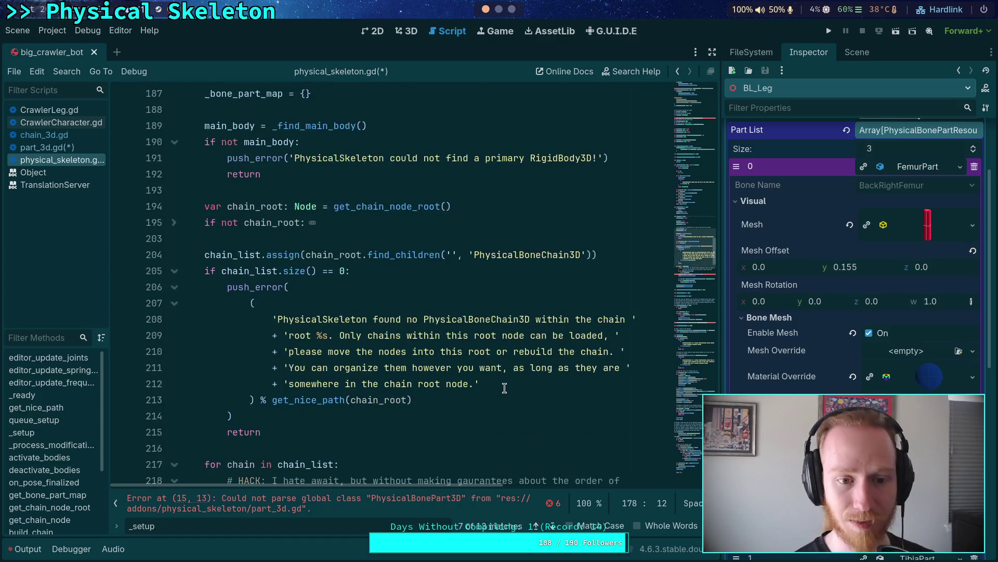
scroll(504, 388, down, 6)
drag(283, 271, 397, 266)
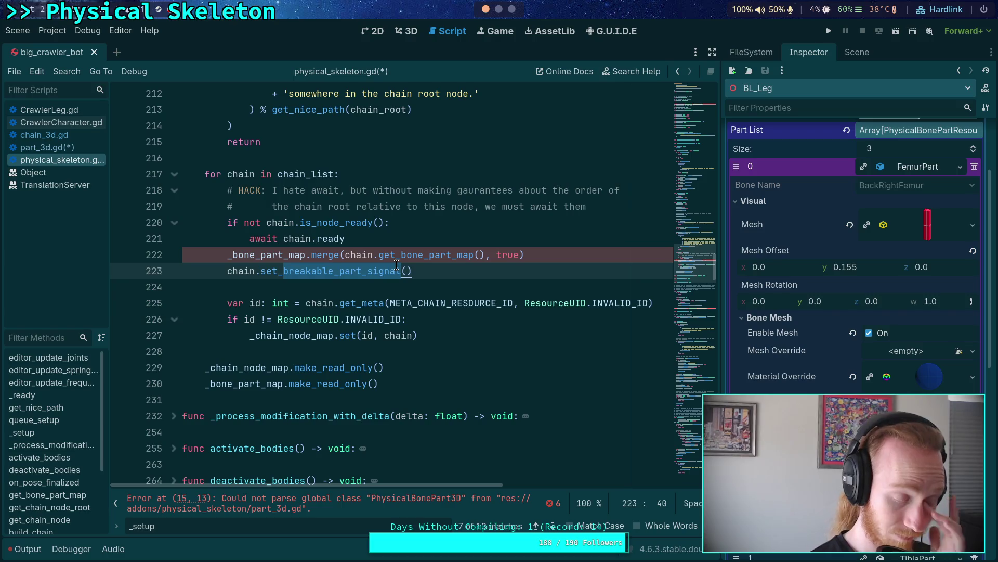
text(part_force_)
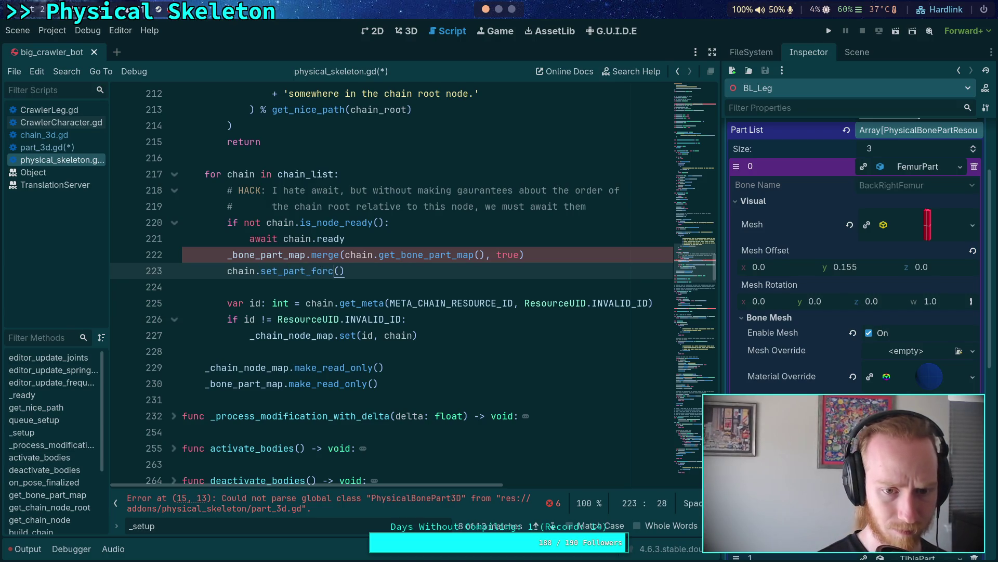
text(exceeded)
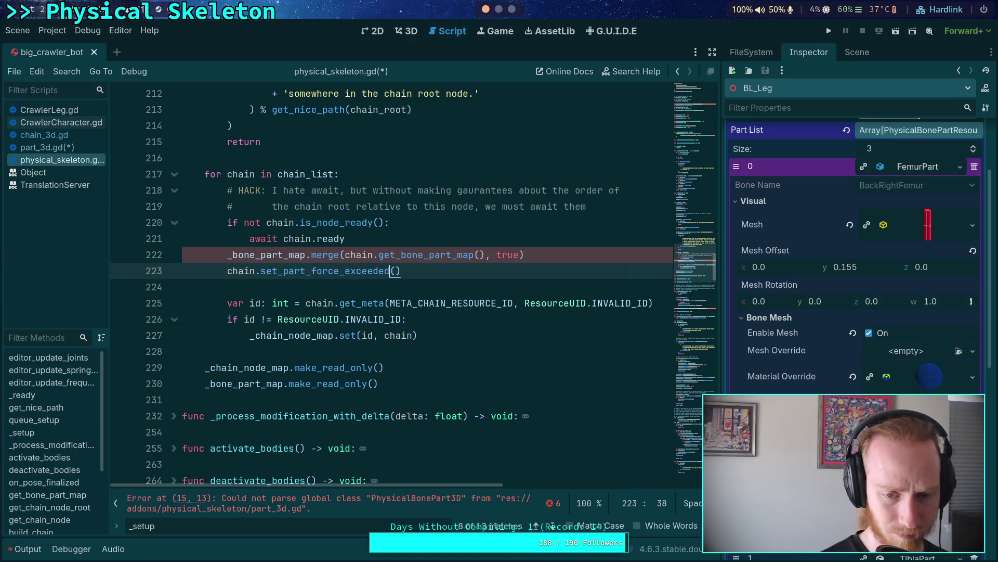
text(_signal()
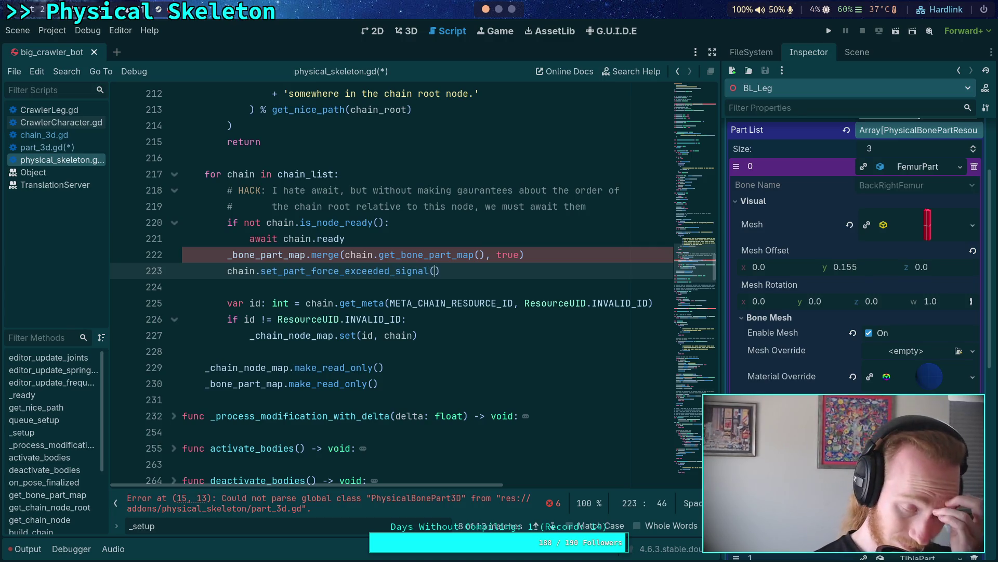
text(part_)
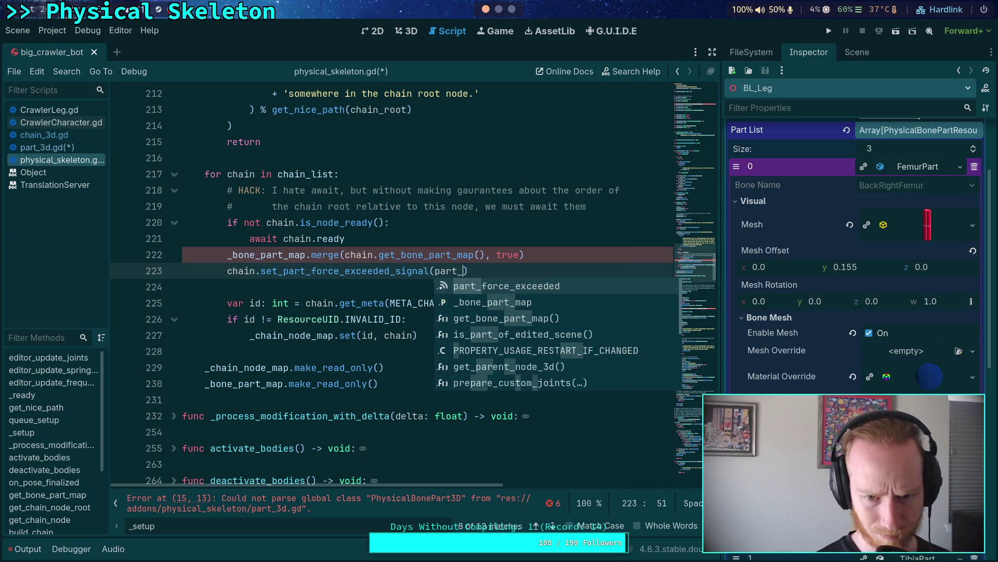
text(f)
Step: Complete line 223 as set_part_force_exceeded_signal(part_force_exceeded), save, and open chain_3d.gd
key(Return)
key(ctrl+s)
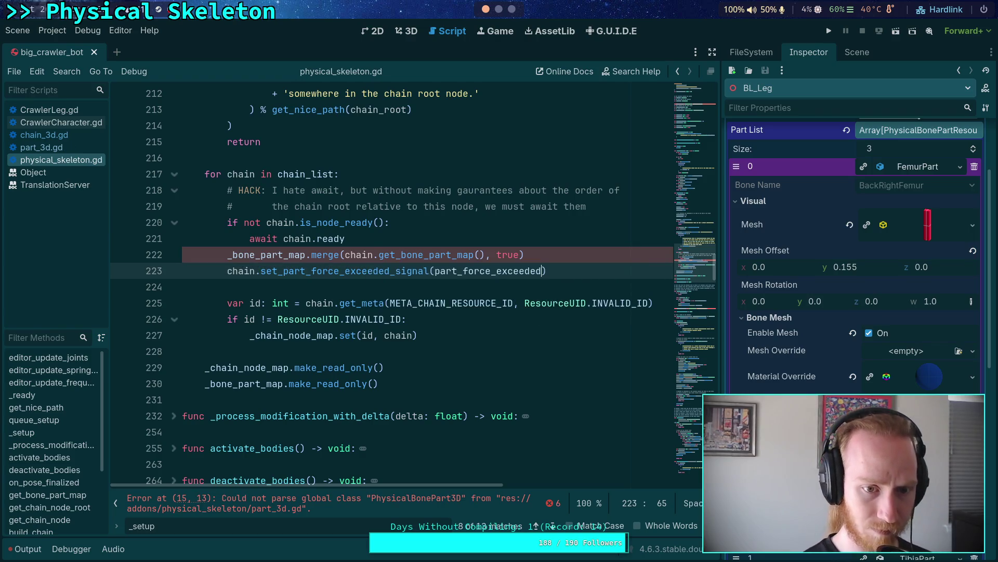
click(37, 136)
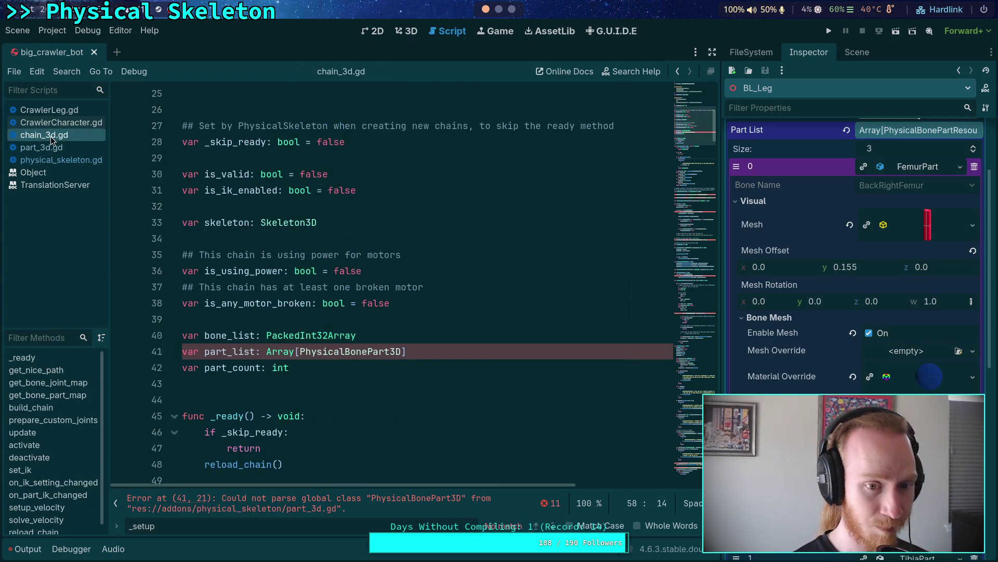
Step: Fold get_nice_path and insert blank lines above build_chain
scroll(296, 308, down, 4)
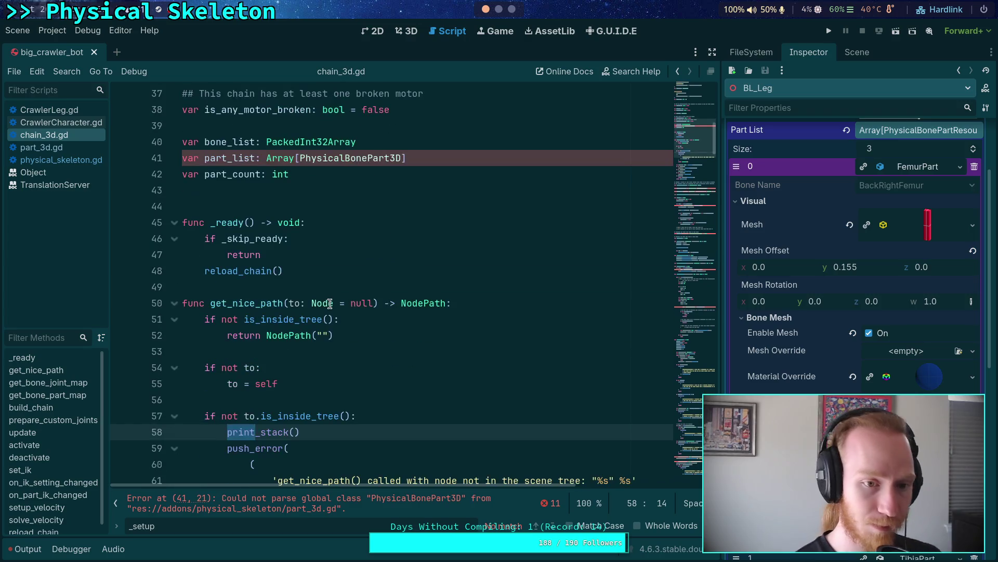
click(174, 303)
scroll(227, 354, down, 2)
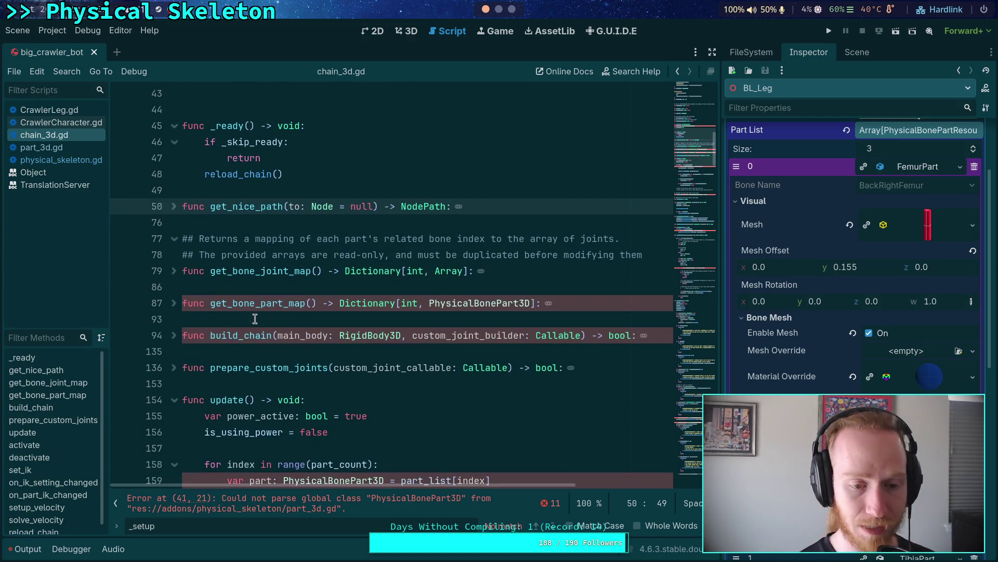
click(255, 319)
key(Return)
key(Return)
key(Up)
Step: Write func set_part_force_exceeded_signal(sig: Signal) -> void: with a pass body and save
text(func set_part_force-e)
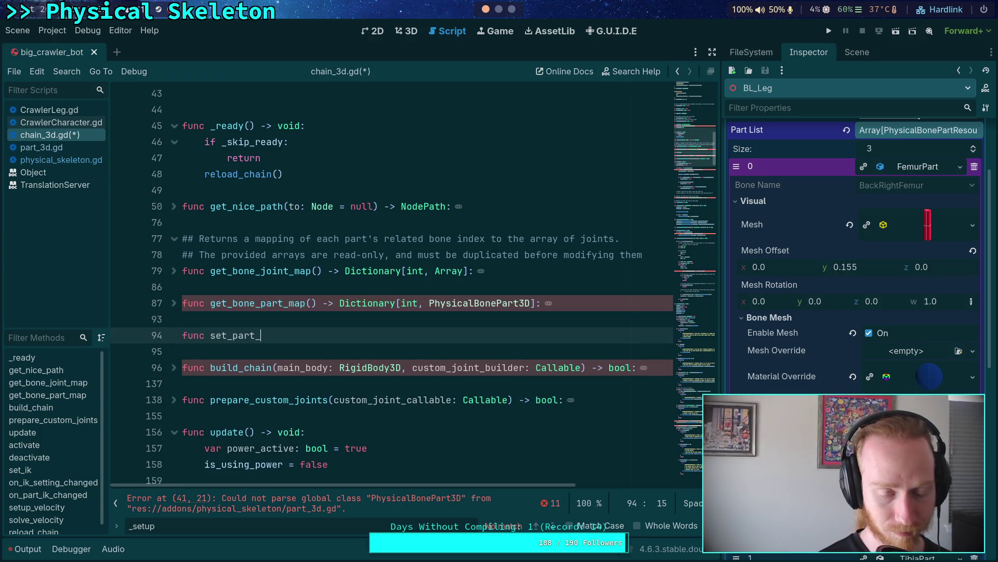
key(BackSpace)
key(BackSpace)
text(_)
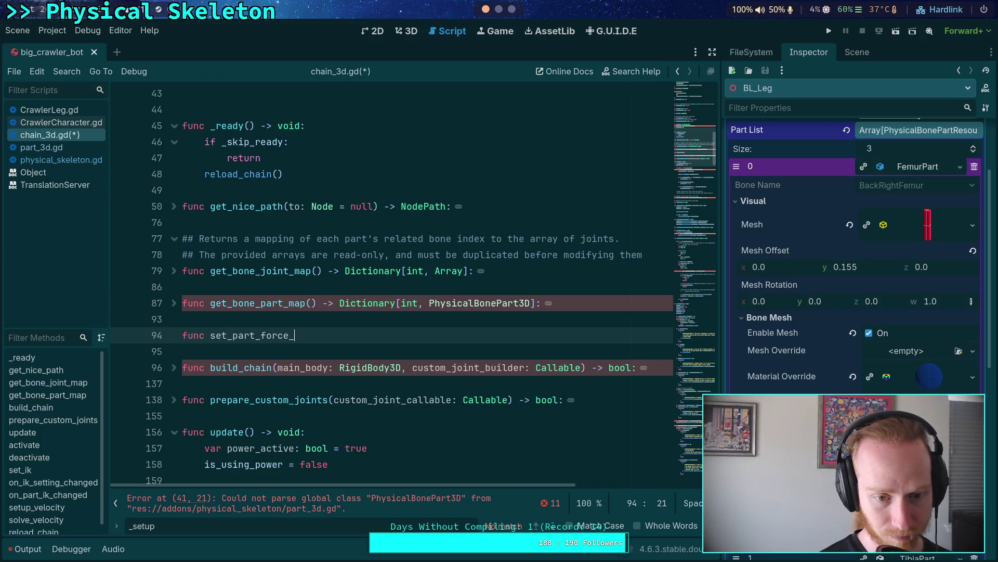
text(kceeded_signa)
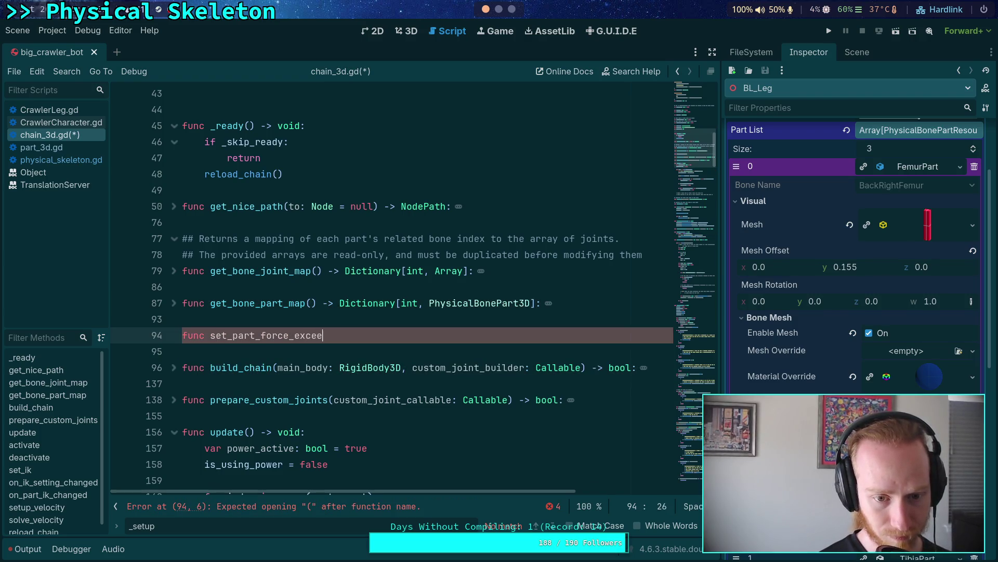
text(l(sig)
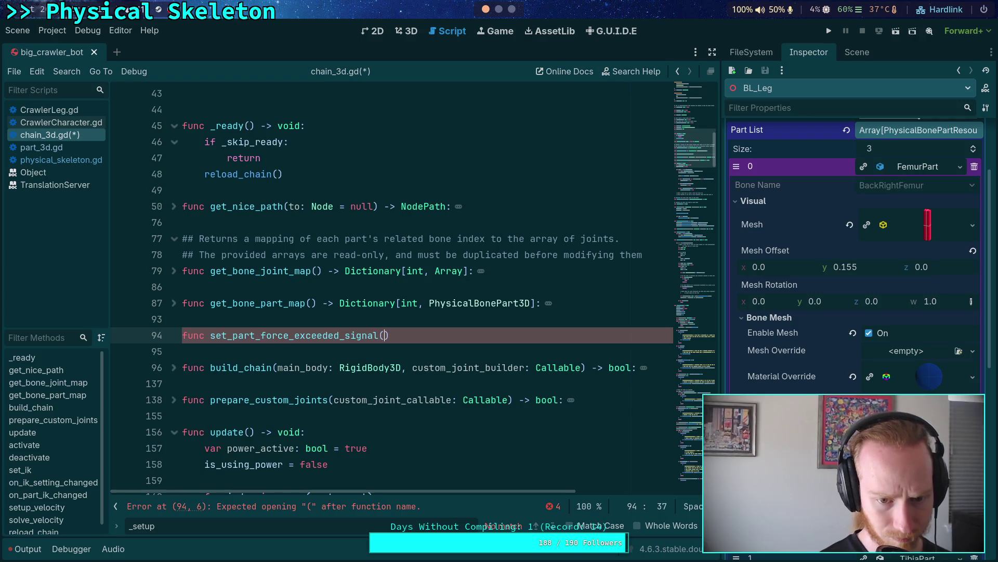
text(:)
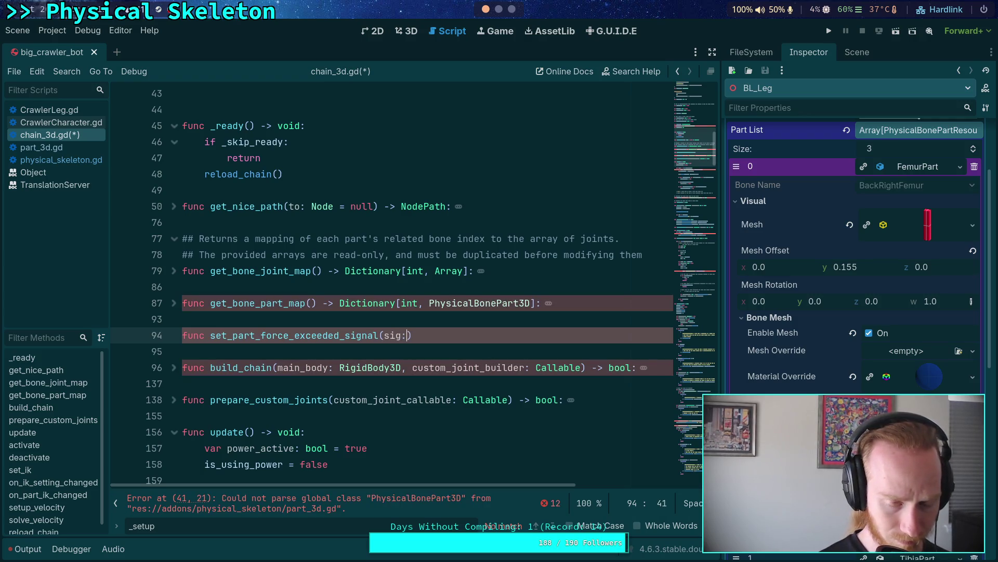
text( Signal) -)
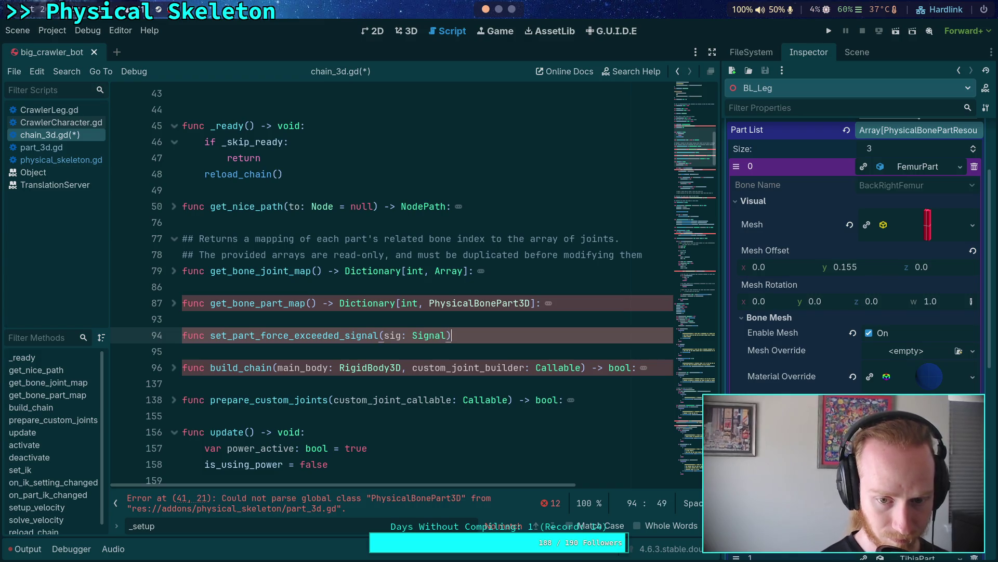
text(> void:)
key(Return)
text(pass)
key(ctrl+s)
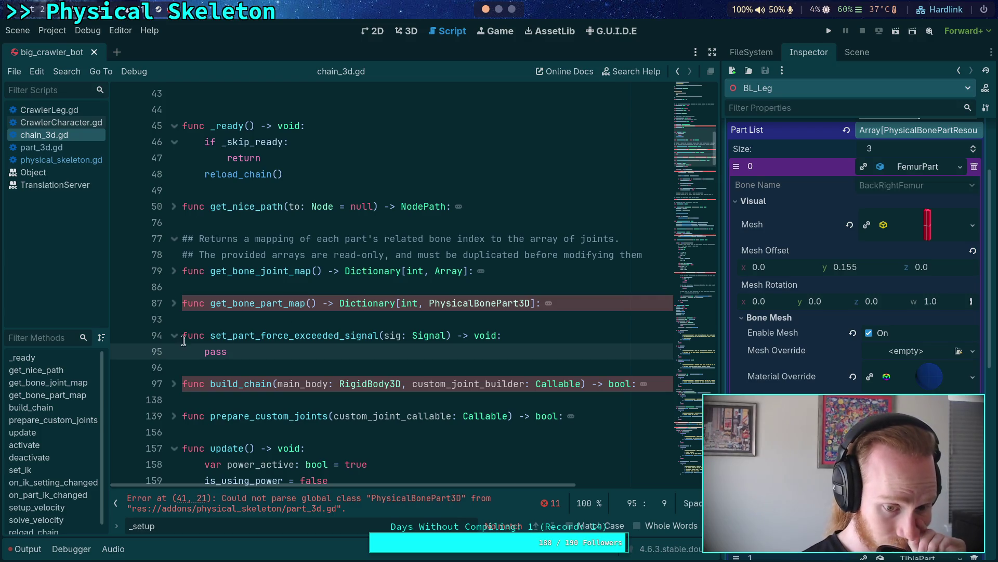
click(63, 147)
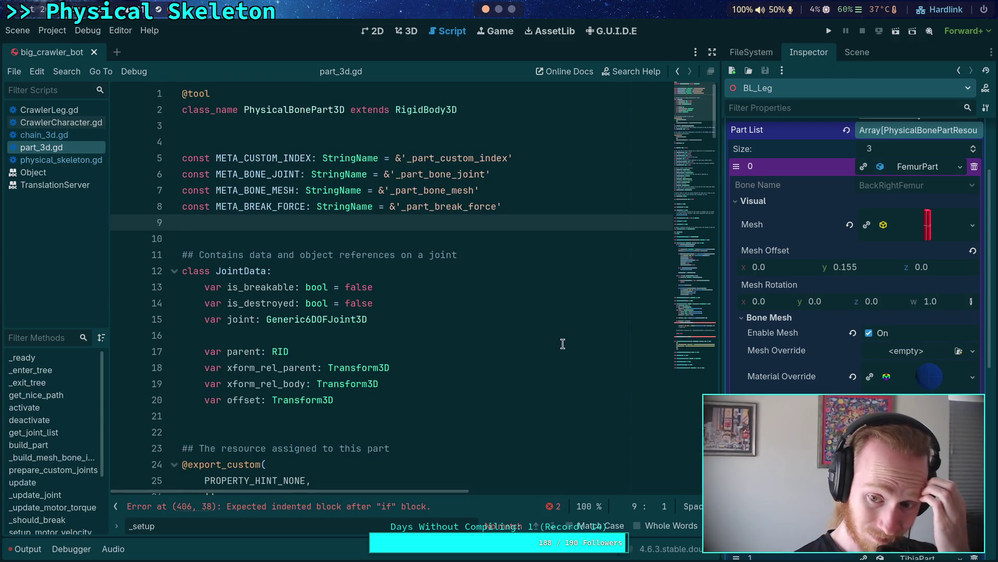
Step: In _should_break, indent line 407 under the signal check and type force_exceeded_signal.call(total_force, max_force,
drag(695, 107, 682, 329)
click(450, 311)
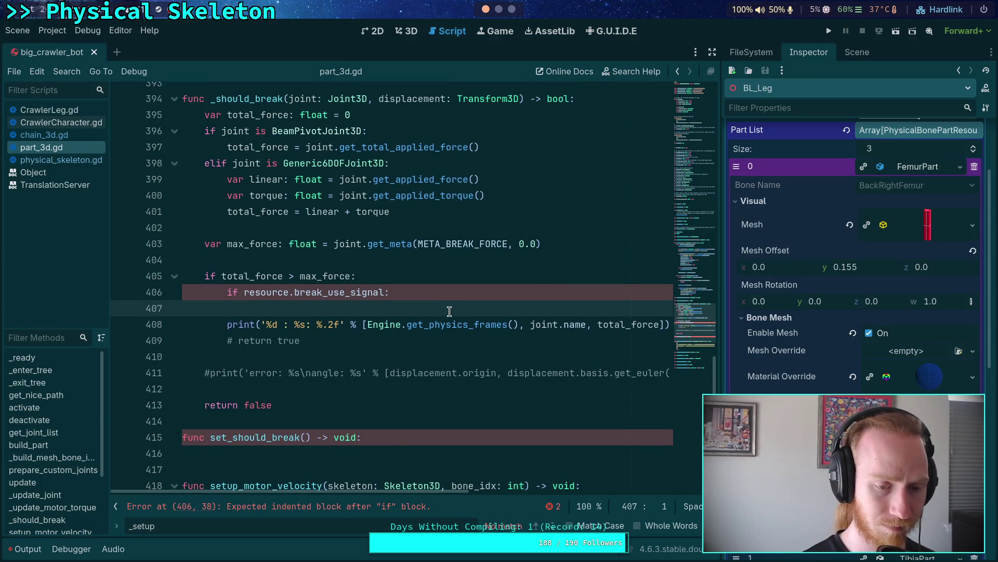
key(Tab)
key(Tab)
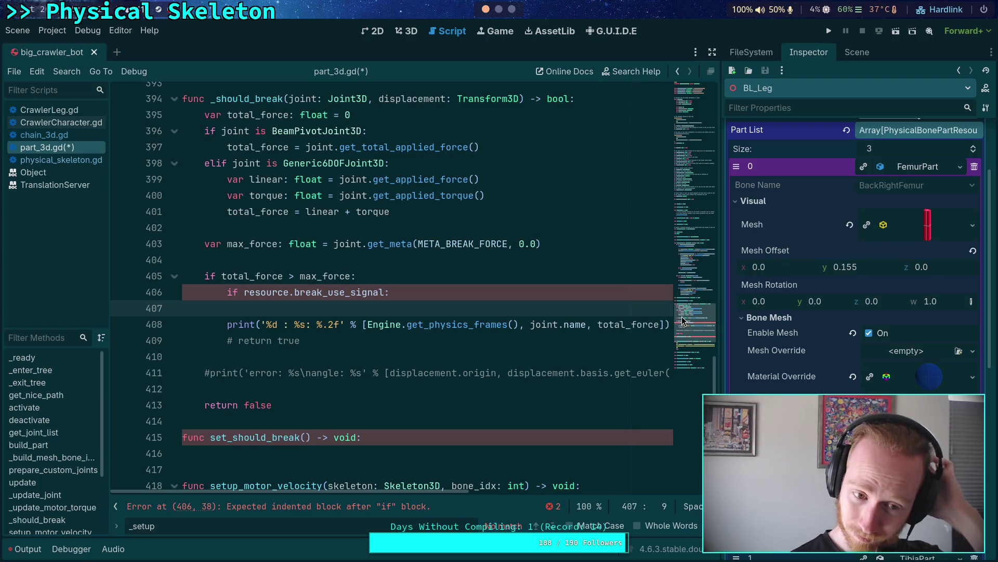
key(Tab)
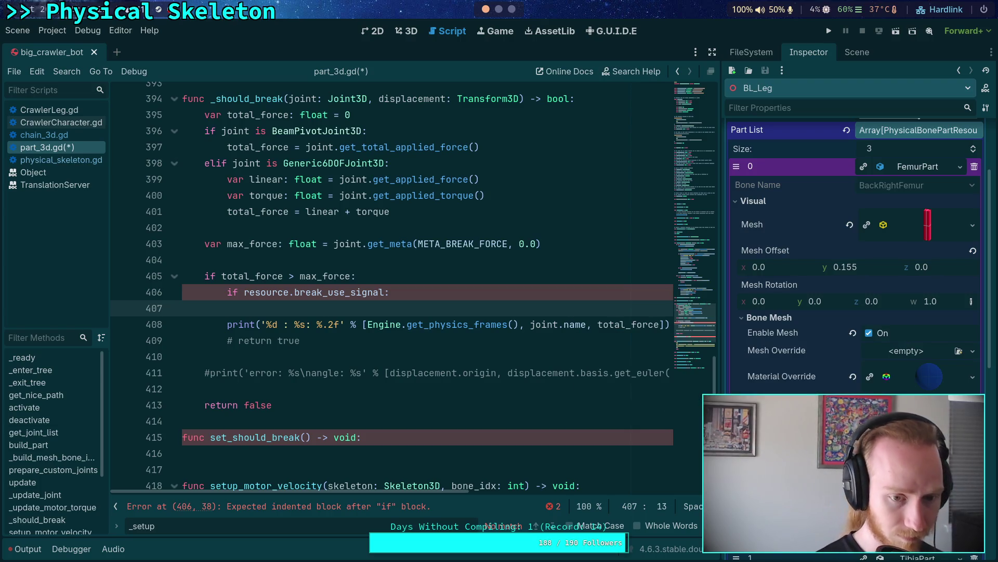
text(force)
text(_ex)
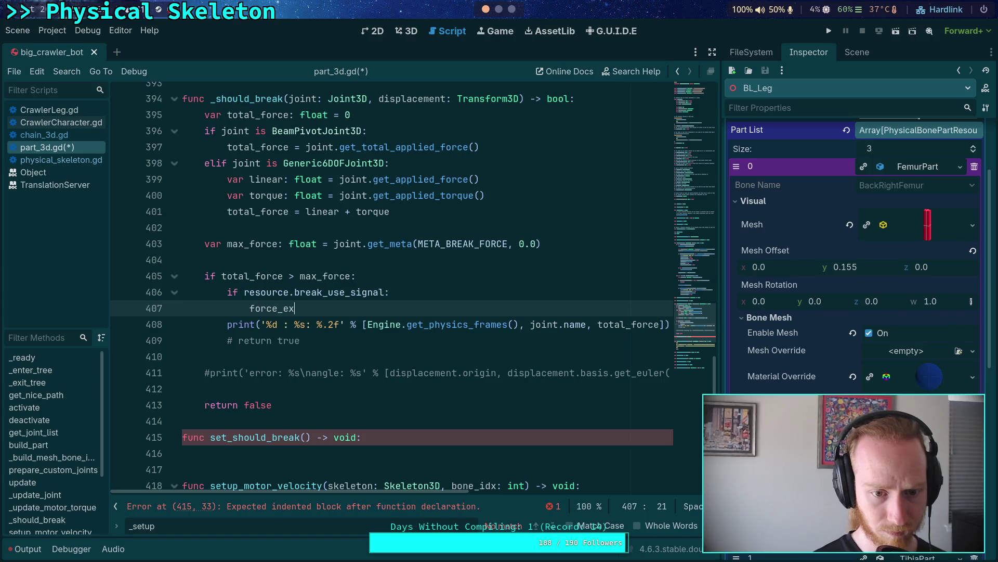
text(ceeded_sig)
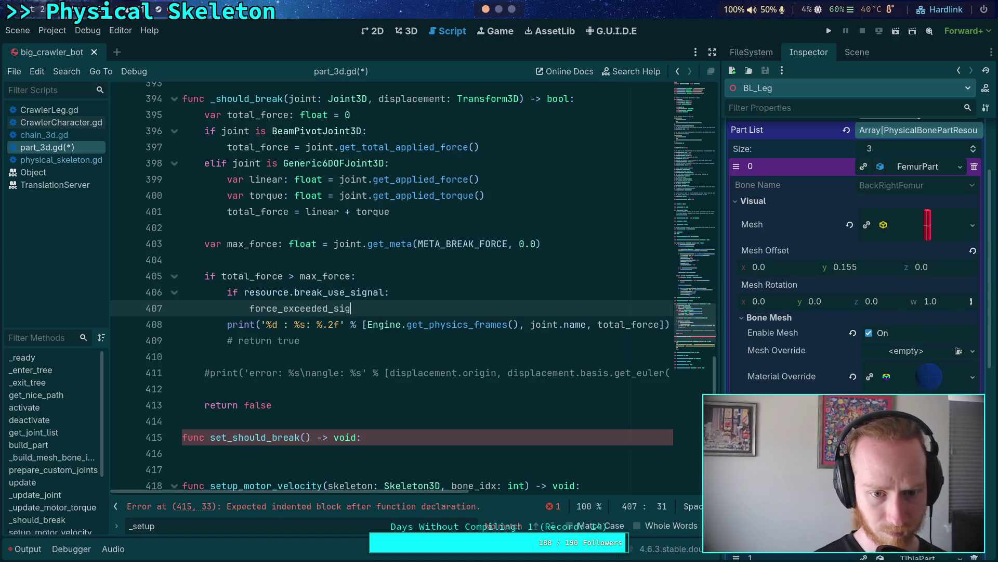
text(nal.call()
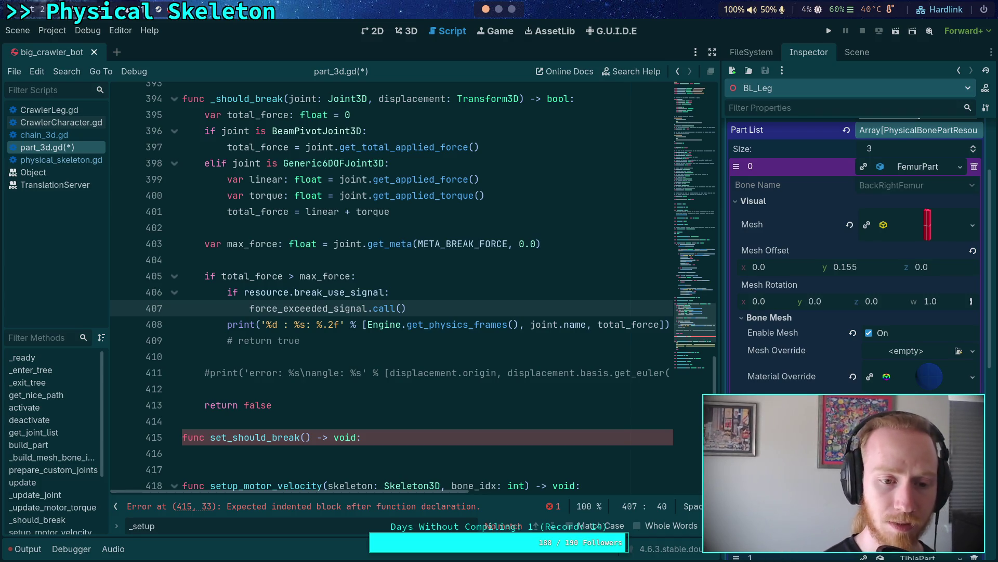
text(e, max_)
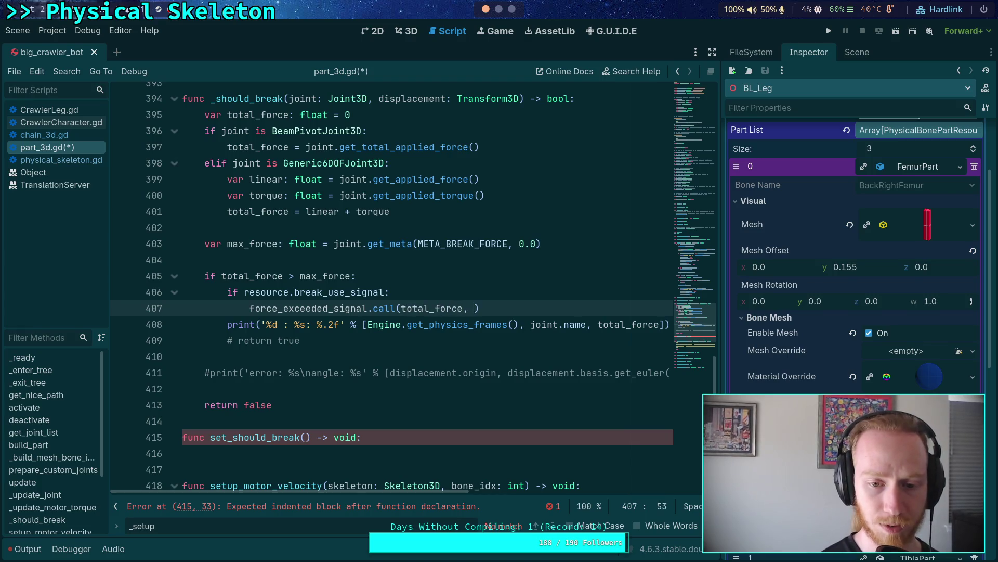
text(force,)
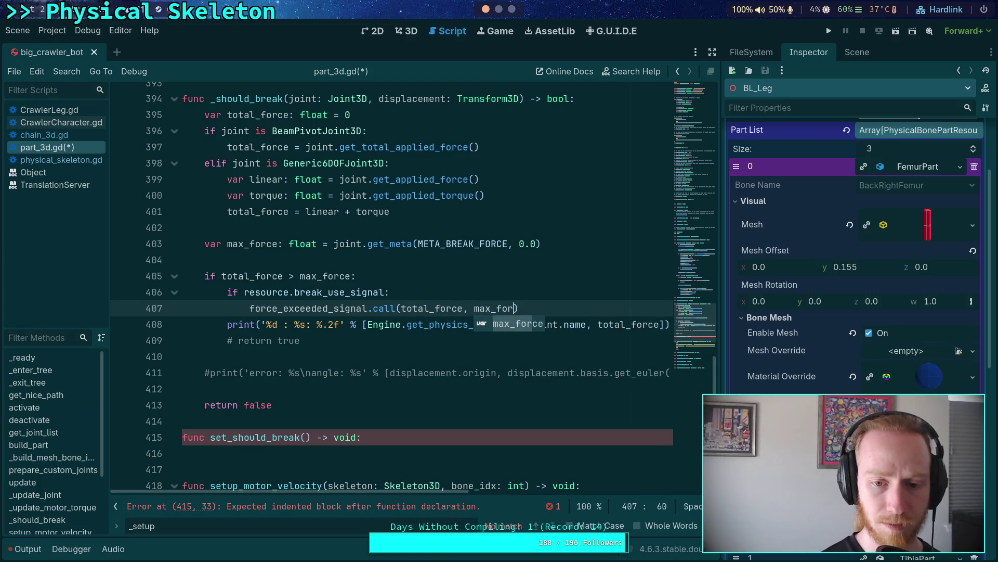
Step: Place the caret on blank line 410 below the print statement
click(508, 355)
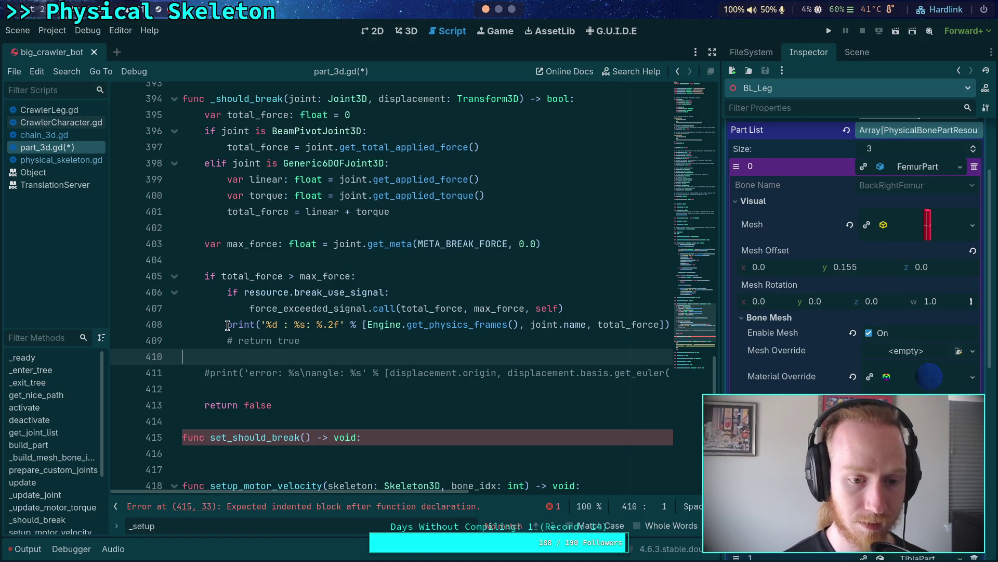
mouse_move(228, 325)
double_click(541, 325)
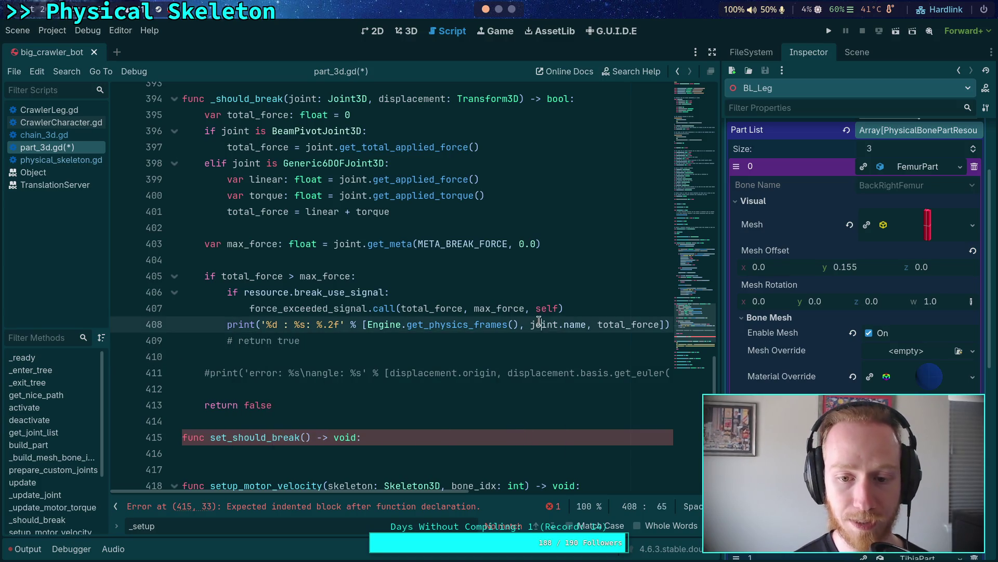
scroll(422, 311, up, 1)
scroll(422, 311, up, 6)
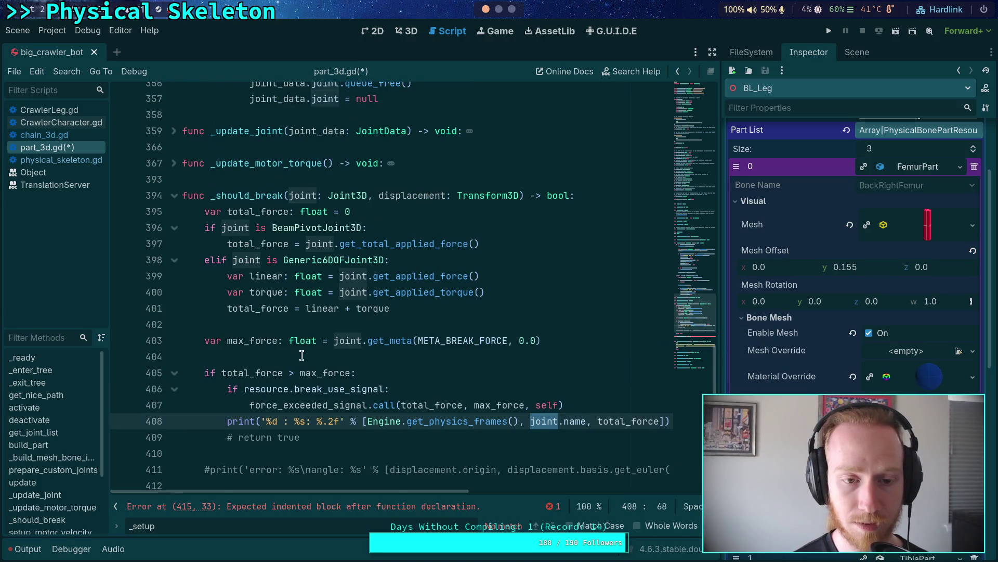
scroll(311, 370, up, 1)
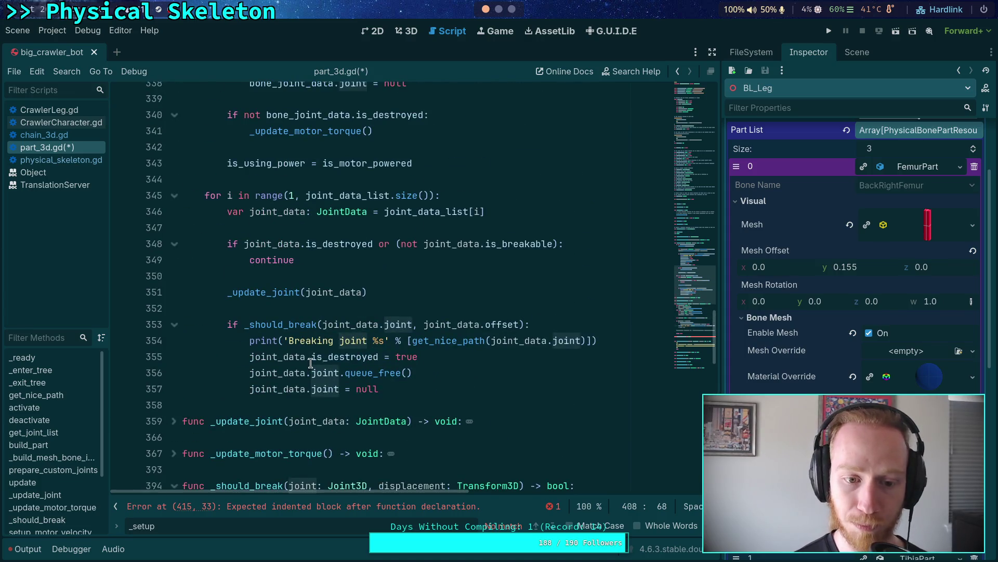
scroll(335, 335, down, 7)
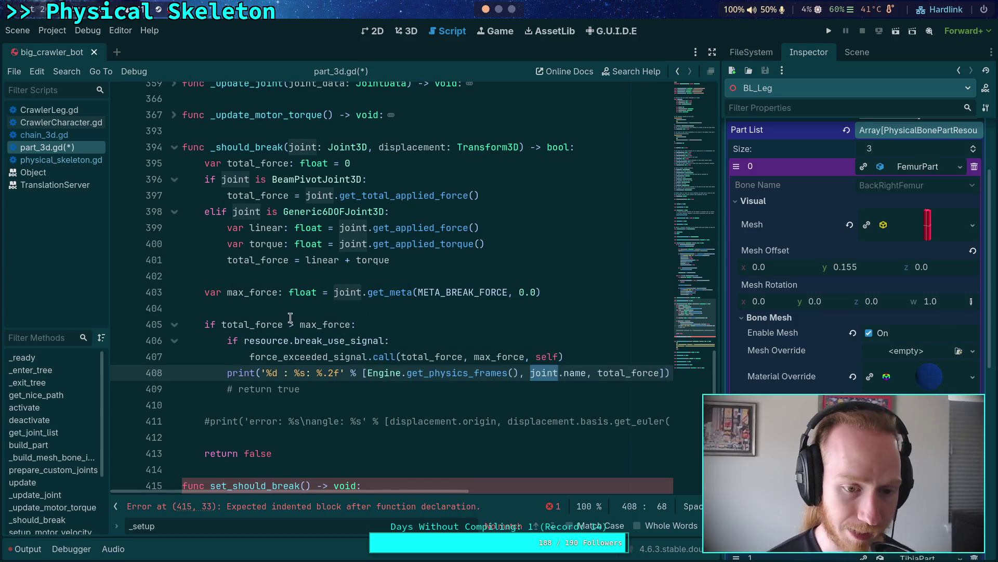
click(295, 309)
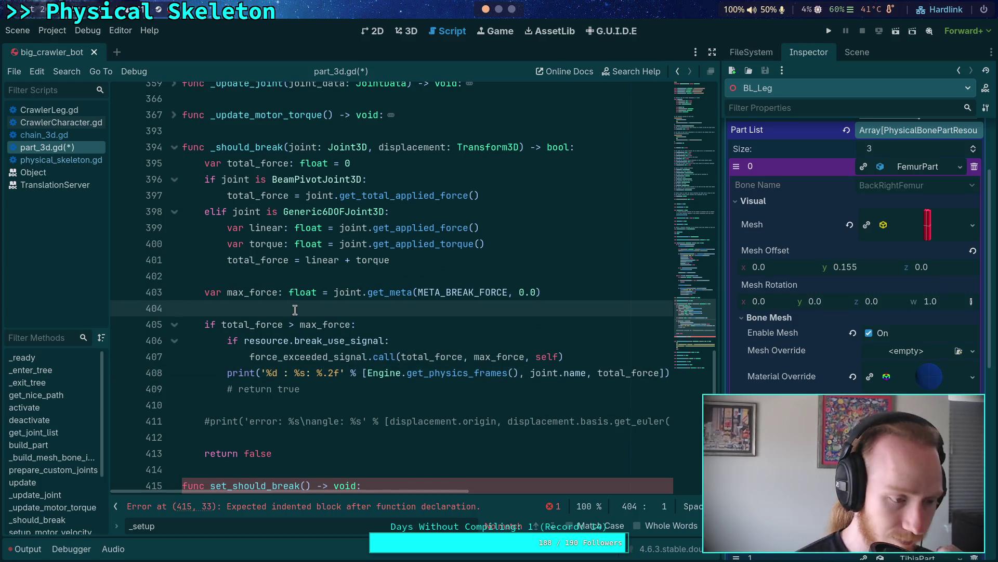
scroll(295, 310, up, 8)
scroll(294, 310, down, 5)
scroll(294, 310, up, 15)
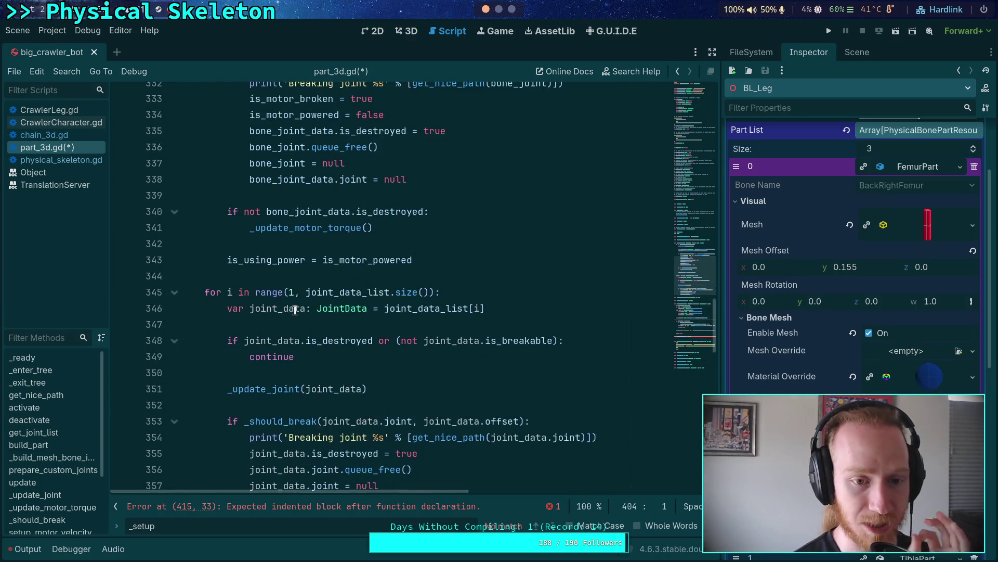
scroll(294, 309, up, 1)
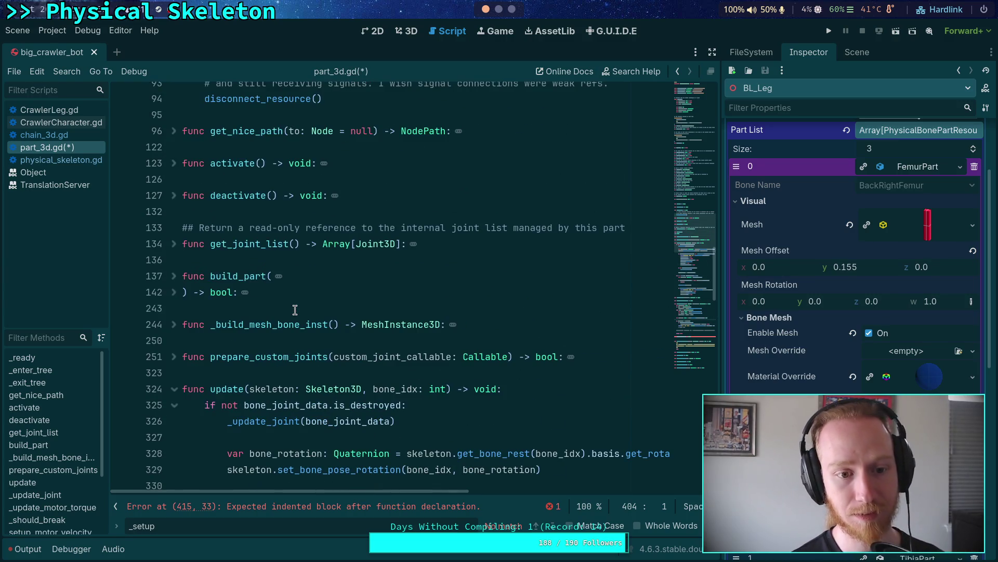
click(296, 308)
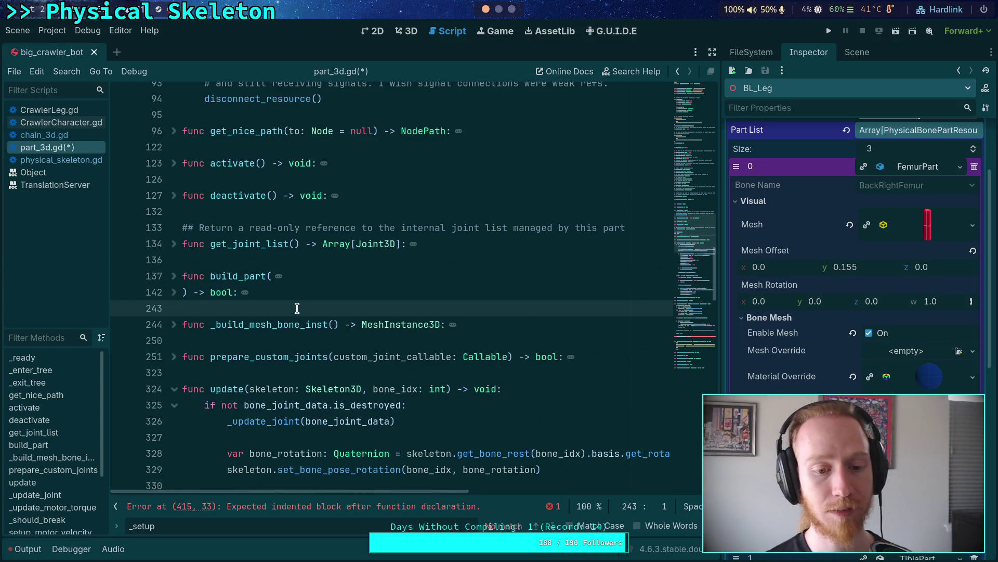
scroll(297, 308, up, 3)
scroll(297, 308, down, 5)
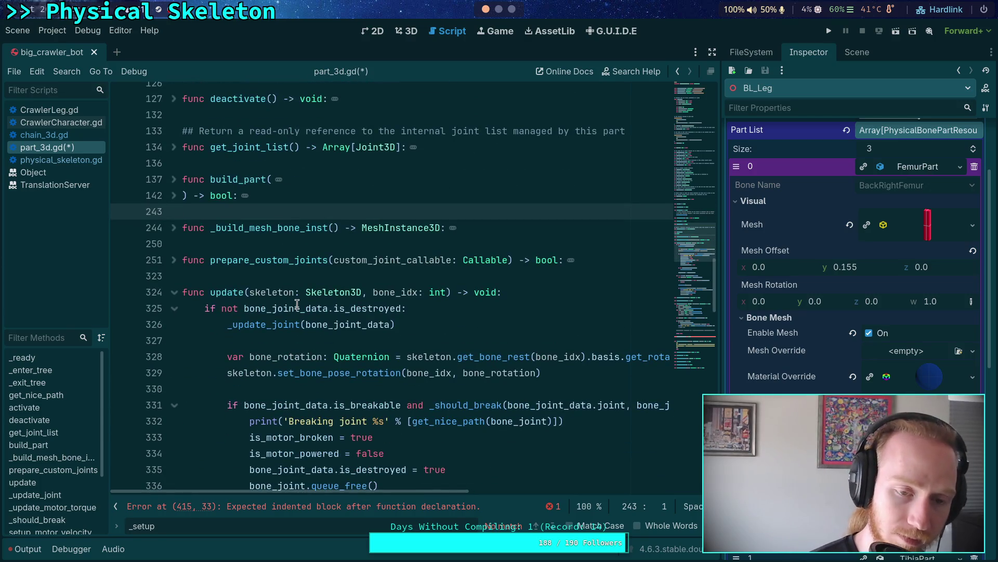
scroll(296, 304, down, 10)
scroll(299, 304, down, 9)
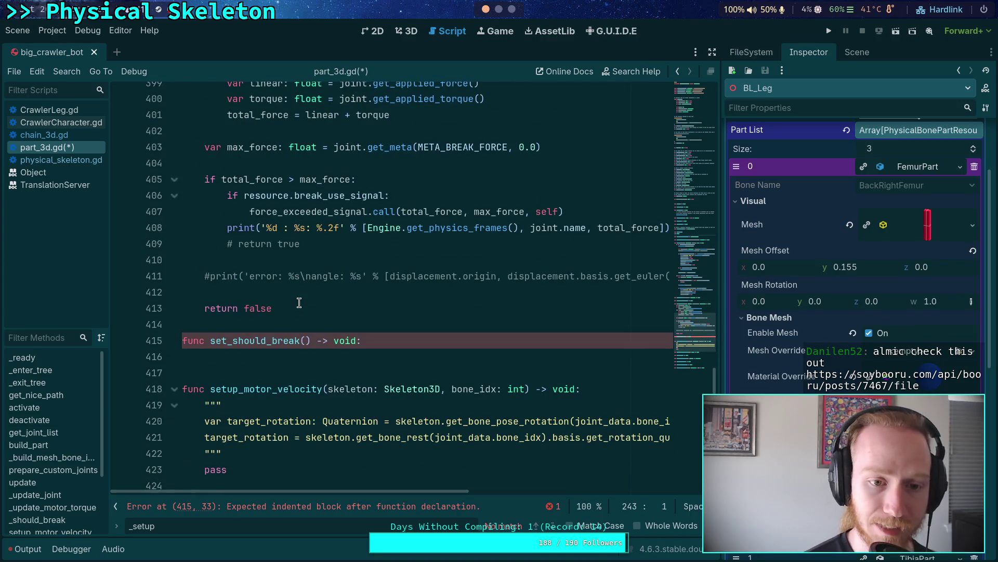
scroll(299, 303, up, 3)
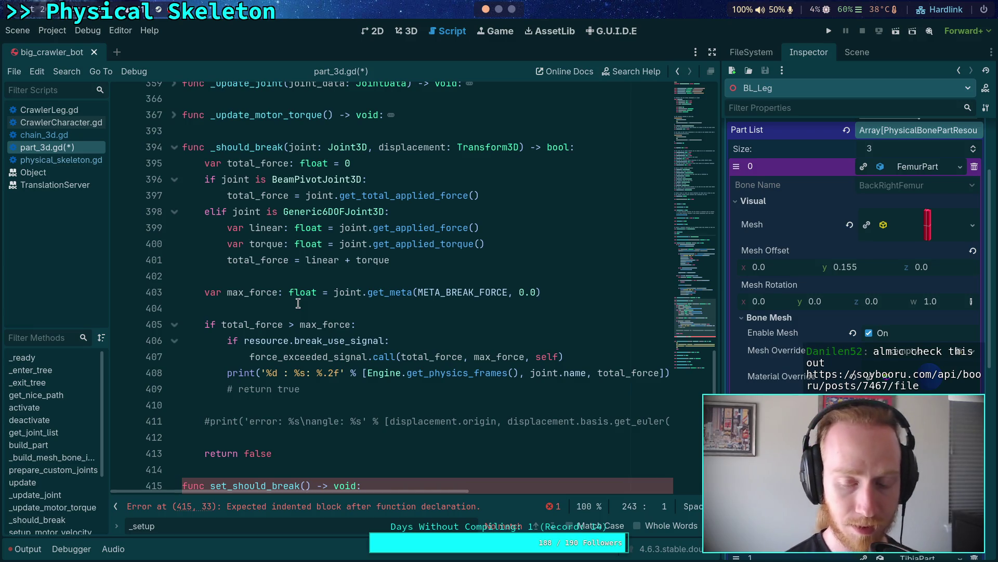
Step: Add a joint argument to the signal call, then switch to the browser
click(400, 357)
text(joint,)
click(445, 292)
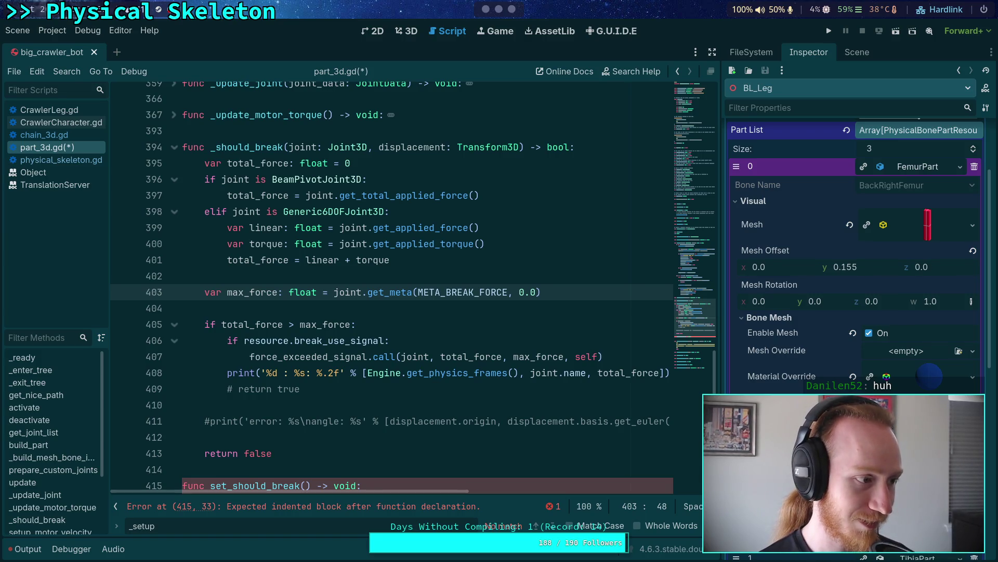
key(alt+Tab)
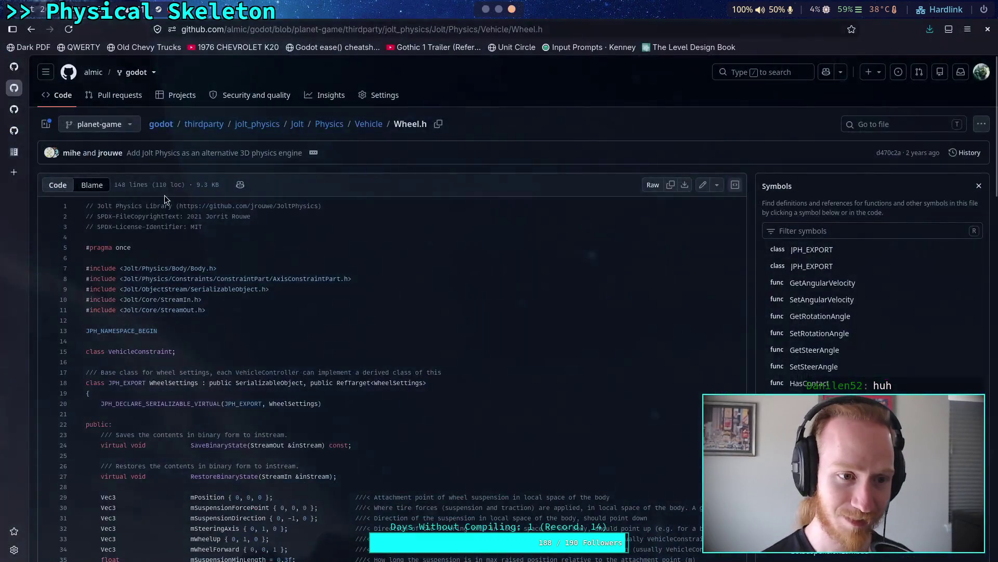
click(13, 173)
text(https://soybooru.com/api/booru/posts/7467/file)
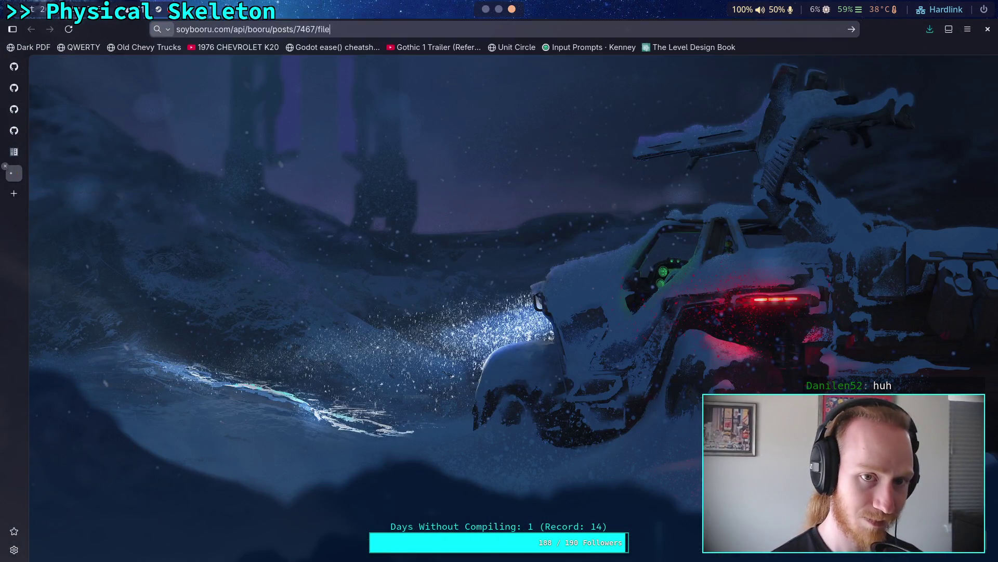
key(Return)
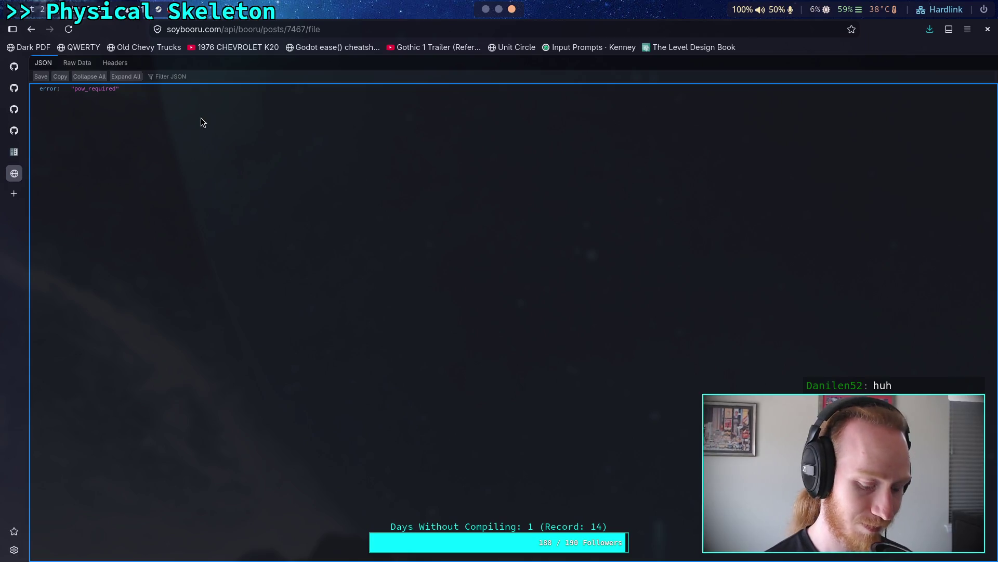
key(ctrl+plus)
key(ctrl+plus)
key(ctrl+plus)
key(ctrl+plus)
key(ctrl+plus)
key(ctrl+plus)
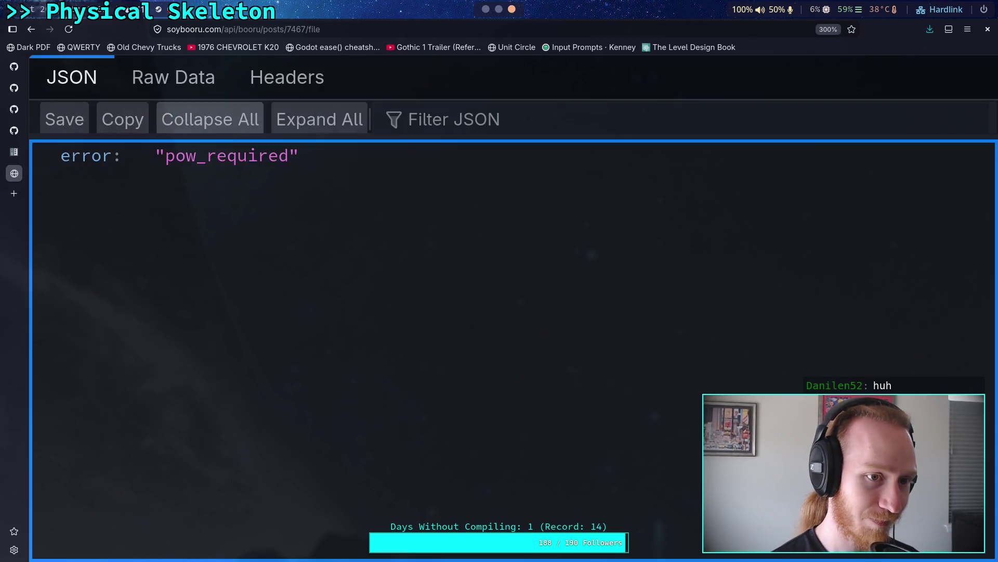
drag(410, 193, 72, 190)
click(192, 264)
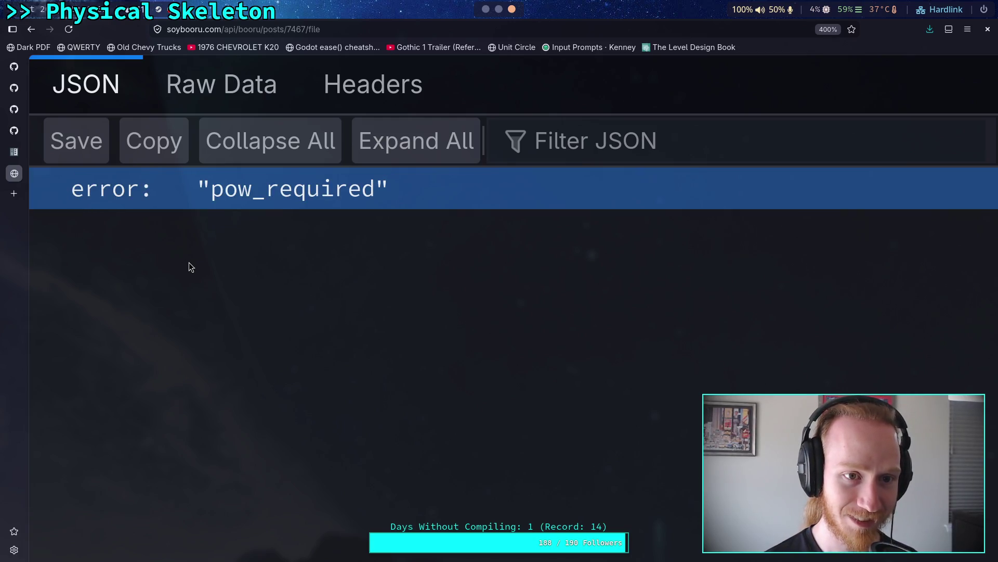
click(177, 98)
drag(376, 202, 52, 201)
click(282, 141)
mouse_move(237, 282)
mouse_down()
mouse_move(114, 229)
mouse_move(52, 229)
mouse_up()
click(177, 260)
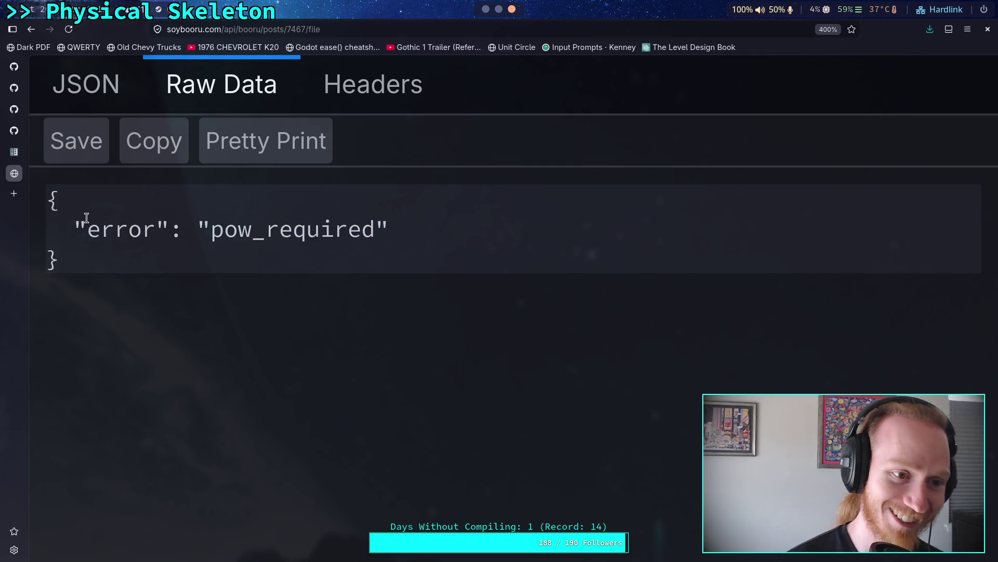
middle_click(7, 165)
click(490, 8)
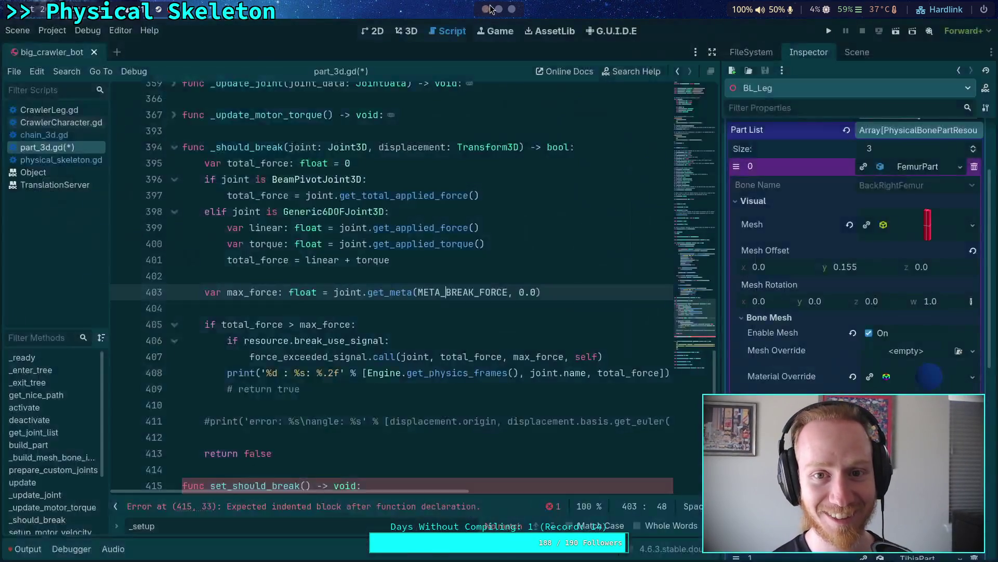
click(412, 273)
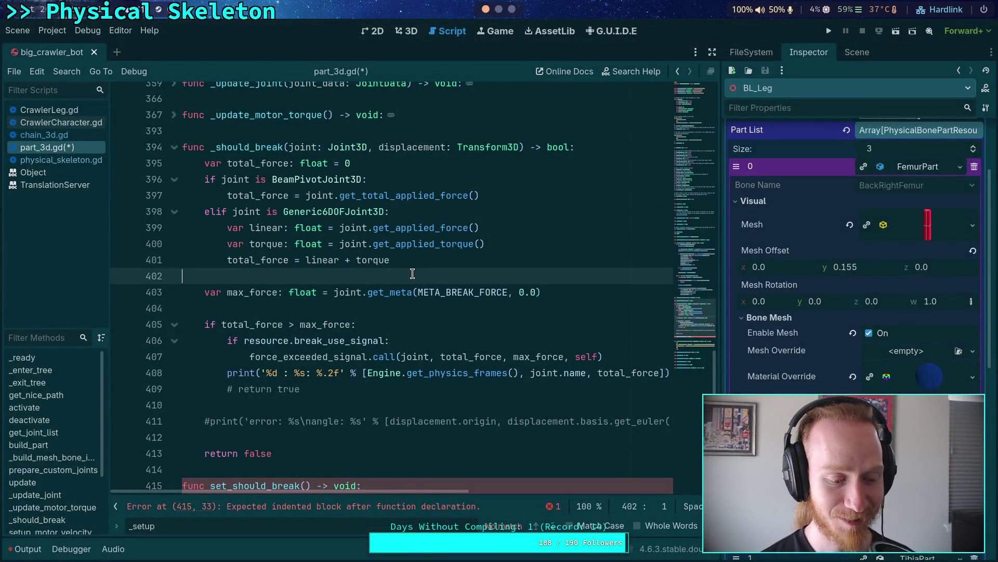
click(487, 307)
scroll(524, 329, down, 2)
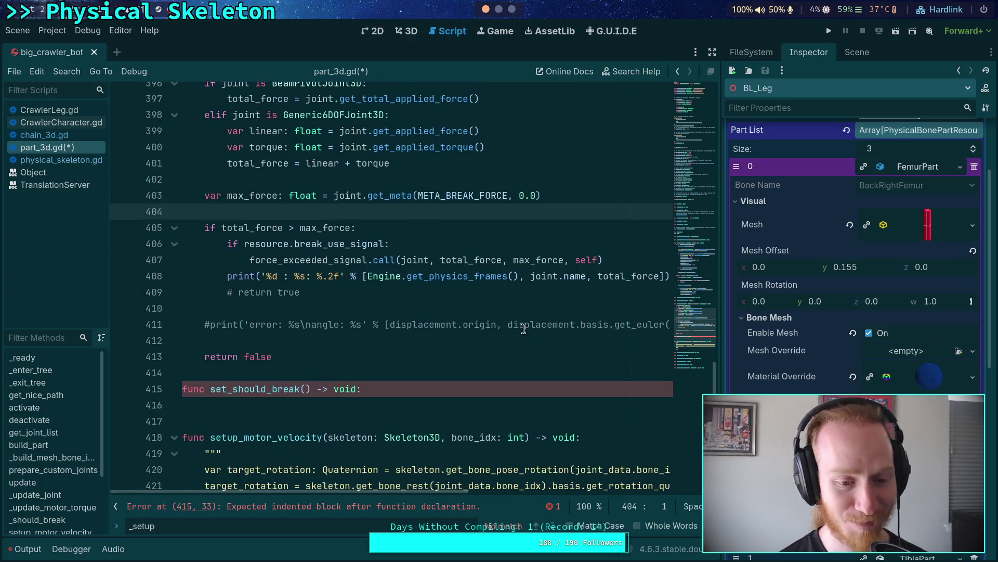
click(501, 313)
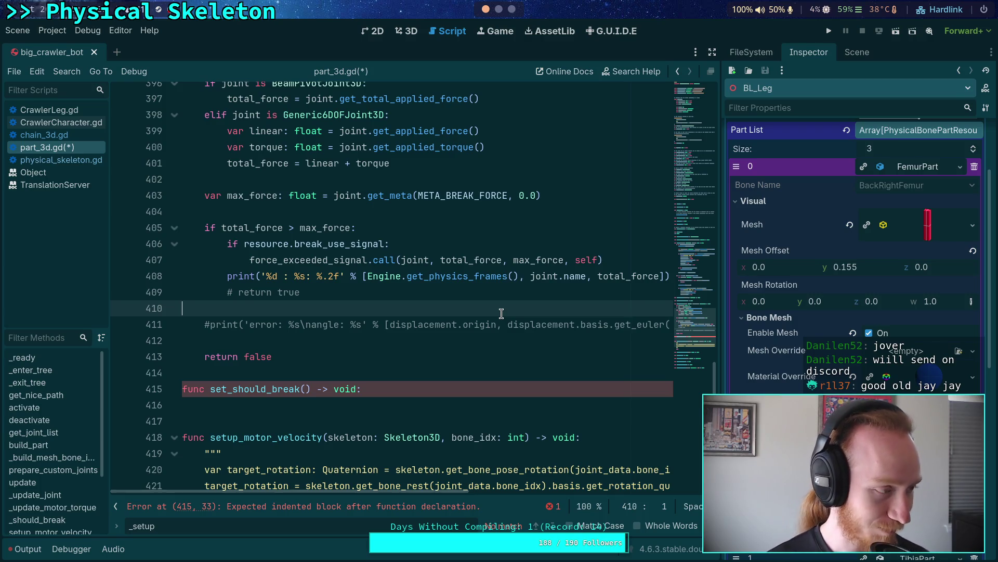
click(460, 323)
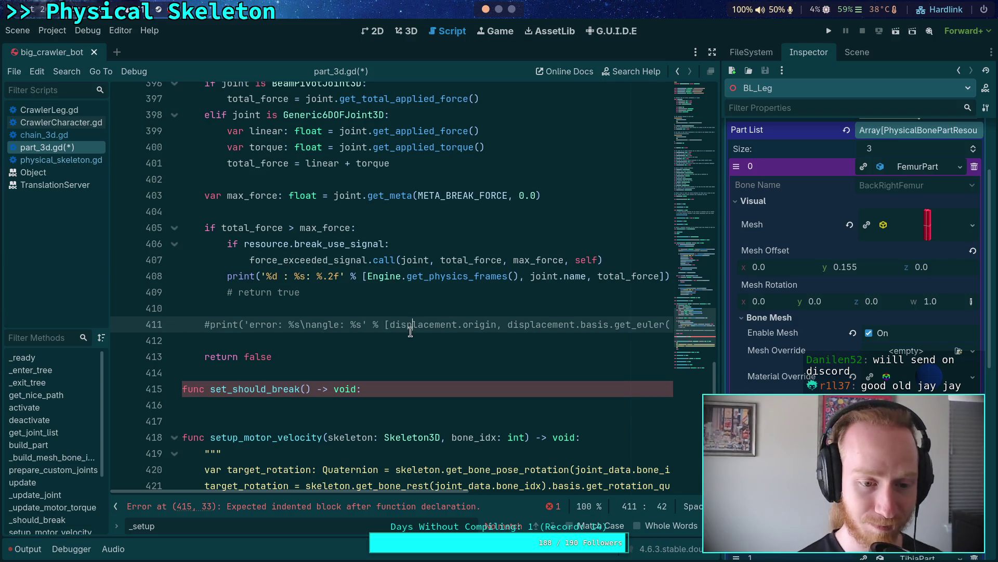
click(414, 389)
scroll(413, 374, up, 2)
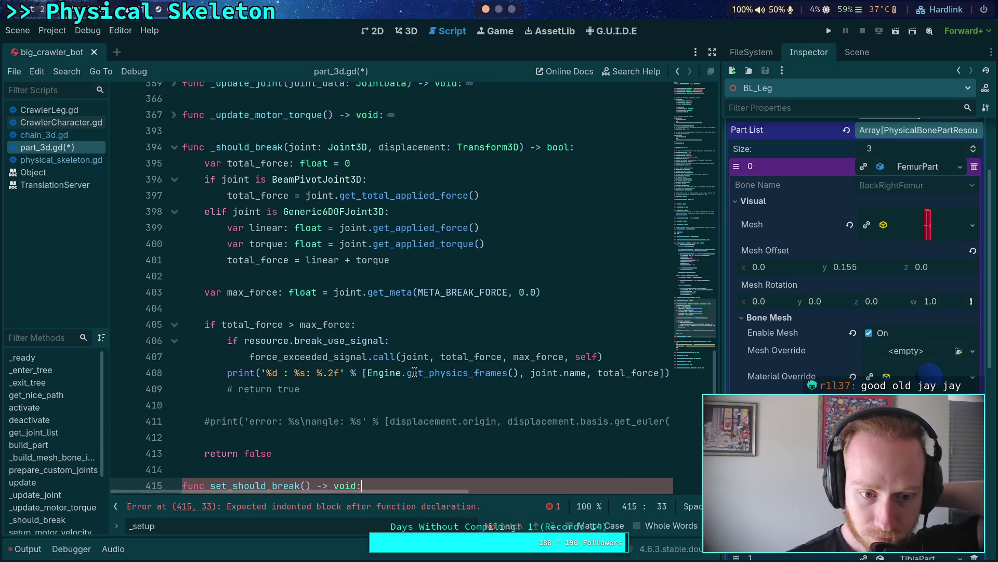
click(423, 342)
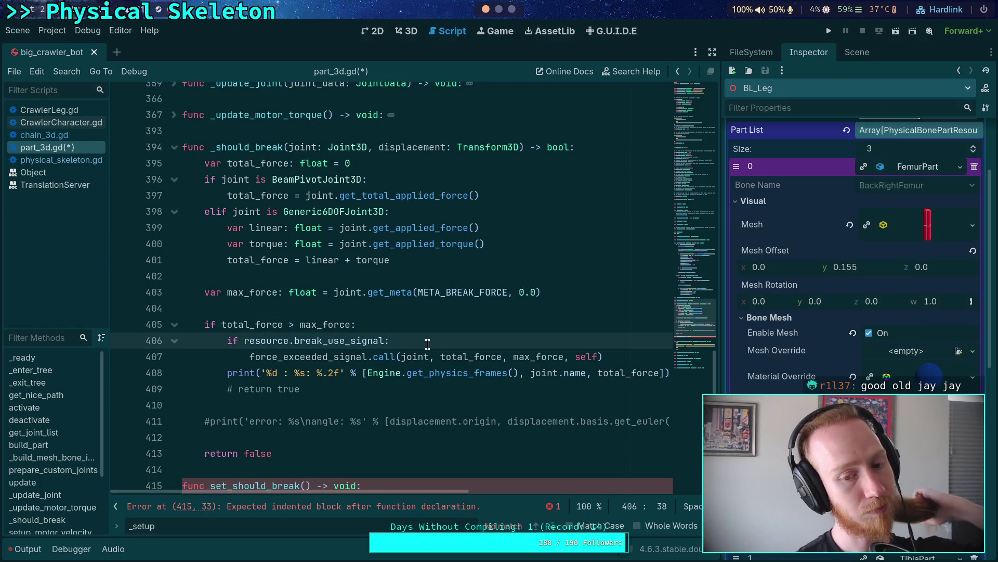
Step: Add _signal_should_break = false on a new line above the signal call
key(Return)
text(_)
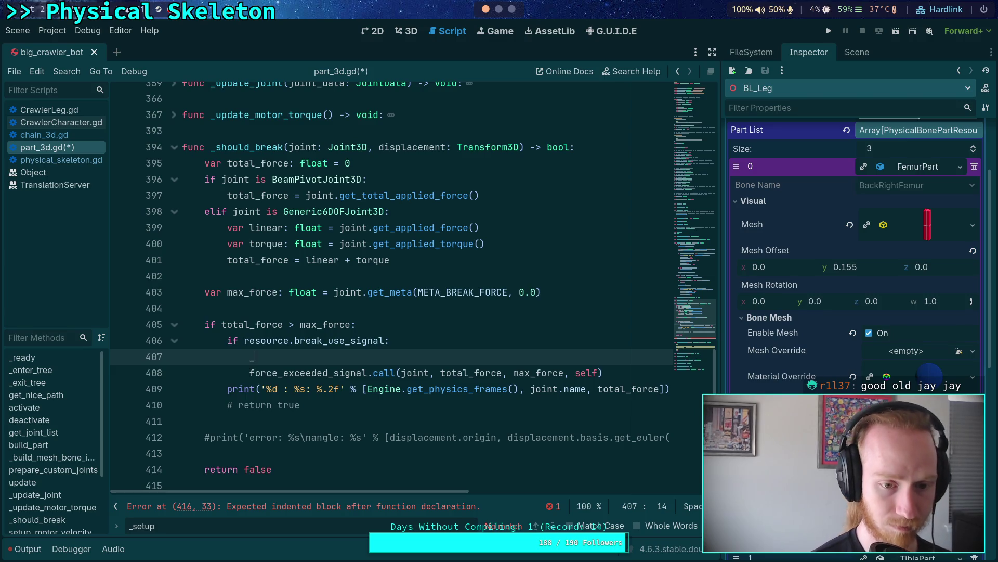
text(si)
key(Return)
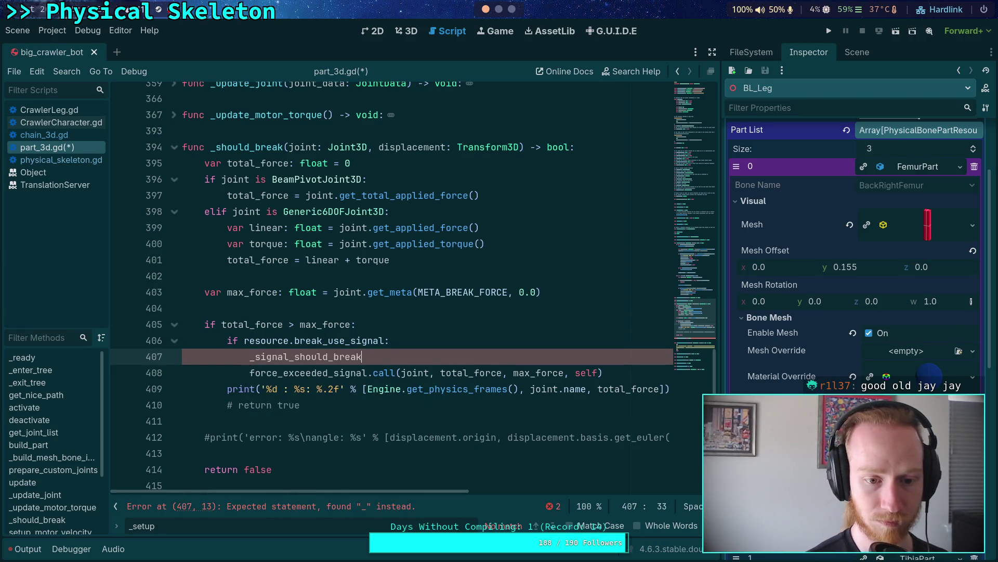
text( = false)
Step: Add return _signal_should_break after the signal call
scroll(390, 286, down, 2)
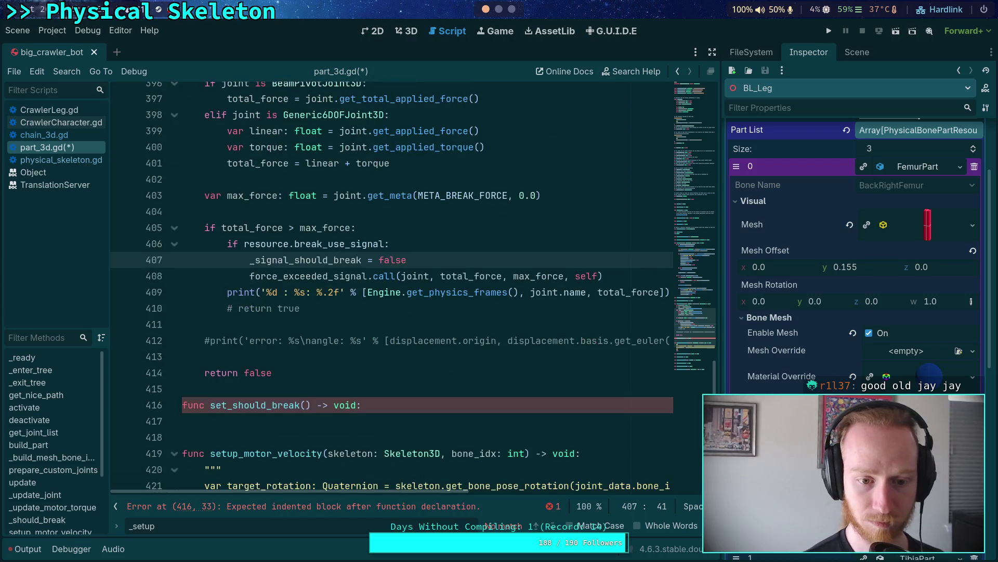
click(638, 276)
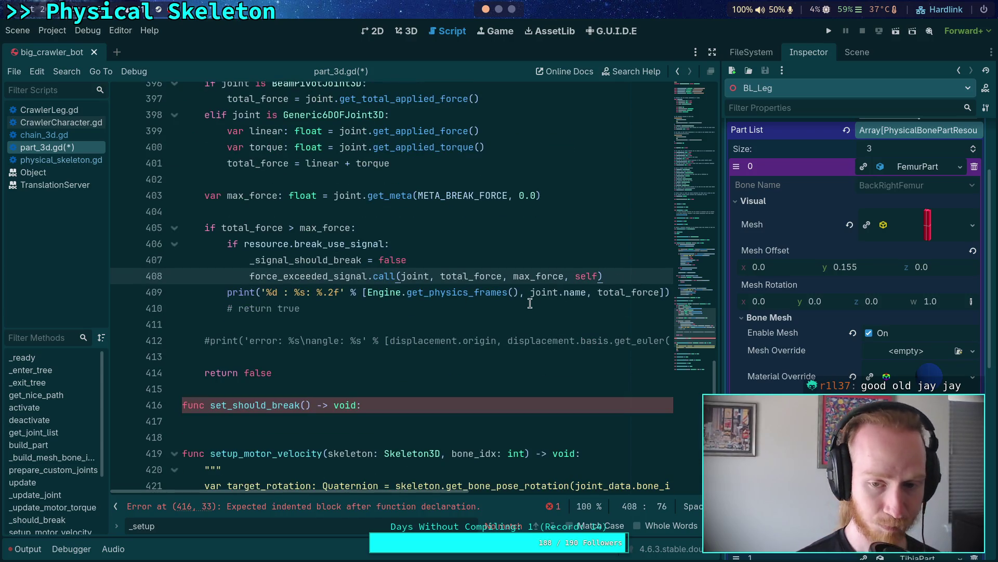
key(Return)
text(return _)
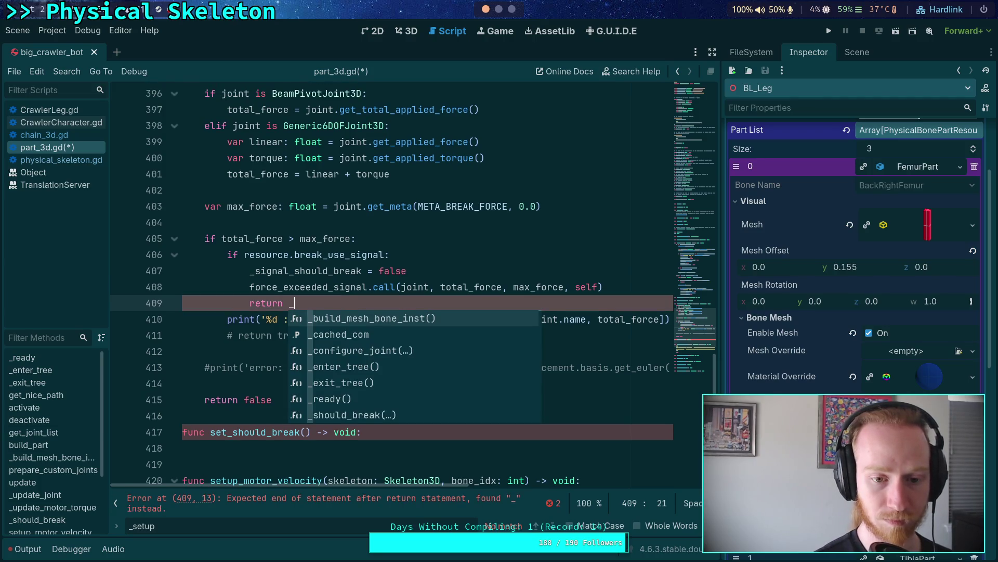
key(BackSpace)
key(BackSpace)
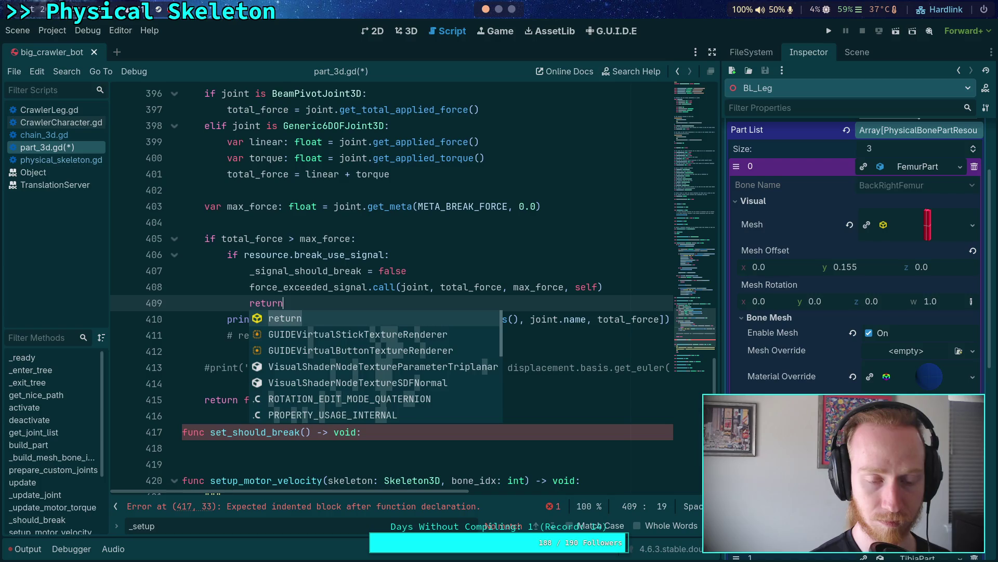
key(BackSpace)
key(BackSpace)
key(BackSpace)
text(eturn _sig)
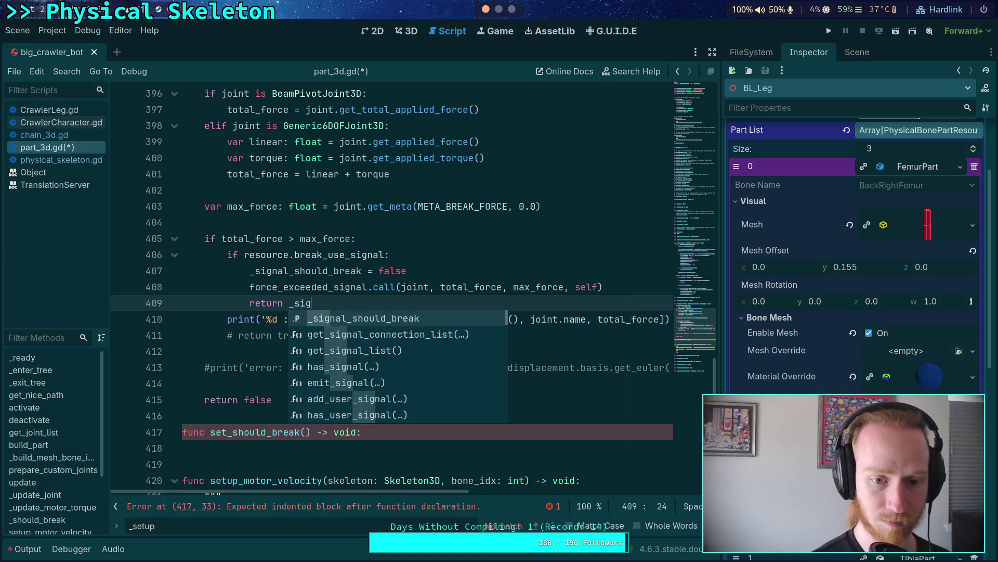
key(Return)
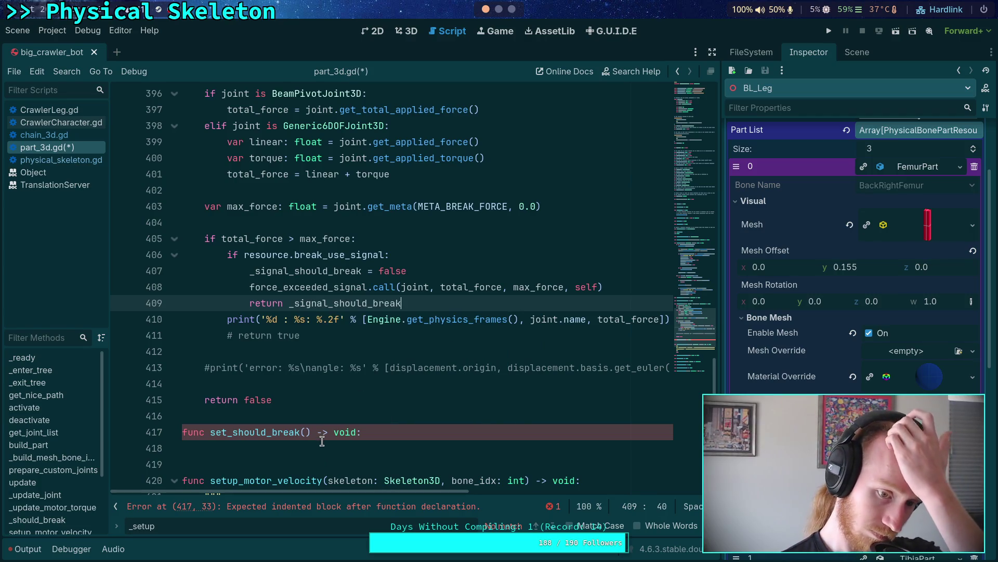
Step: Make set_should_break set _signal_should_break = true and save part_3d.gd
click(338, 447)
text(_sig)
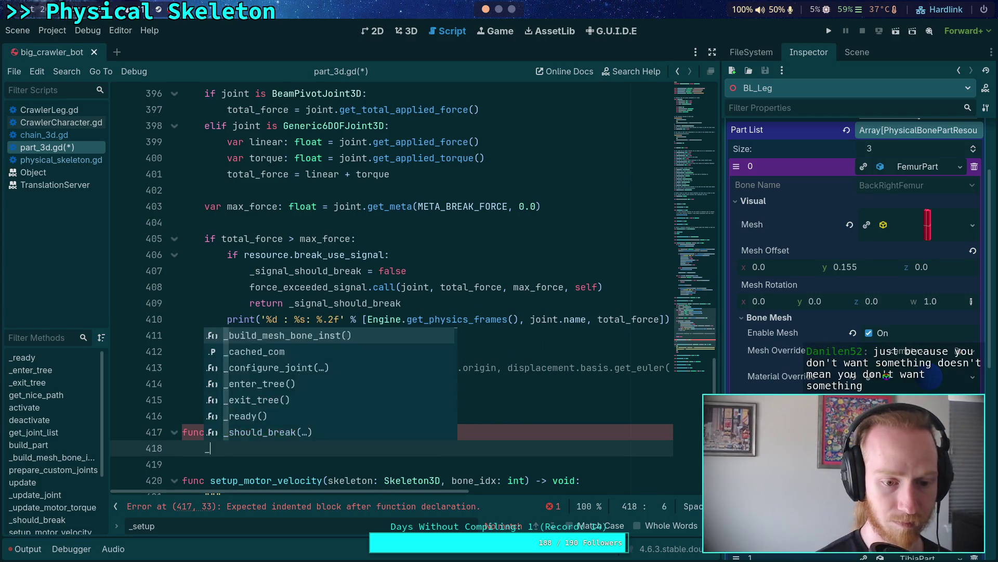
key(Return)
text(= true)
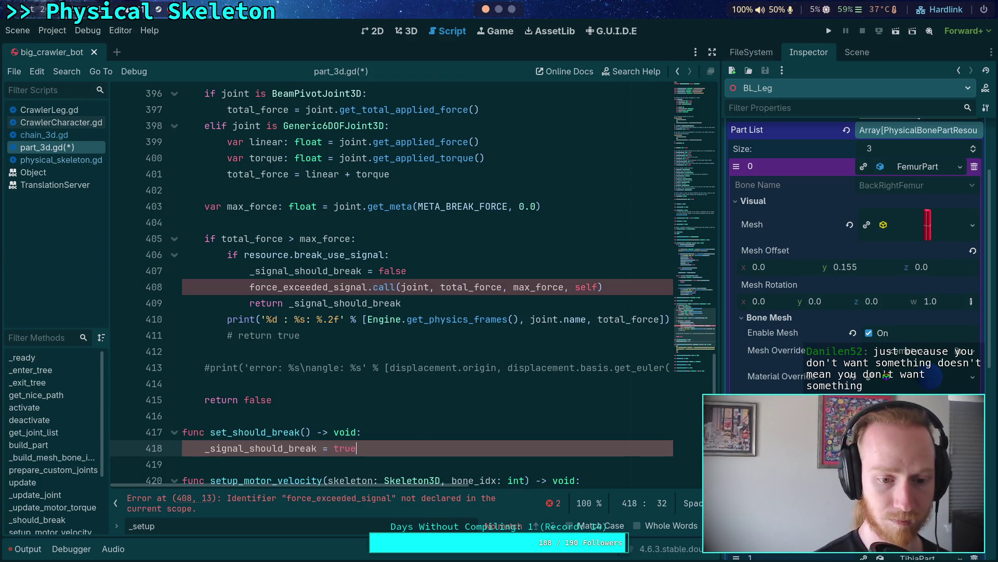
key(ctrl+s)
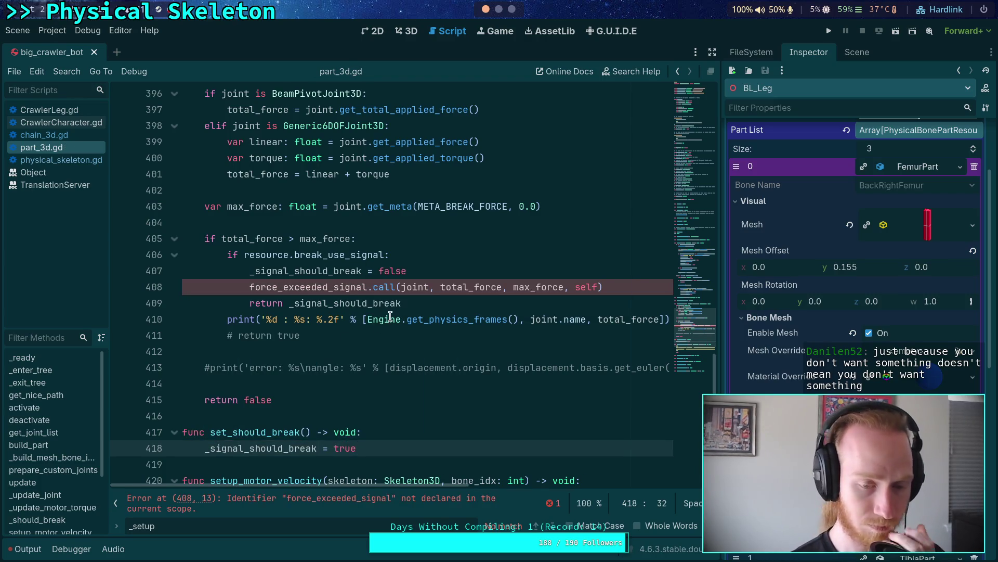
Step: Uncomment return true and delete the debug print line above it
click(239, 336)
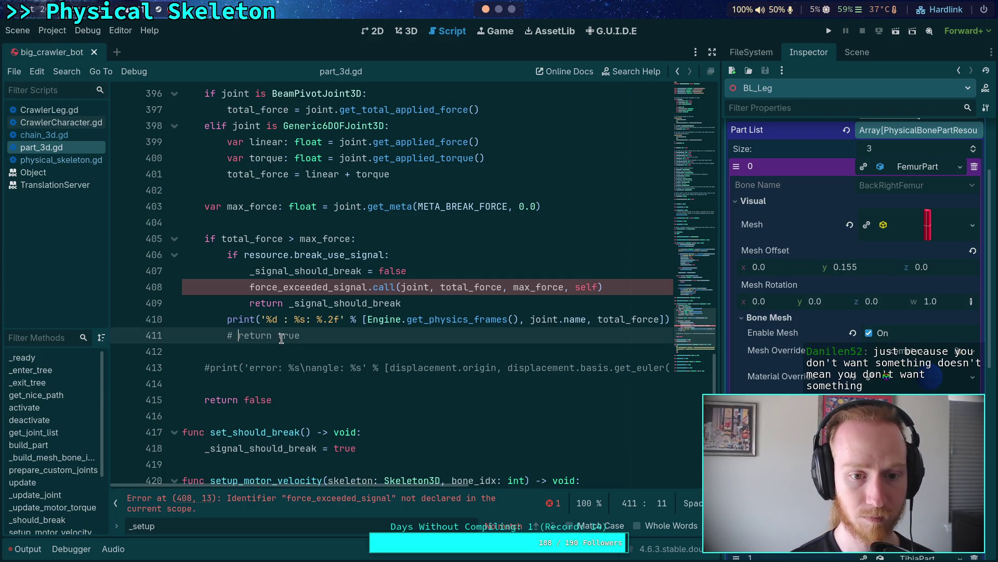
key(BackSpace)
key(BackSpace)
drag(228, 319, 227, 337)
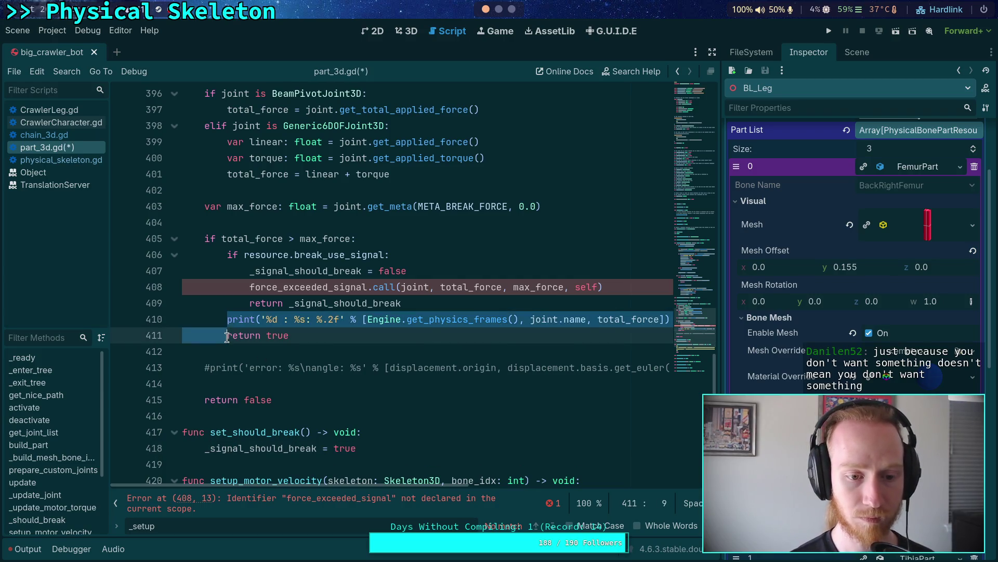
key(BackSpace)
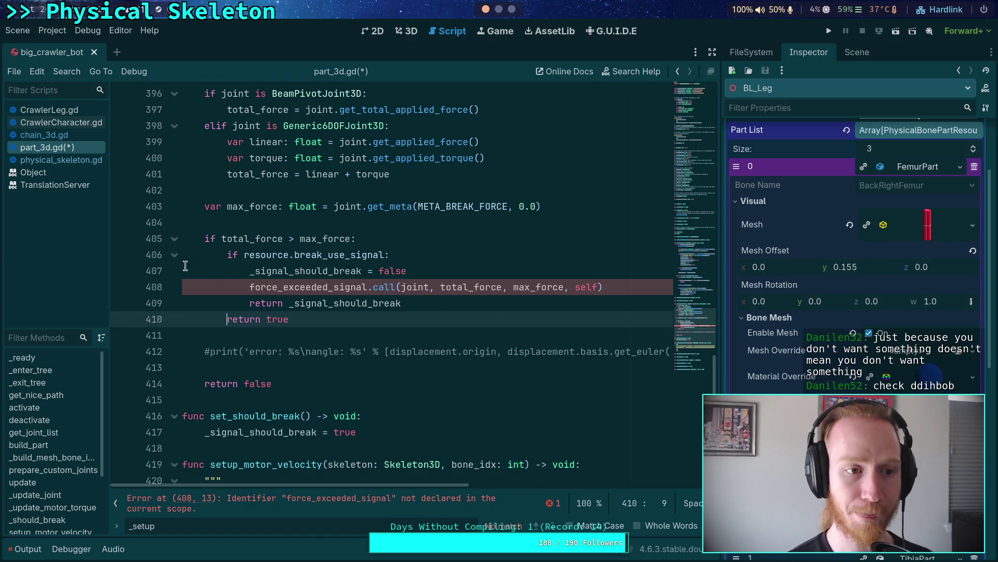
click(61, 160)
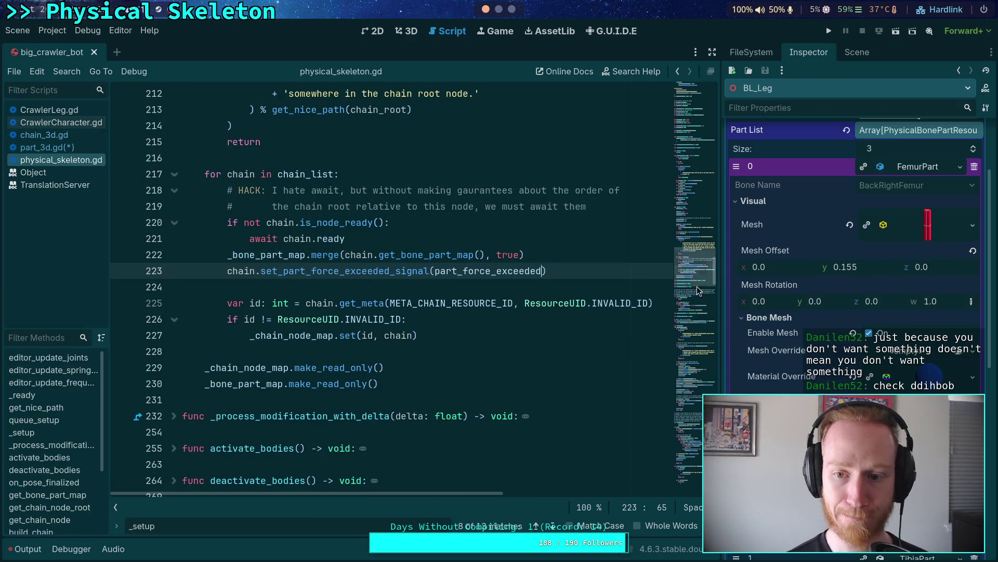
Step: Add a 'joint: Joint3D,' parameter to the part_force_exceeded signal declaration and save
click(697, 91)
click(376, 268)
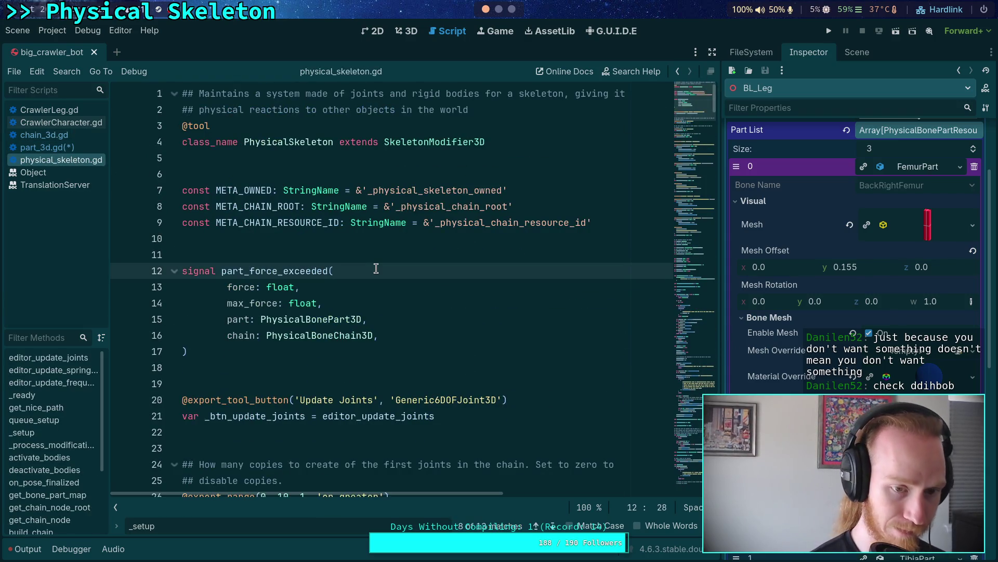
key(Return)
text(joint: )
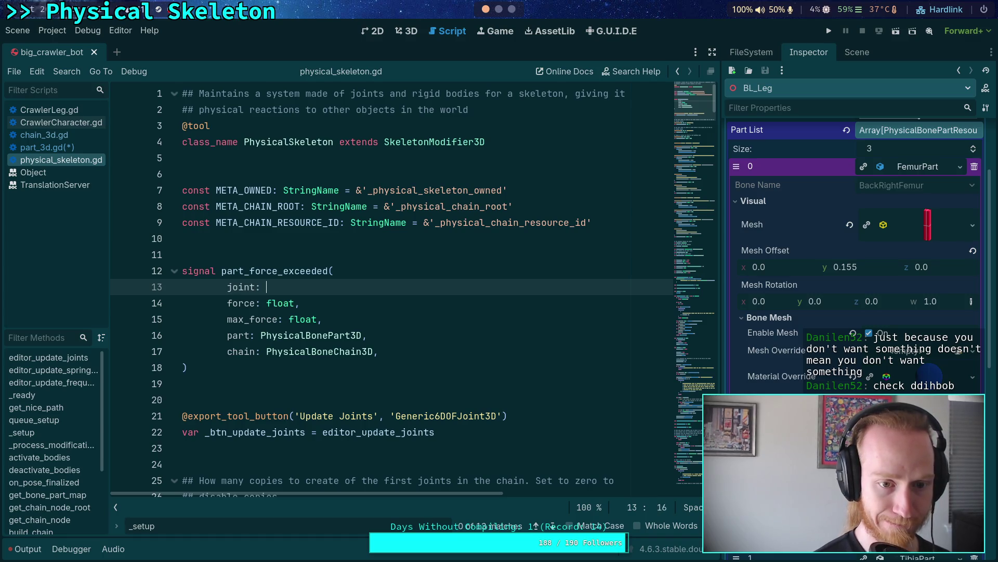
text(Joint3D,)
key(ctrl+s)
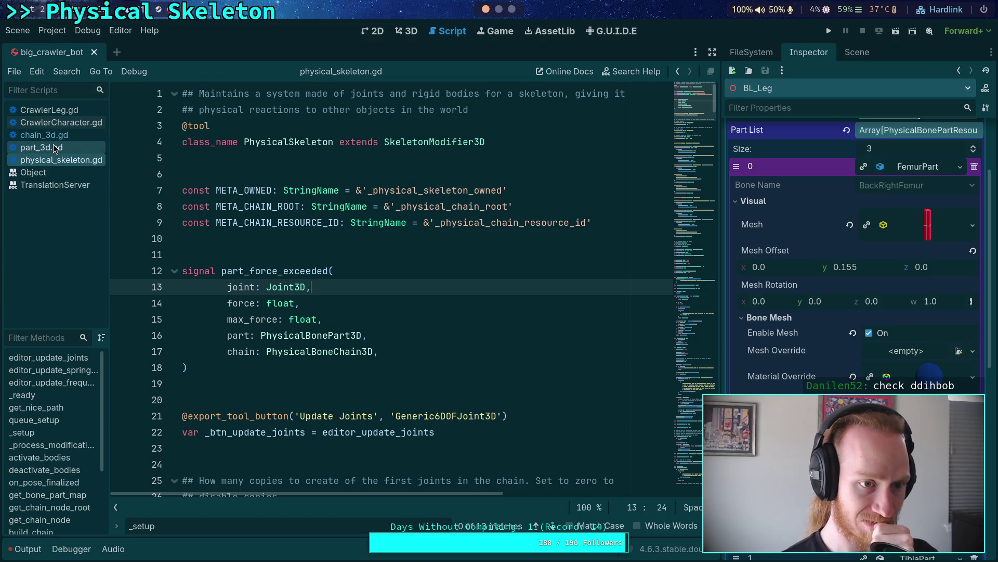
Step: Rename the signal from part_force_exceeded to joint_force_exceeded and save physical_skeleton.gd
click(67, 124)
click(76, 160)
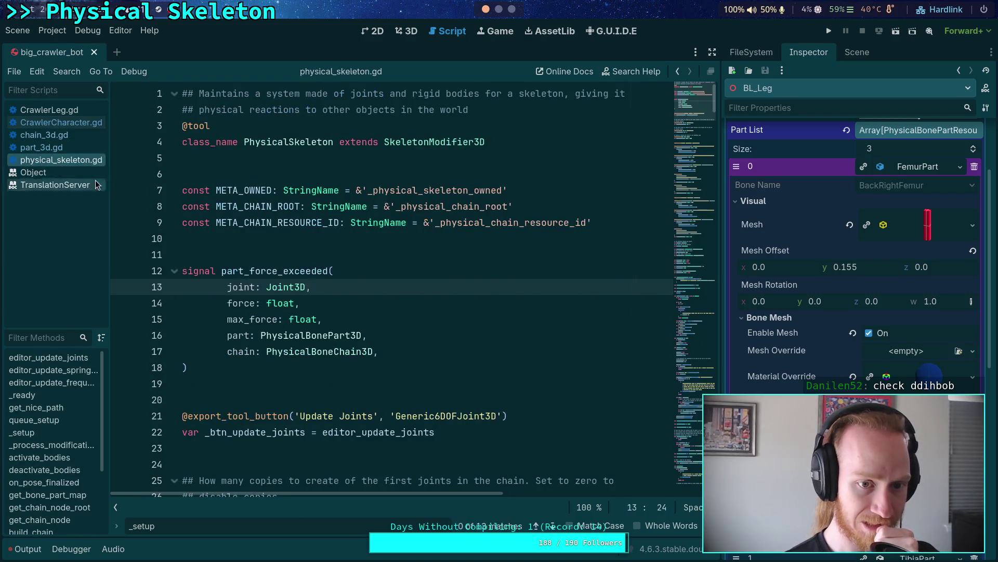
click(253, 271)
text(joint_)
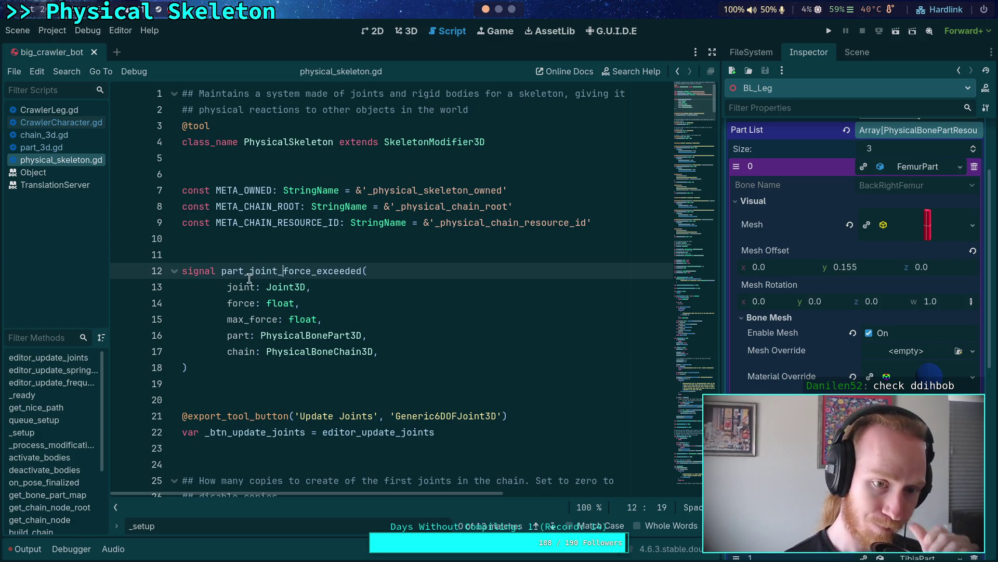
drag(249, 271, 222, 271)
key(BackSpace)
key(ctrl+s)
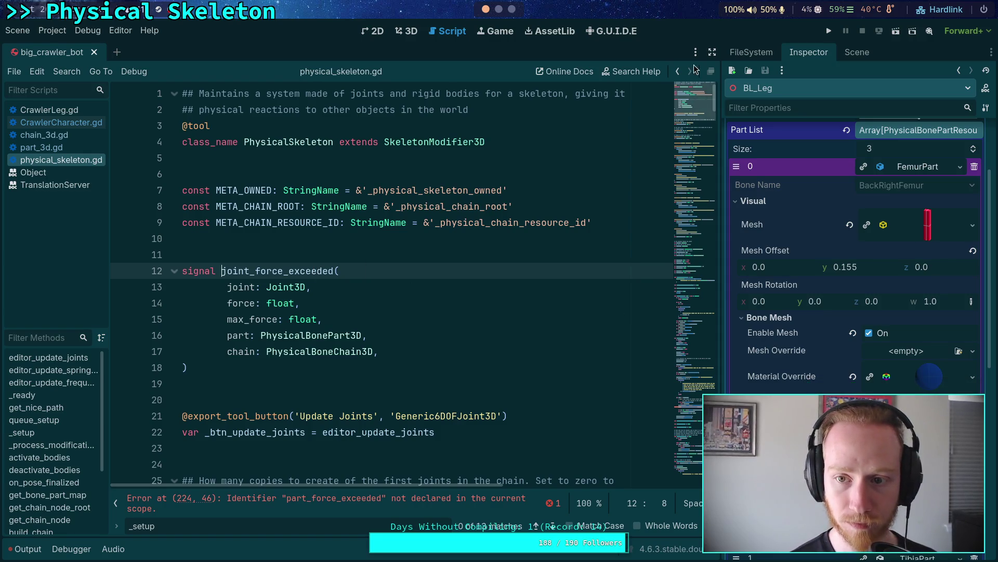
Step: Change line 224 to chain.set_joint_force_exceeded_signal(joint_force_exceeded), save, and open chain_3d.gd
scroll(468, 330, down, 20)
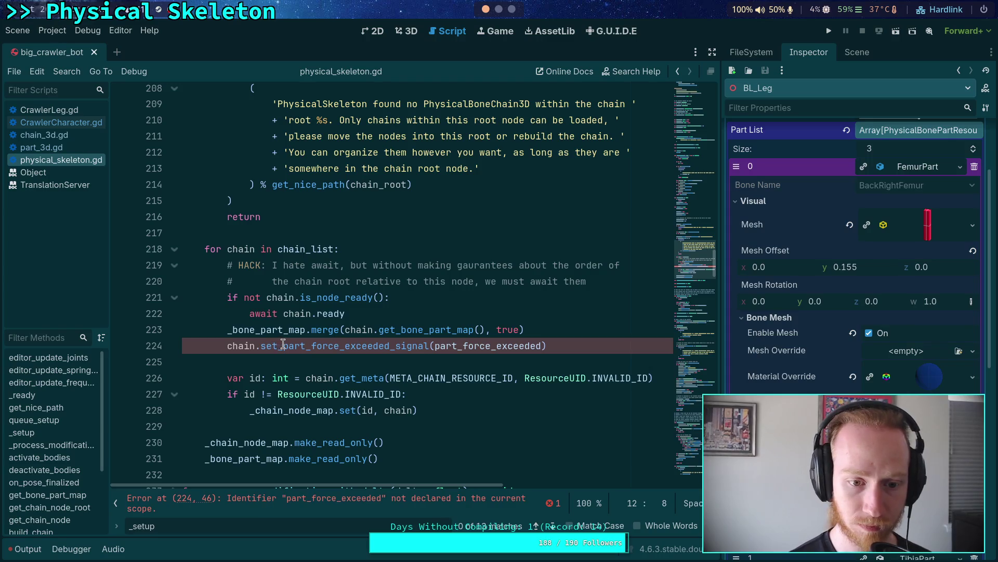
drag(283, 346, 306, 346)
text(joint)
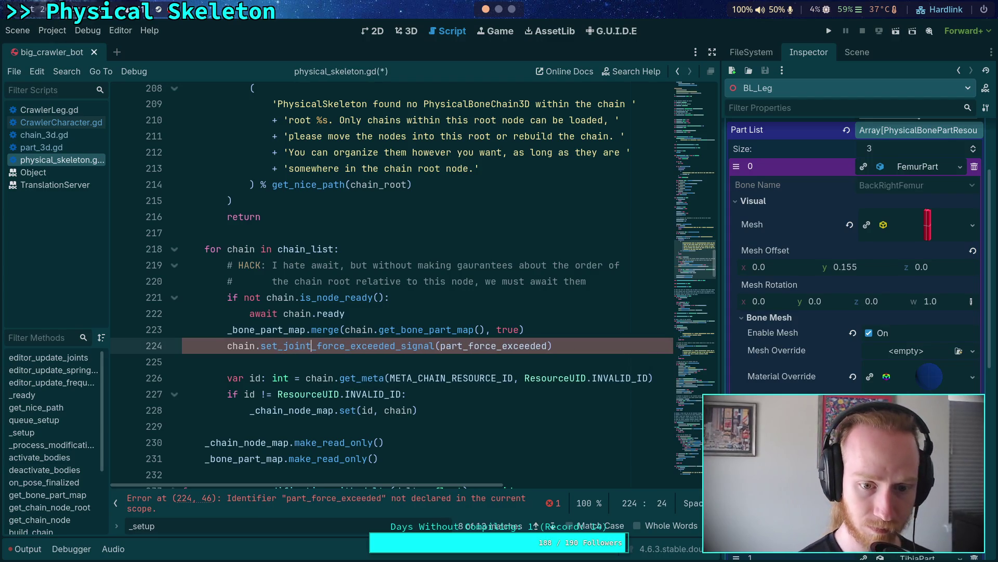
drag(441, 348, 463, 348)
text(joint)
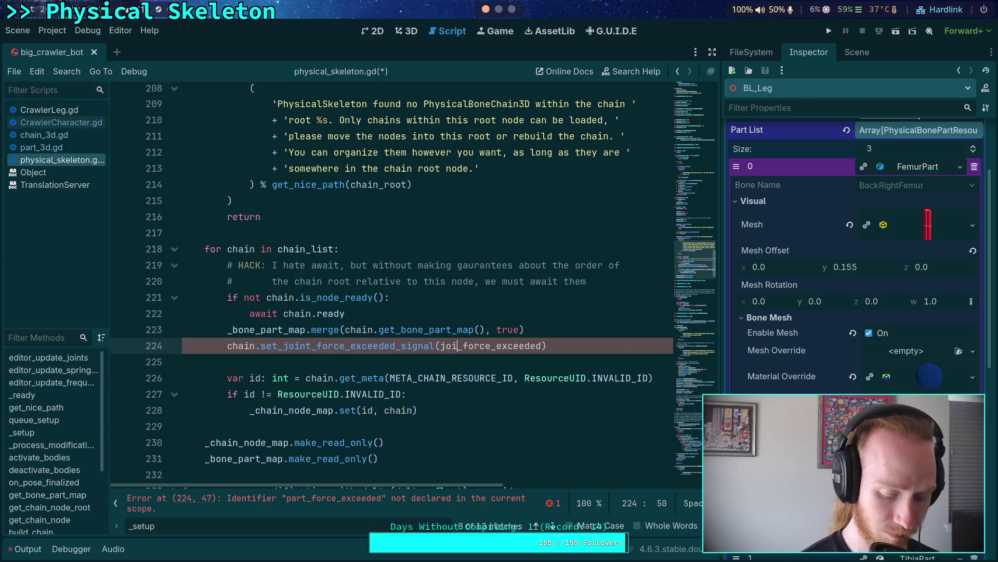
key(ctrl+s)
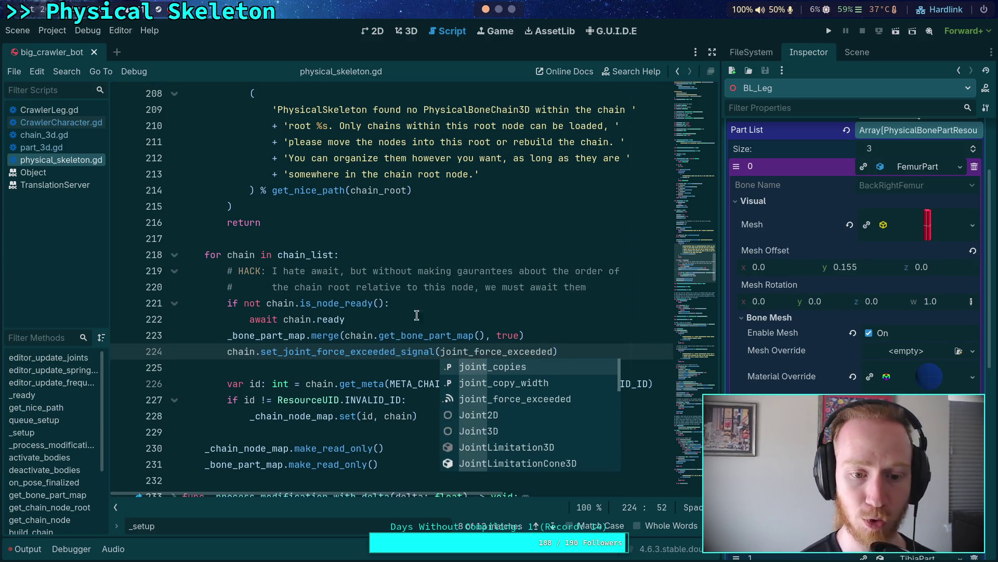
click(396, 302)
click(58, 134)
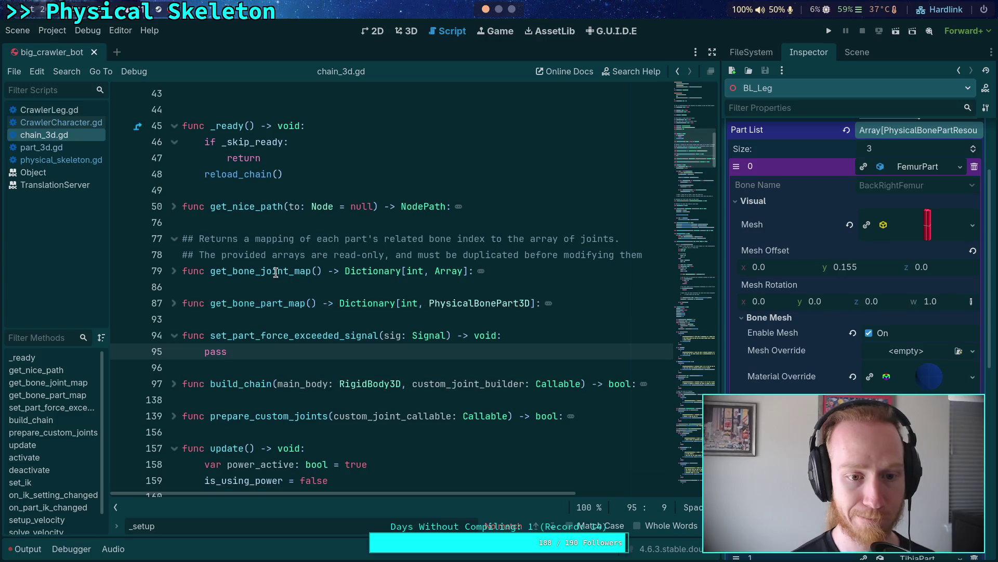
Step: Rename the setter in chain_3d.gd to set_joint_force_exceeded_signal
click(241, 336)
double_click(242, 335)
text(joint)
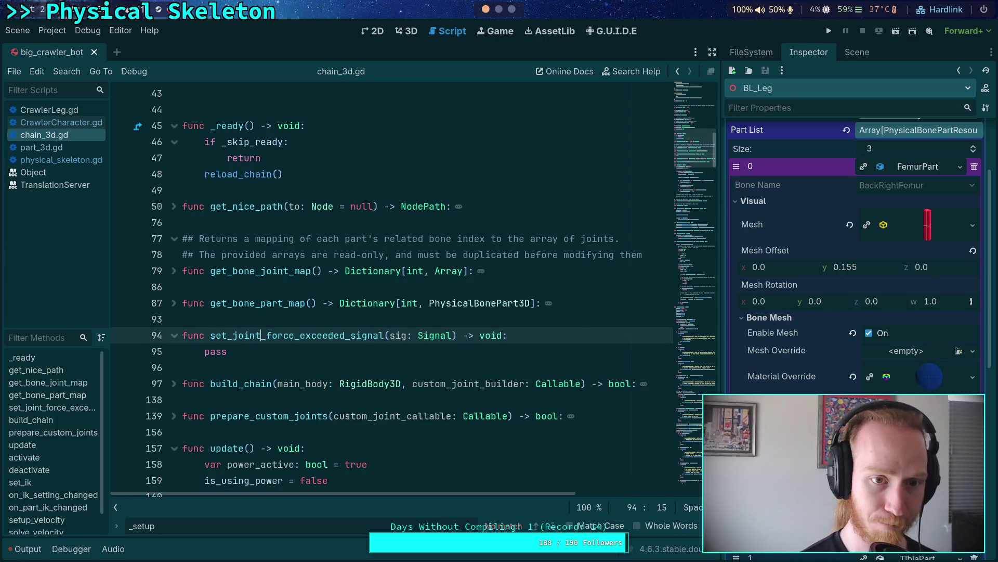
Step: In part_3d.gd, rename force_exceeded_signal on line 408 to joint_force_exceeded_signal
click(76, 149)
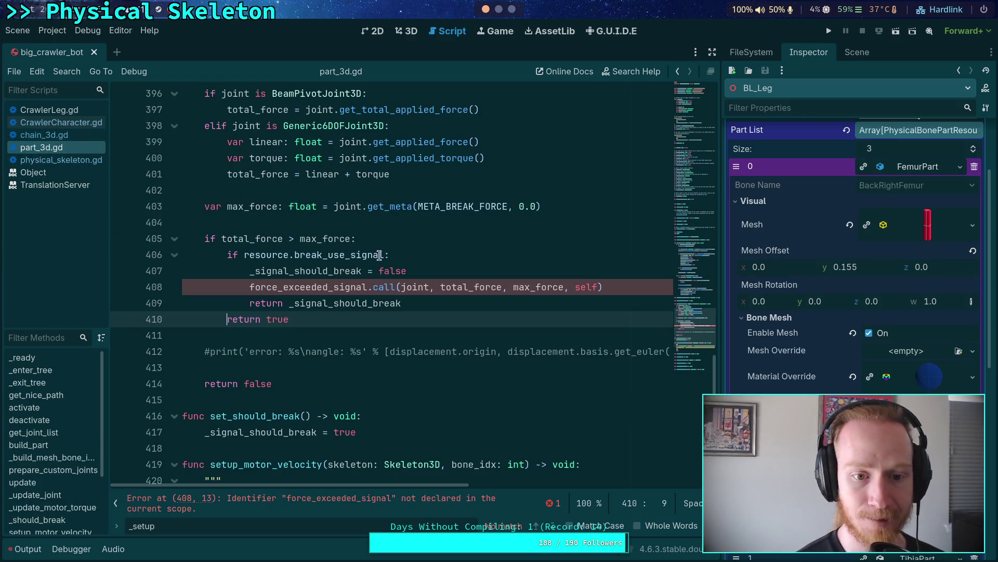
double_click(346, 287)
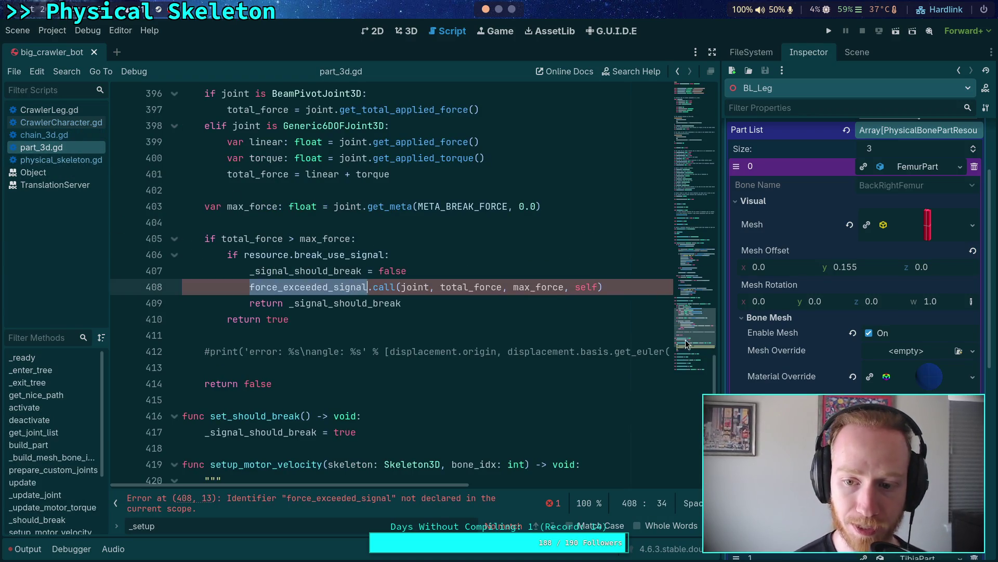
click(249, 289)
text(joint_)
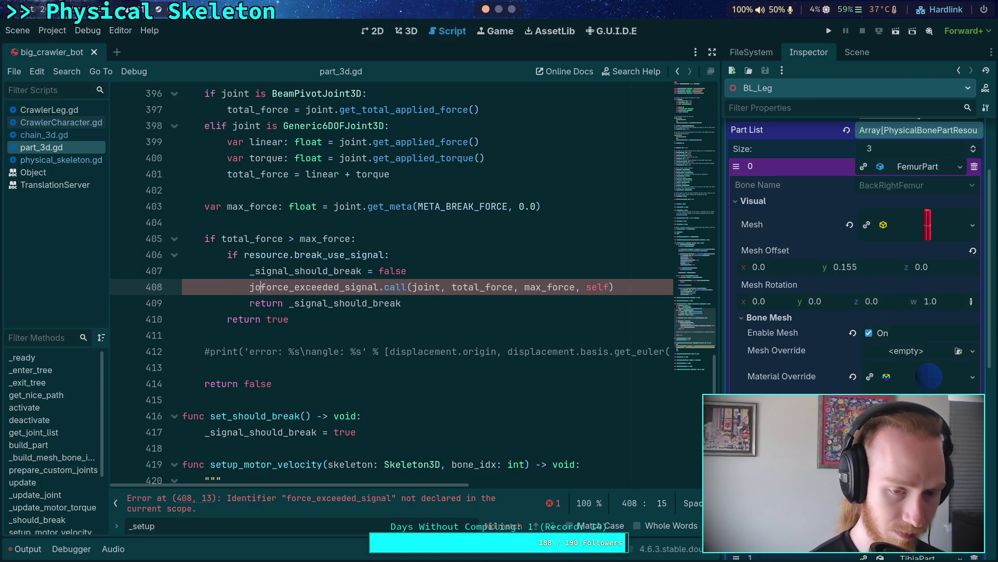
Step: Declare 'var joint_force_exceeded_signal: Signal' above _signal_should_break and save part_3d.gd
scroll(351, 311, up, 20)
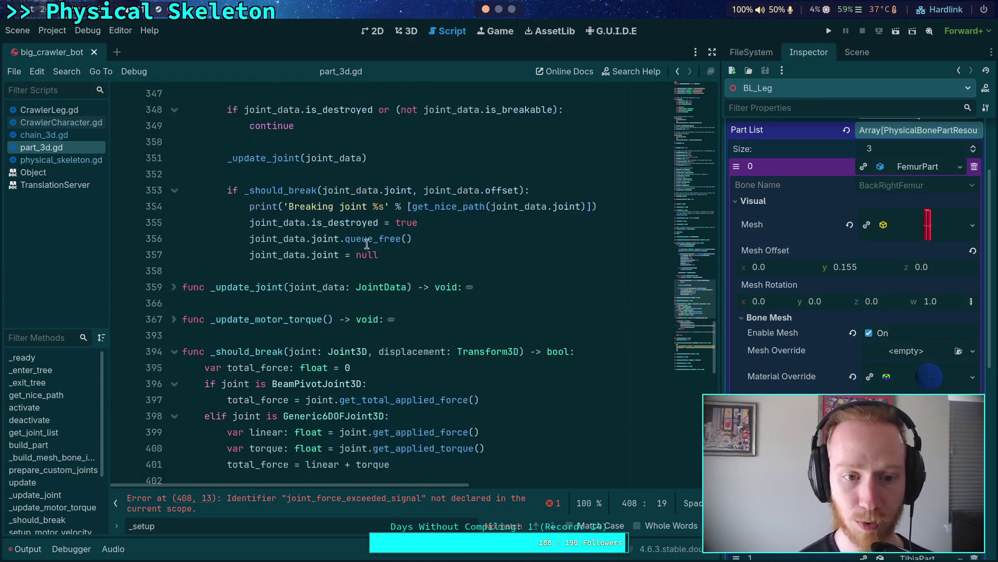
scroll(351, 310, up, 5)
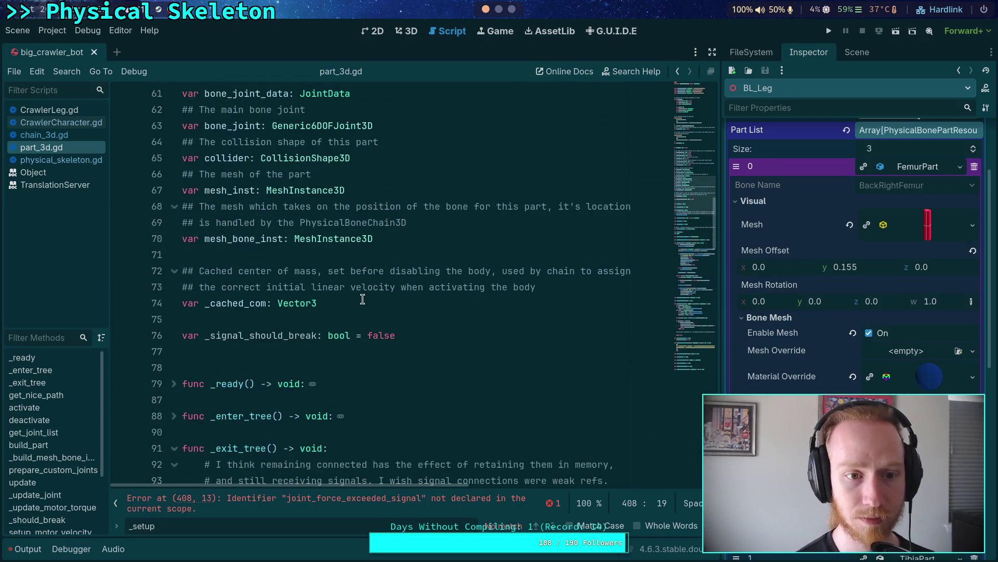
click(406, 342)
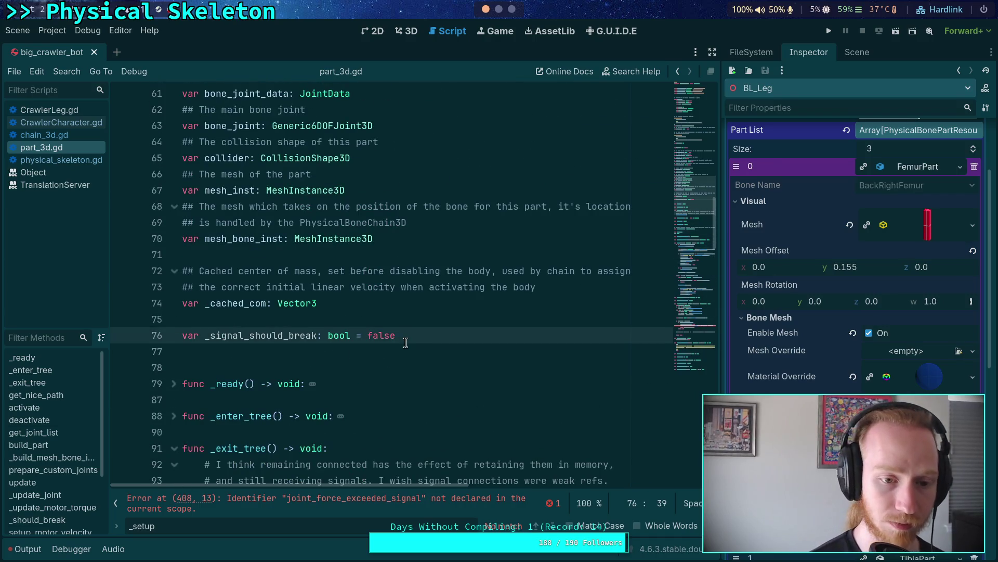
key(ctrl+shift+Return)
text(var joint_)
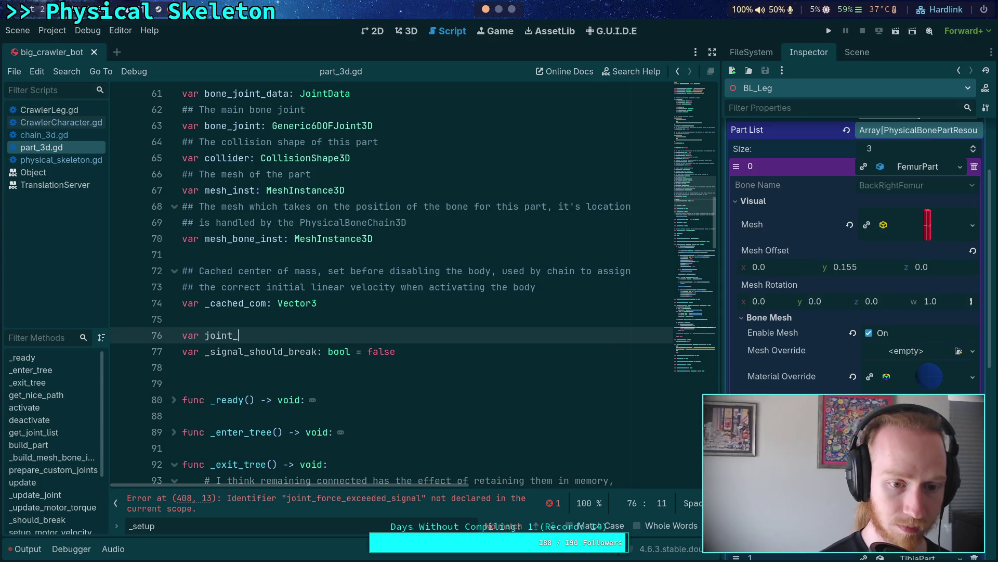
text(force_excce)
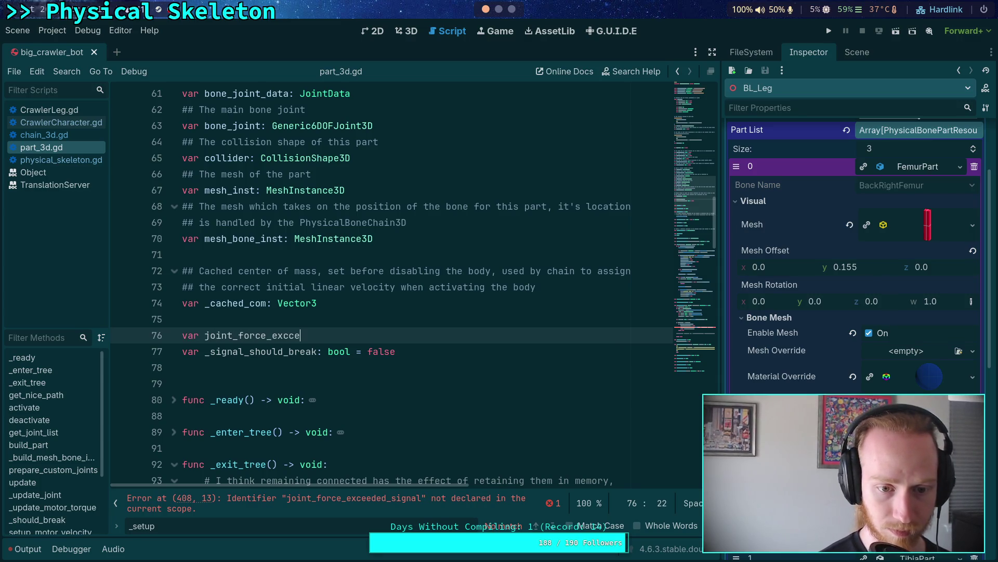
text(eded_i)
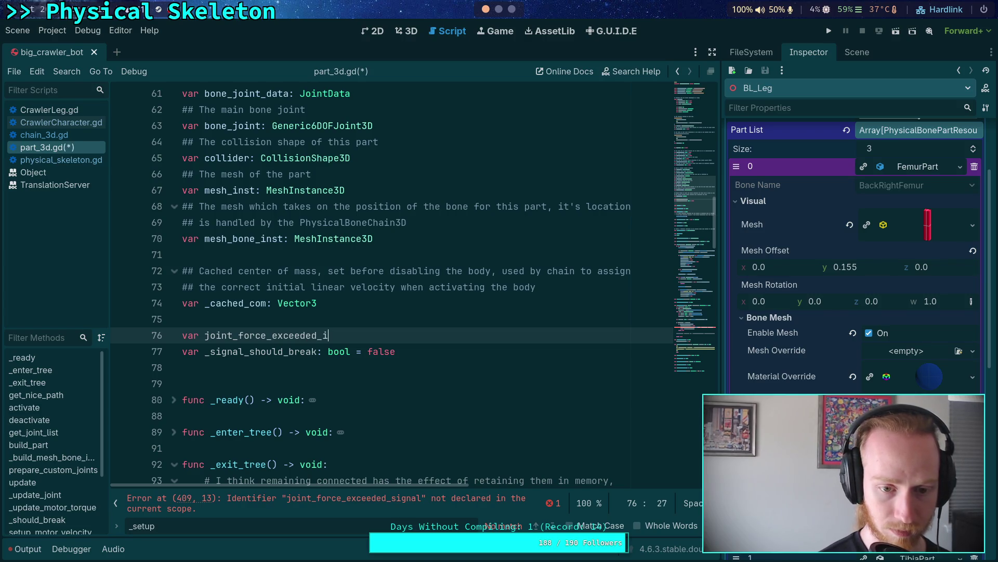
key(BackSpace)
text(signal: )
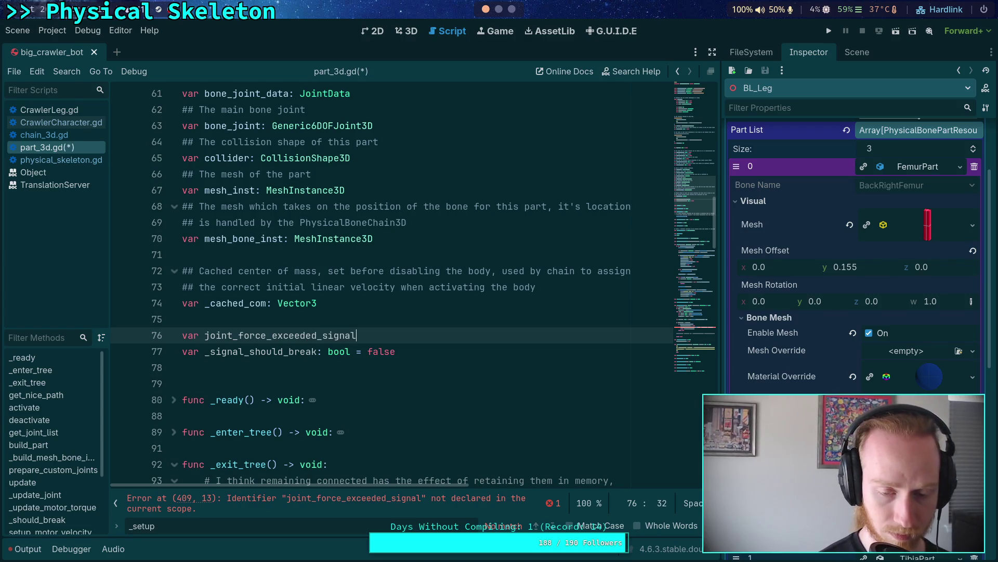
text(Signal)
key(ctrl+s)
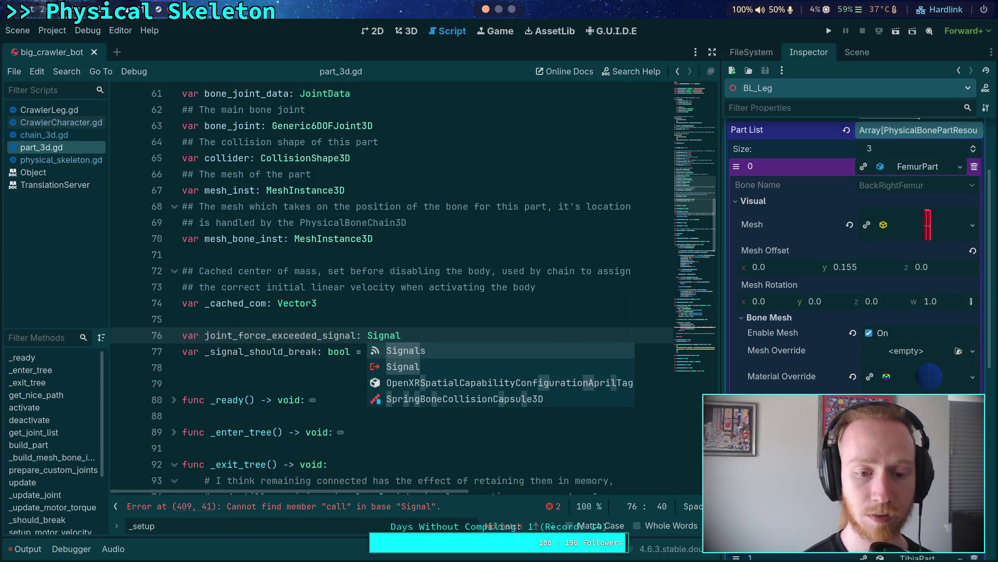
Step: Replace .call with .emit on line 409 so _should_break emits the joint signal
scroll(455, 277, down, 20)
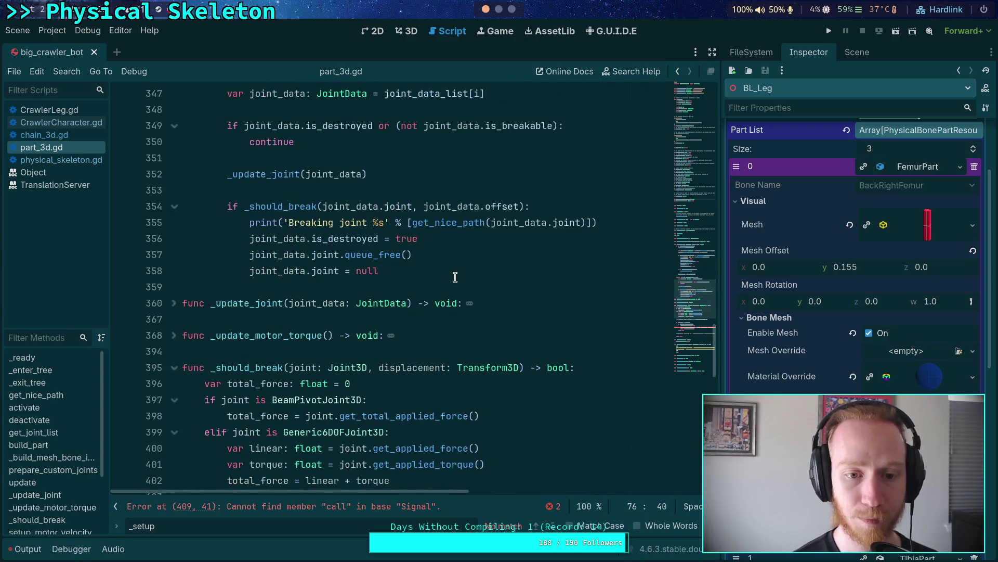
scroll(444, 276, up, 3)
scroll(437, 286, down, 15)
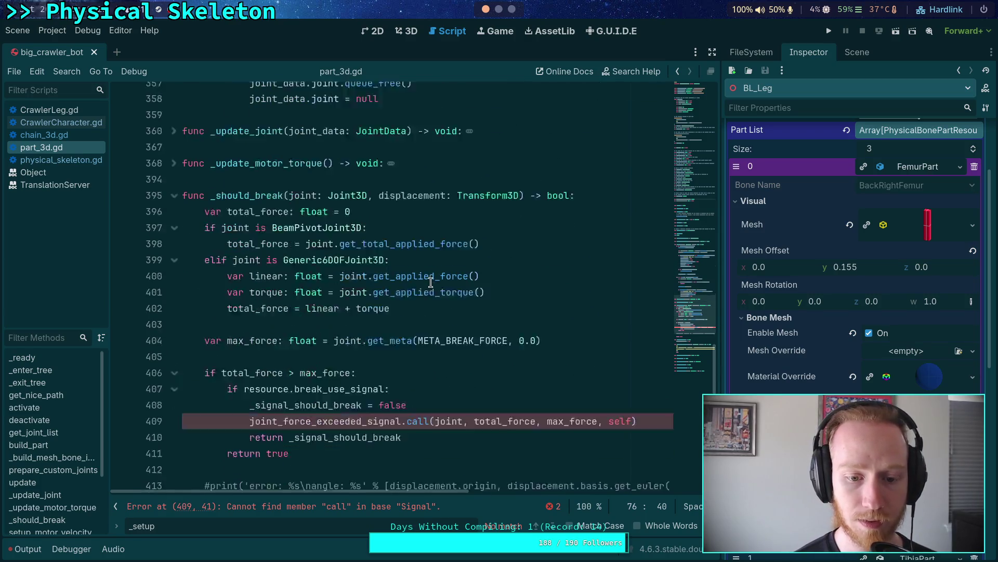
double_click(420, 304)
text(emit)
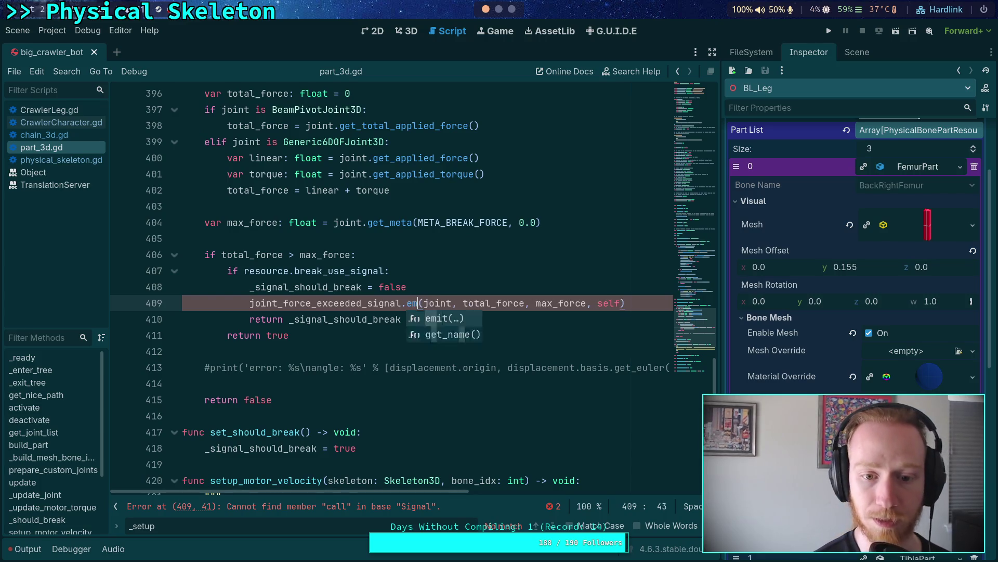
click(430, 275)
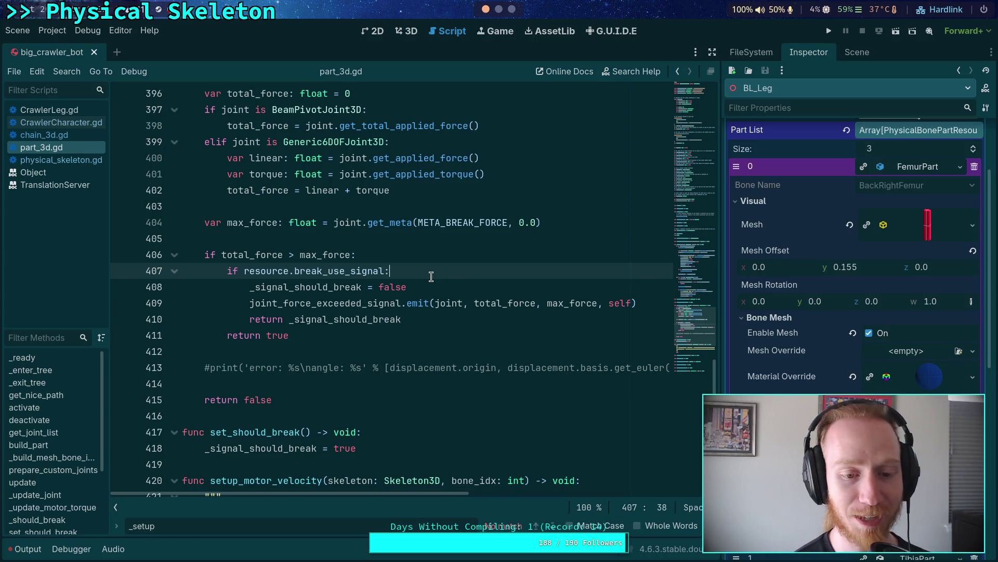
click(383, 356)
drag(724, 306, 741, 296)
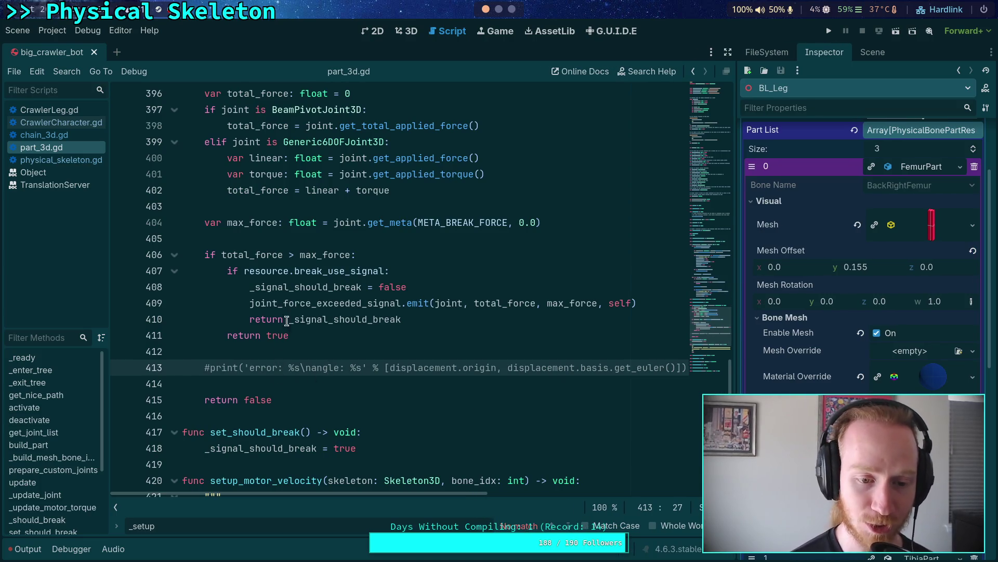
Step: Paste a debug print line at line 412, then remove it again
text(print('%d : %s: %.2f' % [Engine.get_physics_frames(), joint.name, total_force]))
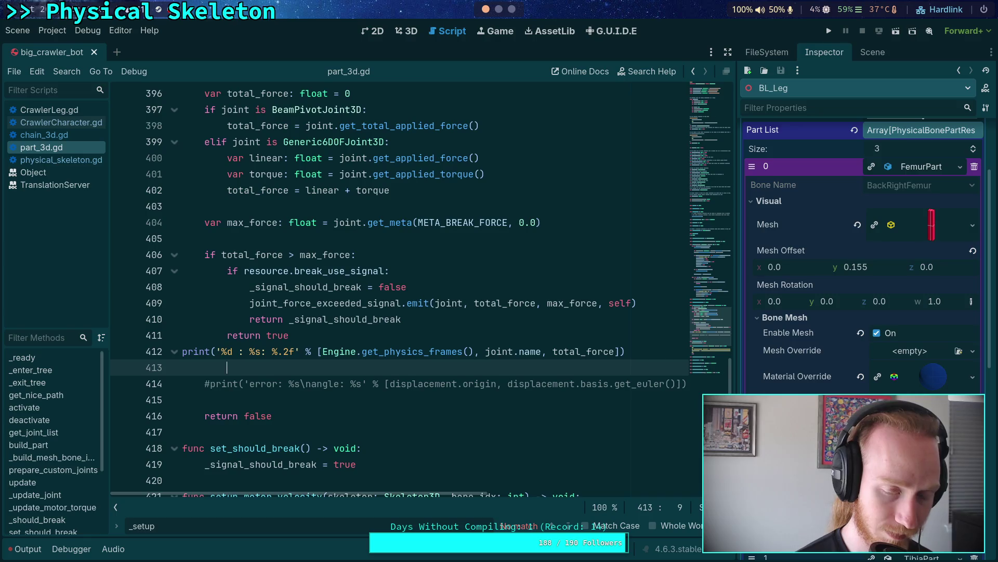
click(159, 351)
key(BackSpace)
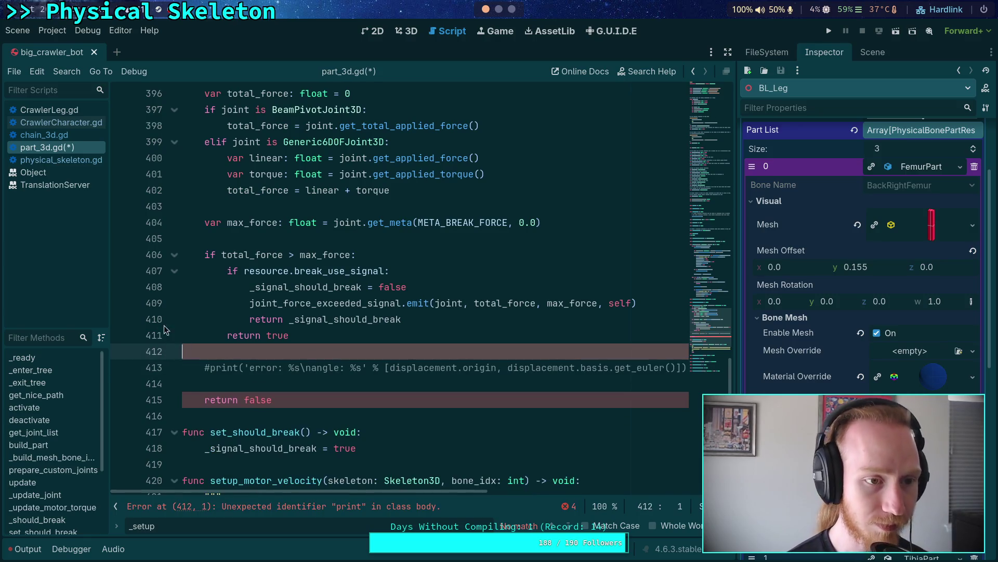
Step: Collapse _setup and queue_setup in physical_skeleton.gd, then switch to CrawlerCharacter.gd
click(61, 159)
scroll(357, 300, up, 10)
scroll(356, 300, up, 3)
click(174, 271)
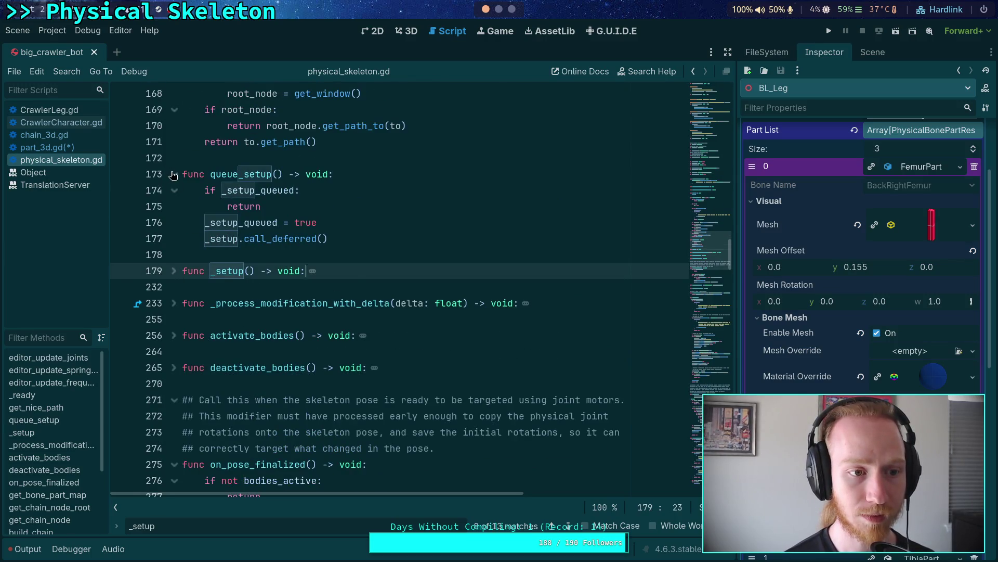
click(174, 174)
click(61, 122)
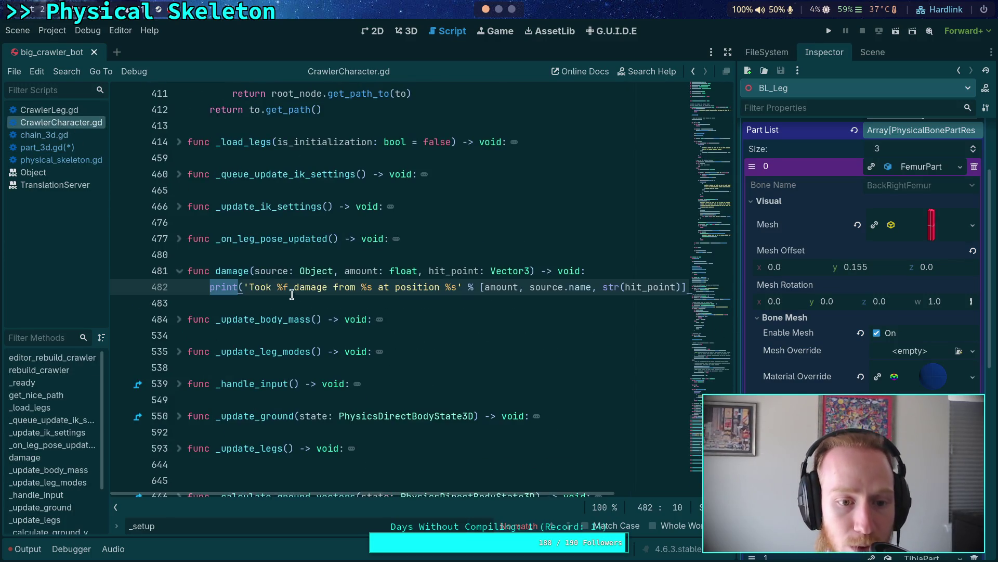
Step: Paste the frame/joint/force debug print line into the damage() function
click(180, 271)
click(179, 271)
click(628, 271)
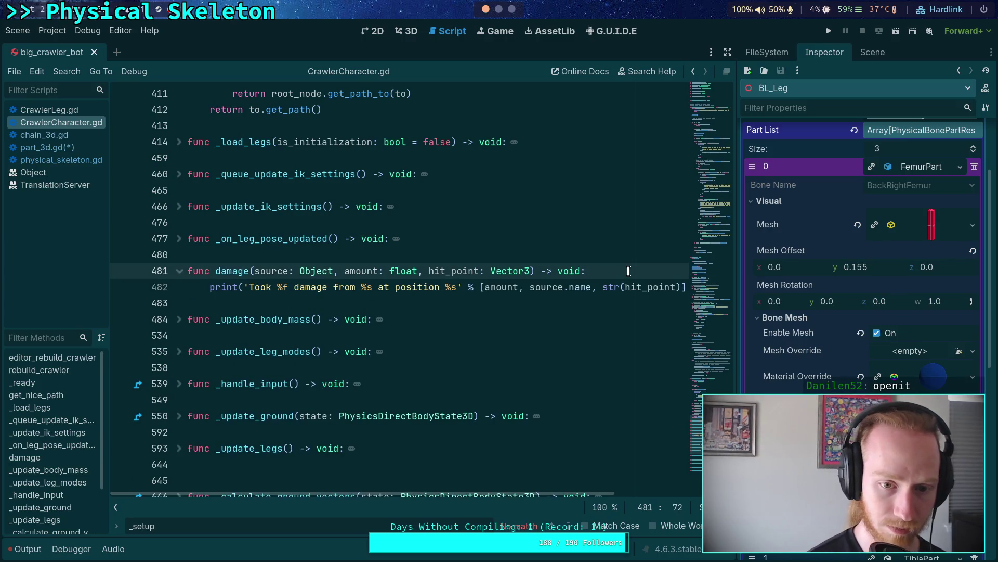
key(Return)
text(print('%d : %s: %.2f' % [Engine.get_physics_frames(), joint.name, total_force]))
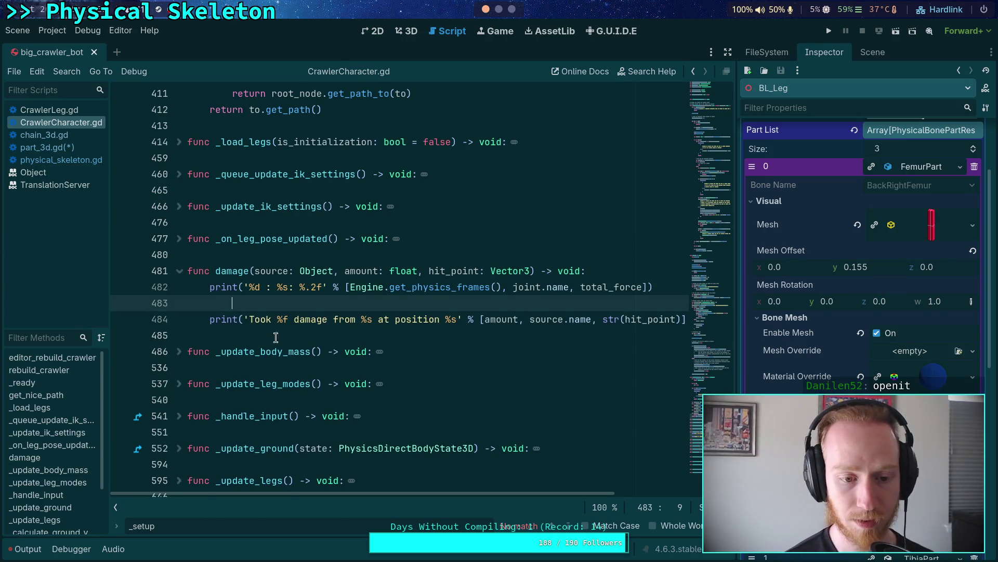
Step: Write a new on_joint_force_exceeded() -> void function containing the pasted print line
click(259, 339)
key(Return)
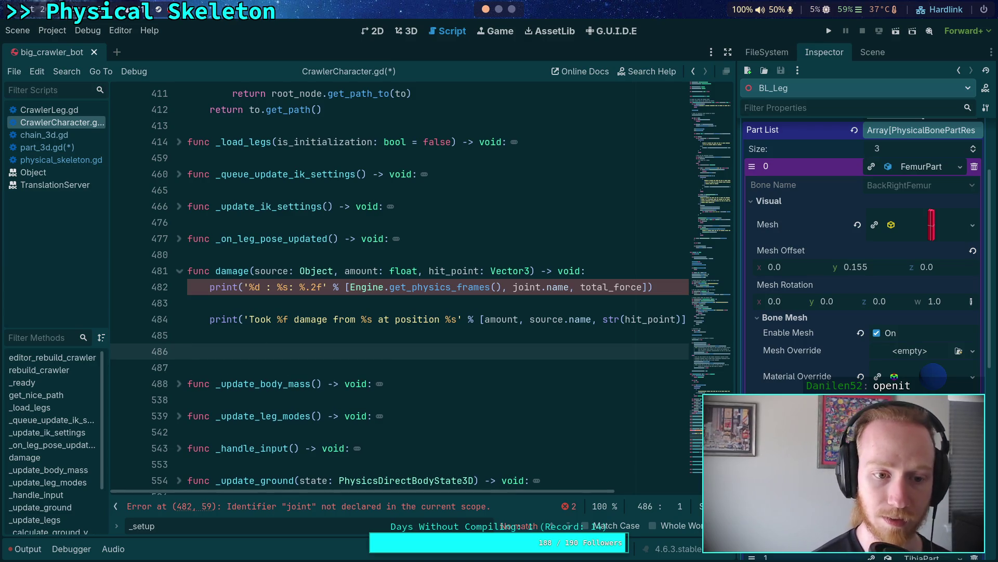
text(func)
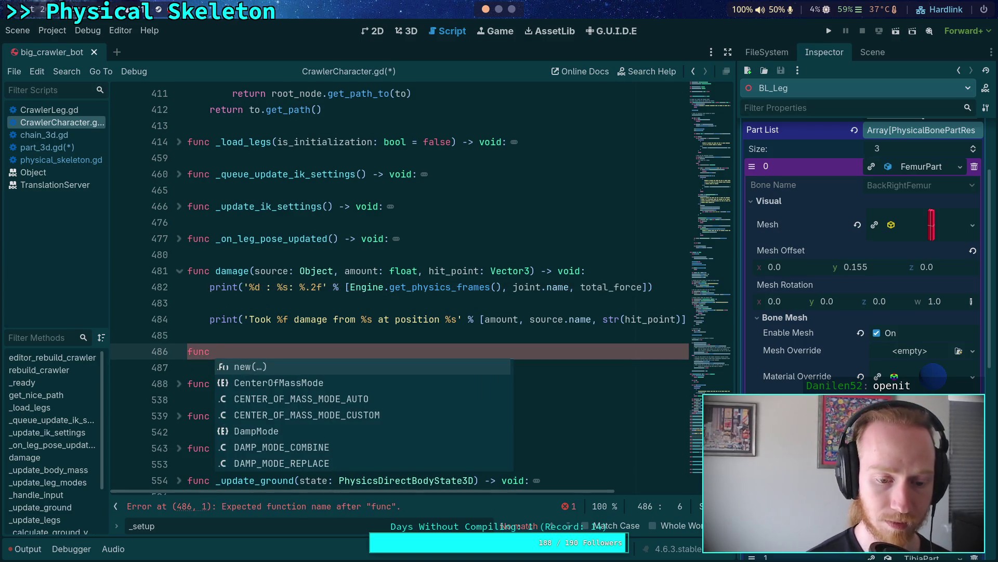
text(joint_dama)
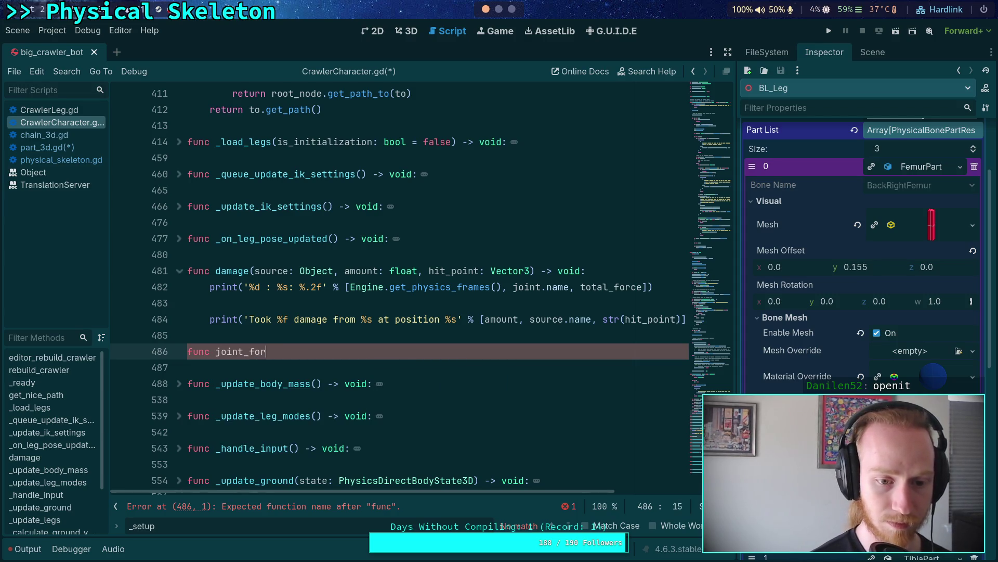
text(d)
key(BackSpace)
key(BackSpace)
key(BackSpace)
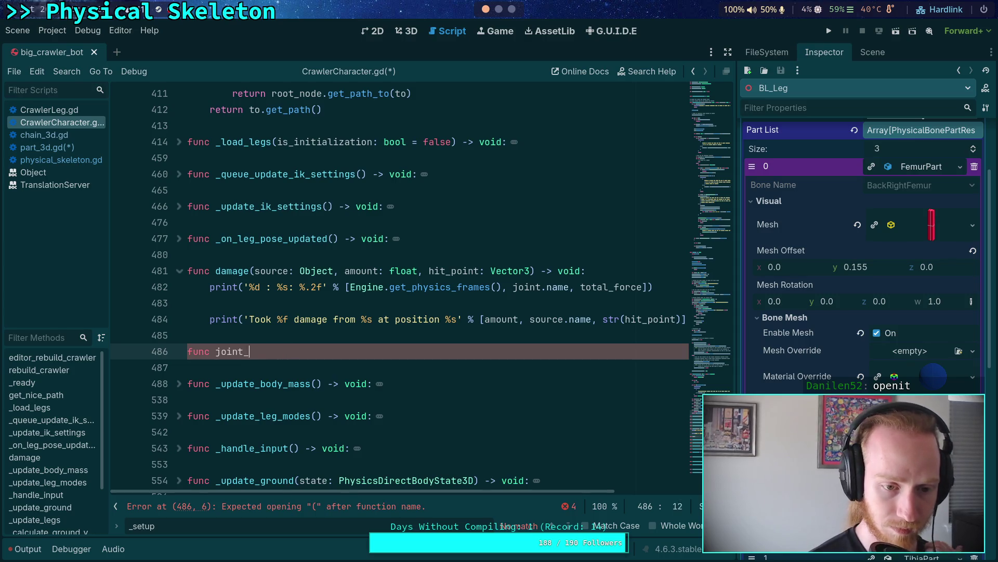
text(n_jo)
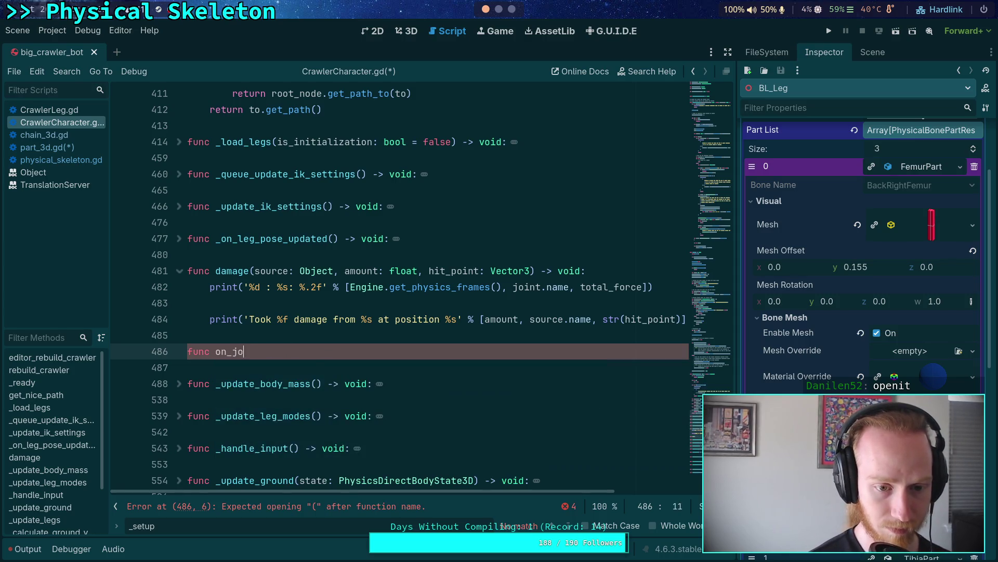
text(int_force_exc)
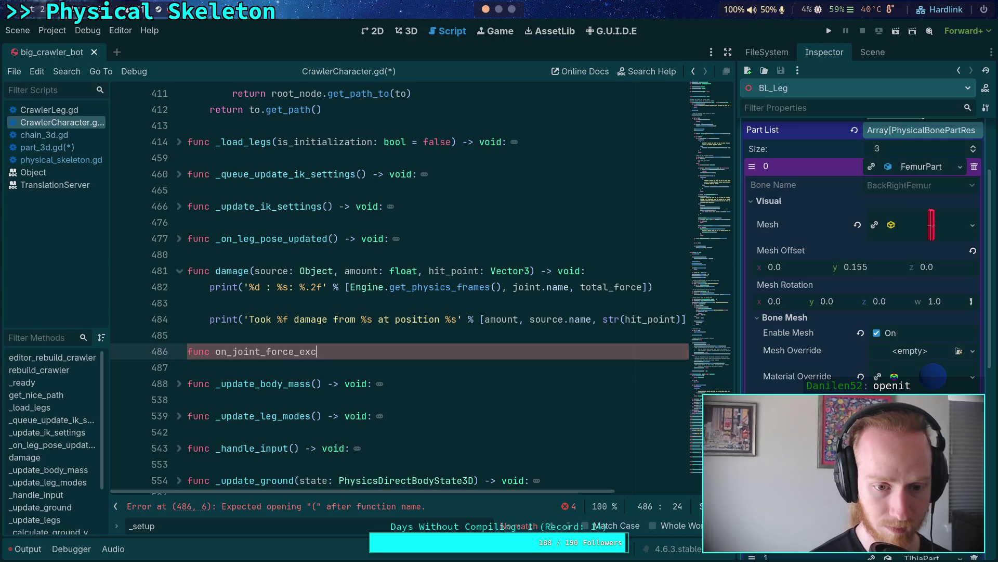
text(eeded() -> void:)
key(Return)
text(print('%d : %s: %.2f' % [Engine.get_physics_frames(), joint.name, total_force]))
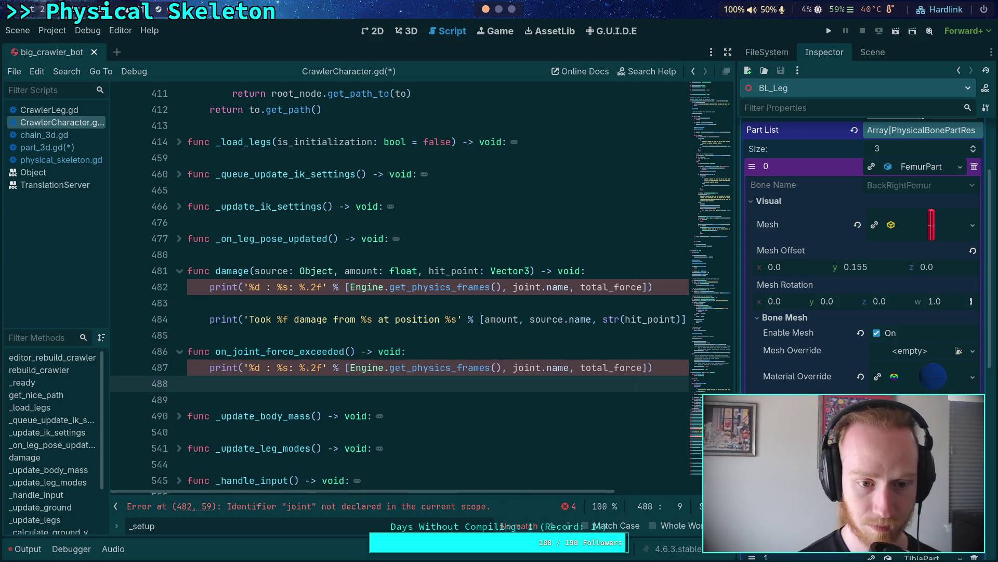
key(BackSpace)
Step: Remove the original print line and its leftover blank line from damage()
click(200, 287)
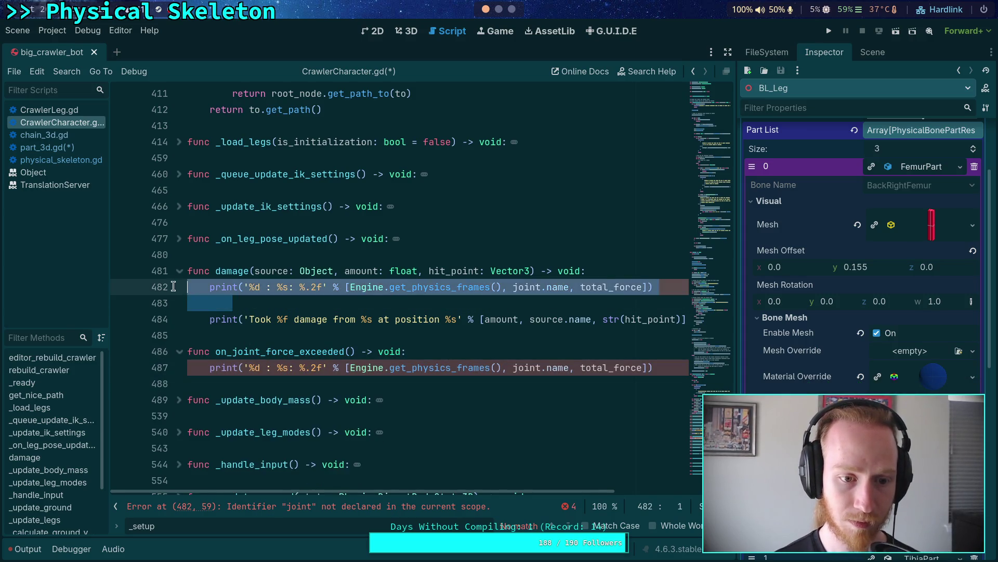
key(ctrl+x)
key(BackSpace)
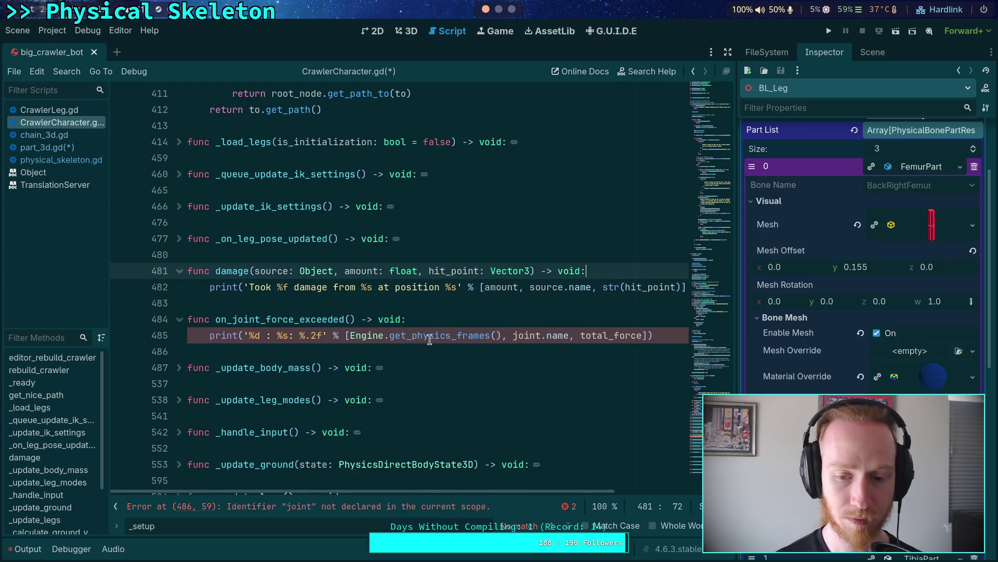
click(349, 320)
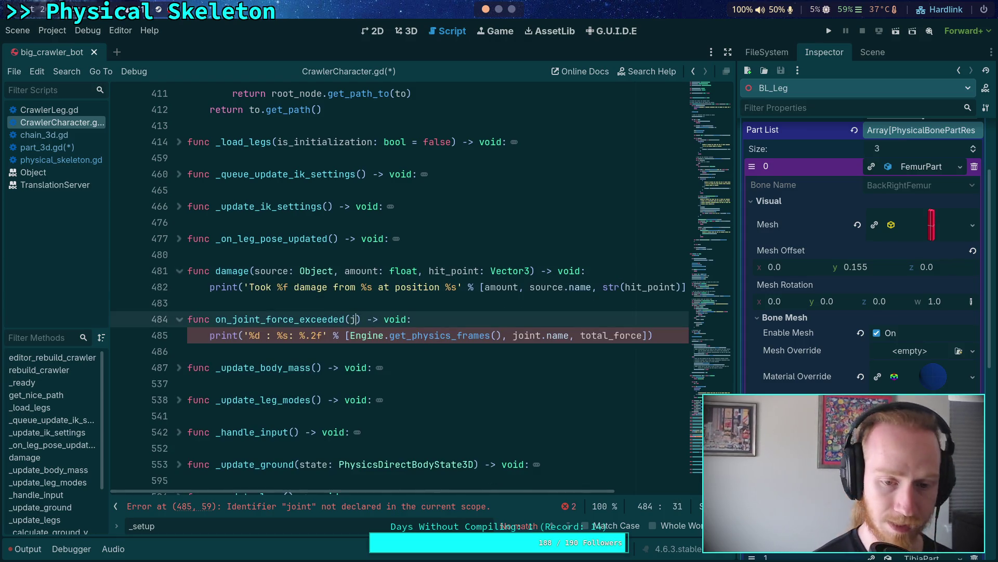
Step: Add joint: Joint3D, force: float and max_force: float parameters on separate lines
key(Return)
text(joint: J)
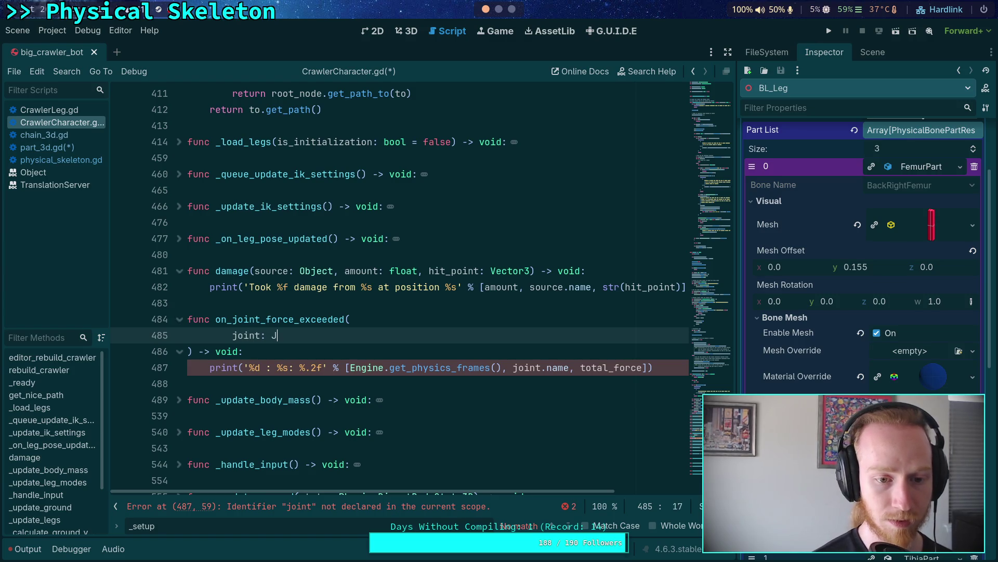
text(oint3D,)
key(Return)
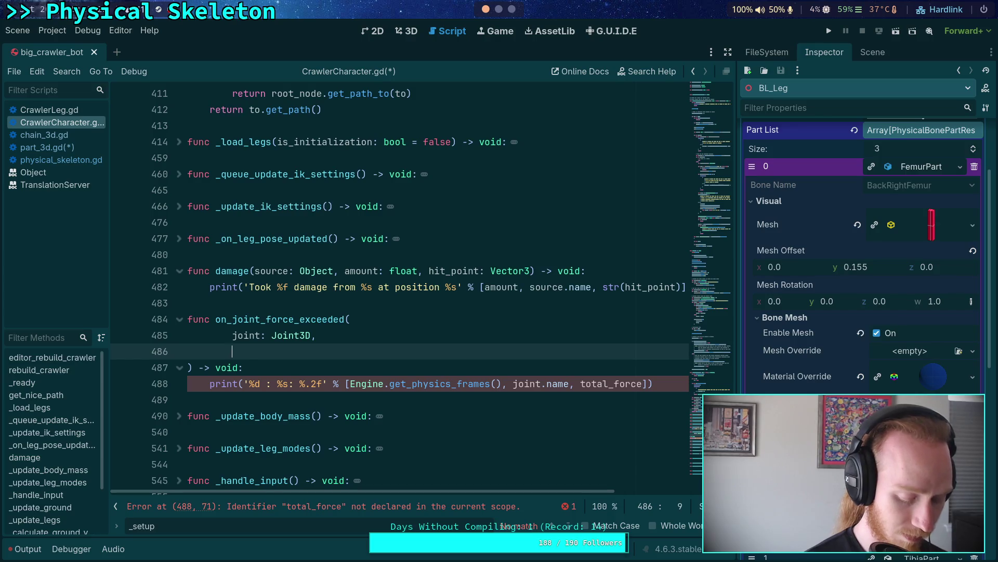
text(force: f)
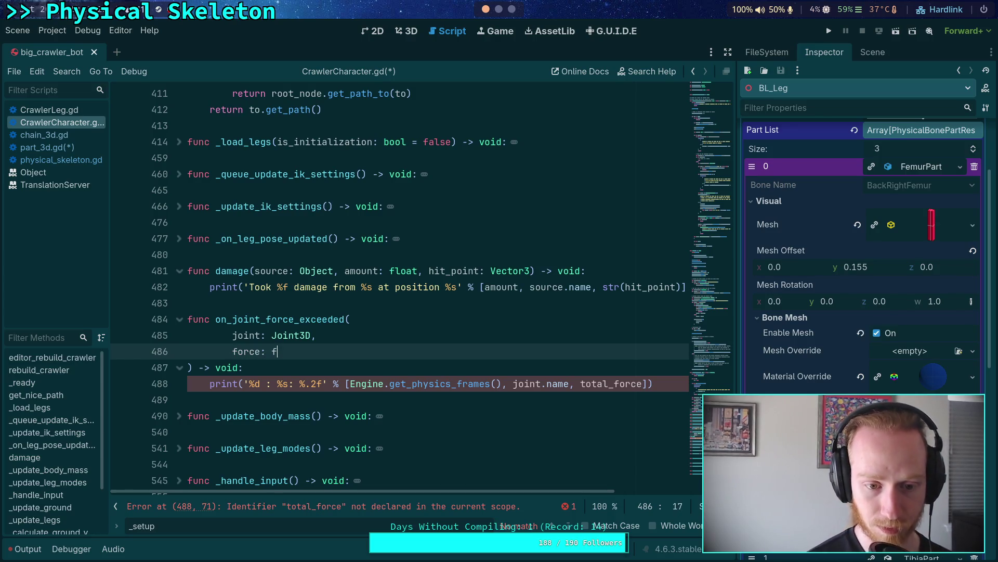
text(loat,)
key(Return)
text(max_force: float,)
key(Return)
Step: Add part: PhysicalBonePart3D and chain: PhysicalBoneChain3D parameters and save the script
text(part: Physical)
key(Down)
key(Down)
key(Return)
text(chain:)
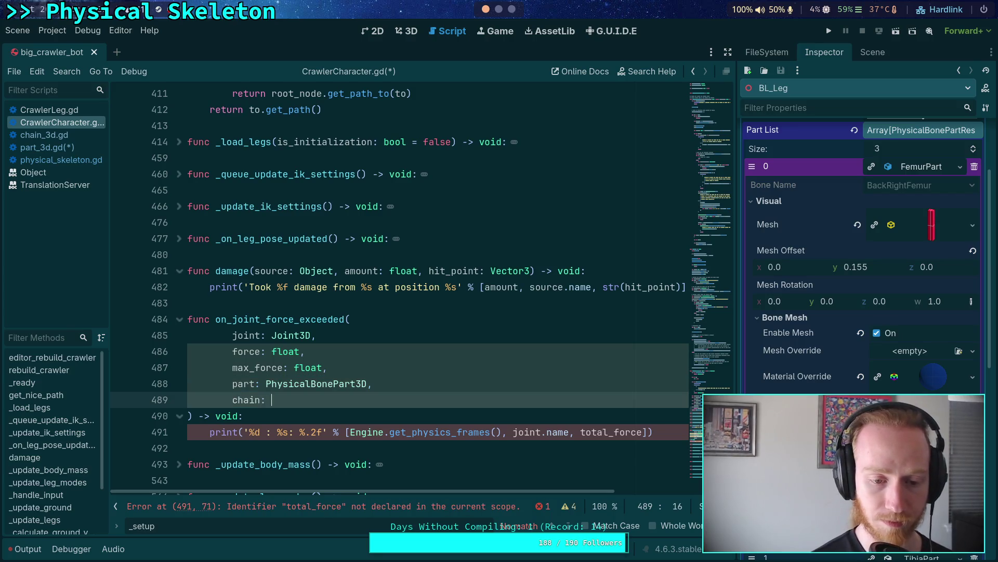
text( Phy)
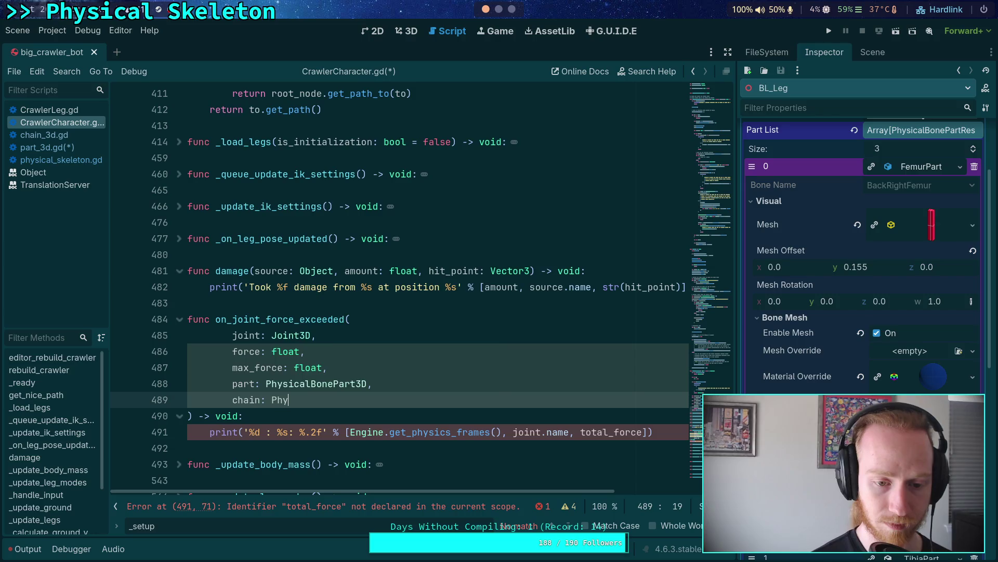
key(Return)
key(ctrl+s)
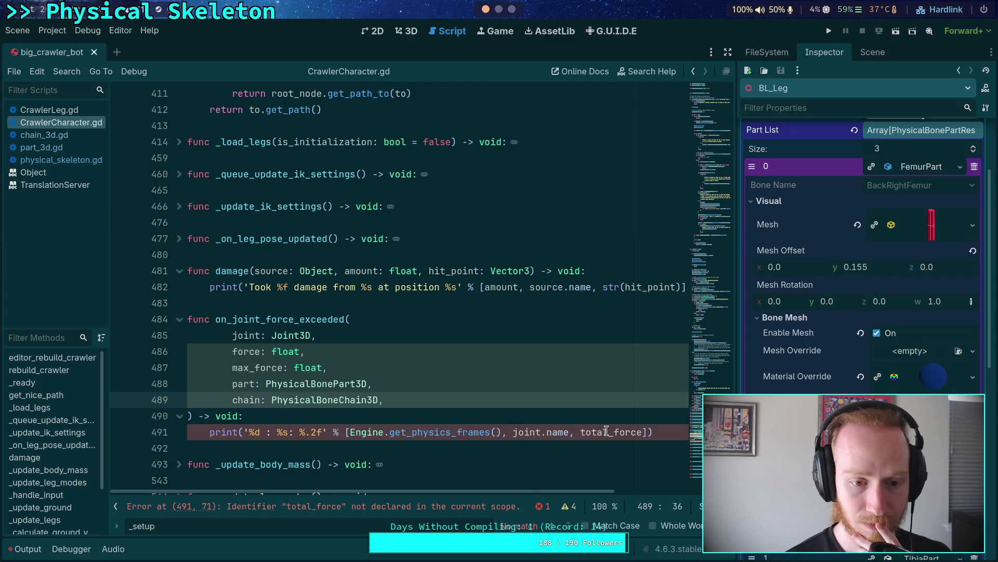
Step: Make the print line use force instead of total_force and save
drag(581, 431, 613, 428)
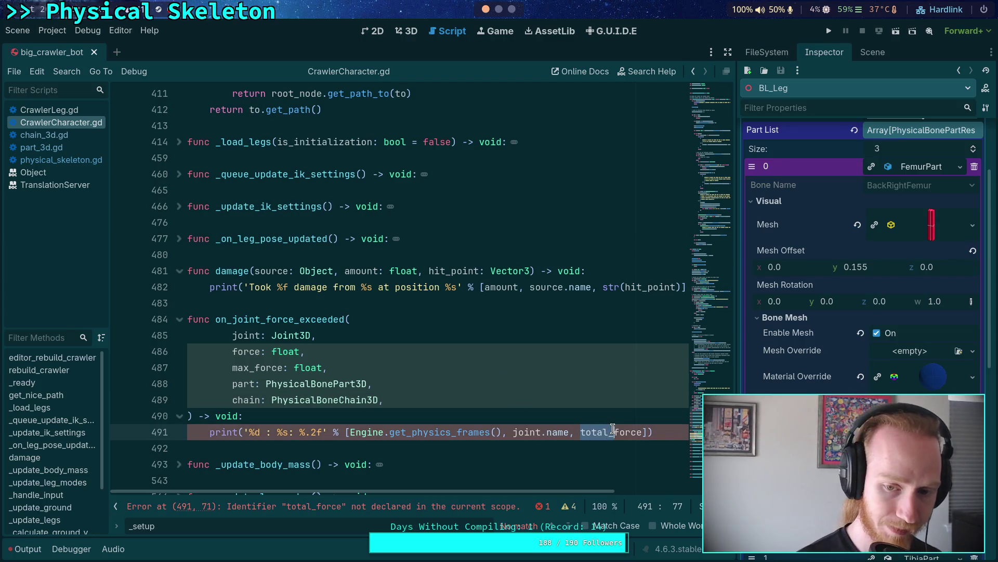
key(BackSpace)
key(ctrl+s)
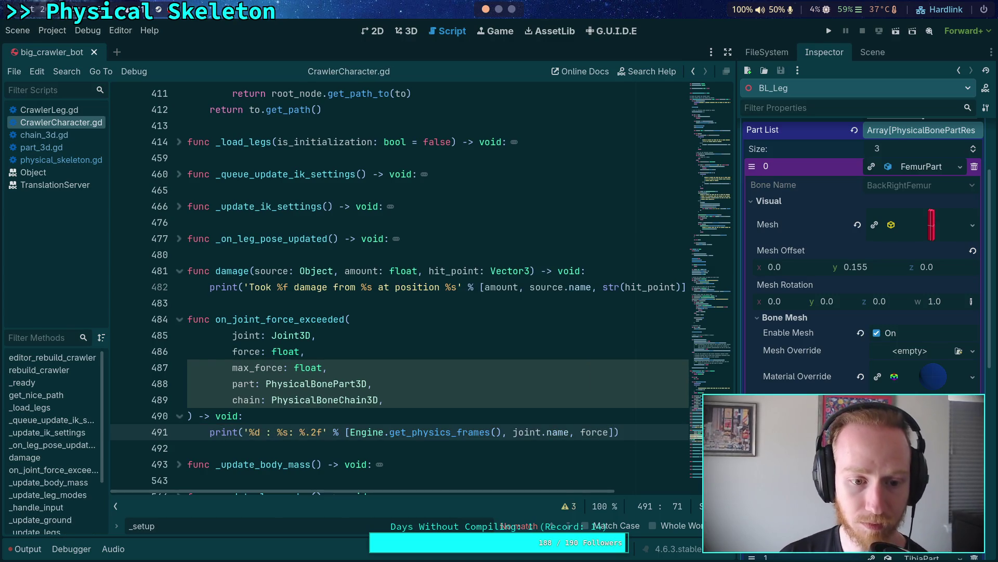
click(566, 404)
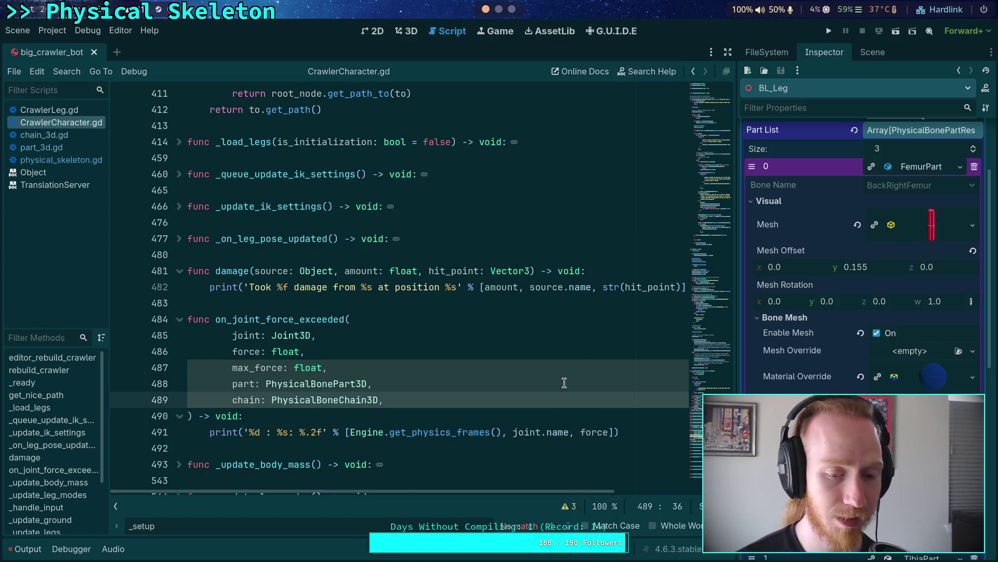
click(431, 303)
scroll(524, 356, up, 2)
drag(697, 411, 716, 236)
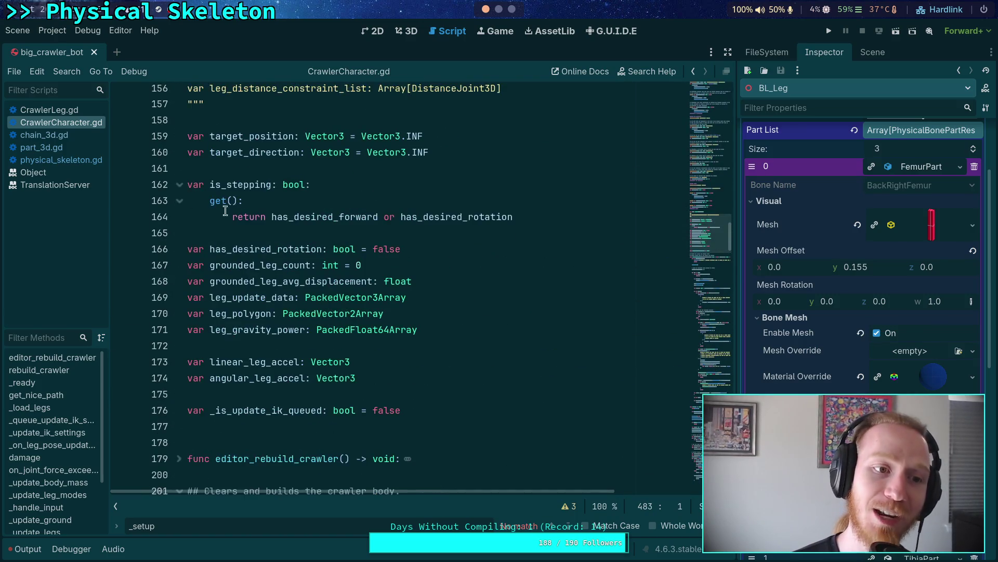
Step: In physical_skeleton.gd, collapse editor_update_joints, _ready and get_nice_path
click(73, 160)
scroll(375, 286, up, 15)
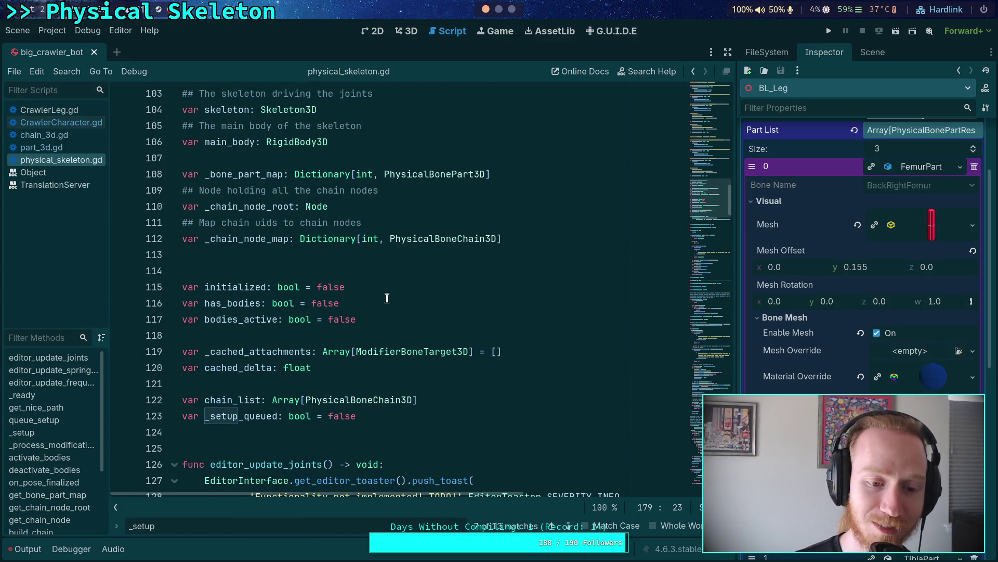
scroll(387, 297, down, 2)
scroll(387, 298, down, 6)
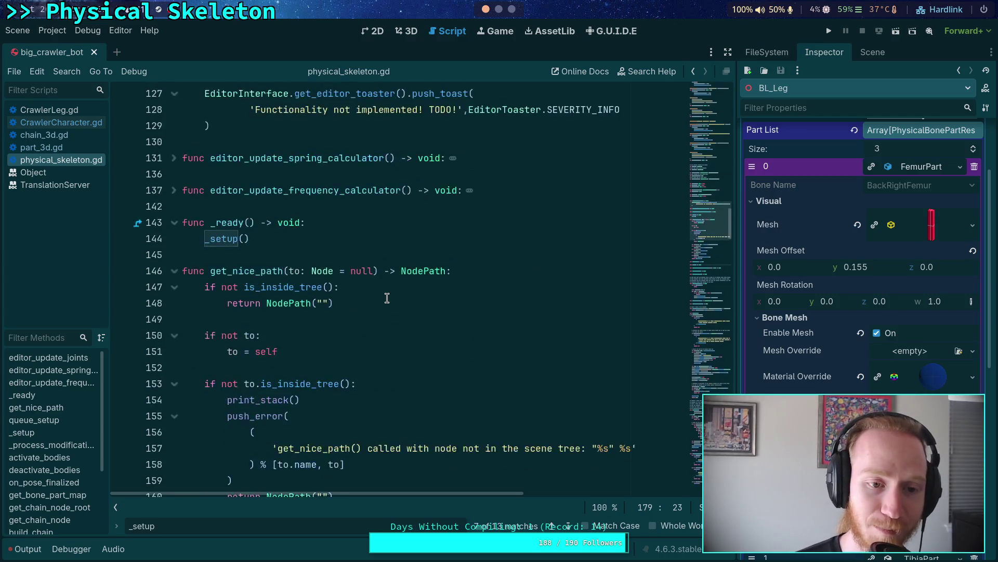
scroll(208, 282, up, 4)
click(175, 271)
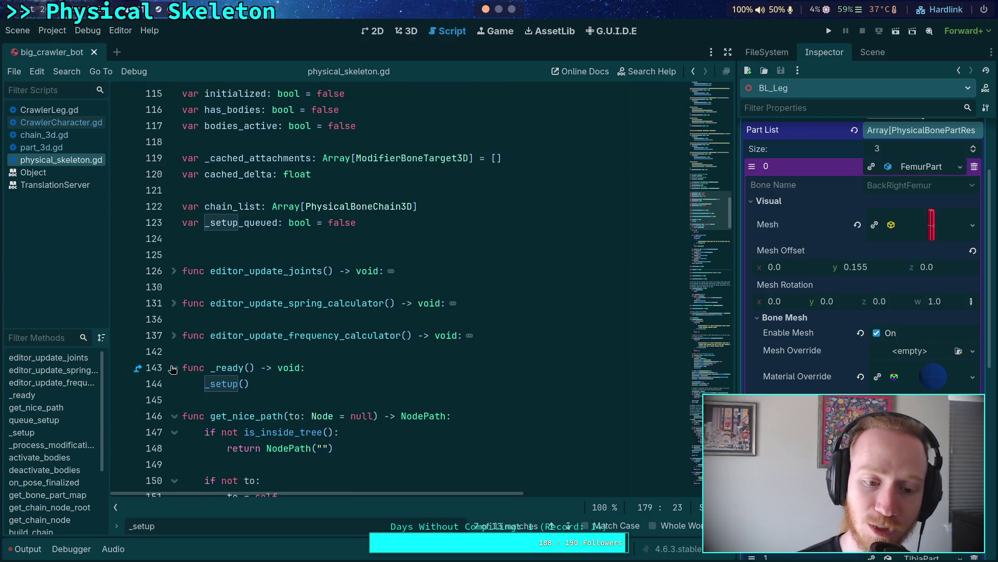
click(173, 369)
click(177, 400)
Step: Expand _setup and follow its set_joint_force_exceeded_signal call to the stub in chain_3d.gd
scroll(179, 392, down, 2)
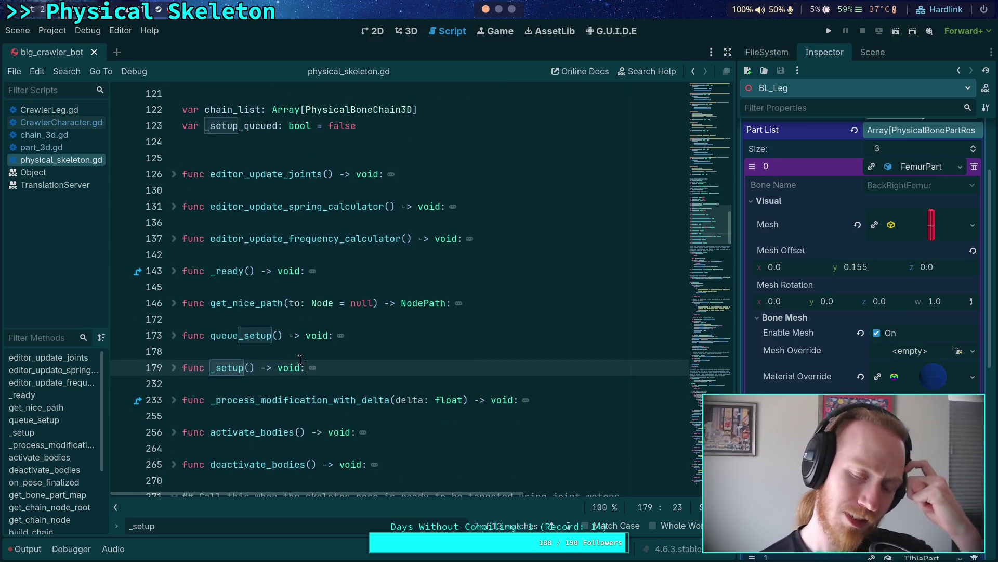
click(168, 370)
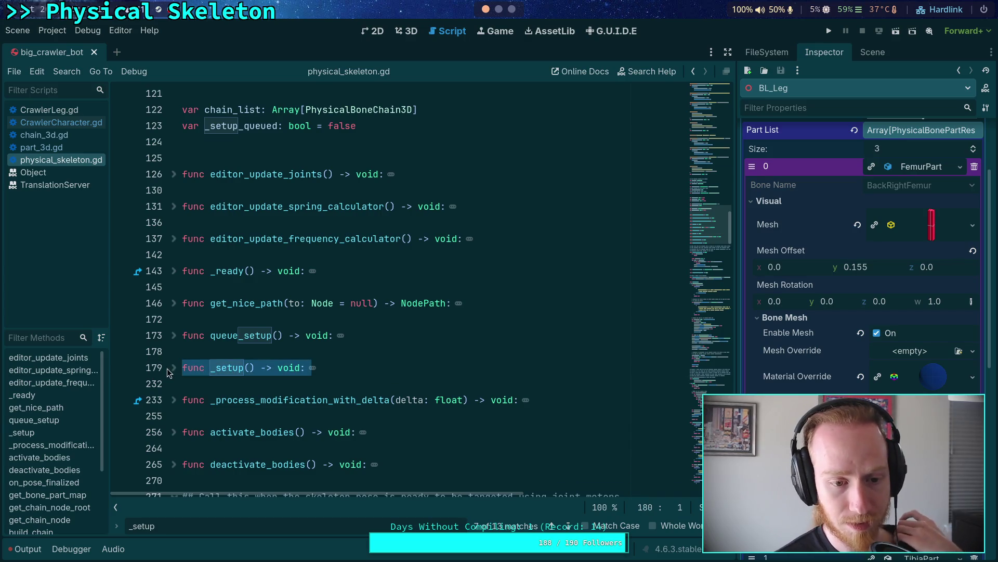
click(174, 368)
scroll(260, 312, down, 5)
click(338, 257)
scroll(338, 284, down, 3)
scroll(364, 312, down, 8)
scroll(443, 362, down, 2)
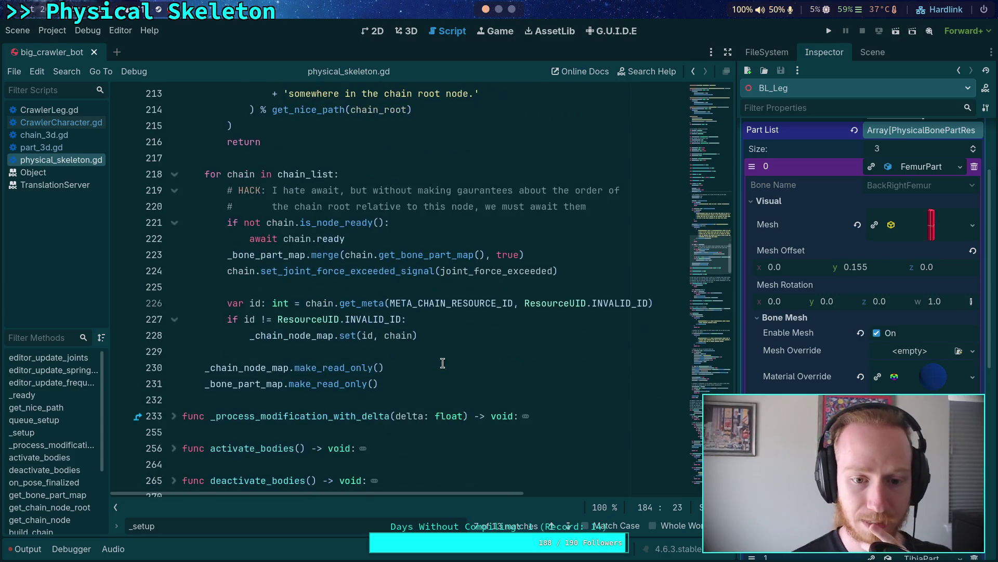
scroll(446, 360, up, 1)
double_click(393, 319)
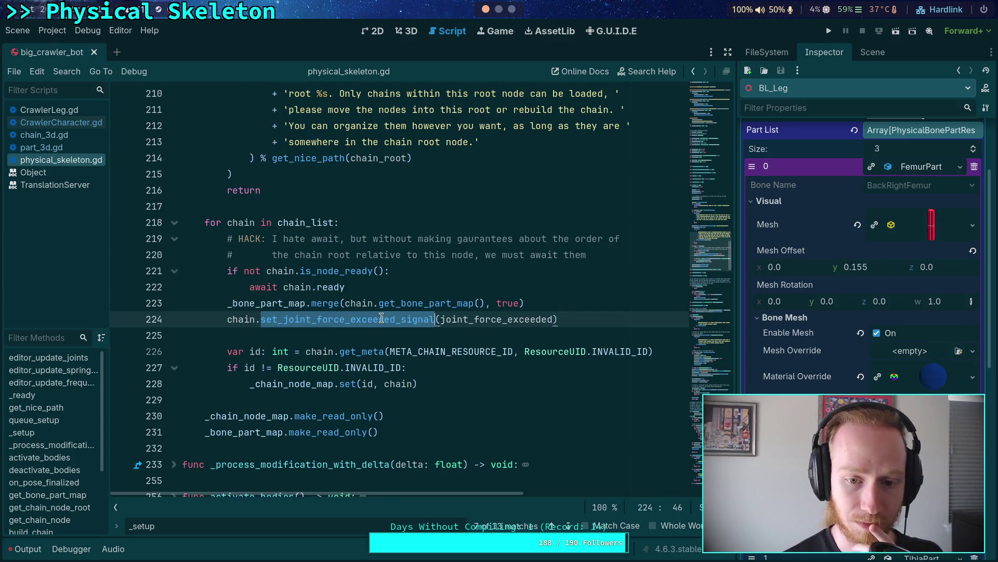
click(42, 136)
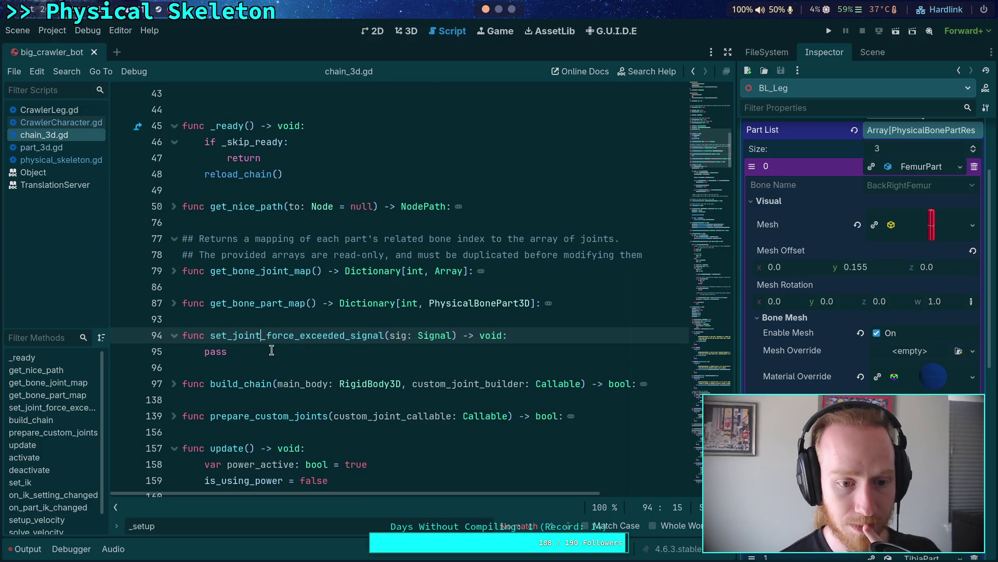
Step: Replace the stub's pass with the start of a 'for part in part' loop
double_click(215, 351)
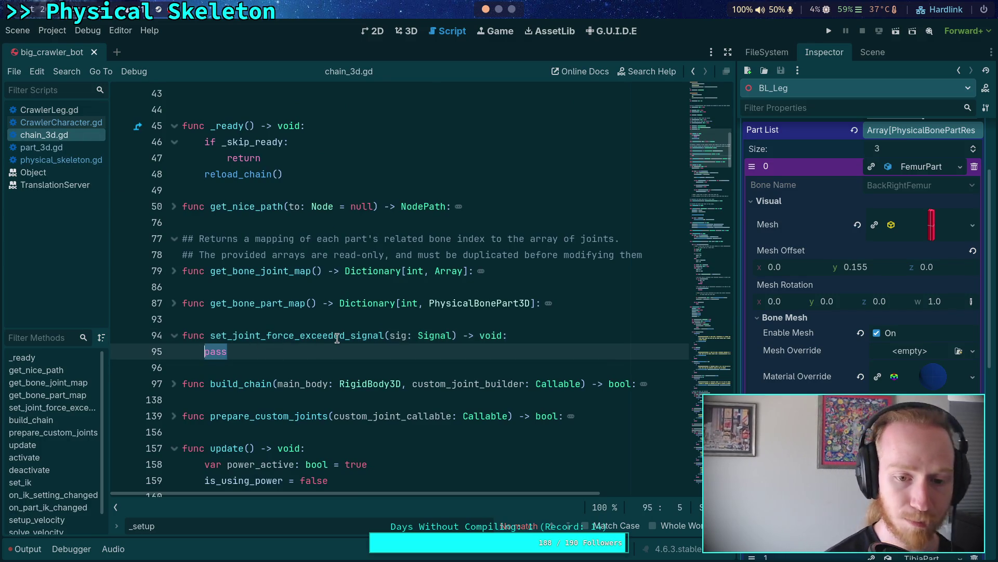
text(is)
key(BackSpace)
key(BackSpace)
text(for part in pa)
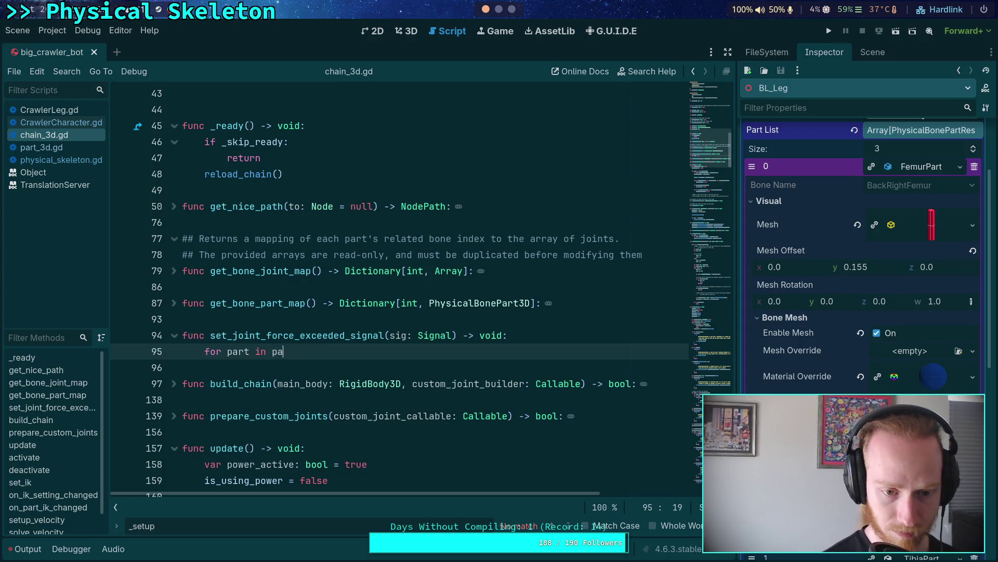
text(rt)
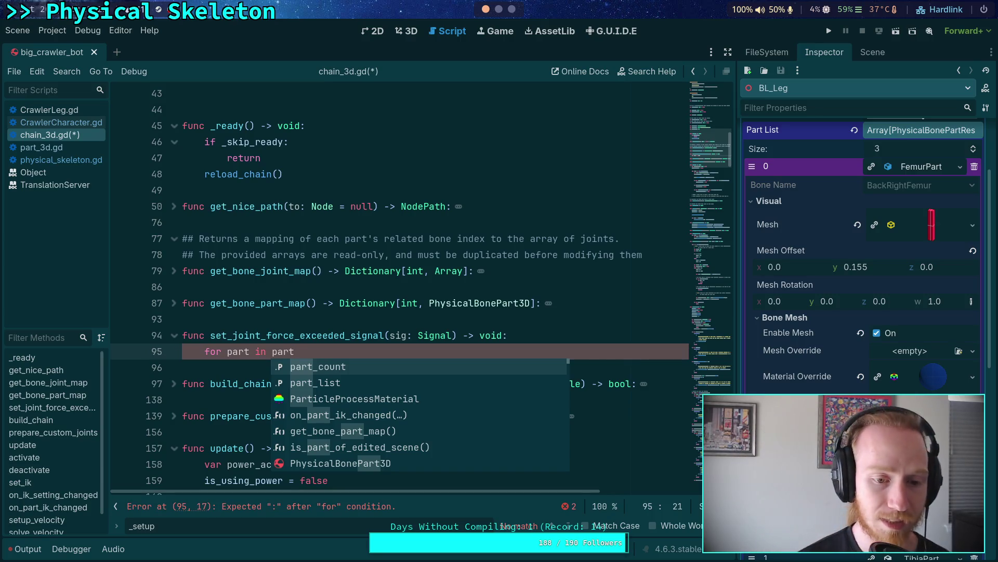
Step: Switch via physical_skeleton.gd to part_3d.gd and scroll up to _should_break
click(99, 160)
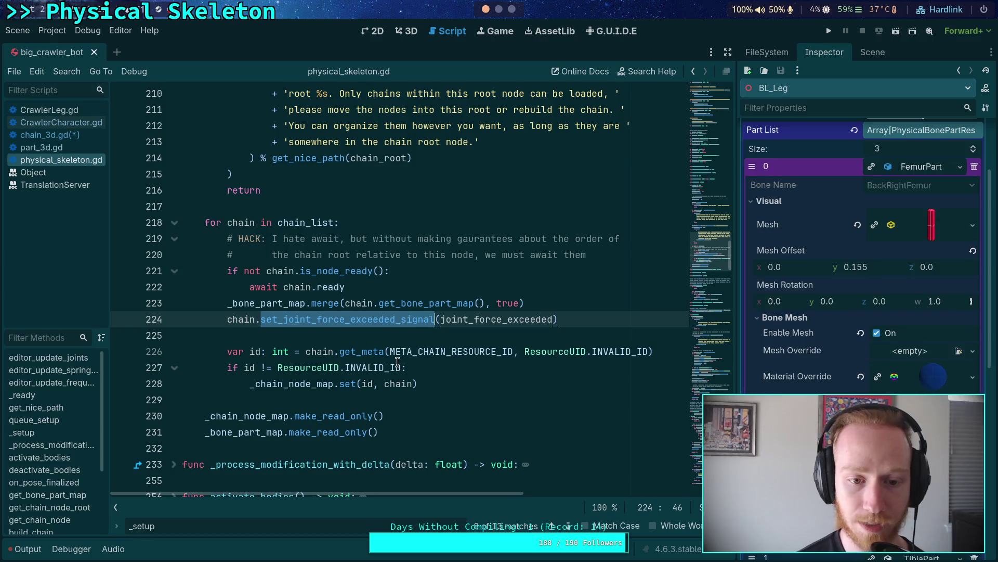
click(41, 148)
scroll(398, 352, up, 2)
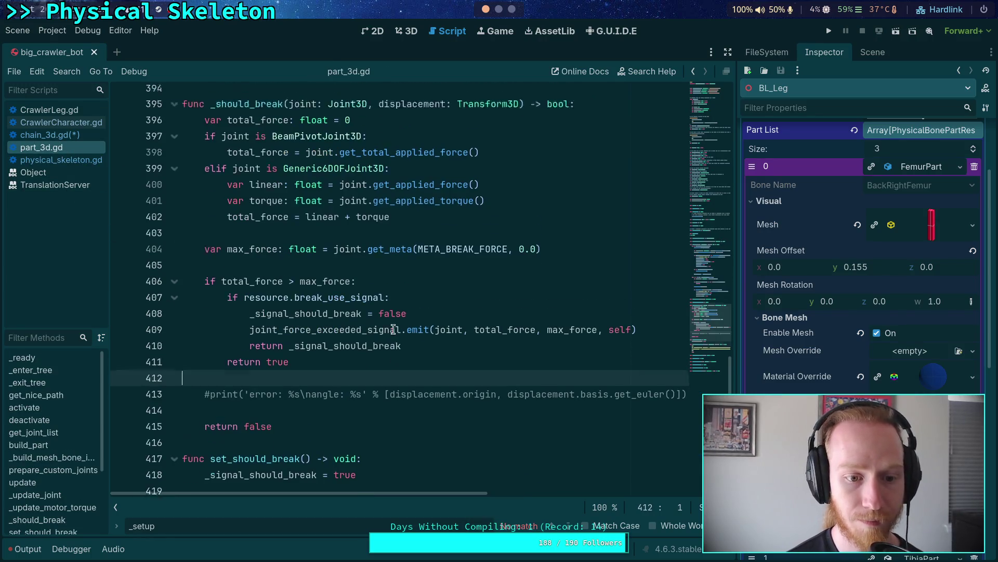
Step: Rename the emit call on line 409 to joint_force_exceeded_emit
scroll(398, 352, down, 1)
double_click(419, 352)
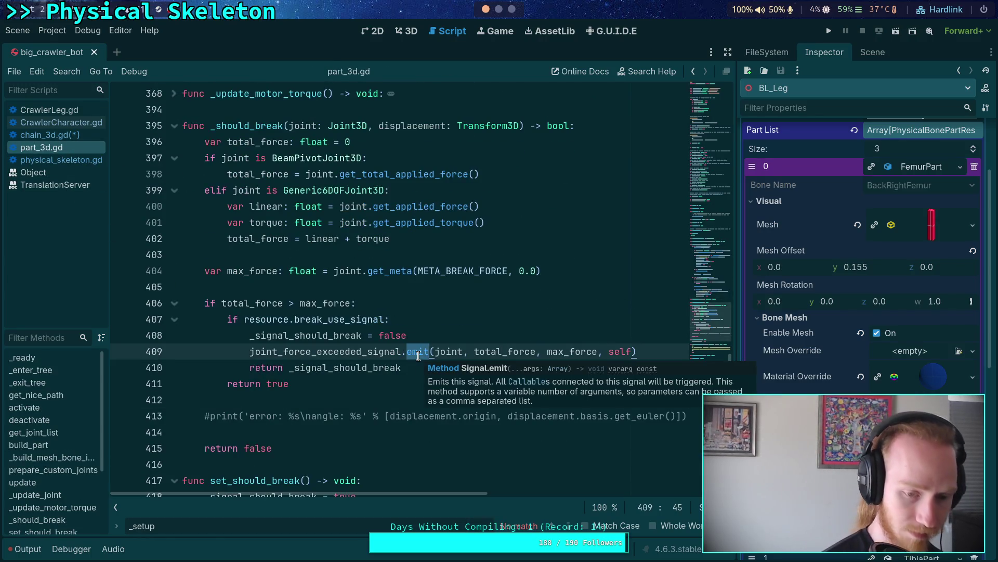
text(coll)
key(BackSpace)
key(BackSpace)
key(BackSpace)
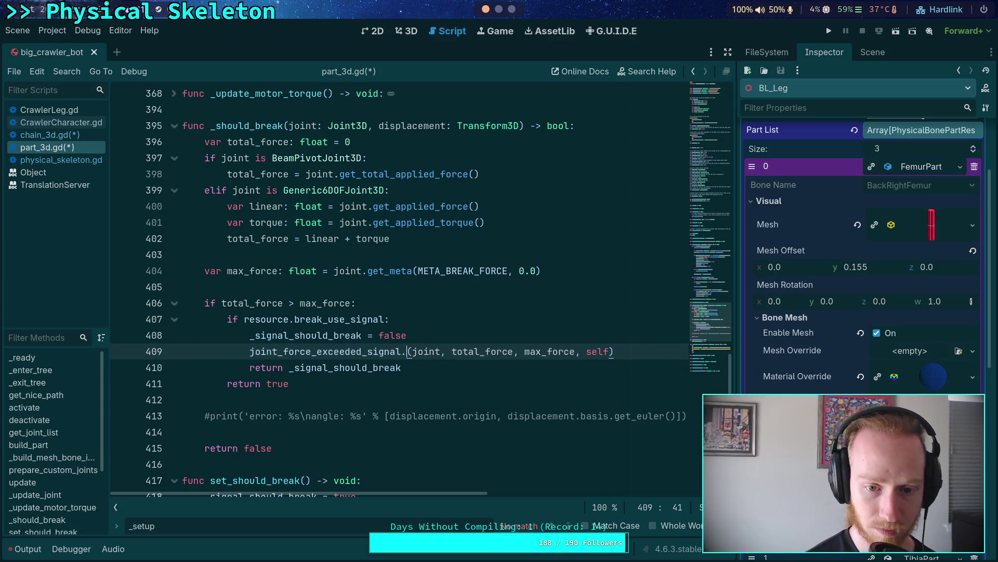
text(call)
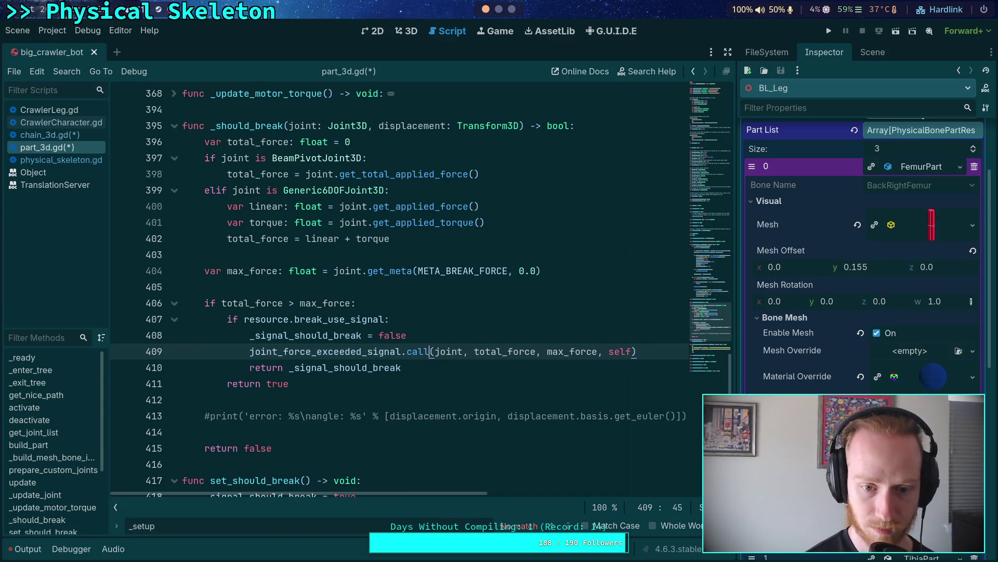
drag(366, 352, 400, 352)
text(emit)
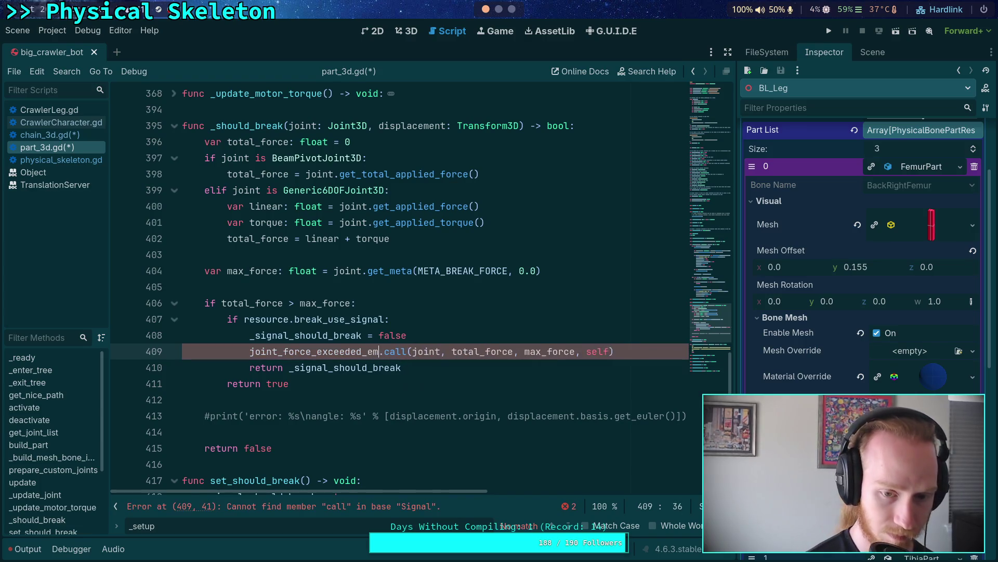
scroll(455, 324, up, 2)
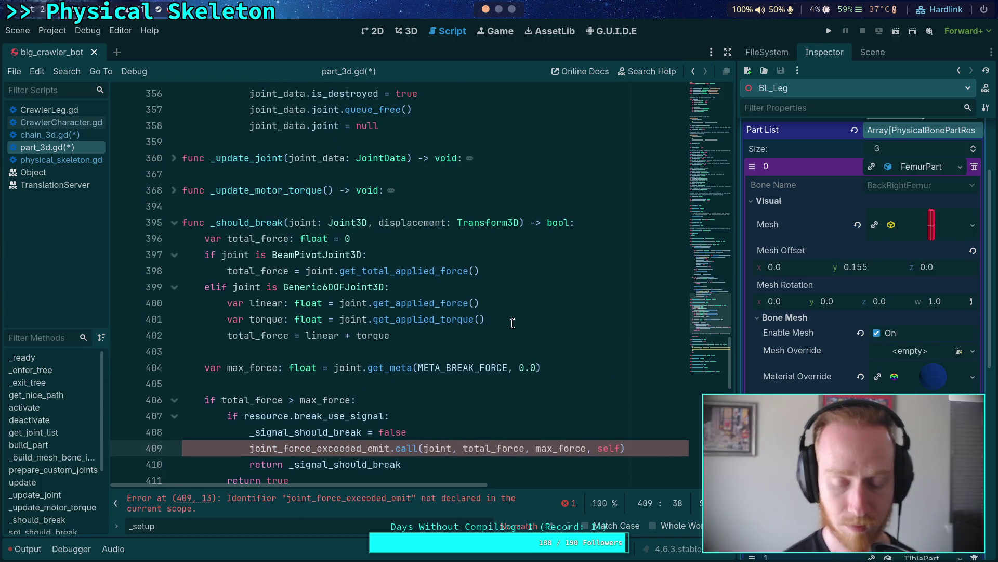
scroll(454, 324, down, 2)
drag(391, 352, 418, 351)
key(BackSpace)
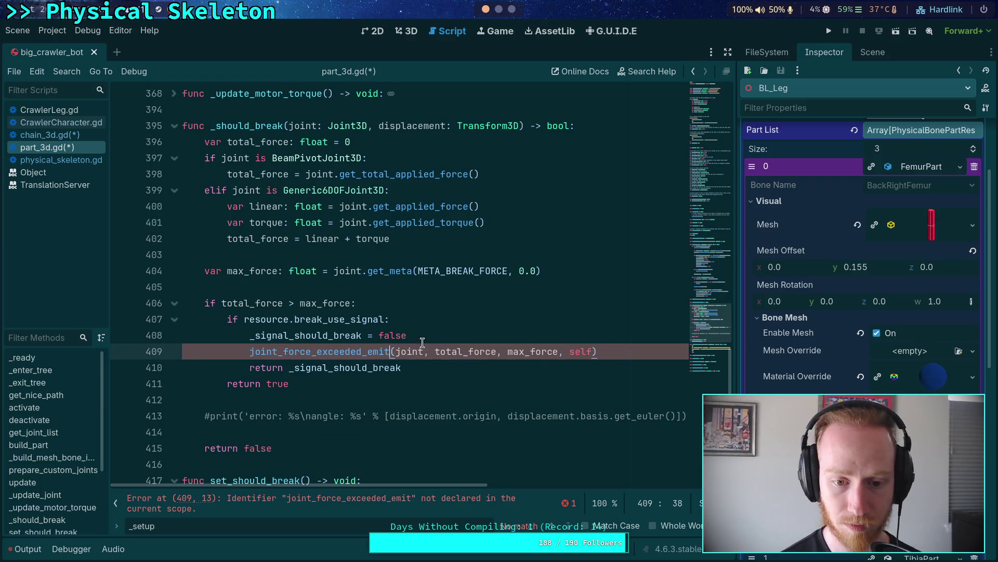
Step: Redeclare the line 76 variable as joint_force_exceeded_emit of type Callable
scroll(425, 312, up, 15)
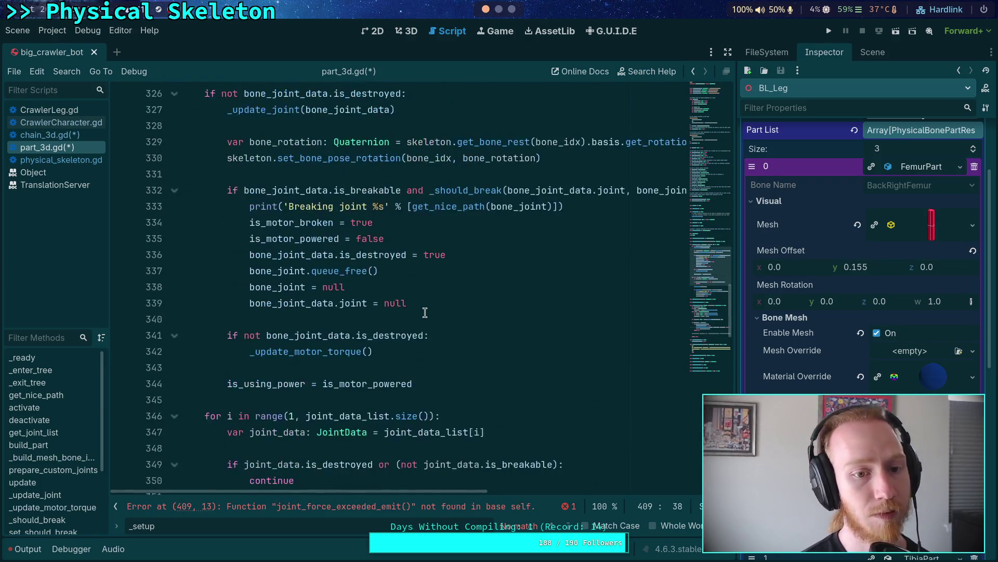
scroll(425, 312, up, 3)
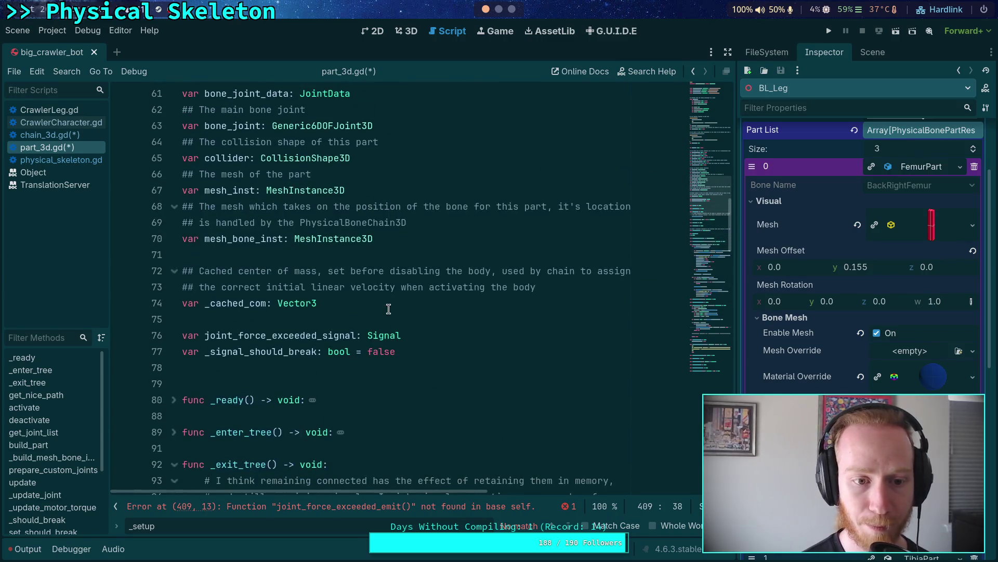
drag(324, 340, 357, 340)
text(emit)
click(382, 335)
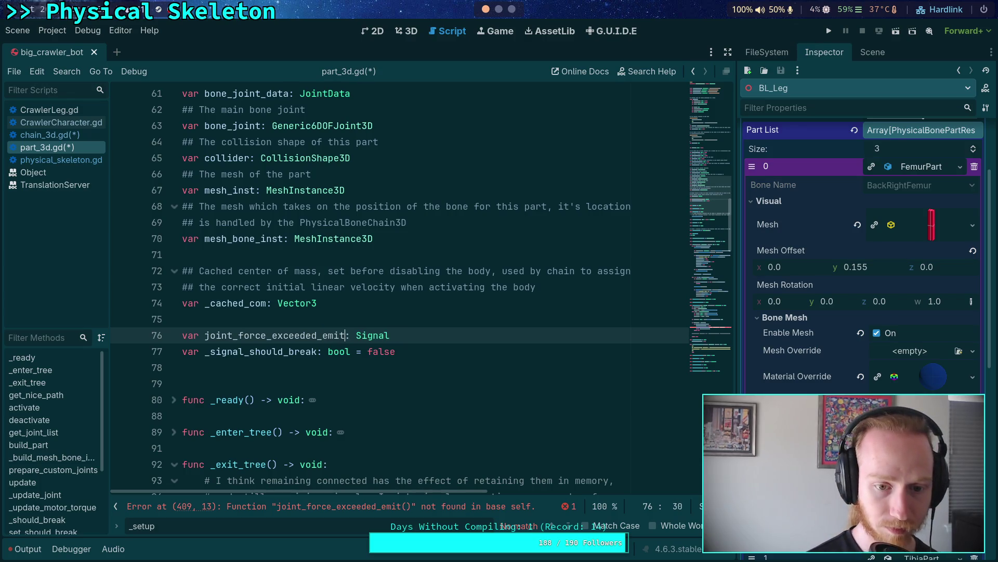
double_click(383, 335)
text(Callable)
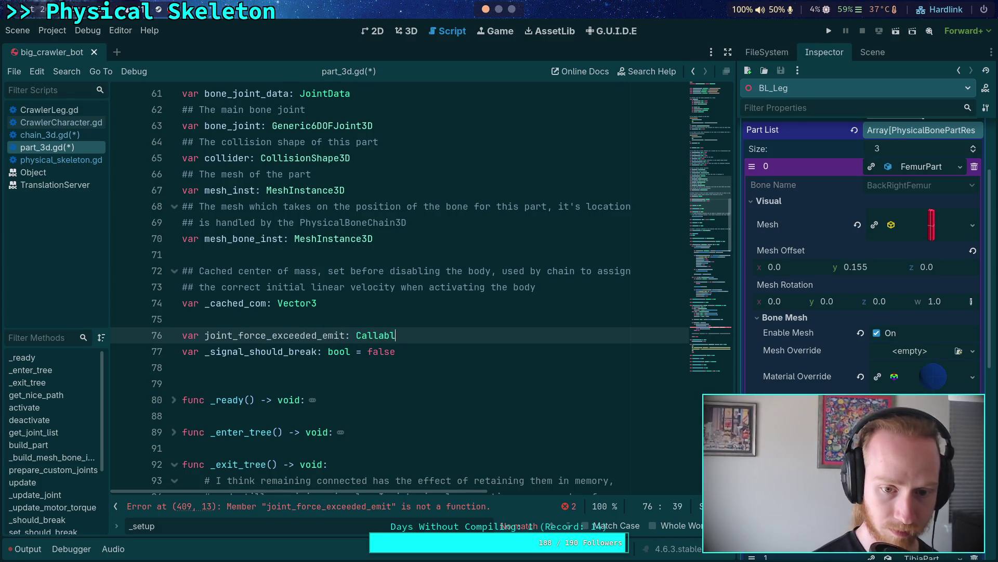
Step: Make line 409 call joint_force_exceeded_emit.call(...) and save part_3d.gd
click(307, 506)
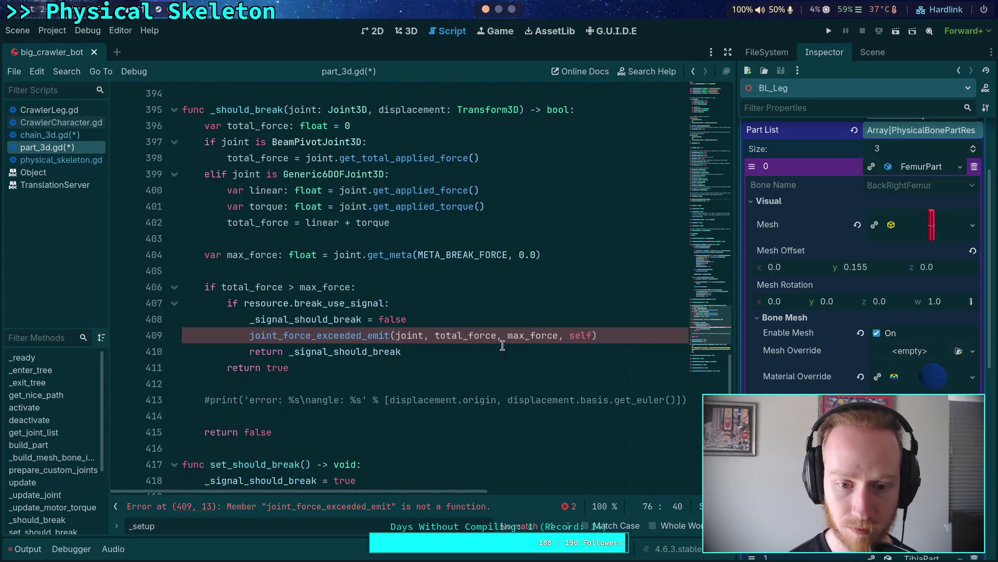
click(424, 334)
key(ctrl+s)
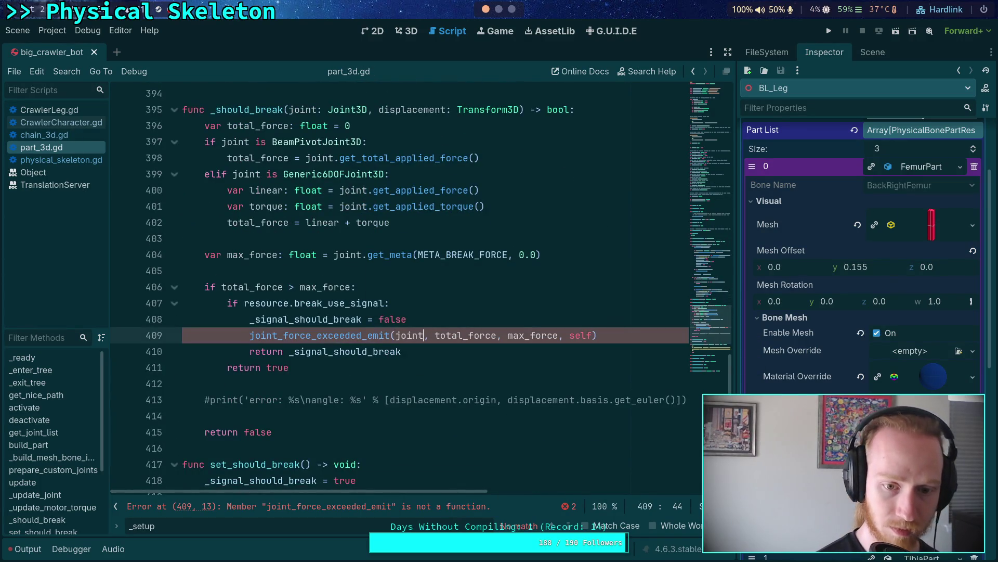
click(391, 334)
text(.call)
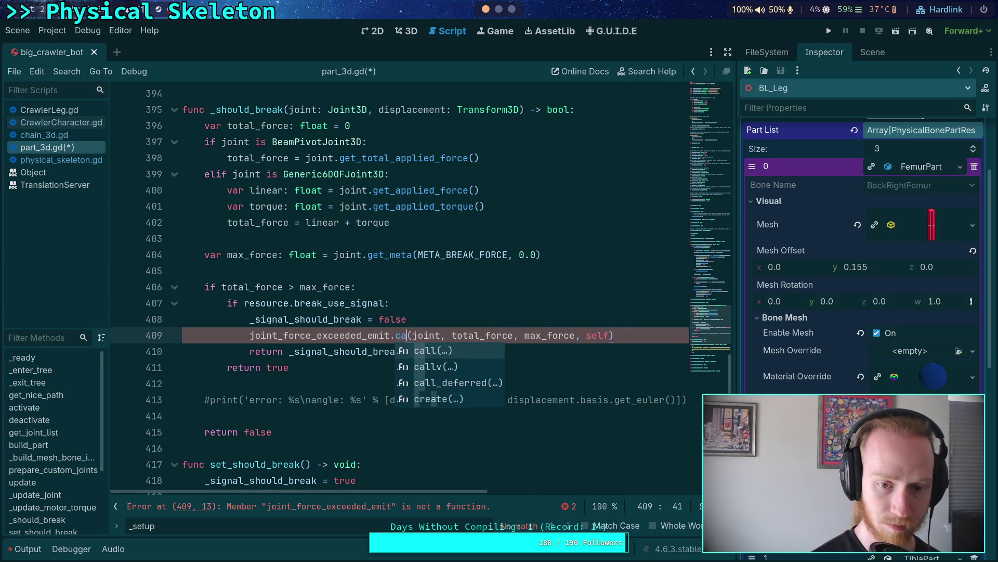
key(ctrl+s)
click(466, 288)
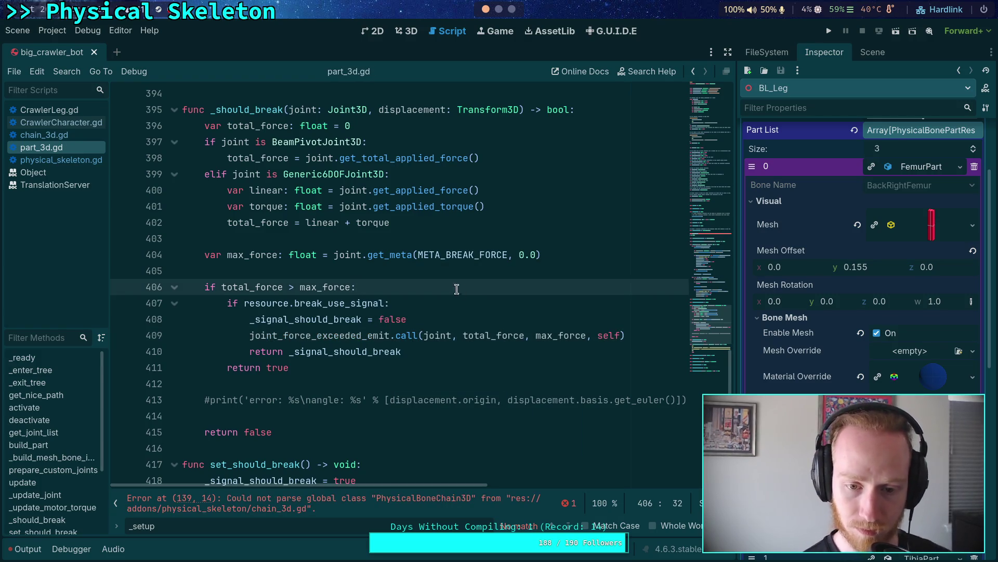
click(706, 262)
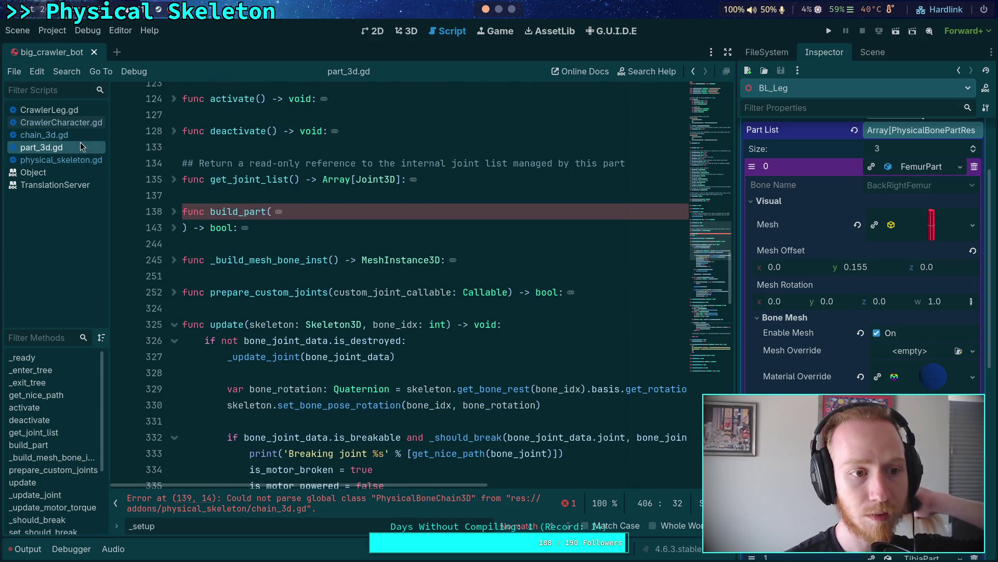
Step: In chain_3d.gd, loop over part_list setting part.joint_force_exceeded_emit = sig.emit.bind(self), and save
click(44, 135)
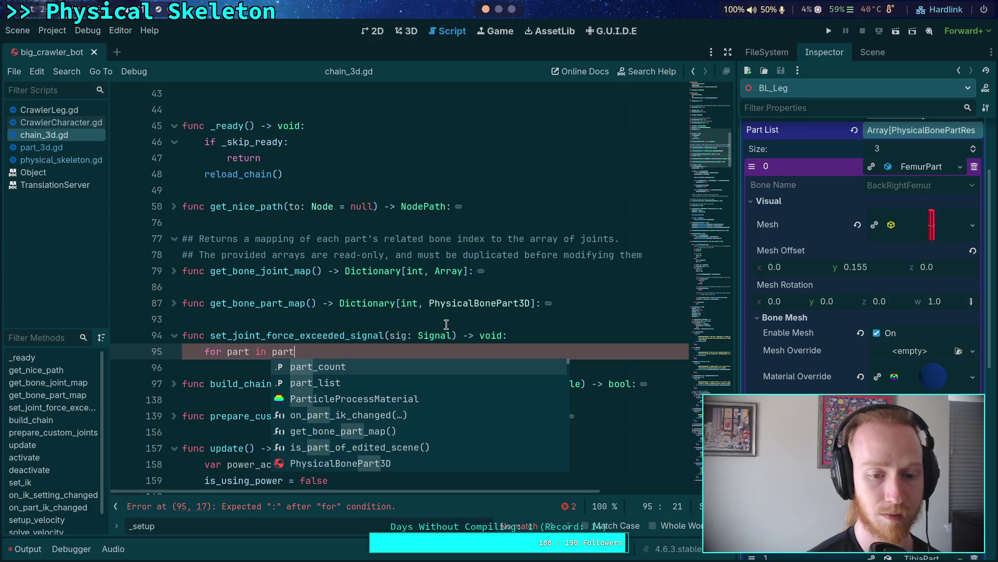
key(Down)
key(Return)
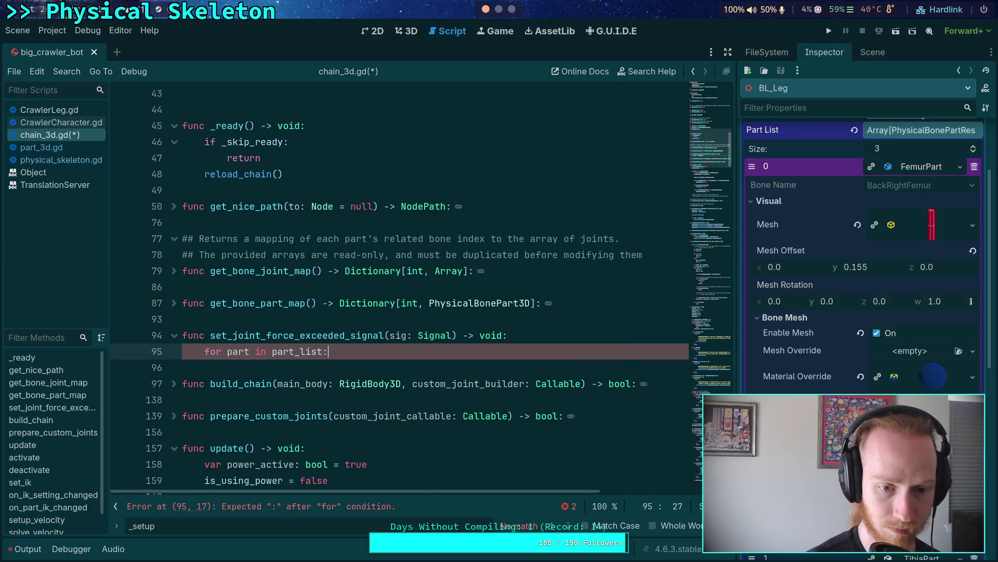
text(:)
key(Return)
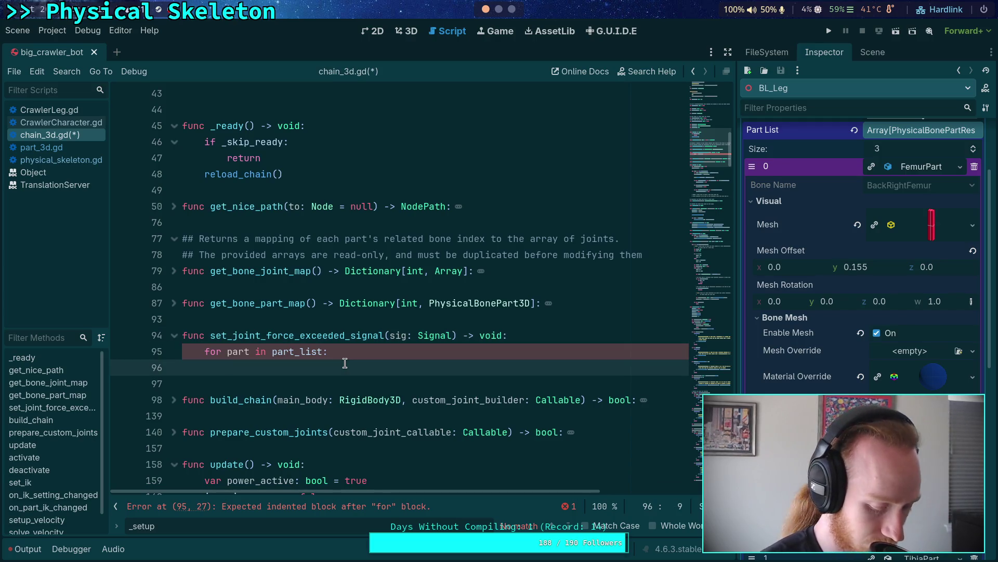
text(part.joint_f)
key(Return)
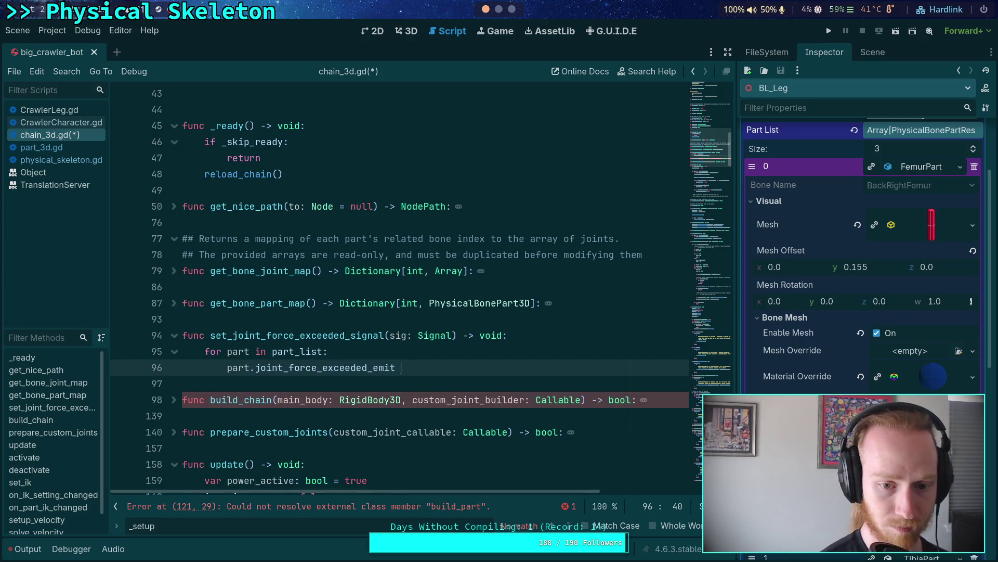
text(= sig)
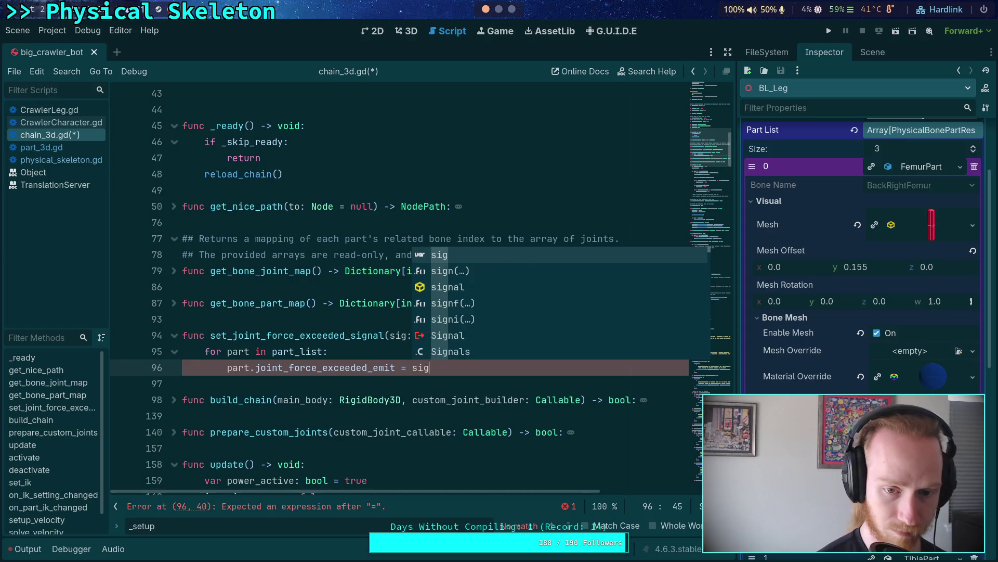
text(.emit.bind)
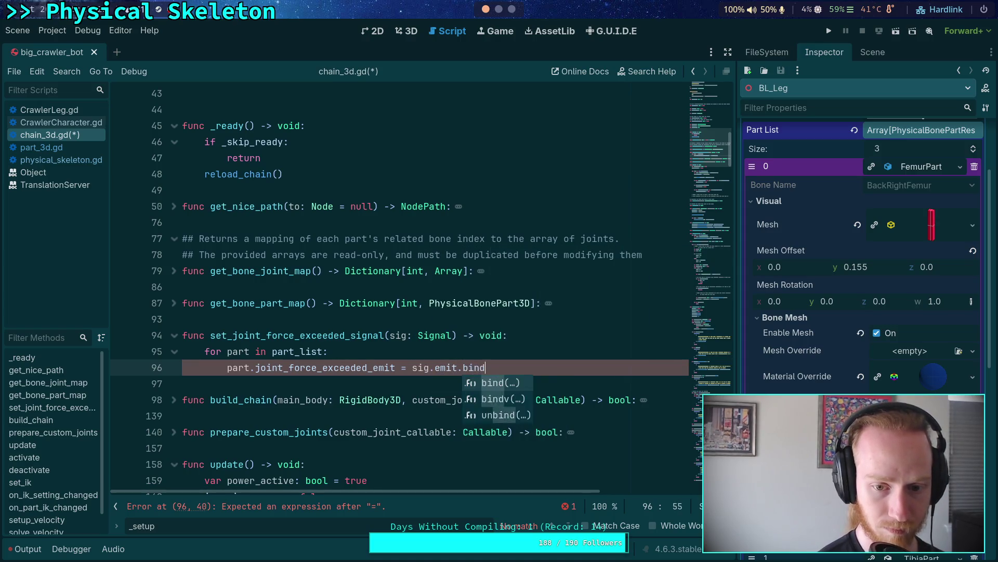
text((self))
key(ctrl+s)
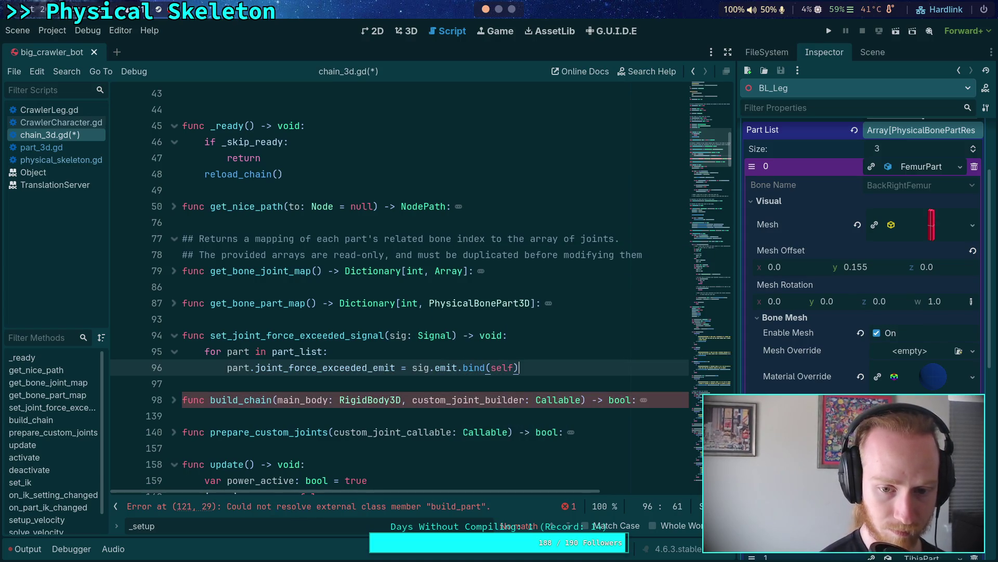
Step: Glance at part_3d.gd, then return to joint_force_exceeded_emit on line 96 of chain_3d.gd
scroll(401, 260, down, 2)
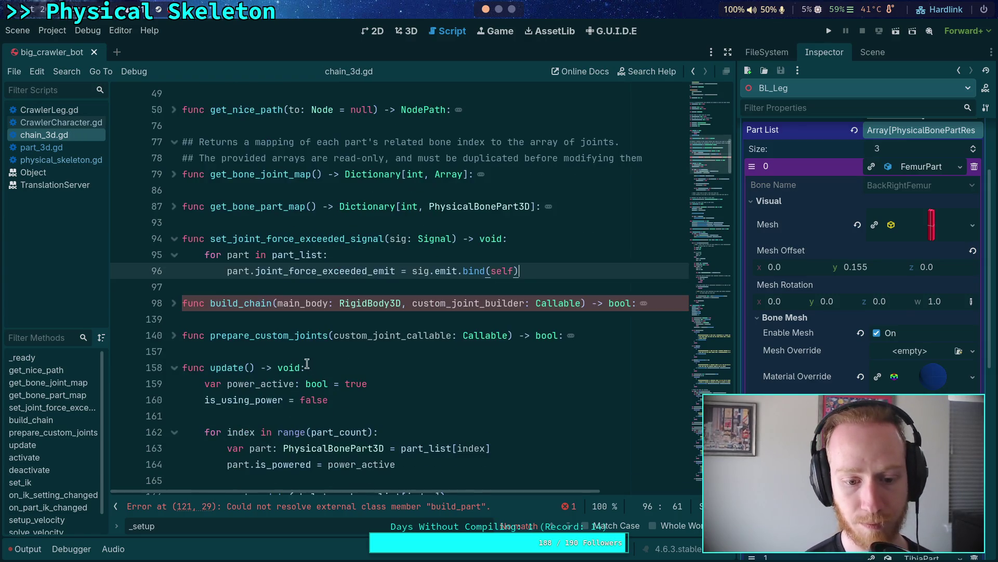
click(60, 147)
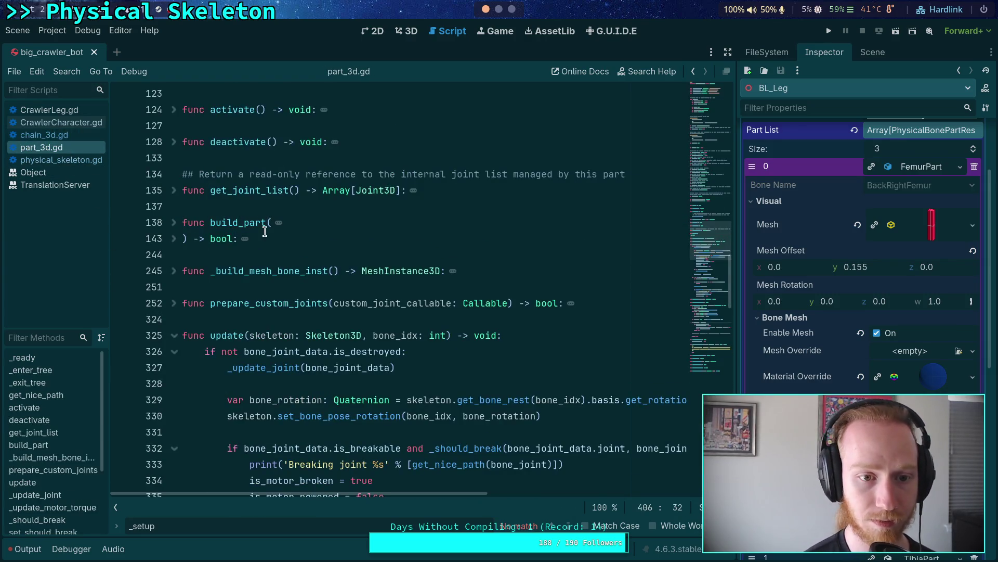
click(83, 135)
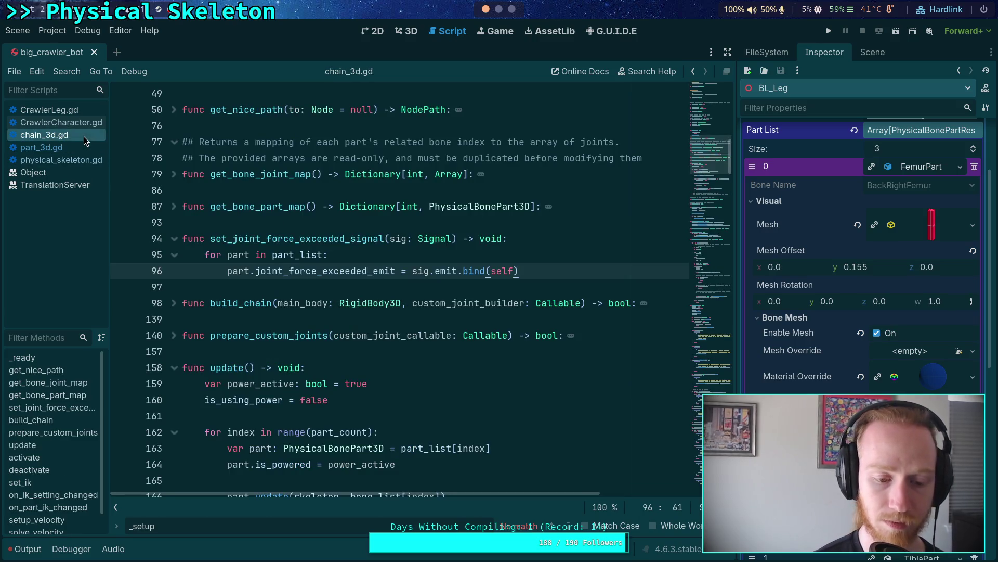
key(Escape)
click(378, 271)
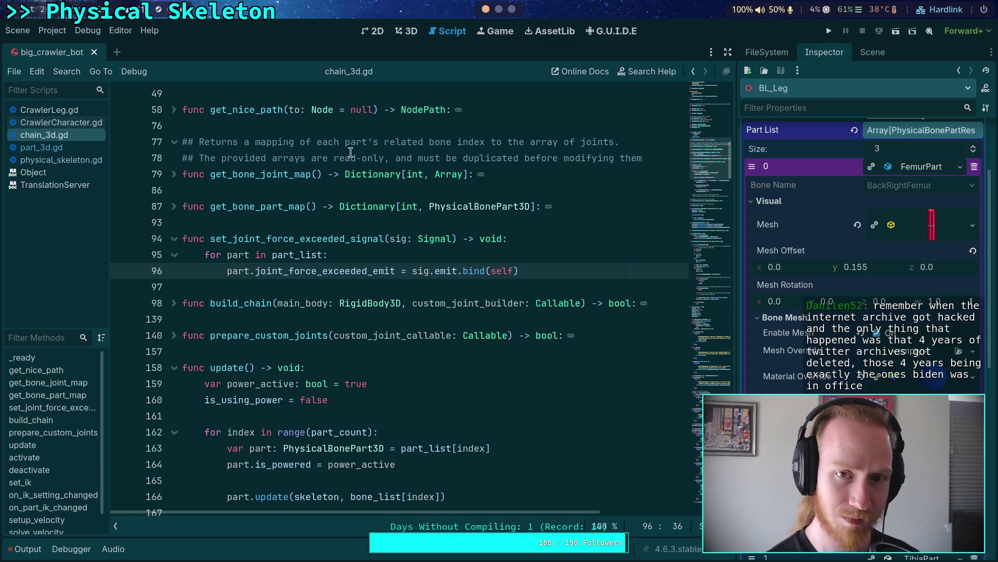
key(alt+Tab)
Step: Load the copied image link in a new Firefox tab
click(18, 178)
key(ctrl+v)
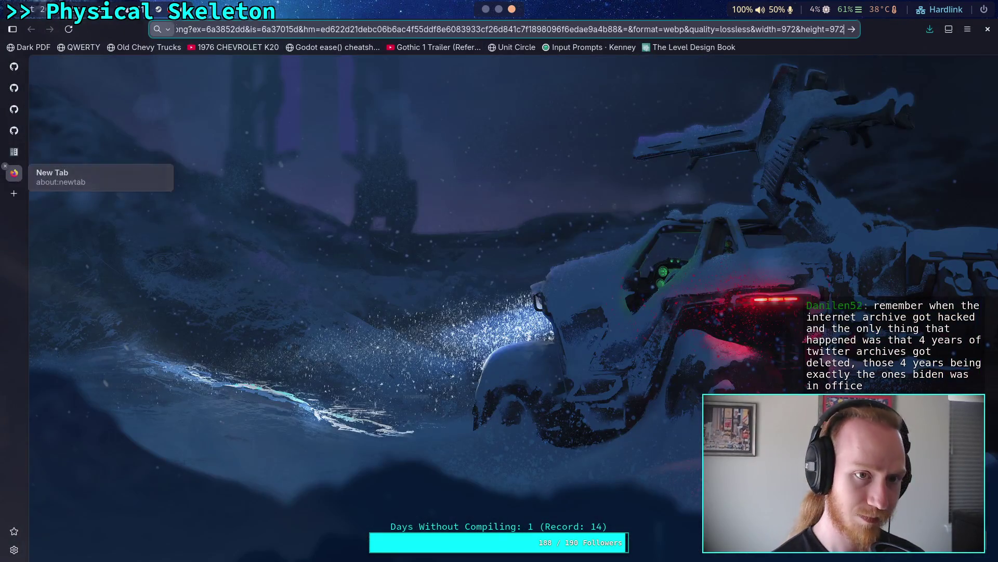
key(Return)
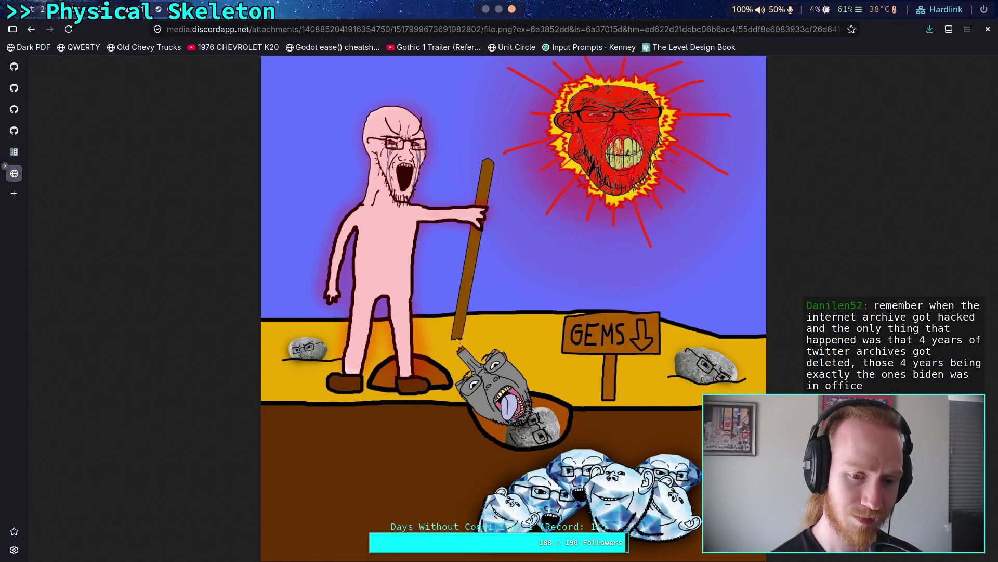
key(alt+Tab)
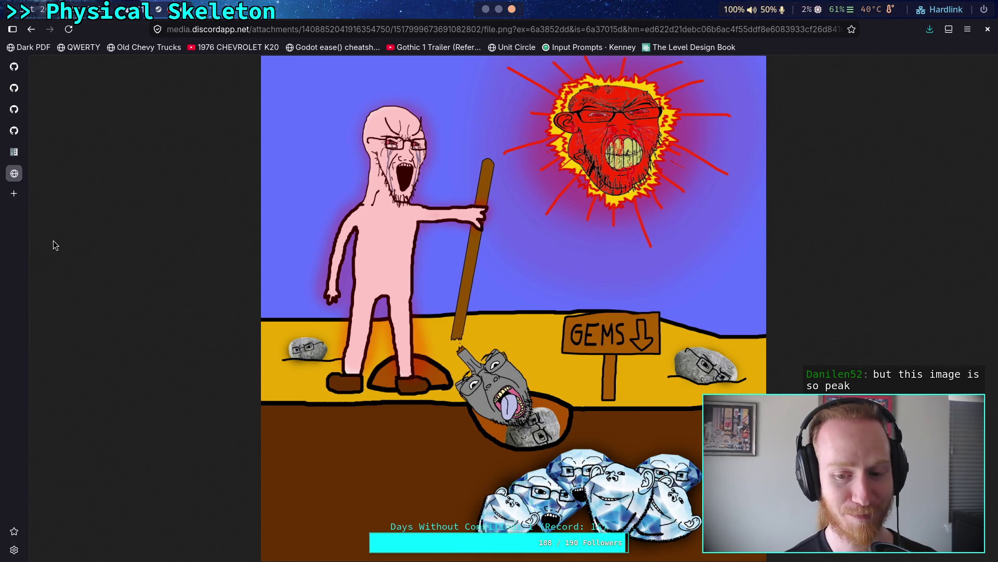
Step: Close the image tab and switch back to the Godot editor workspace
middle_click(7, 171)
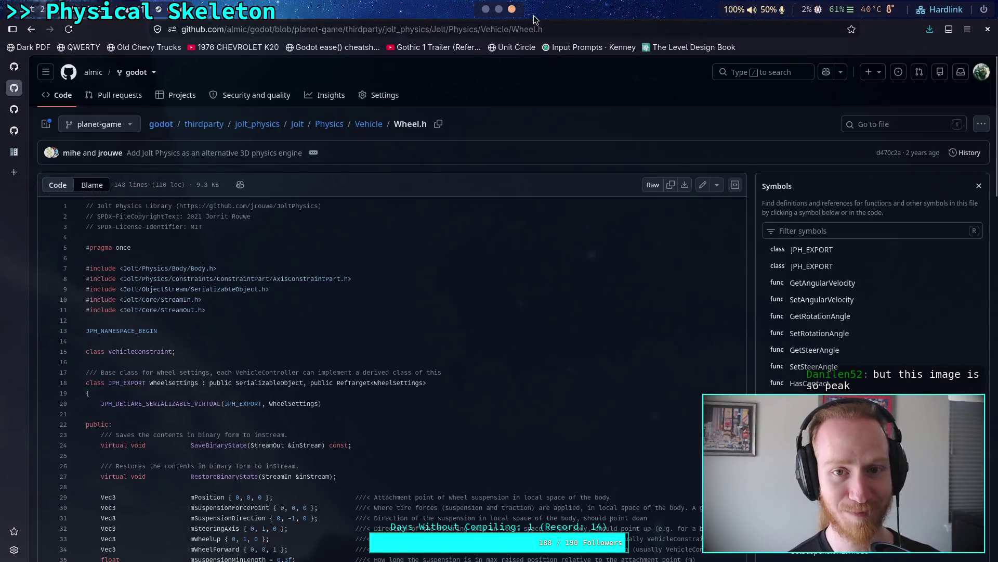
click(494, 11)
click(489, 12)
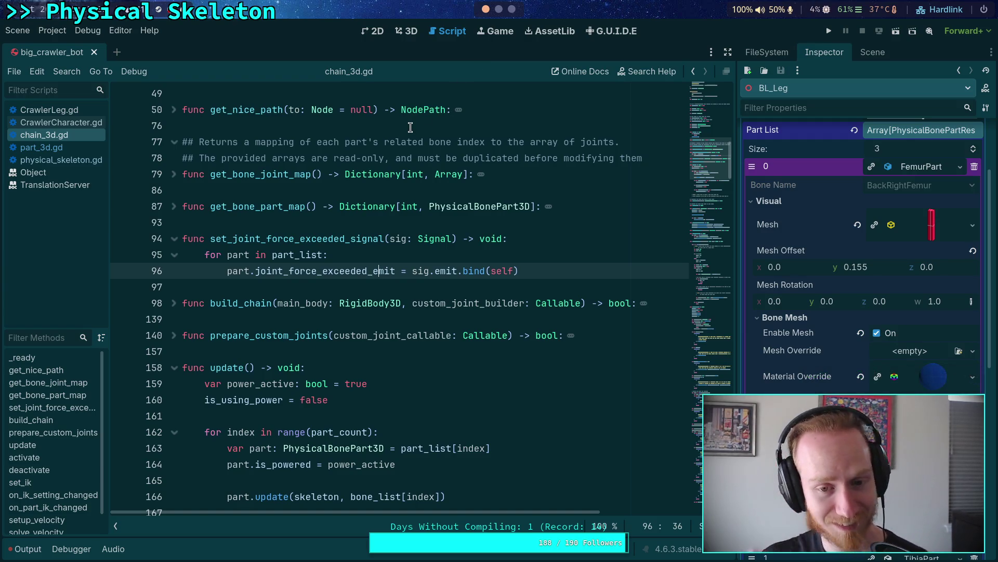
Step: Clear the old parse errors from the Output log, run the project, and stop it with F8
click(572, 275)
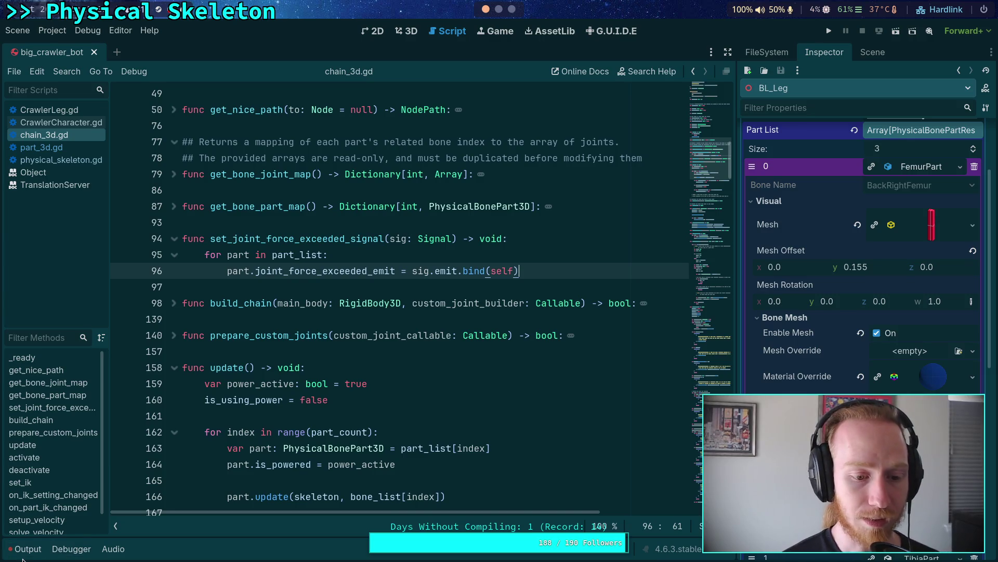
click(26, 554)
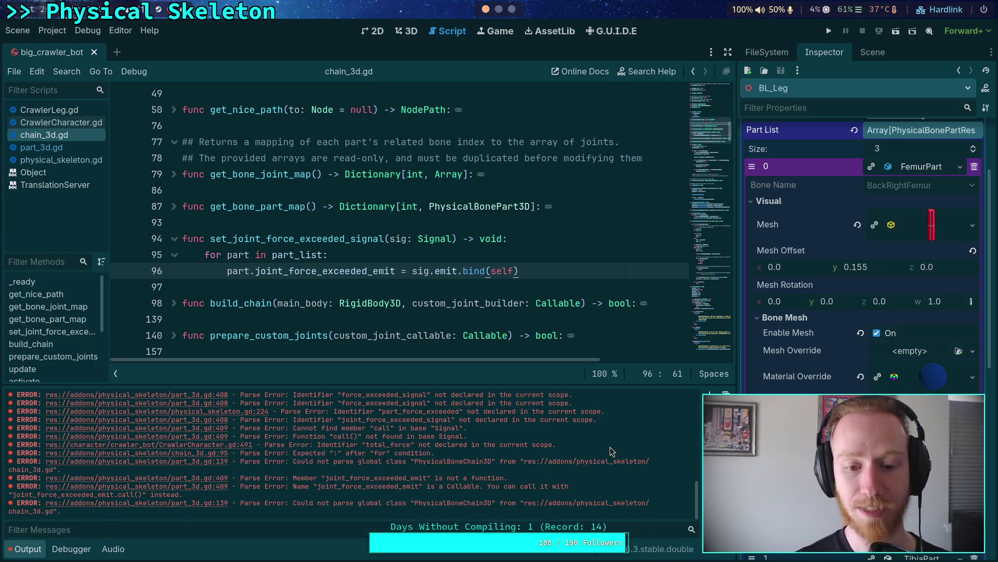
click(710, 391)
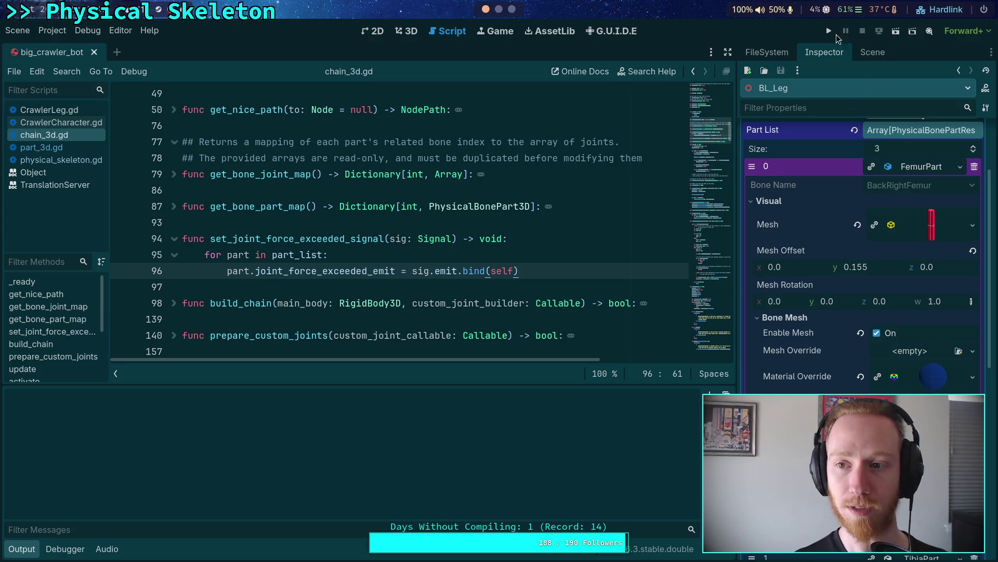
click(829, 31)
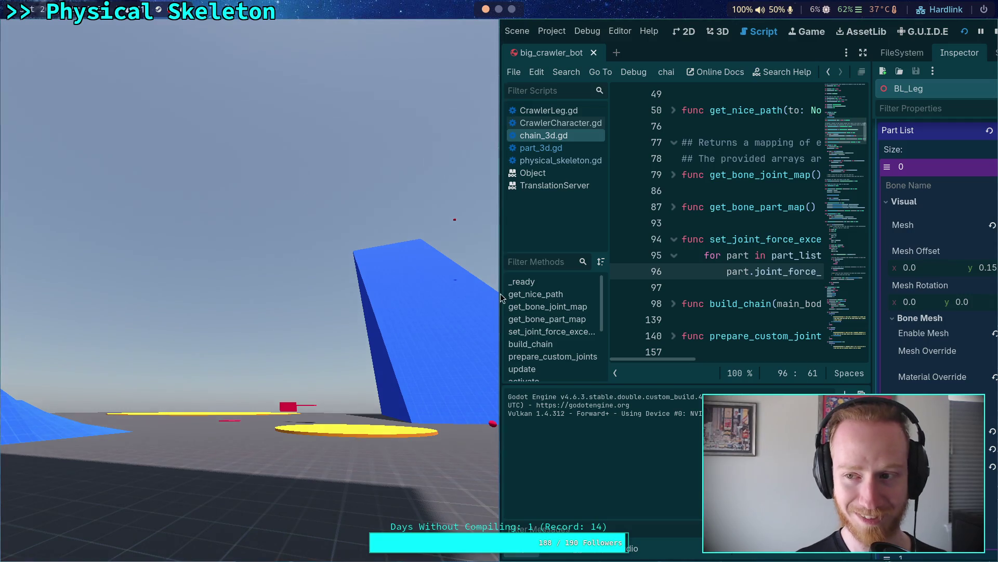
key(F8)
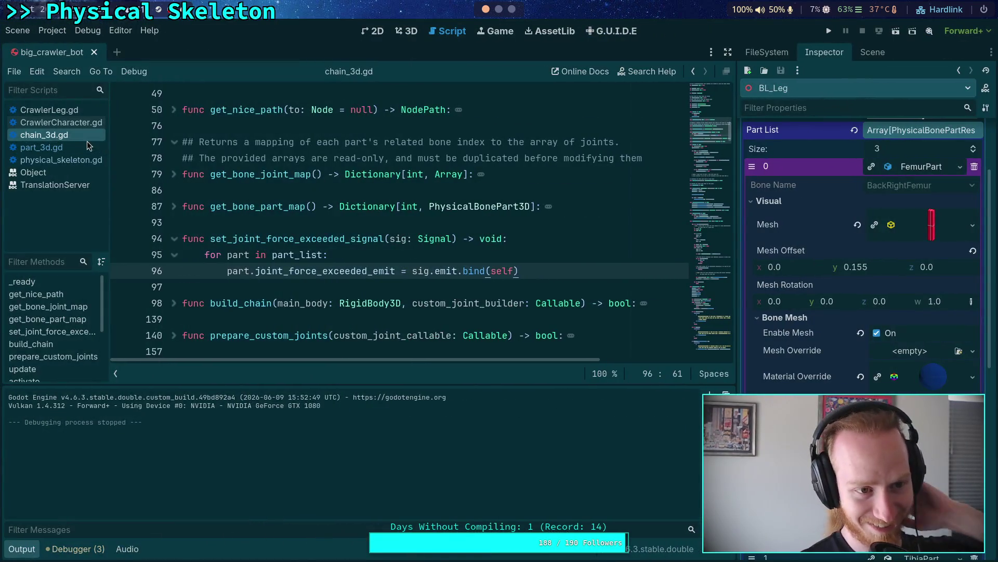
Step: Open CrawlerCharacter.gd, hide Output, fold rebuild_crawler, and place the caret after line 313 in _ready
click(82, 127)
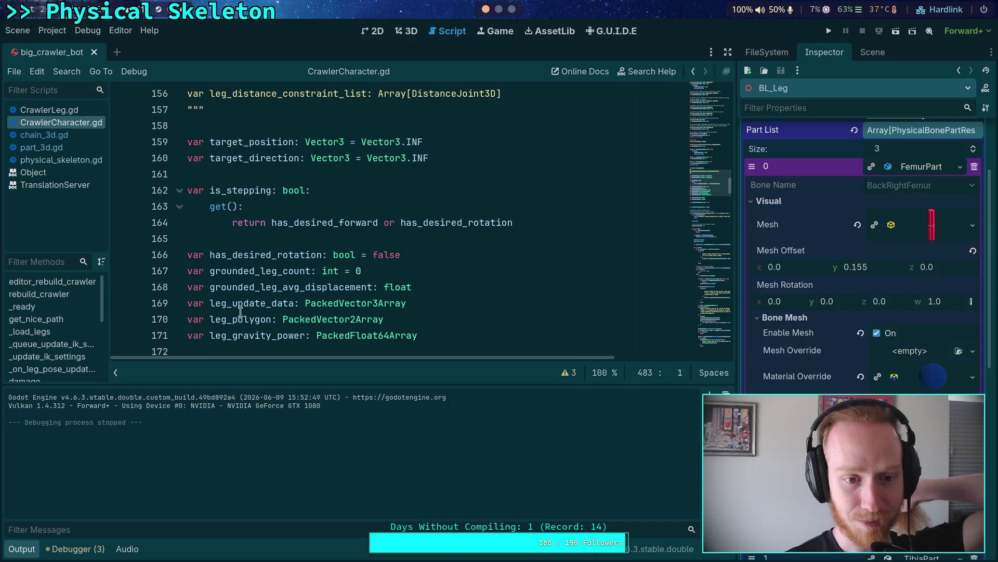
click(21, 549)
scroll(260, 435, down, 20)
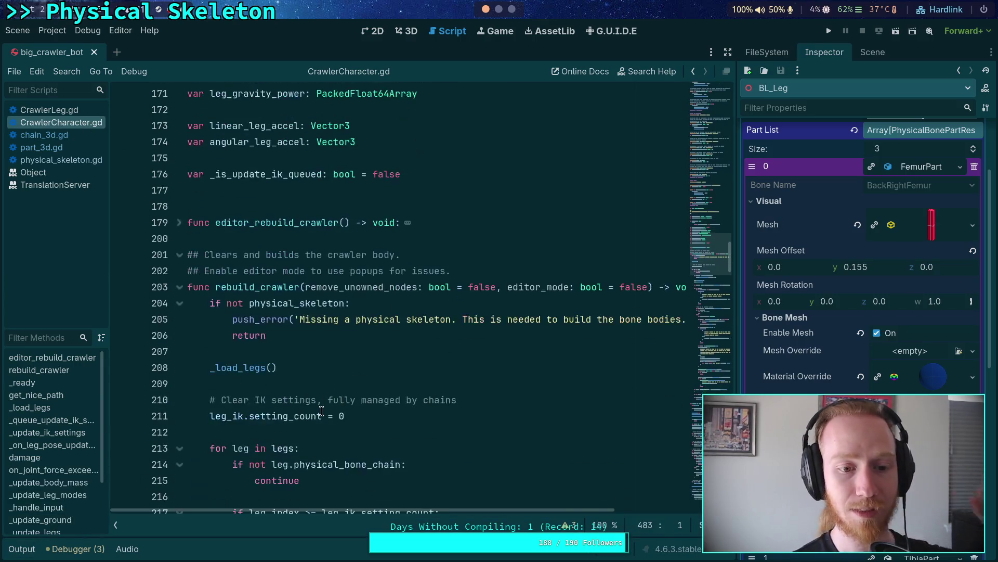
scroll(265, 249, up, 15)
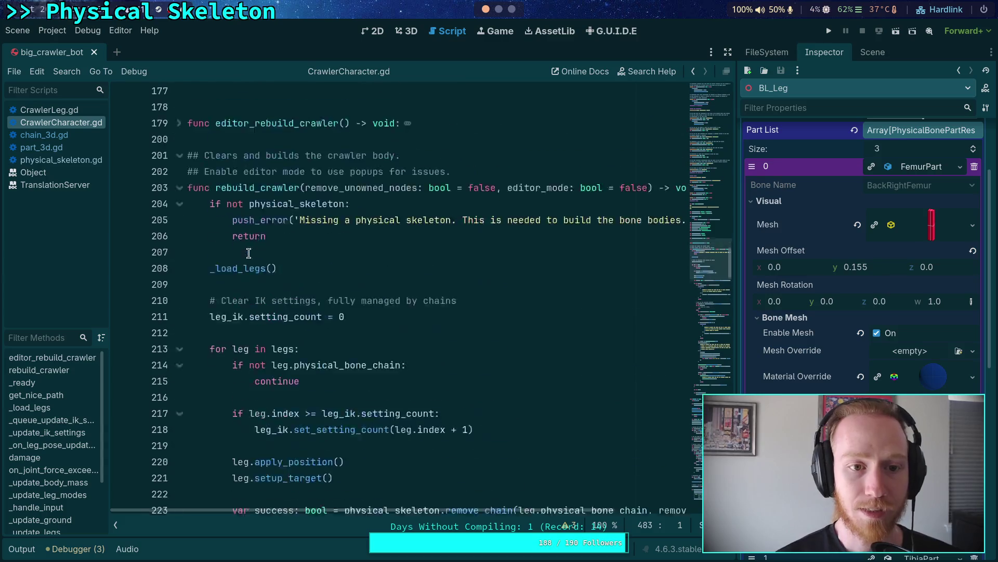
click(179, 239)
scroll(182, 291, down, 4)
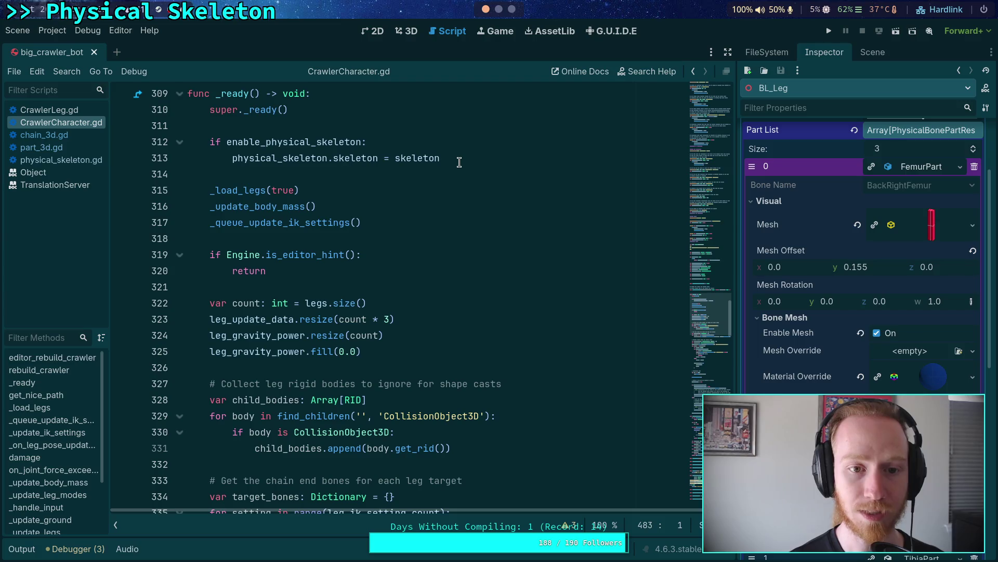
click(458, 160)
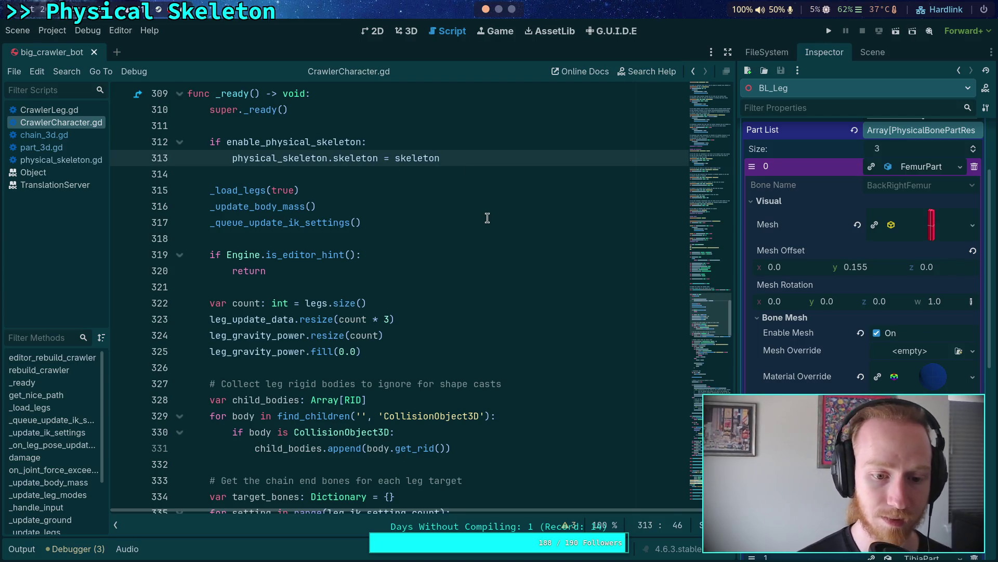
Step: Add physical_skeleton.joint_force_exceeded.connect(on_joint_force_exceeded) on line 314, then save and run with F5
key(Return)
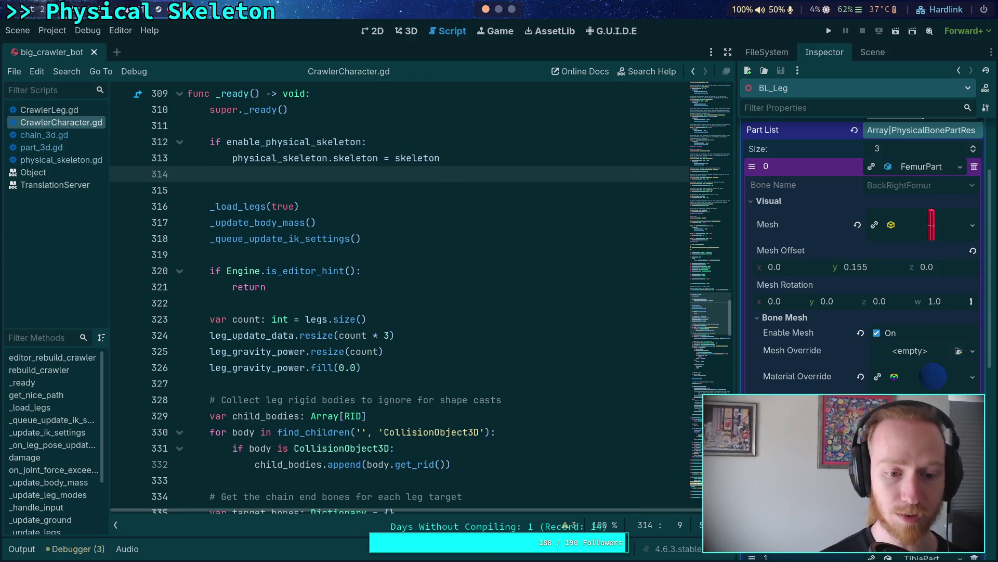
text(phy)
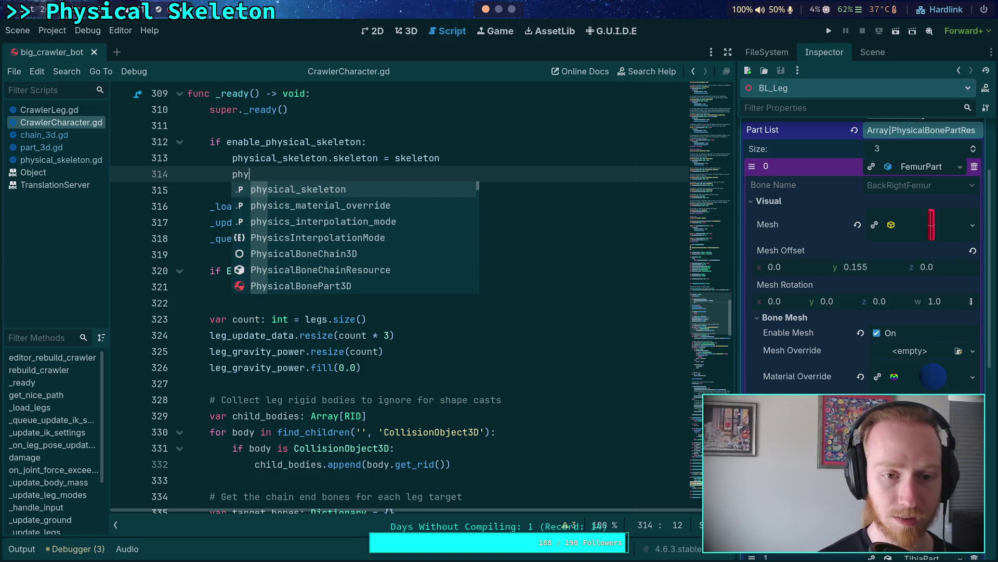
key(Return)
text(.fo)
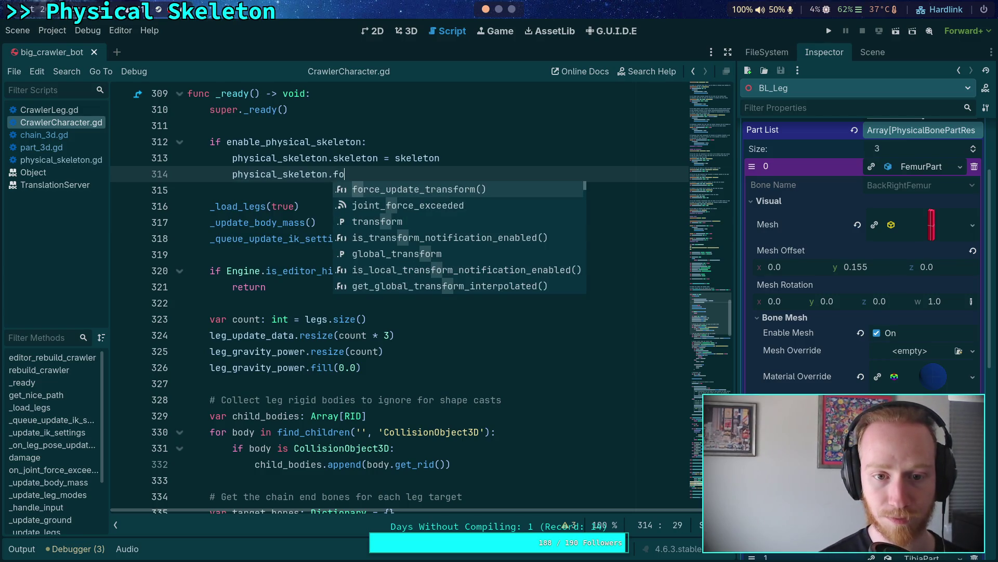
key(Down)
key(Return)
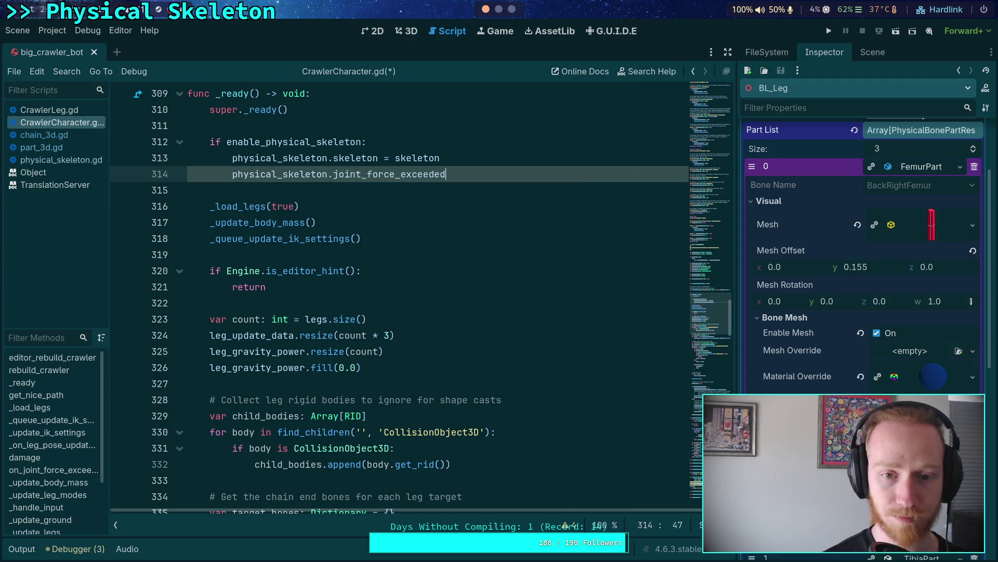
text(.)
key(Return)
text(on_)
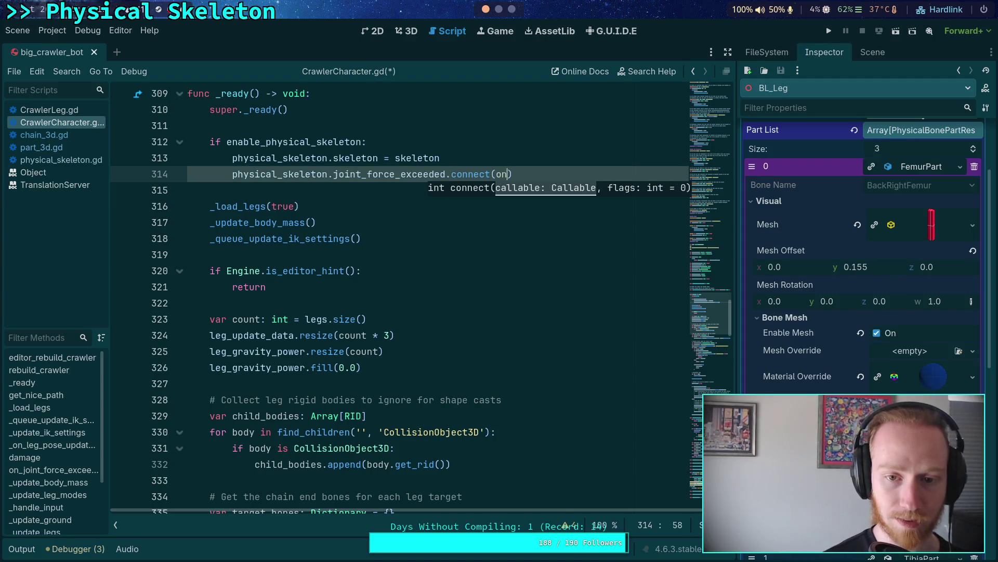
key(Escape)
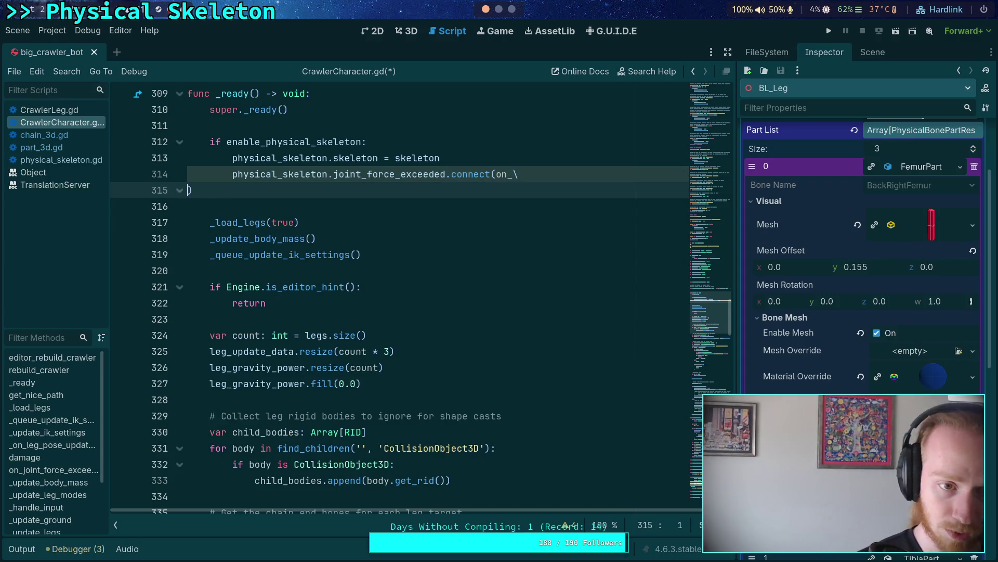
text(jo)
key(Return)
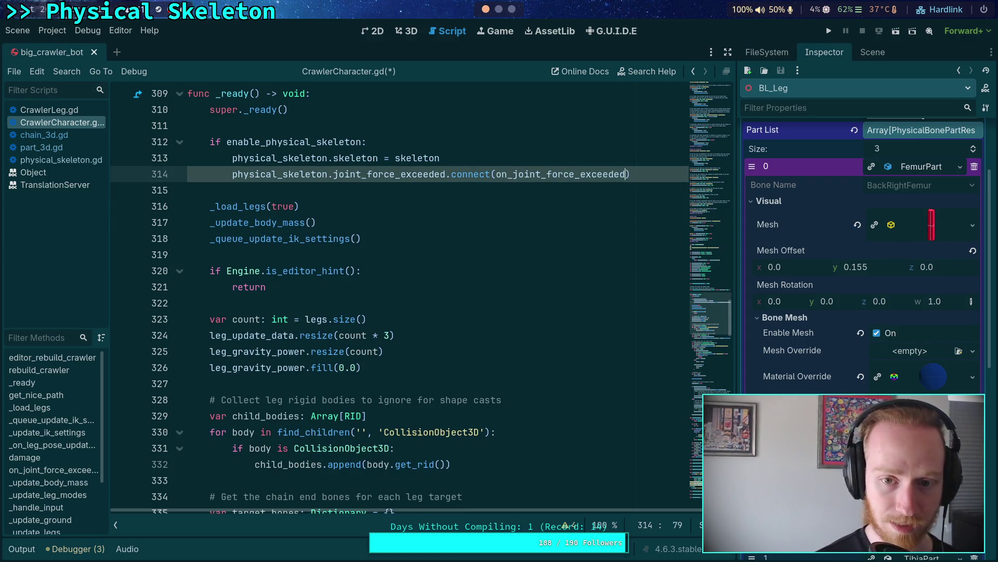
key(F5)
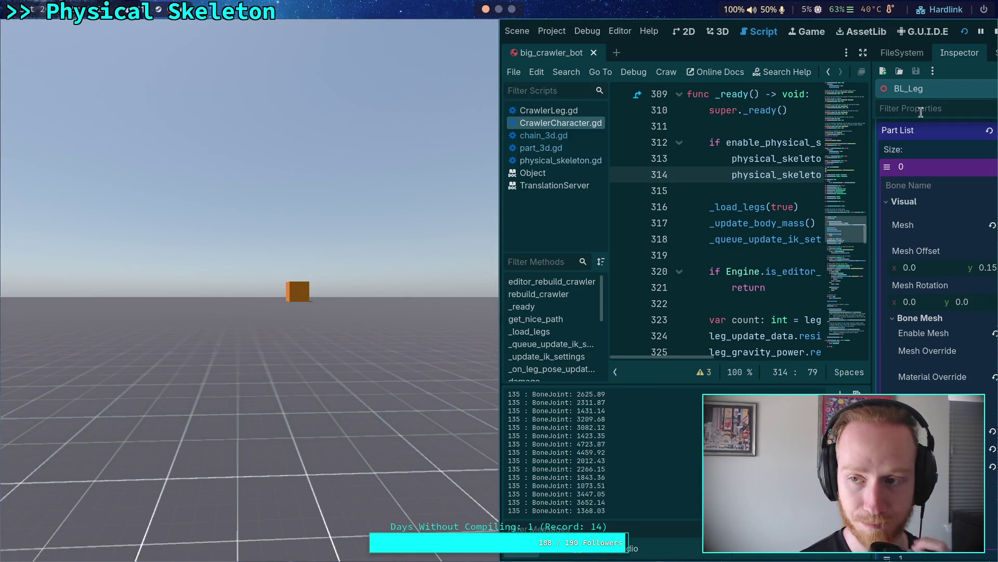
Step: Stop the game, hide Output, collapse FemurPart in the Inspector, widen the dock, and show the Scene tree
click(993, 32)
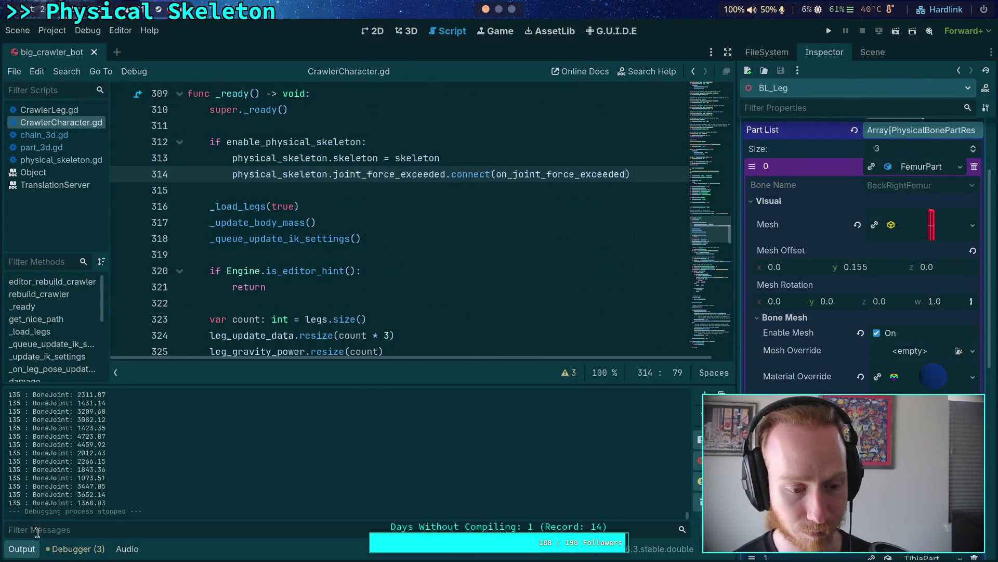
click(26, 556)
click(351, 302)
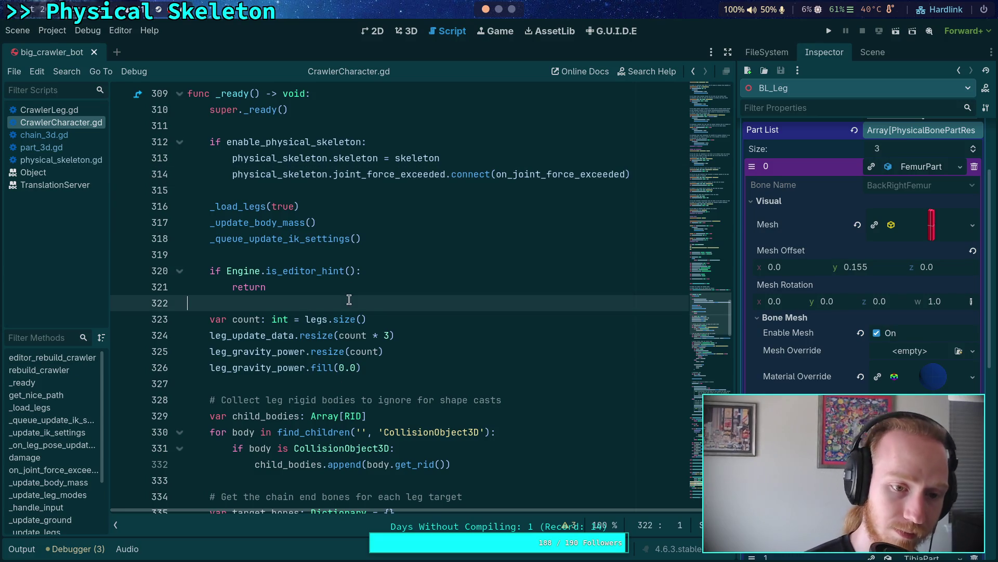
scroll(349, 300, down, 5)
scroll(349, 300, down, 11)
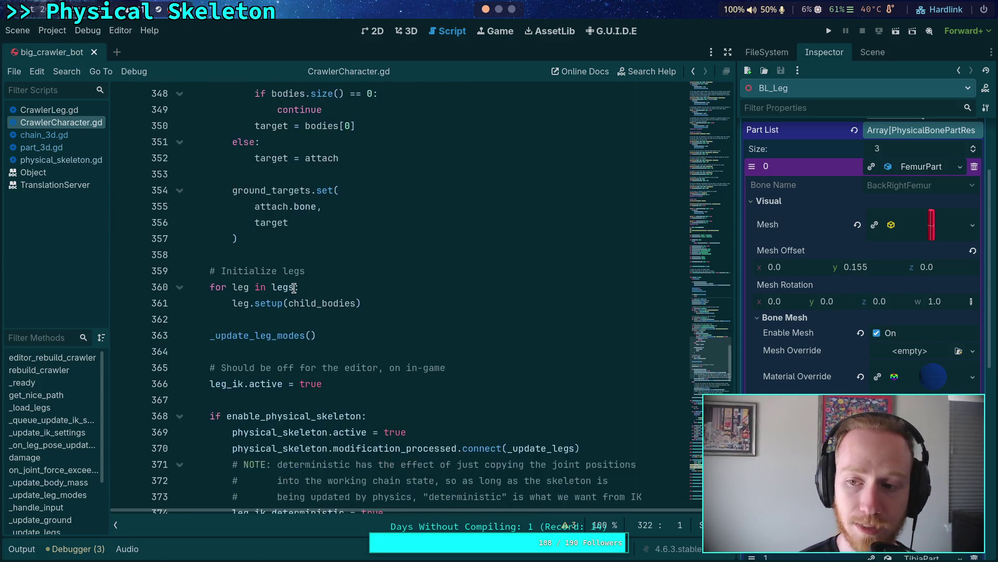
click(934, 167)
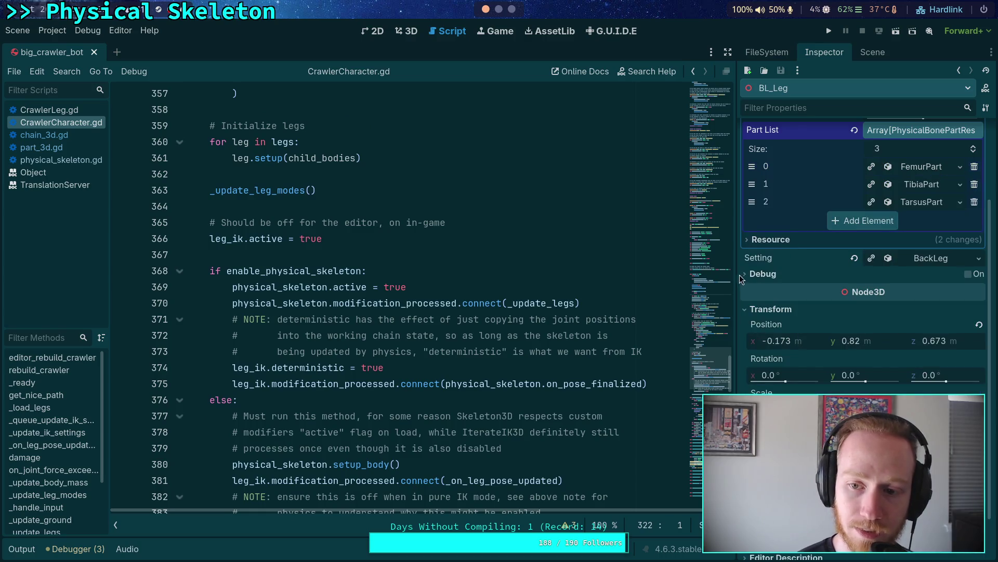
mouse_move(742, 274)
mouse_down()
mouse_move(627, 271)
mouse_move(719, 272)
mouse_up()
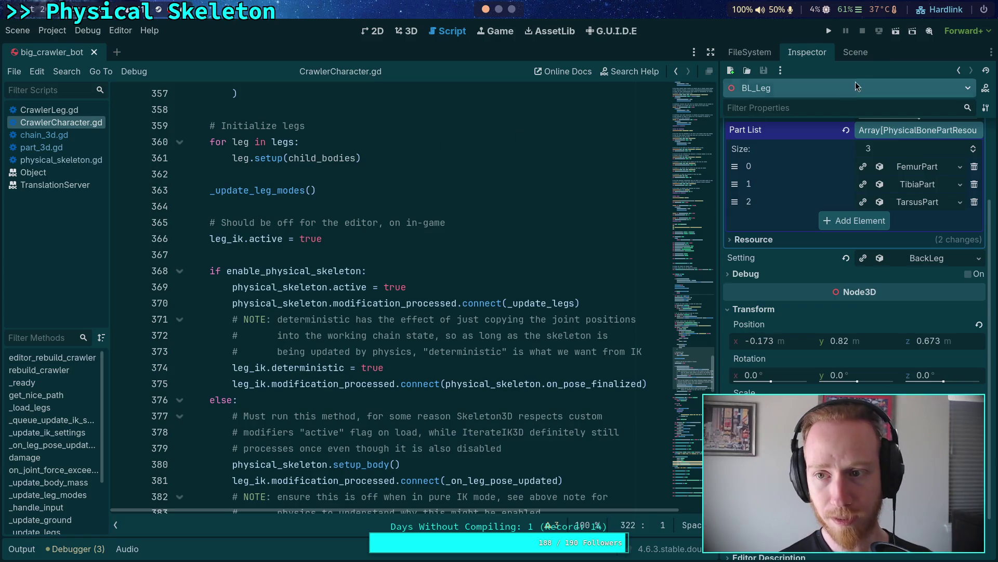
click(855, 52)
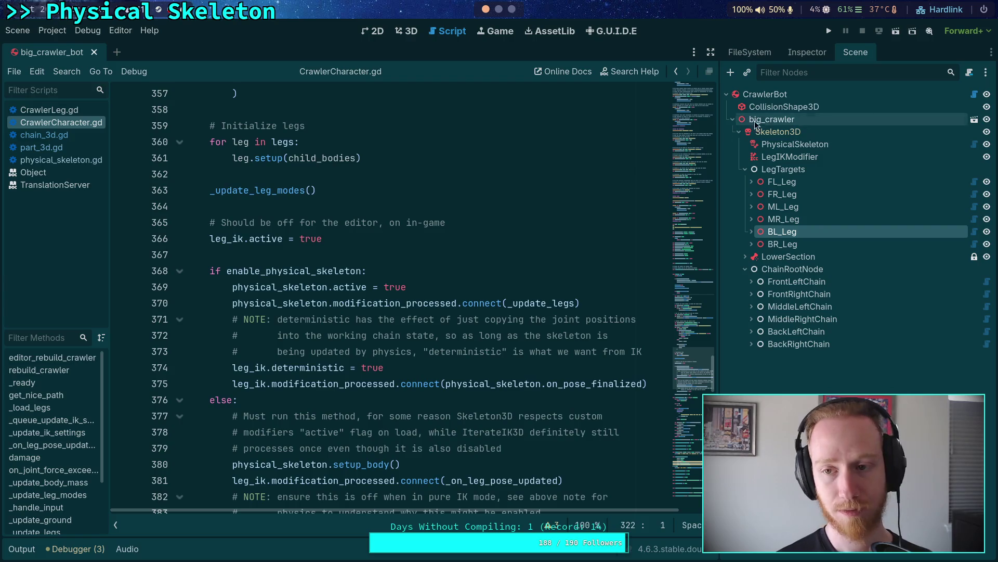
Step: Open player.gd, uncomment InputManager.pause() on line 112, and run the game
click(761, 53)
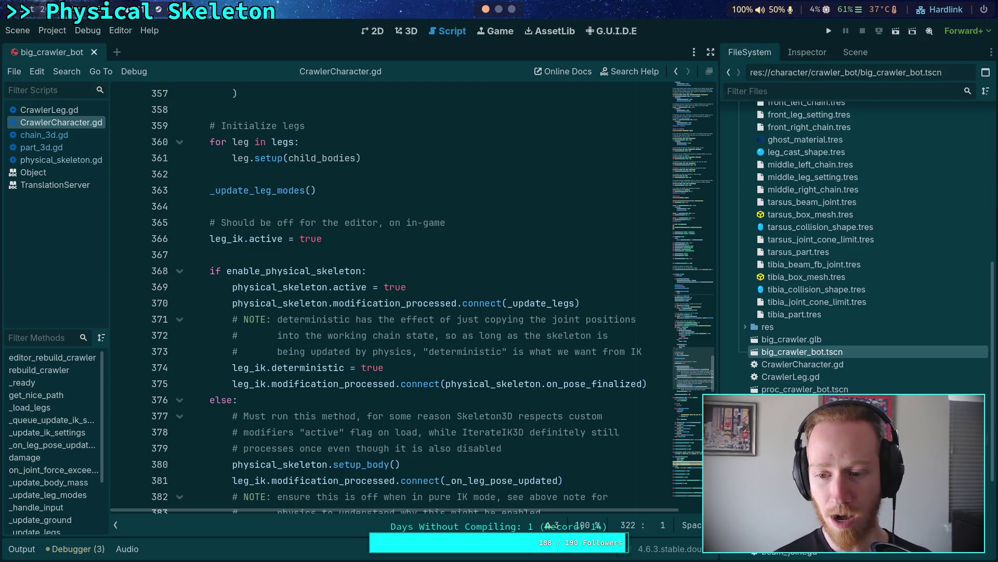
double_click(982, 411)
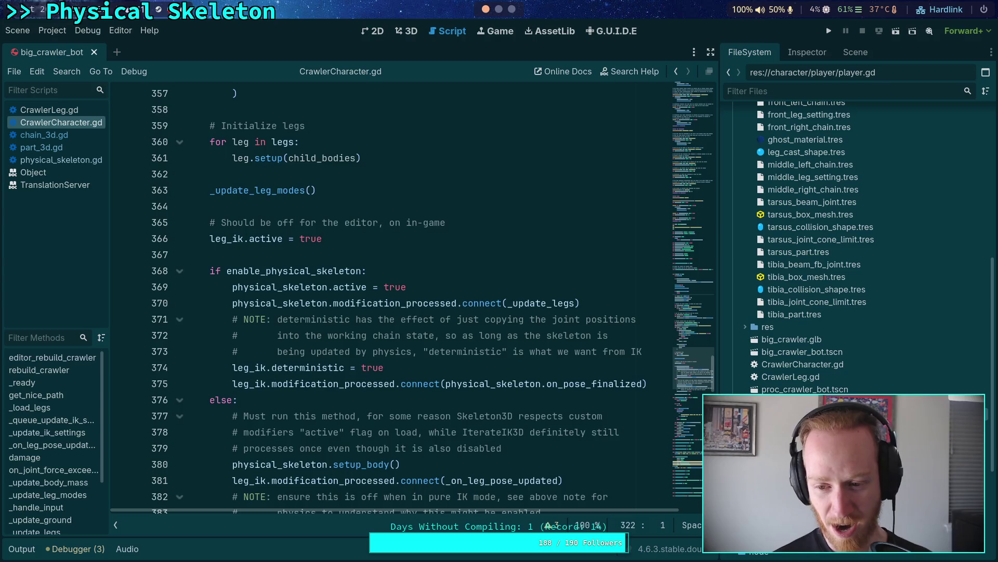
scroll(456, 355, down, 20)
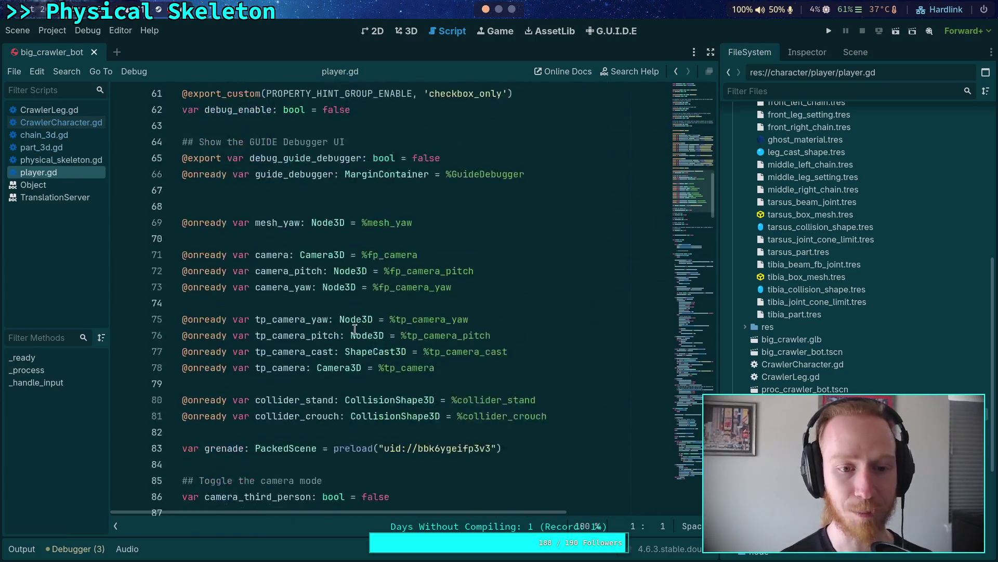
scroll(352, 324, down, 4)
click(237, 239)
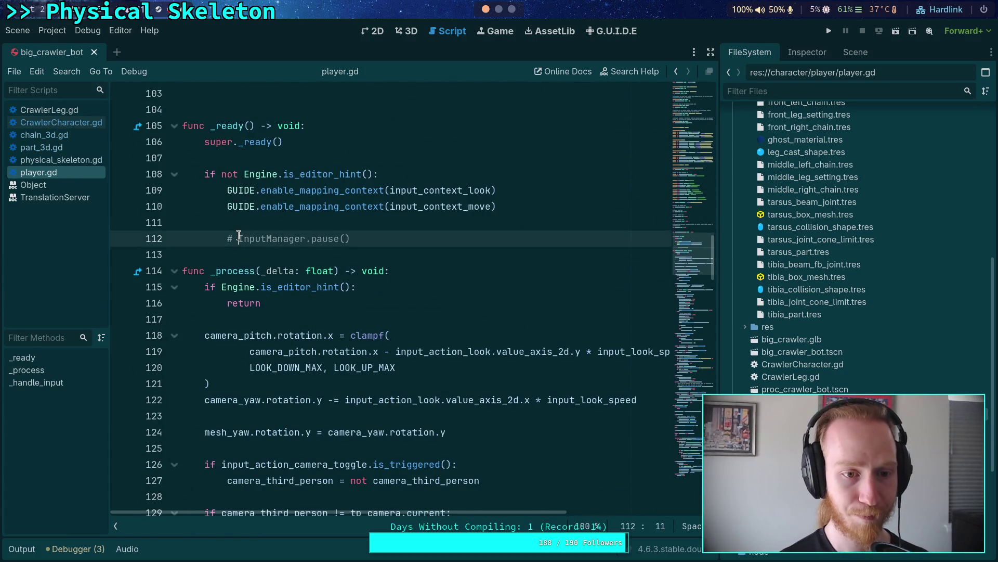
key(BackSpace)
key(BackSpace)
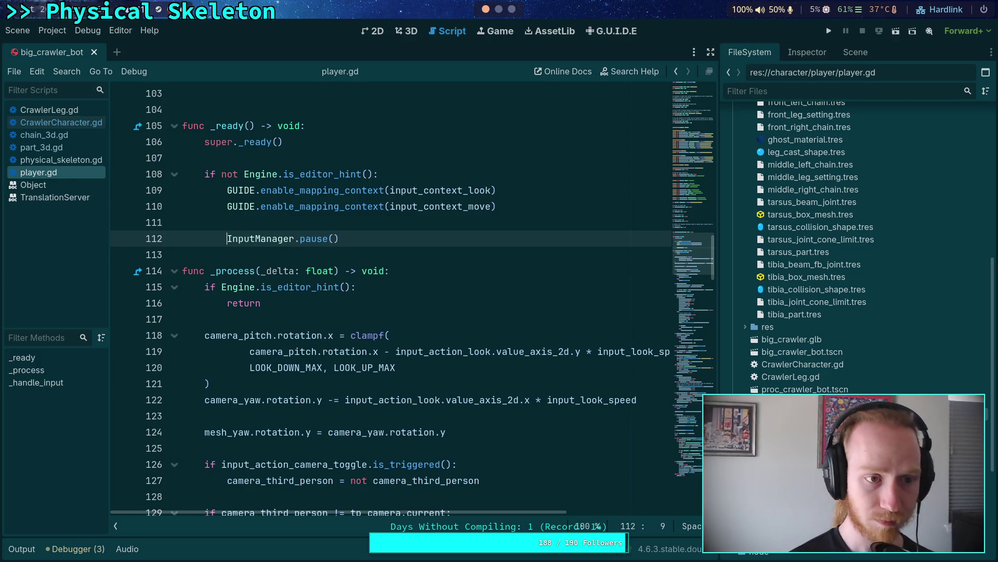
click(829, 32)
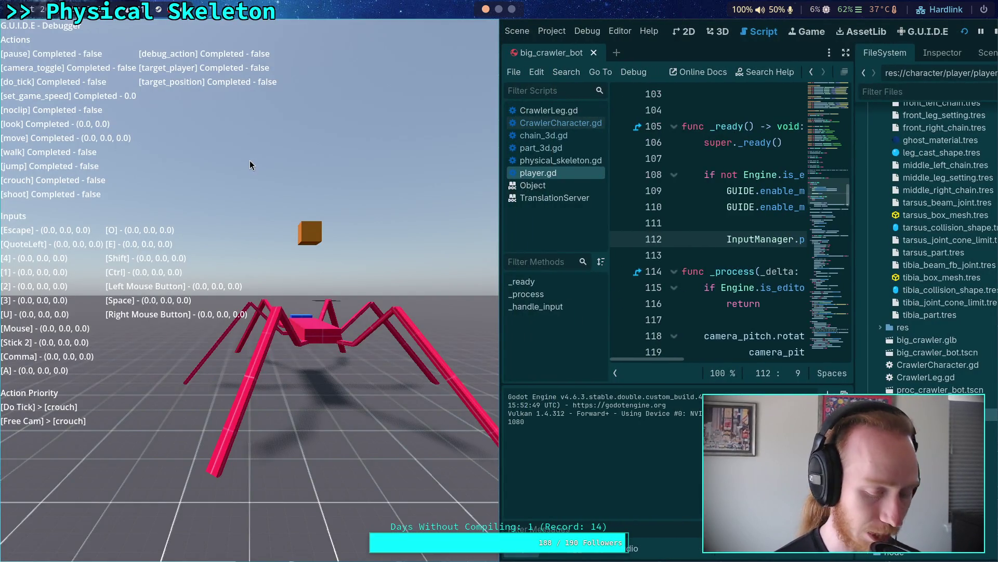
Step: Step the paused game one tick with the grave key, then return to the editor's Scene dock
key(grave)
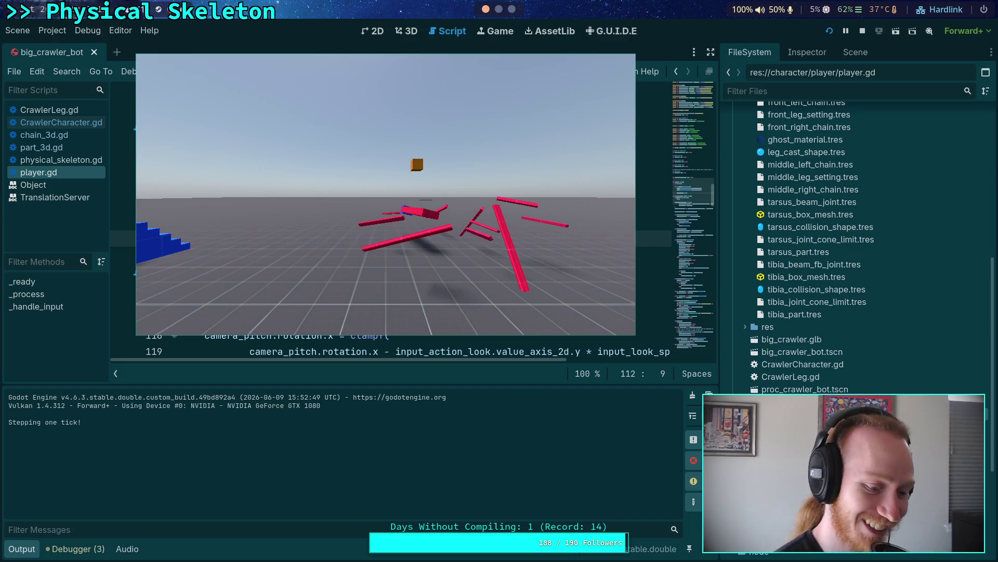
key(super+s)
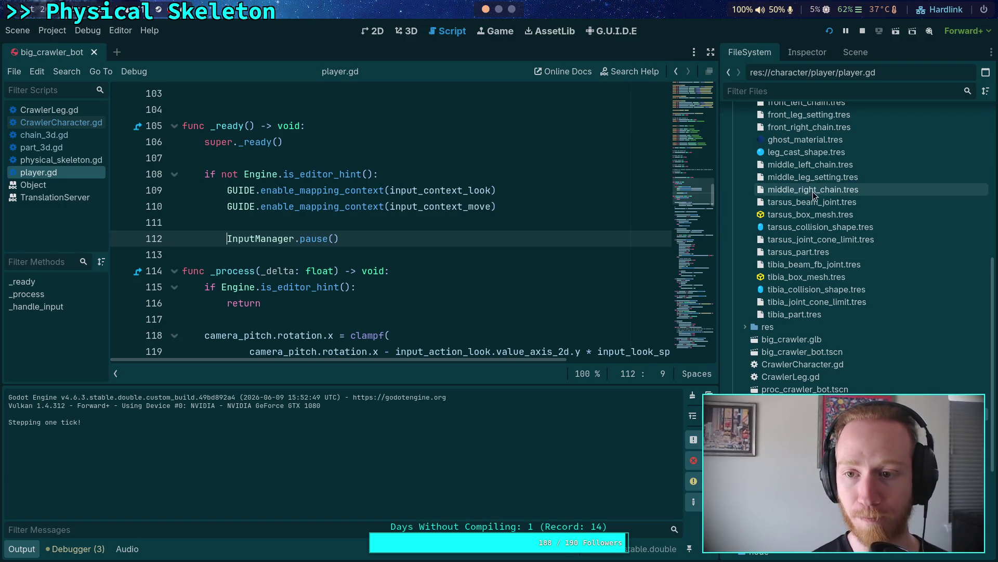
click(857, 57)
Step: Switch the Scene dock to Remote, widen it, and expand World and Characters
click(797, 93)
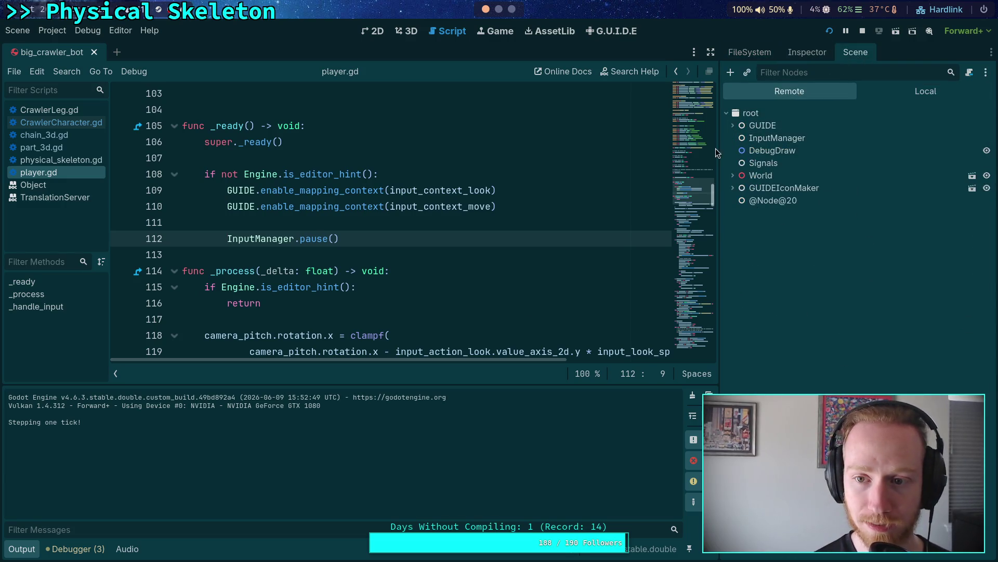
scroll(715, 146, up, 5)
drag(719, 146, 666, 159)
click(677, 175)
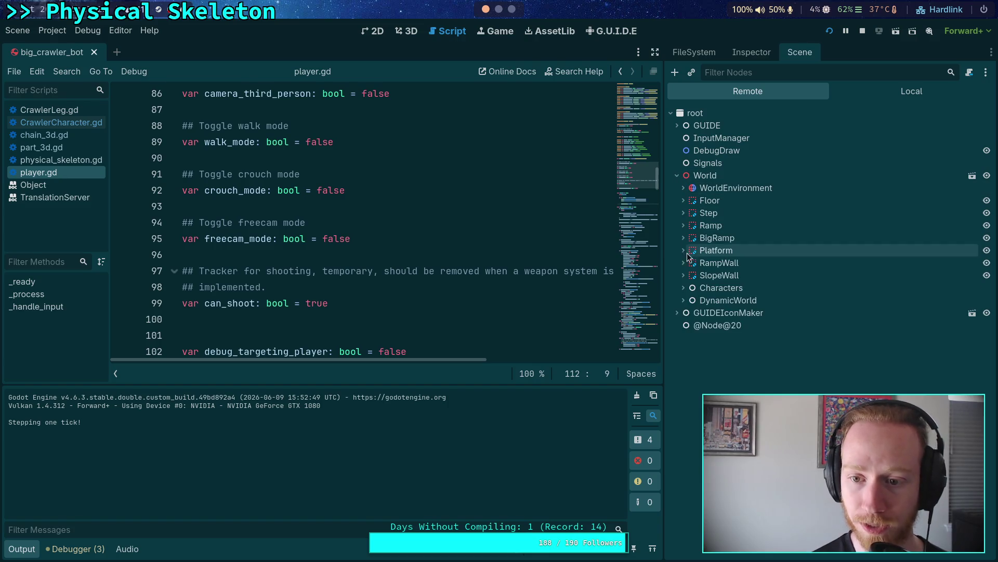
click(683, 300)
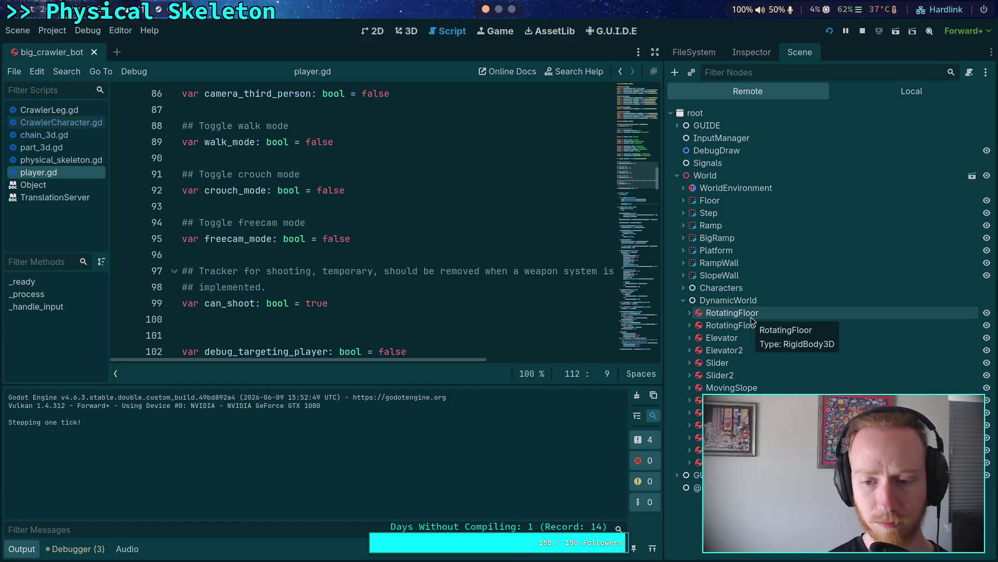
click(683, 301)
click(684, 289)
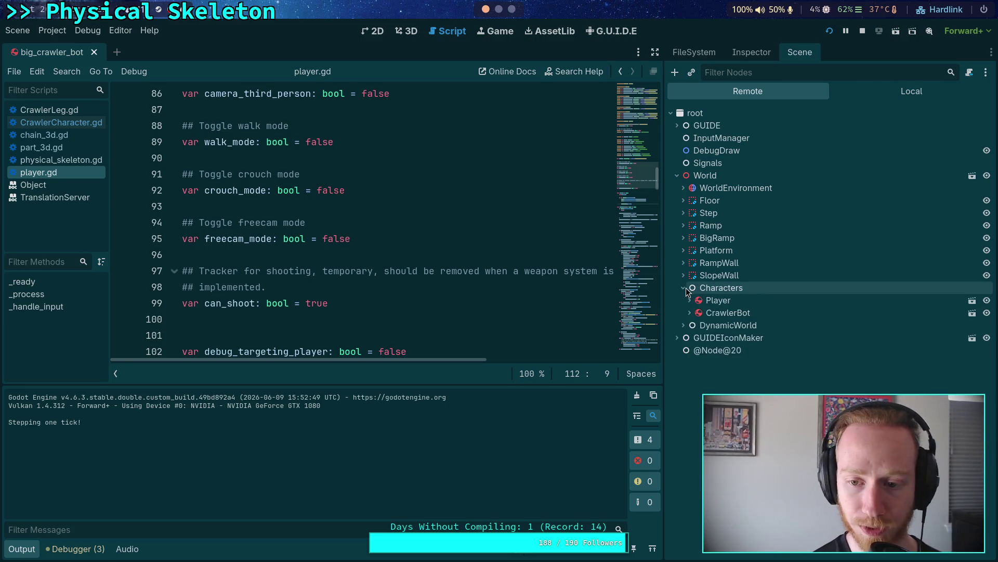
Step: Expand CrawlerBot > big_crawler > Skeleton3D and select a DistanceJoint3D (0.6888–0.8888 m limits)
click(689, 313)
click(696, 337)
click(702, 350)
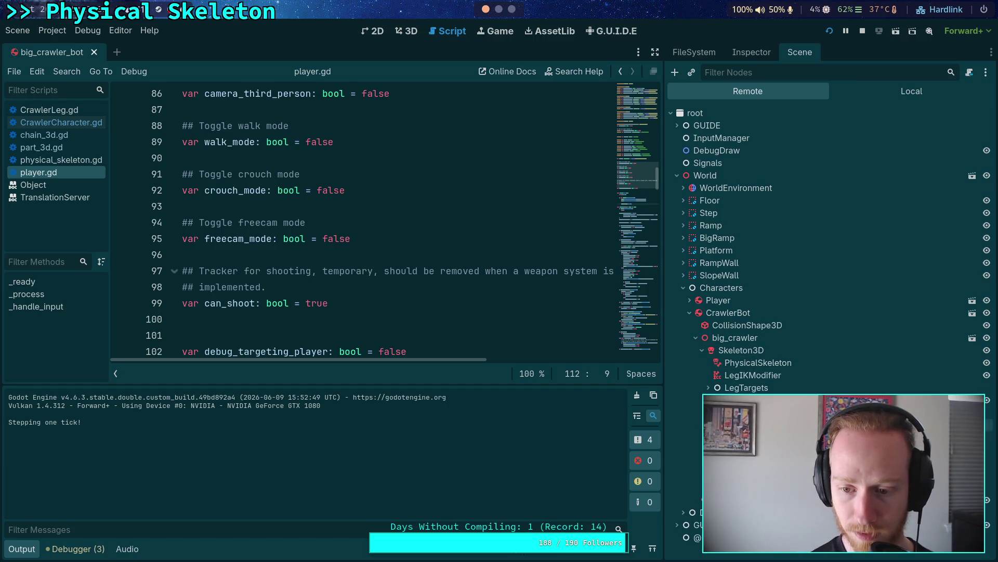
scroll(830, 331, down, 1)
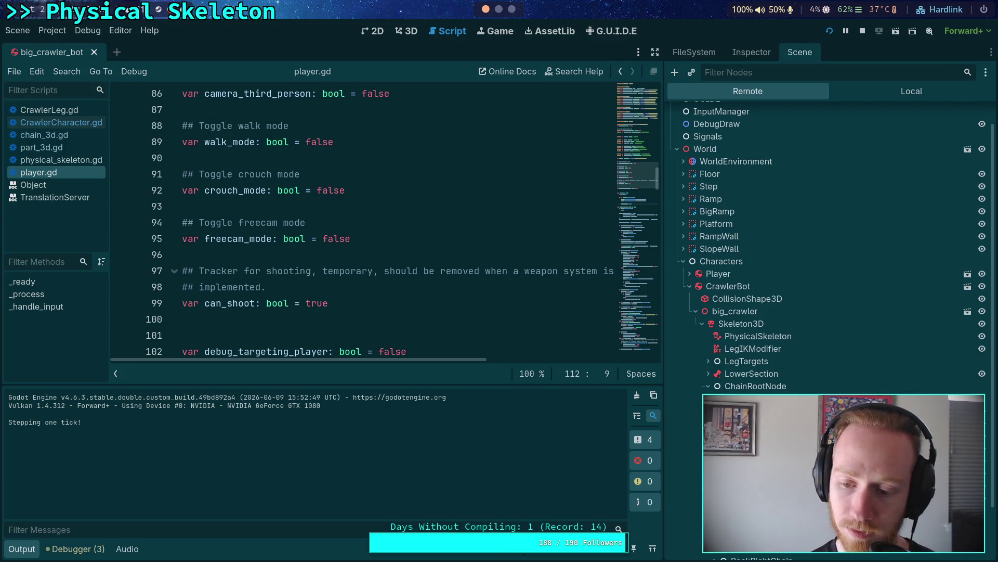
click(753, 52)
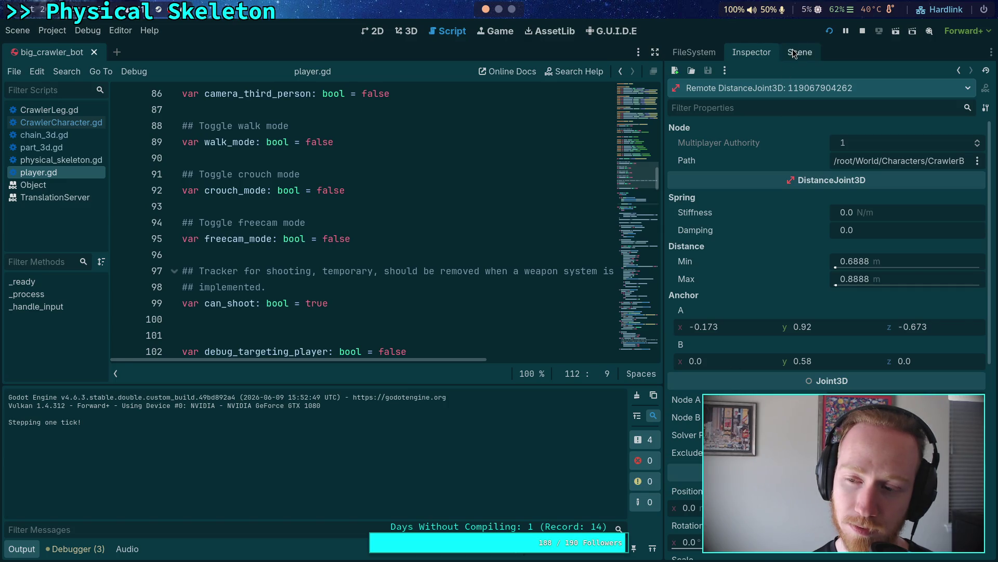
Step: Glance at the project file tree and the distance joint's properties, then return to the remote scene tree
click(713, 55)
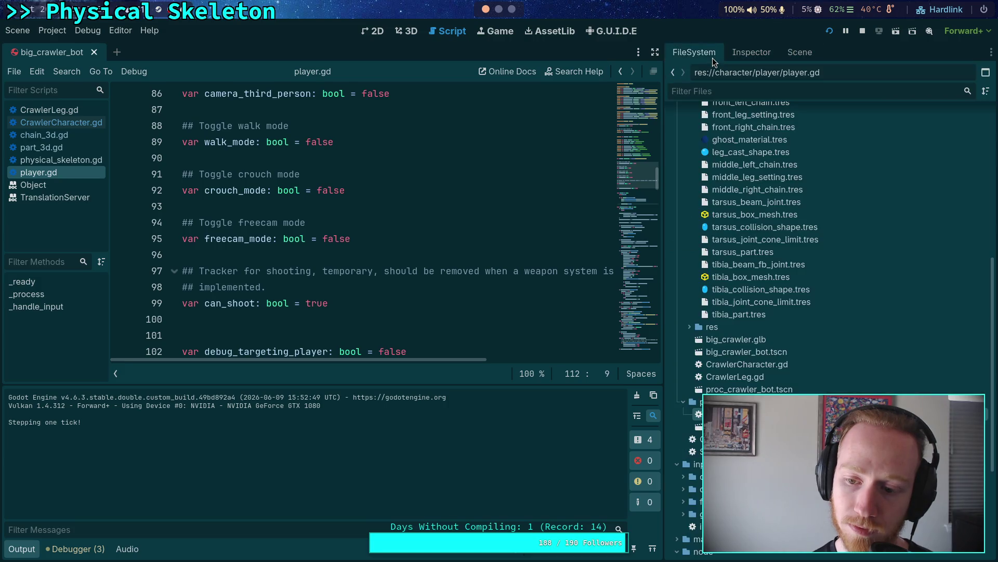
click(734, 54)
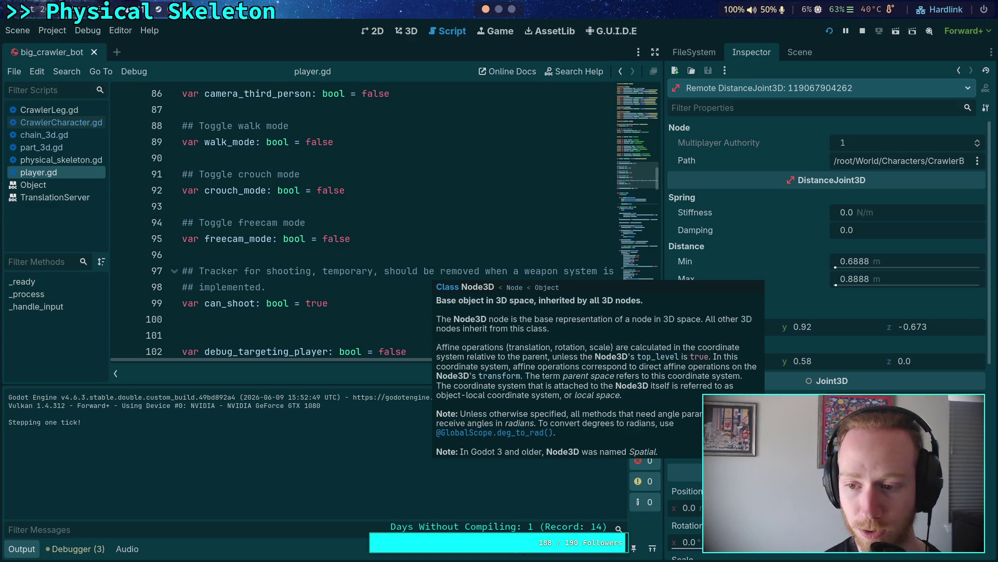
click(800, 52)
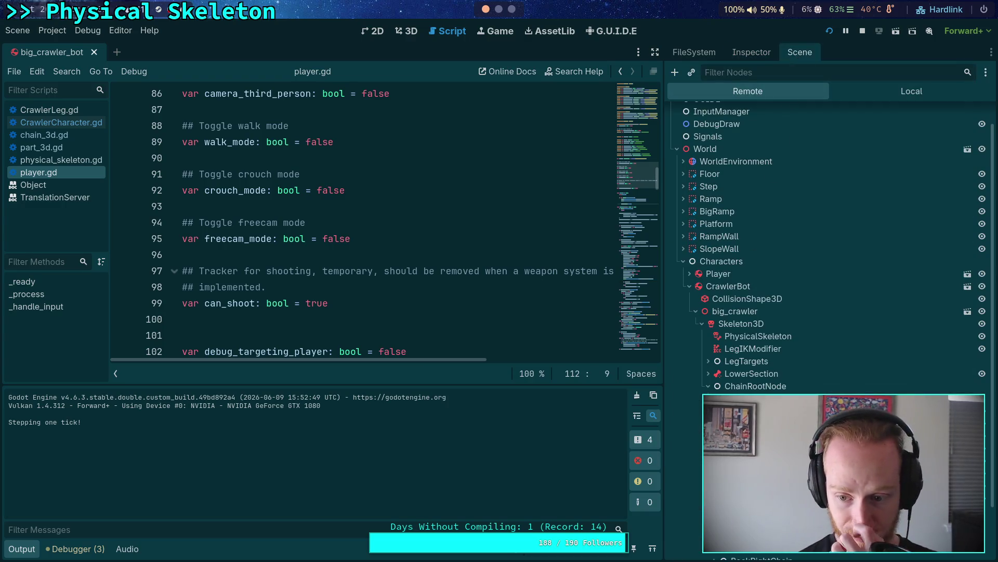
Step: Review a remote Generic6DOFJoint3D's motor, drive and joint settings, then return to the remote tree
click(747, 53)
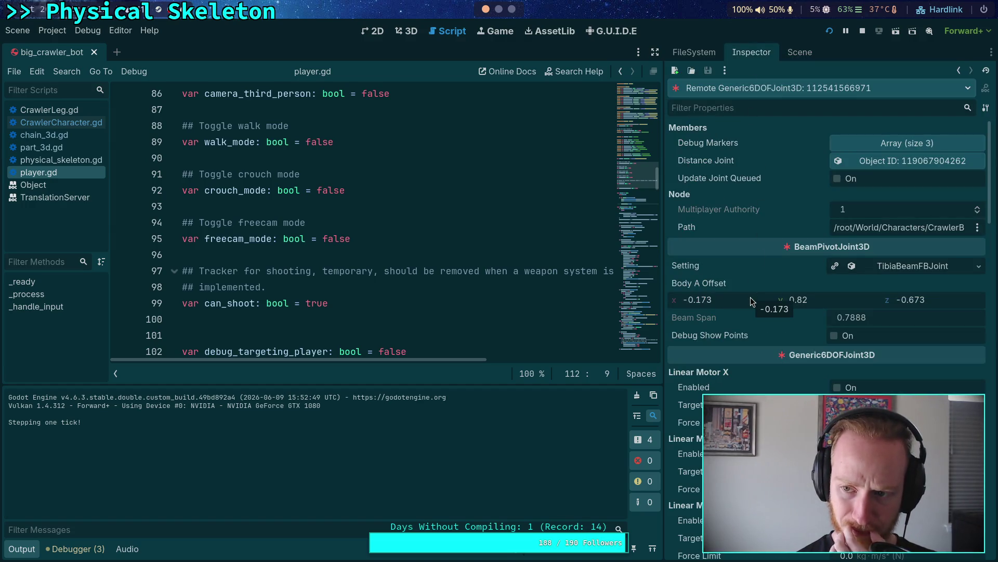
mouse_move(756, 339)
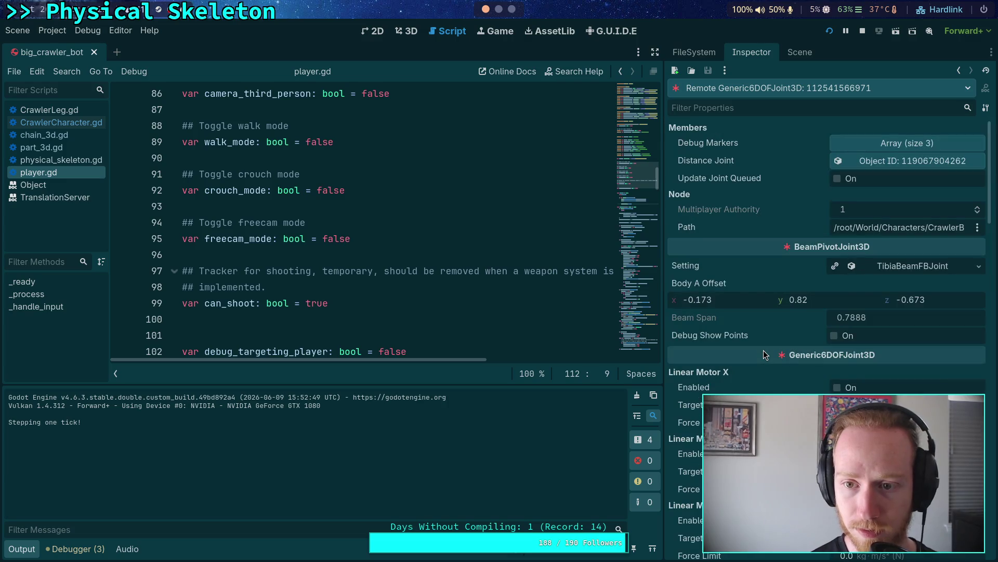
scroll(746, 365, down, 15)
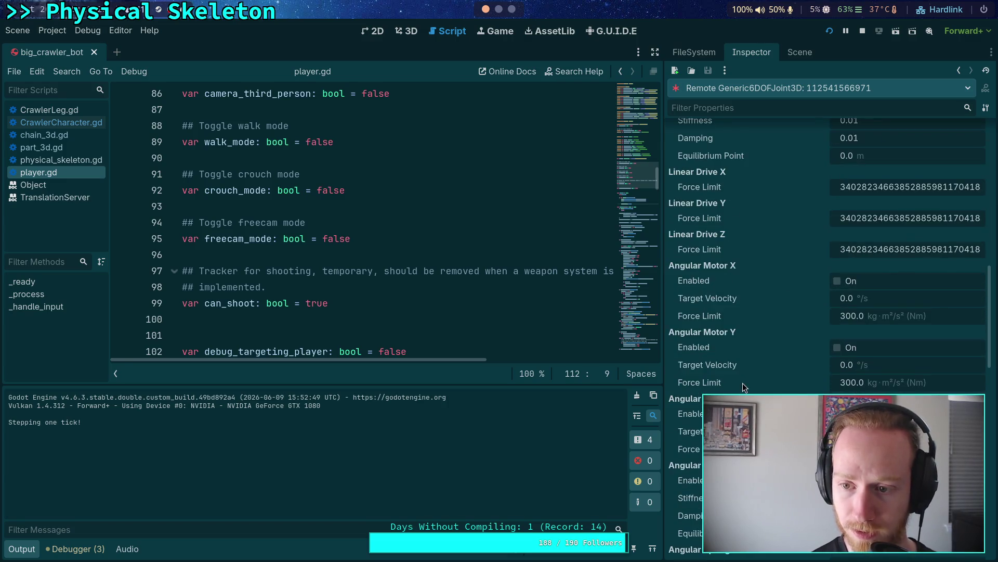
scroll(743, 383, down, 5)
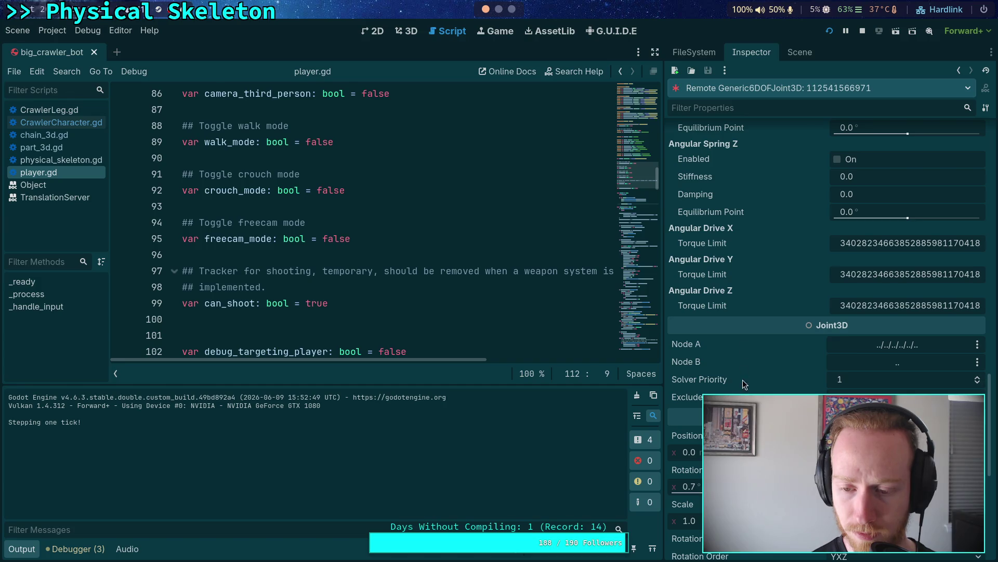
click(796, 54)
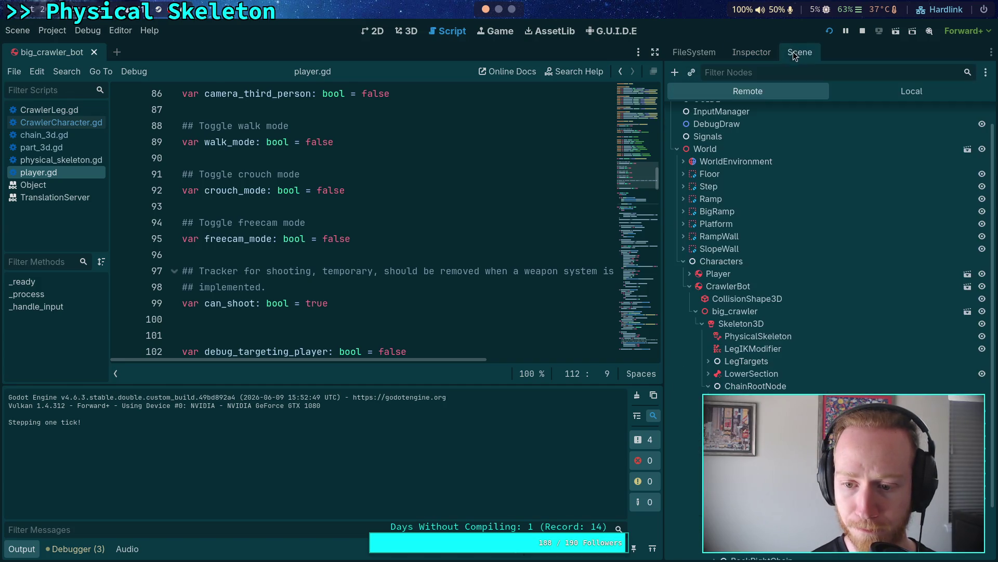
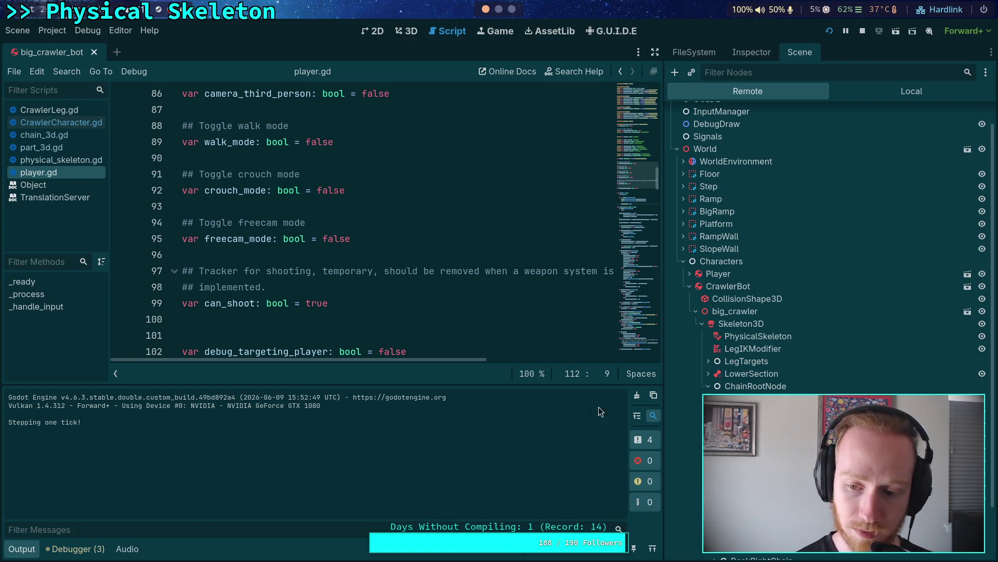
Step: Stop the running game and select the FL_Leg leg target to view its properties
click(753, 58)
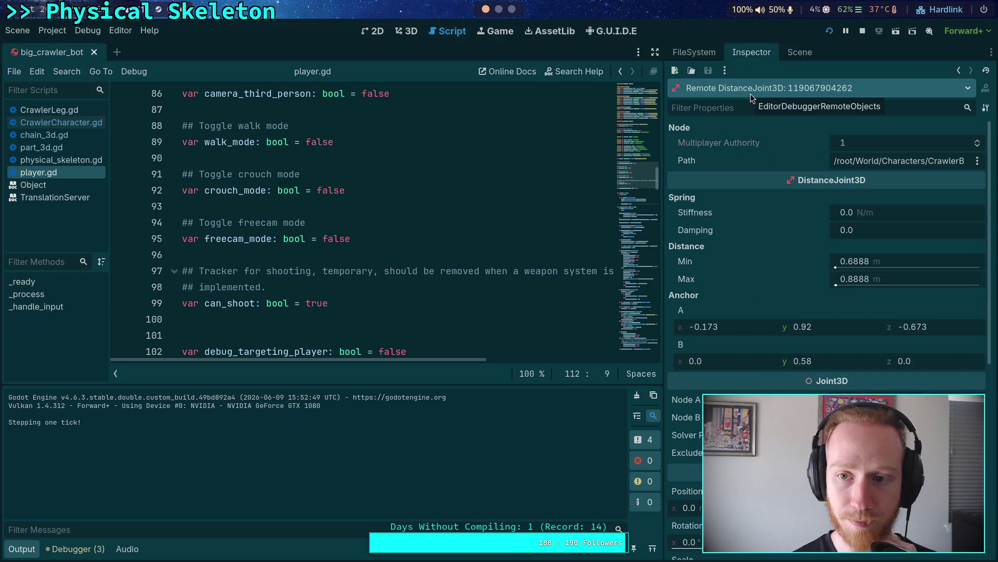
click(865, 33)
click(799, 52)
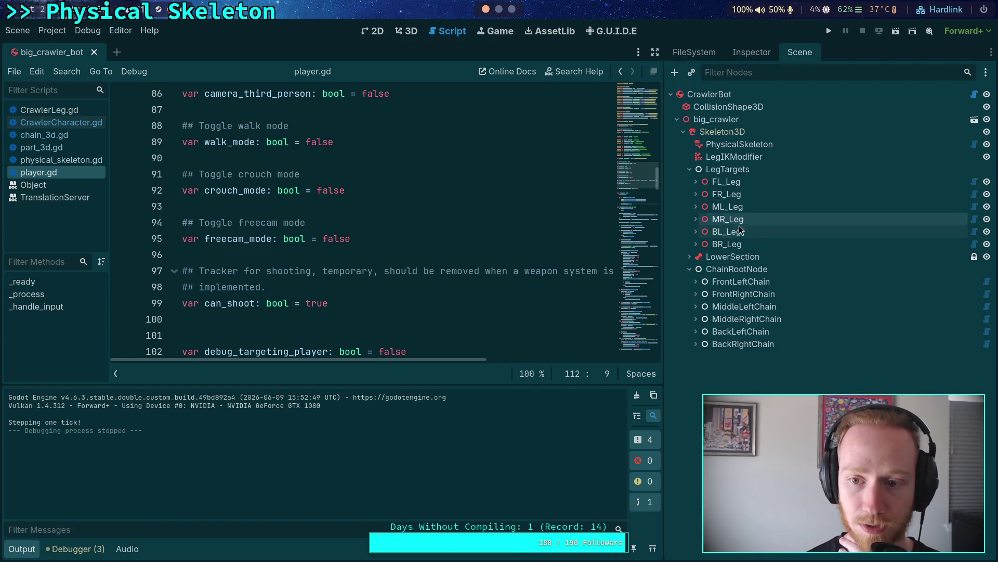
click(725, 181)
click(752, 52)
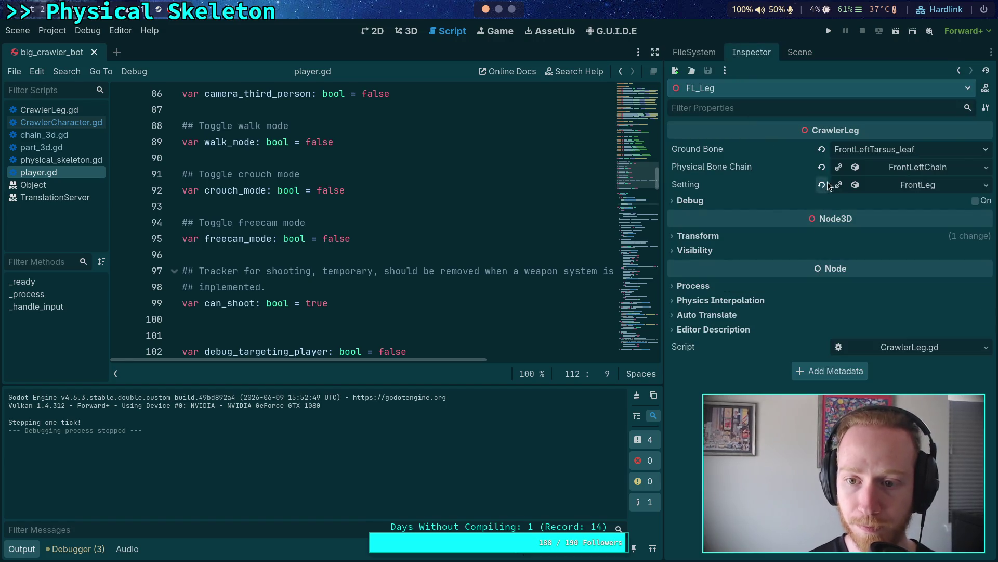
Step: Enable Custom Joints on TarsusPart and TibiaPart in FrontLeftChain's part list
click(882, 169)
click(908, 312)
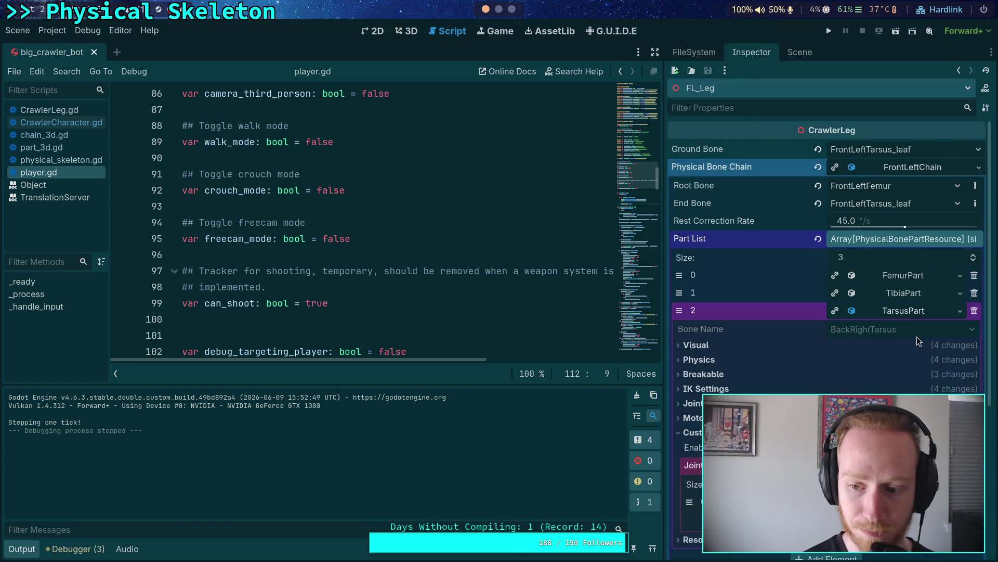
scroll(819, 390, down, 3)
click(836, 339)
click(873, 185)
click(839, 323)
scroll(754, 321, up, 5)
Step: Run the project in a floating window, step physics one tick, and check the Remote tree
key(F5)
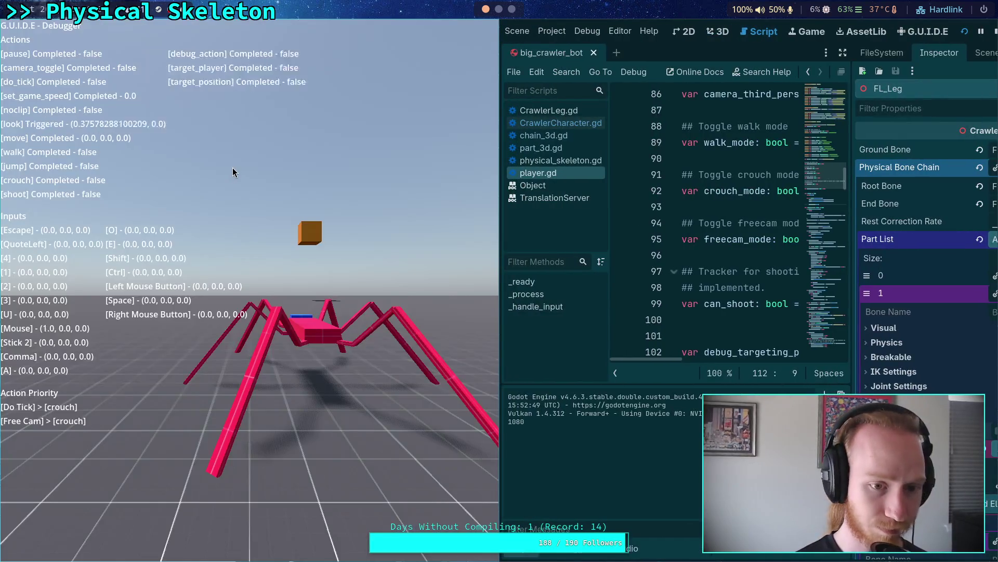
mouse_move(233, 167)
mouse_down()
mouse_move(27, 221)
mouse_move(402, 207)
mouse_up()
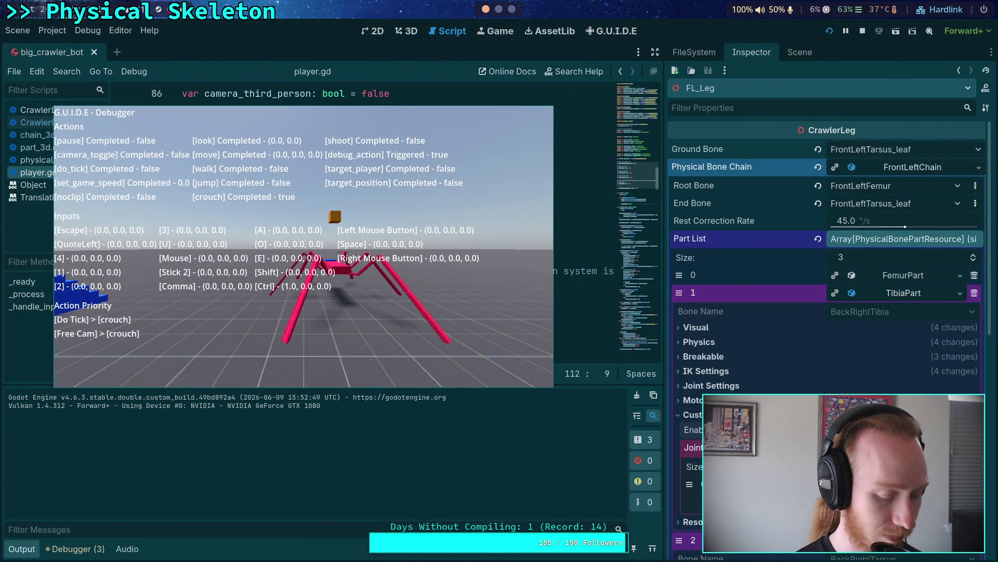
key(grave)
key(comma)
key(comma)
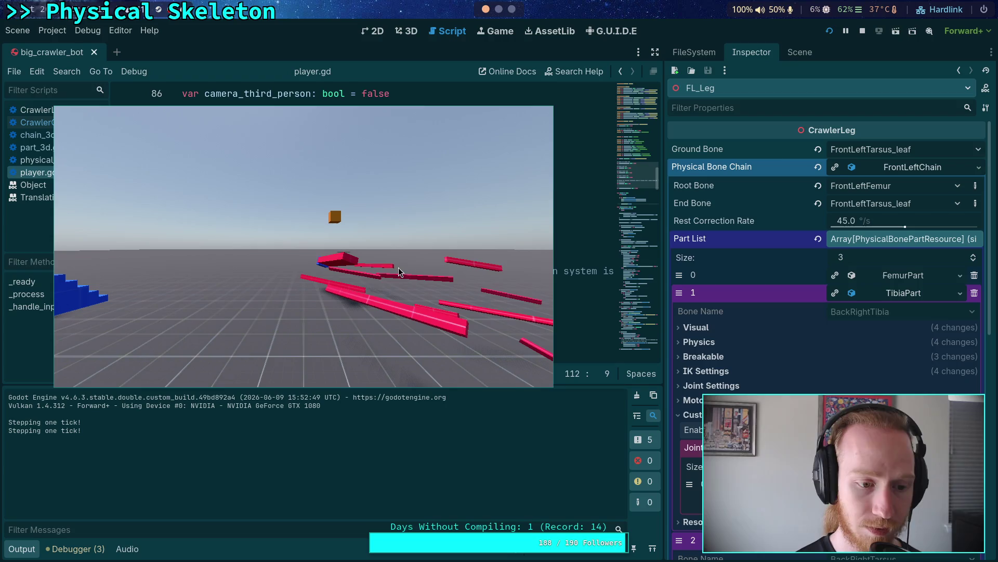
key(alt+Tab)
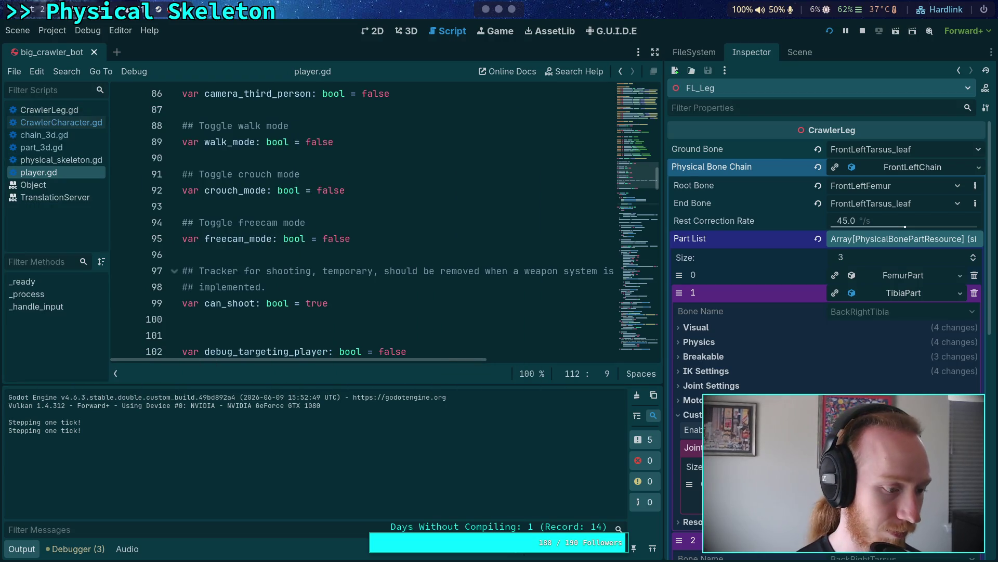
click(800, 53)
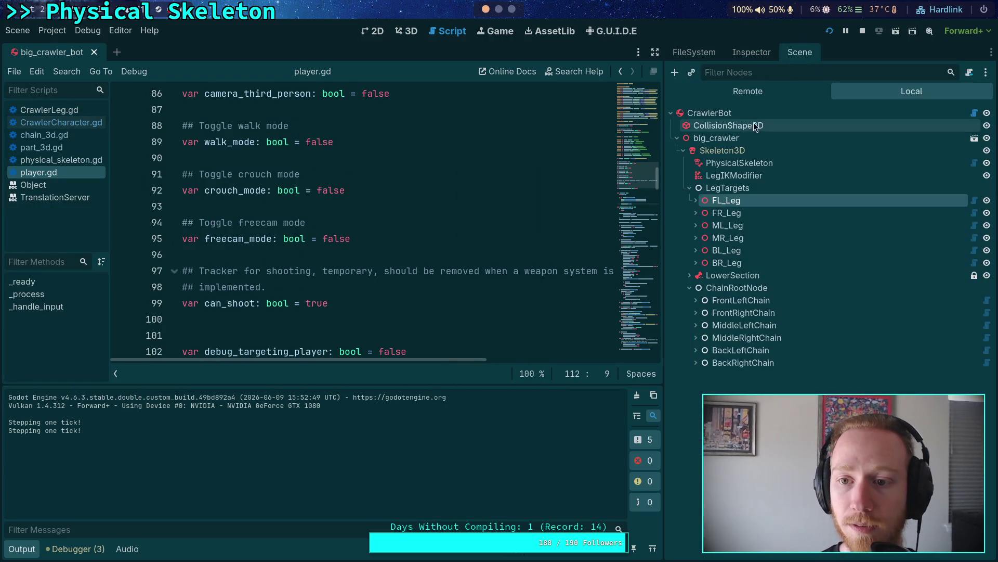
scroll(754, 141, up, 5)
scroll(757, 148, down, 5)
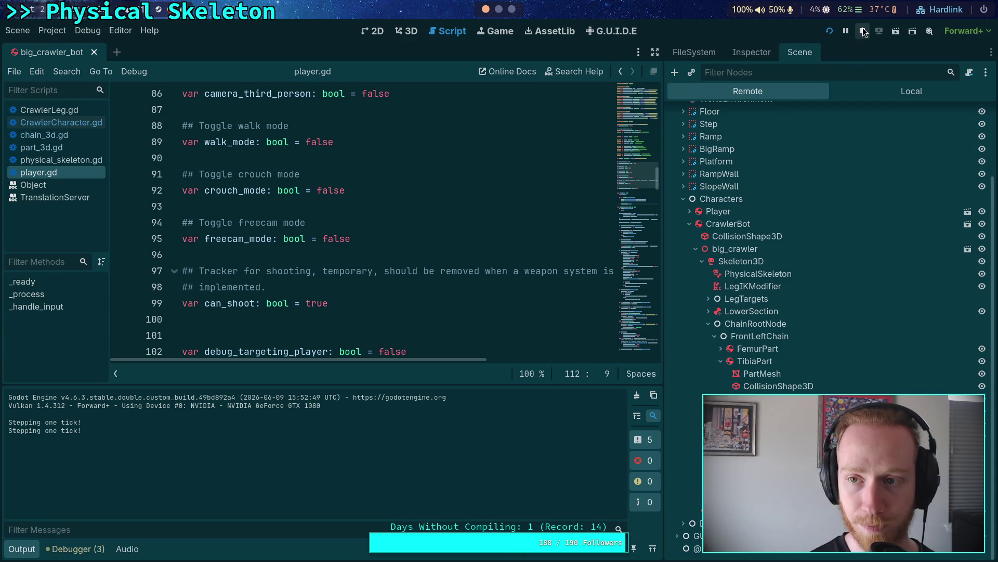
Step: Stop the game and rebuild the crawler from the CrawlerBot root node
key(F8)
click(752, 92)
click(752, 53)
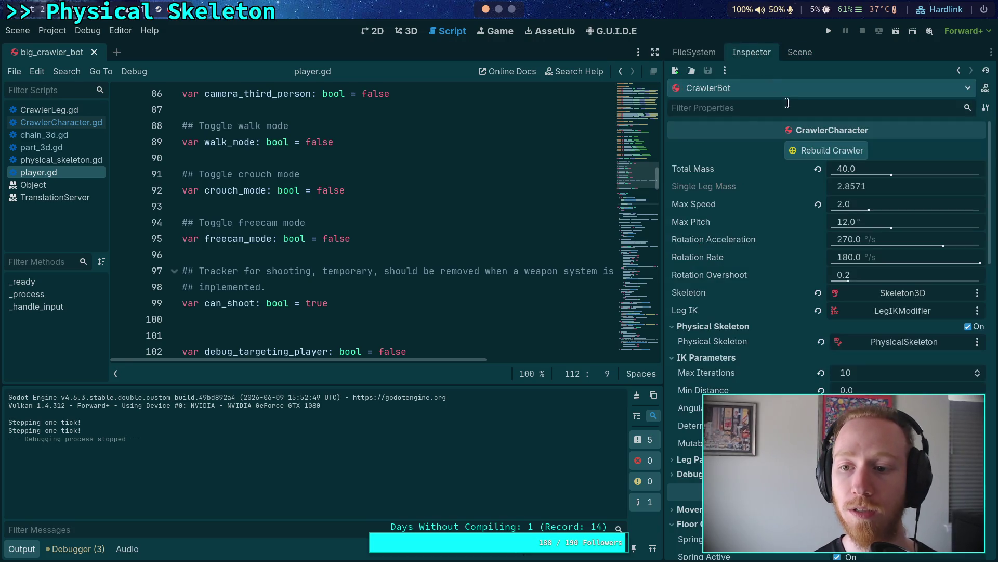
click(831, 150)
click(568, 309)
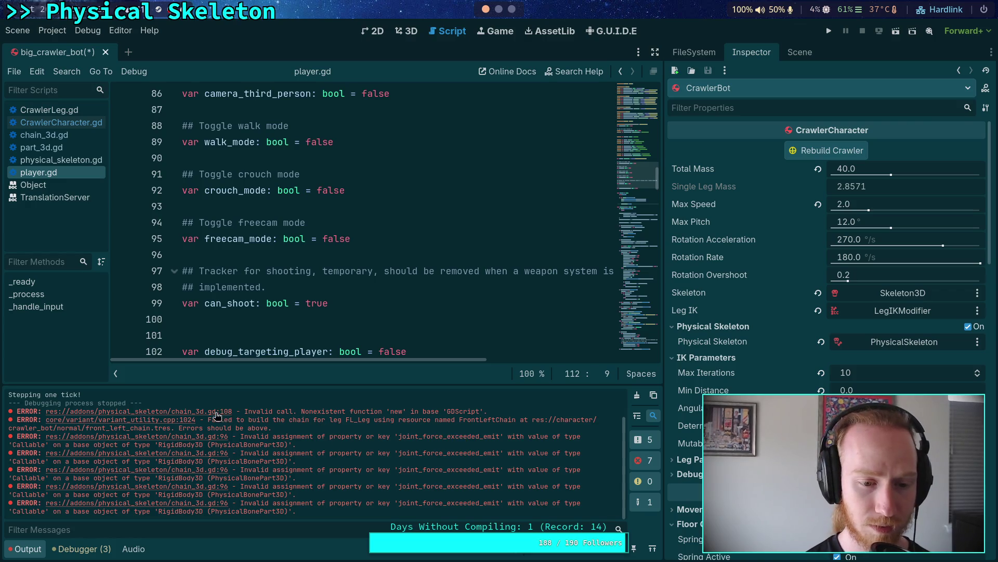
Step: Jump from the error to chain_3d.gd line 108 and inspect PhysicalBonePart3D
click(218, 412)
scroll(398, 226, down, 1)
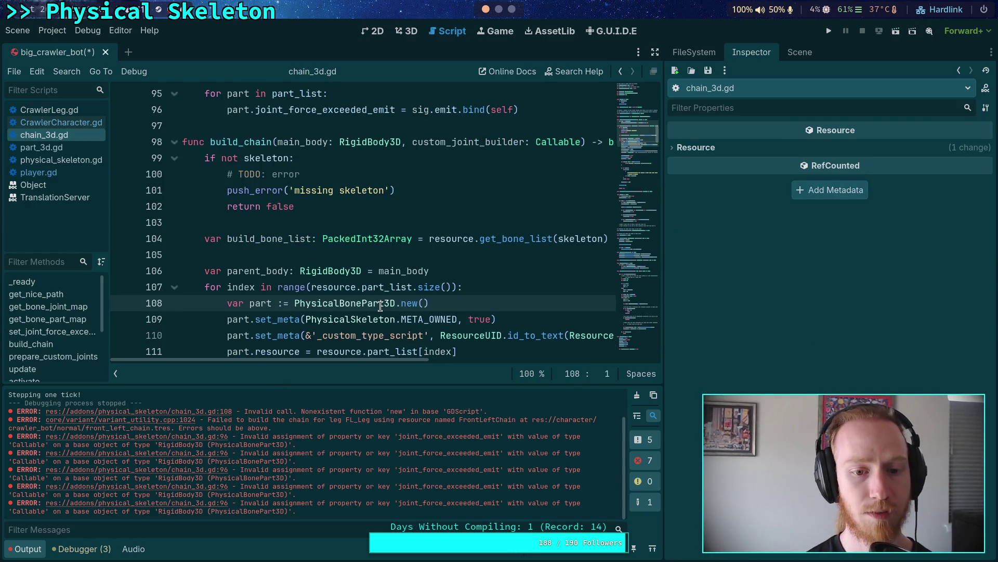
click(382, 306)
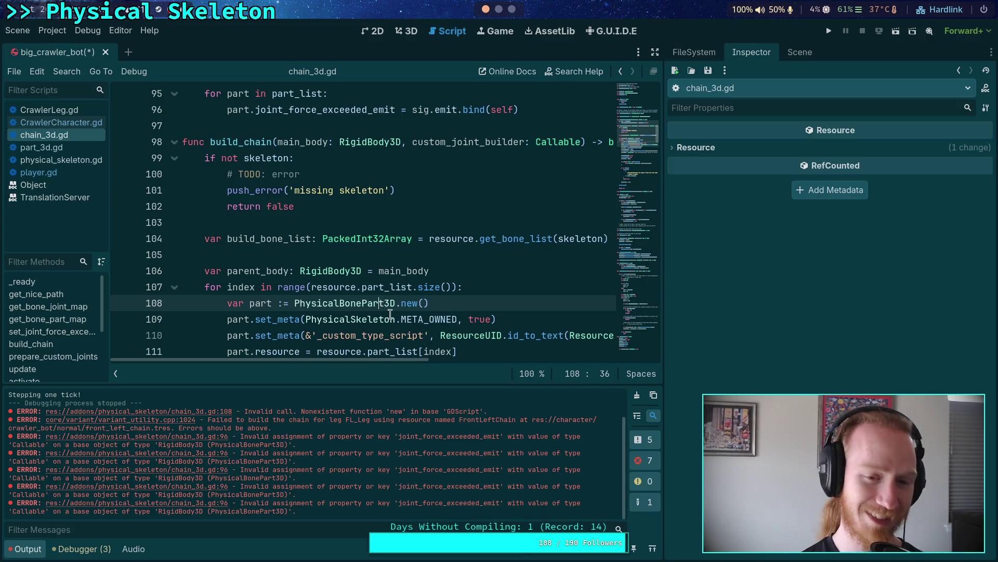
mouse_move(372, 302)
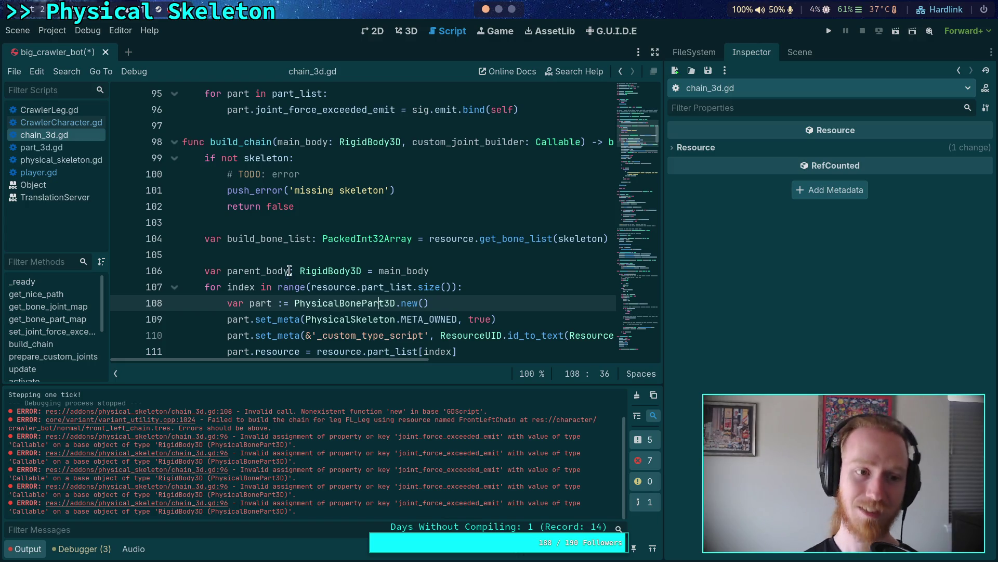
Step: Reload the current project with Save & Close, then show the output log
click(45, 32)
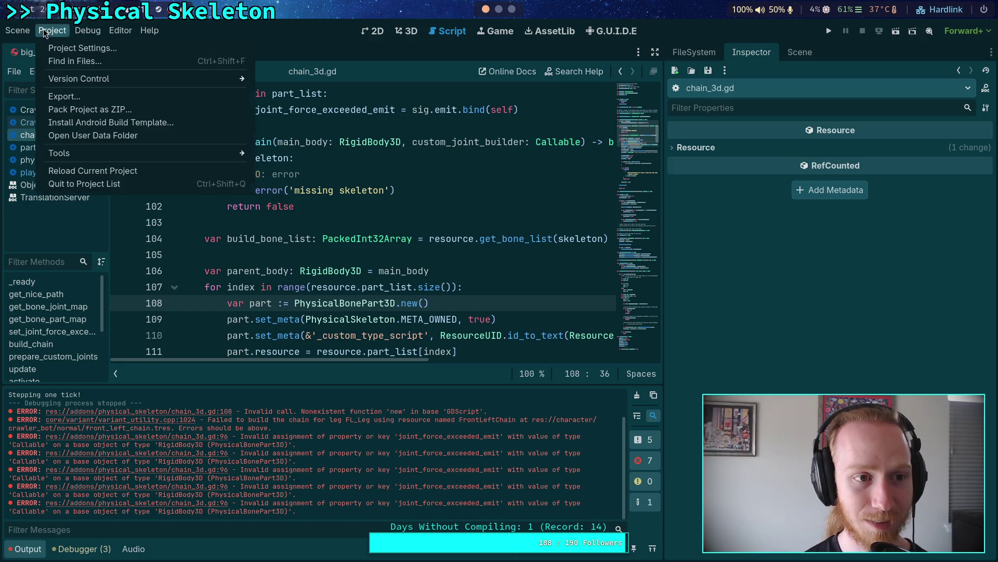
click(93, 172)
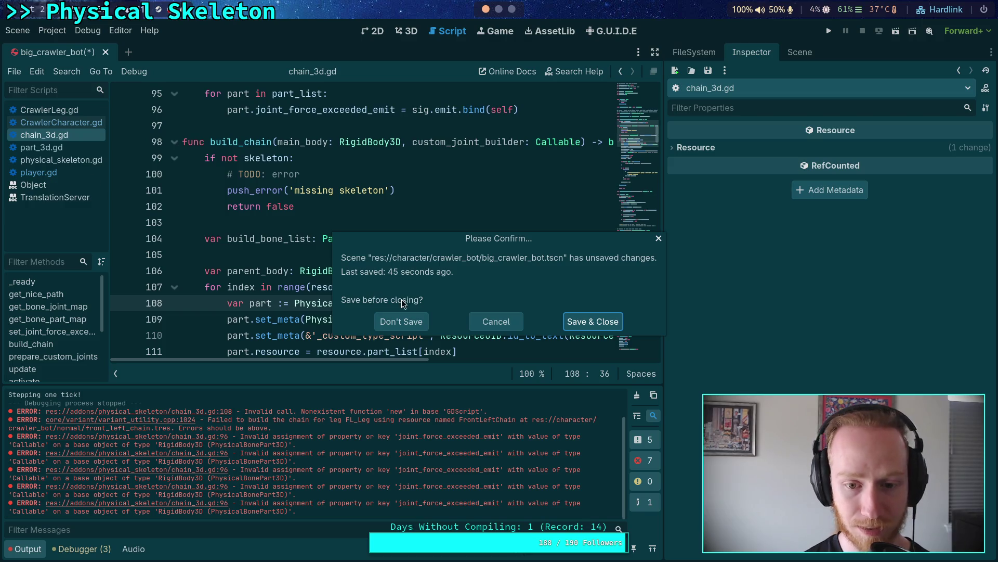
click(583, 323)
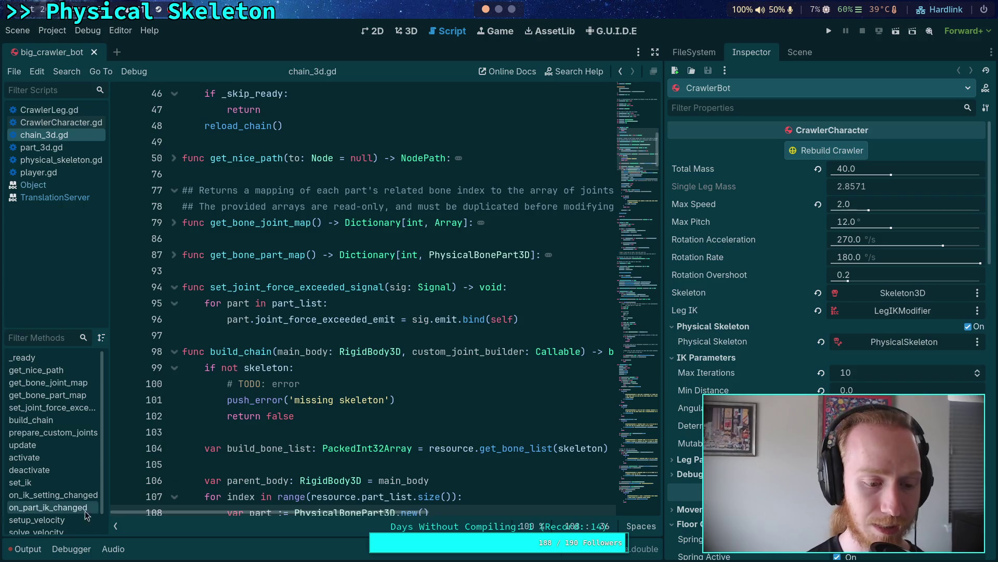
click(26, 549)
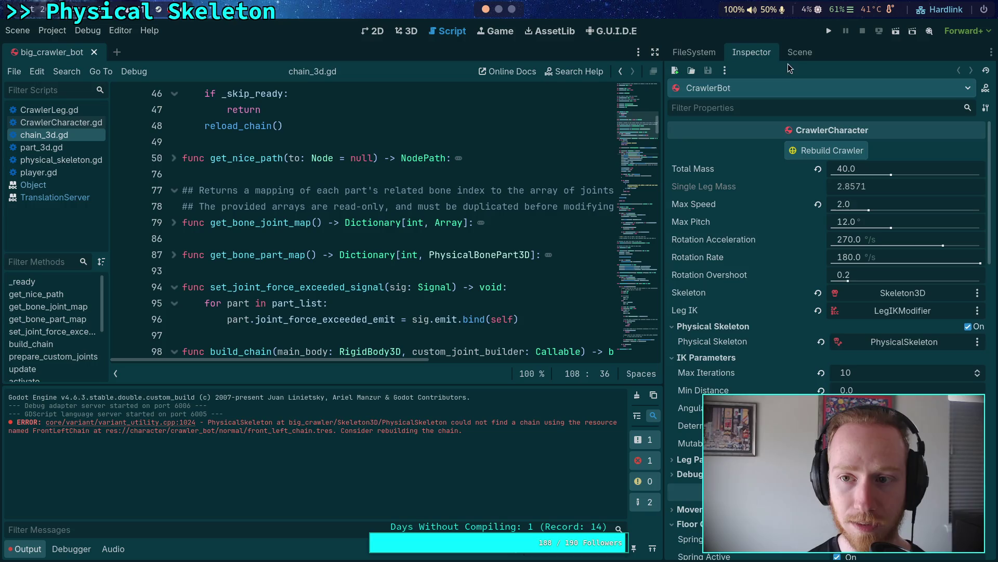
Step: Rebuild the crawler from CrawlerBot's properties and confirm the rebuild
click(796, 52)
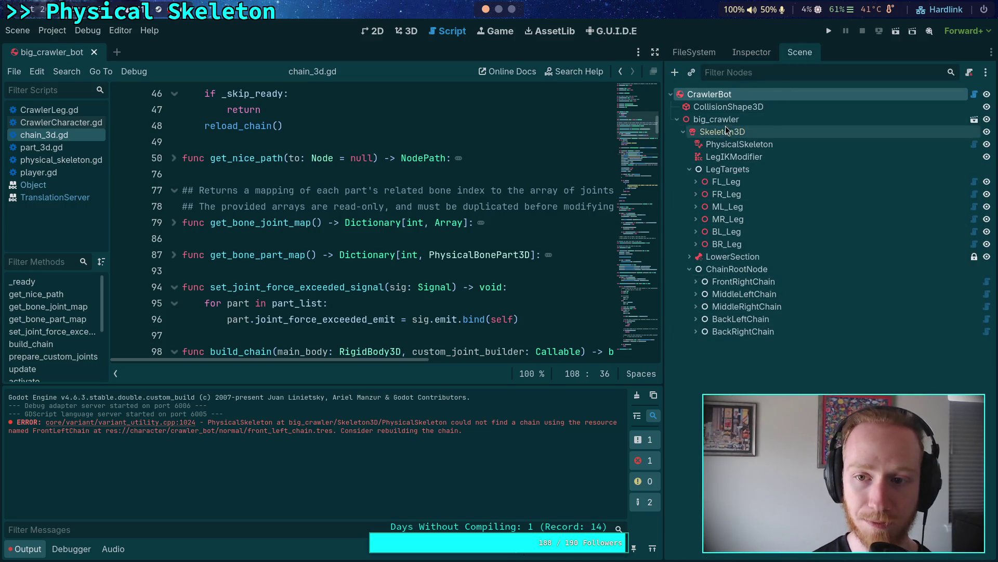
click(739, 53)
click(811, 151)
click(567, 307)
Step: Clear the output log, check the Scene tree, and save the crawler scene
click(637, 395)
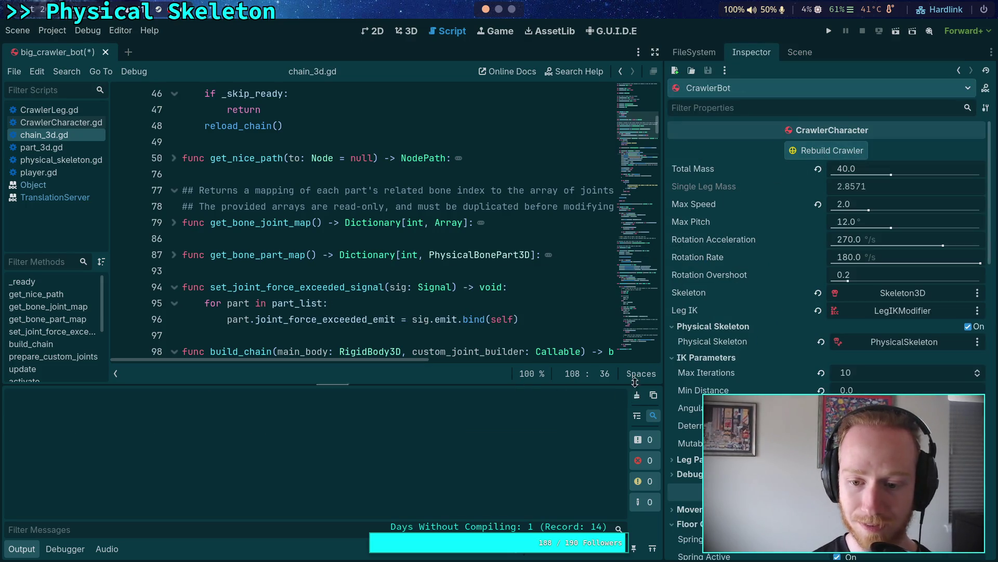
click(797, 54)
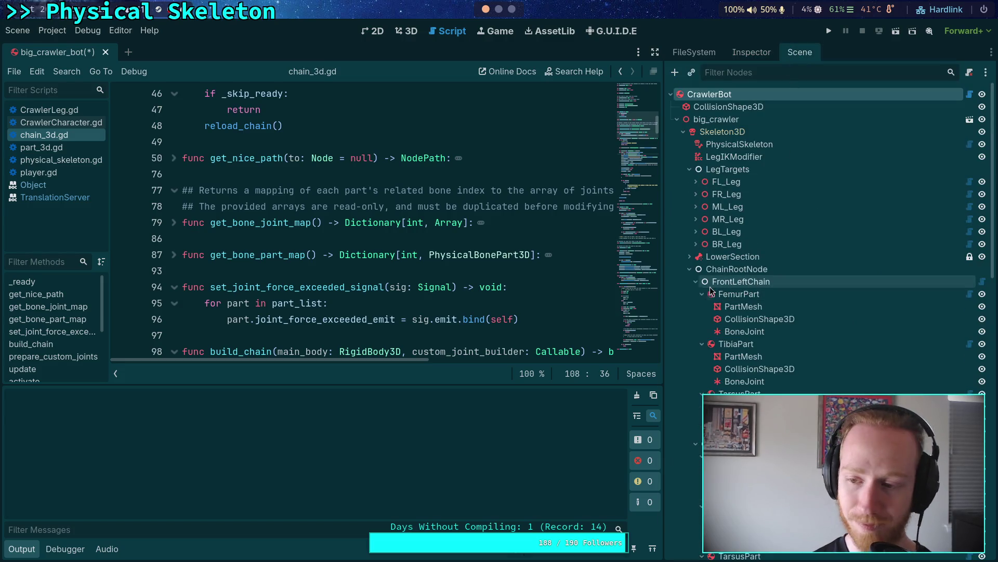
click(451, 246)
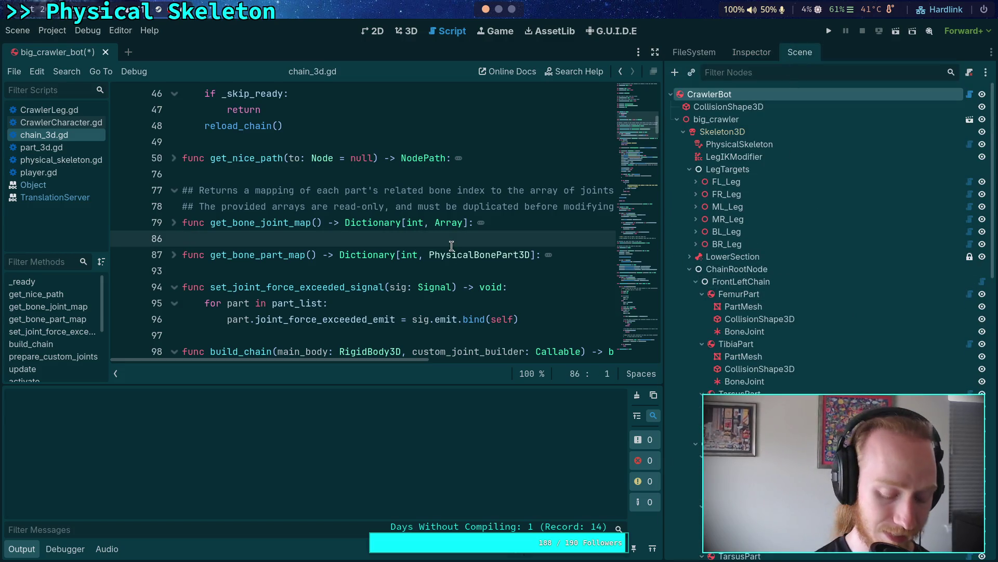
key(ctrl+s)
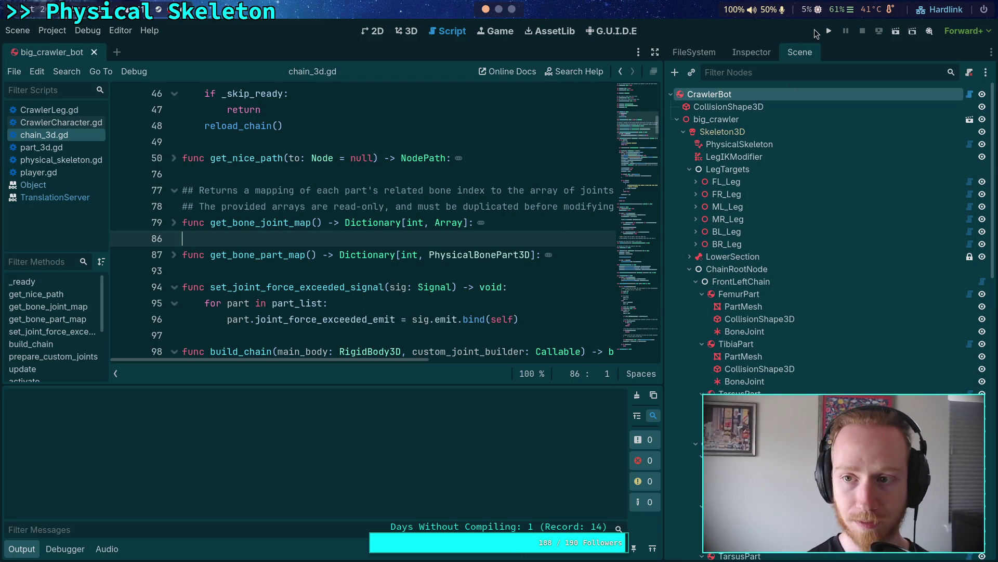
Step: Run the project floating, step one physics tick, and select FemurPart in the editor
key(F5)
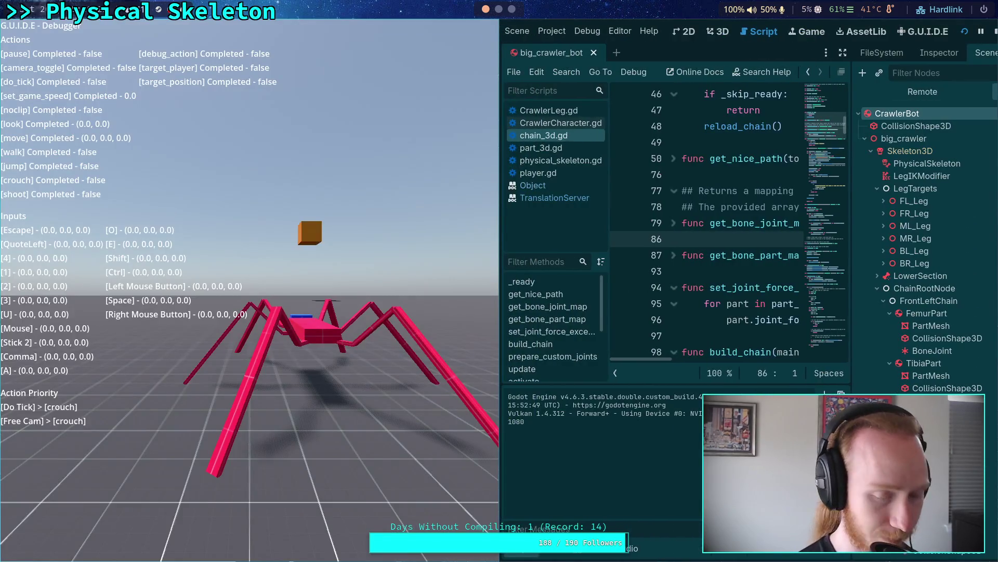
key(ctrl+grave)
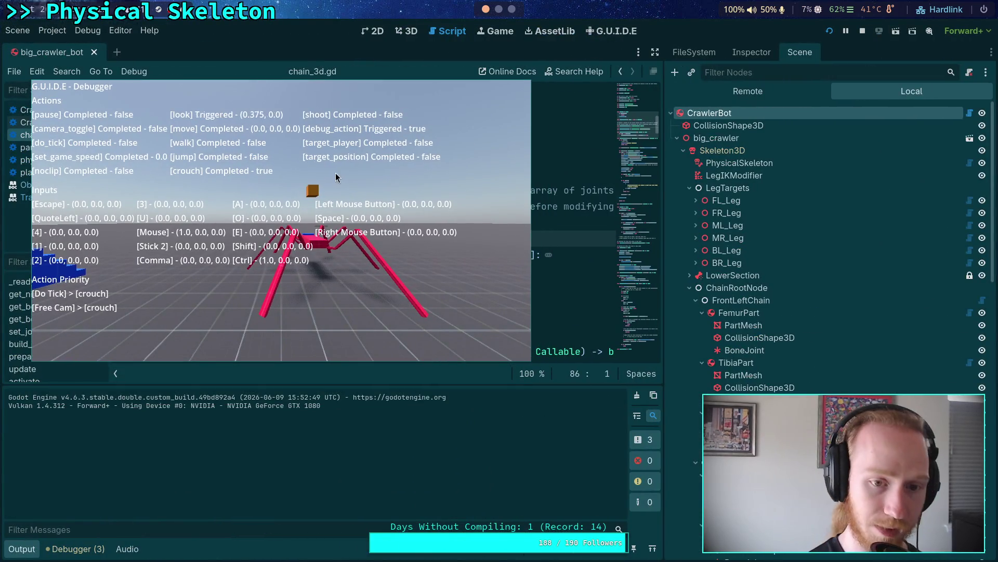
ctrl+click(335, 178)
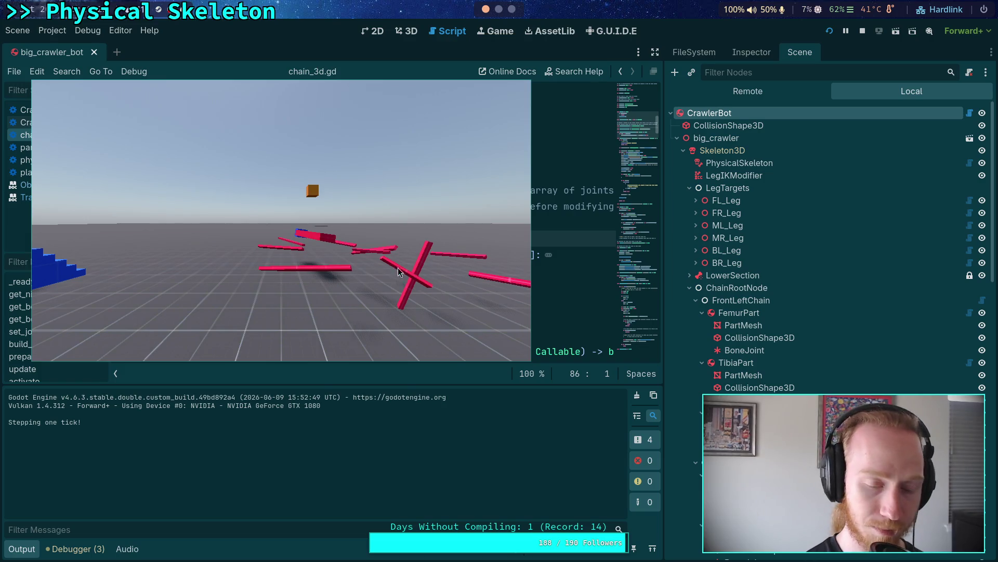
key(alt+Tab)
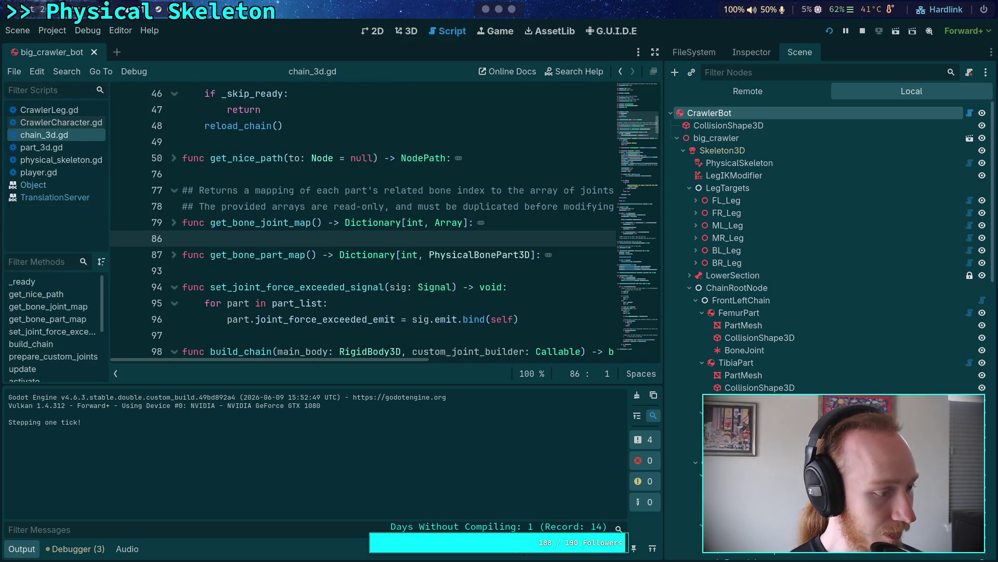
click(758, 350)
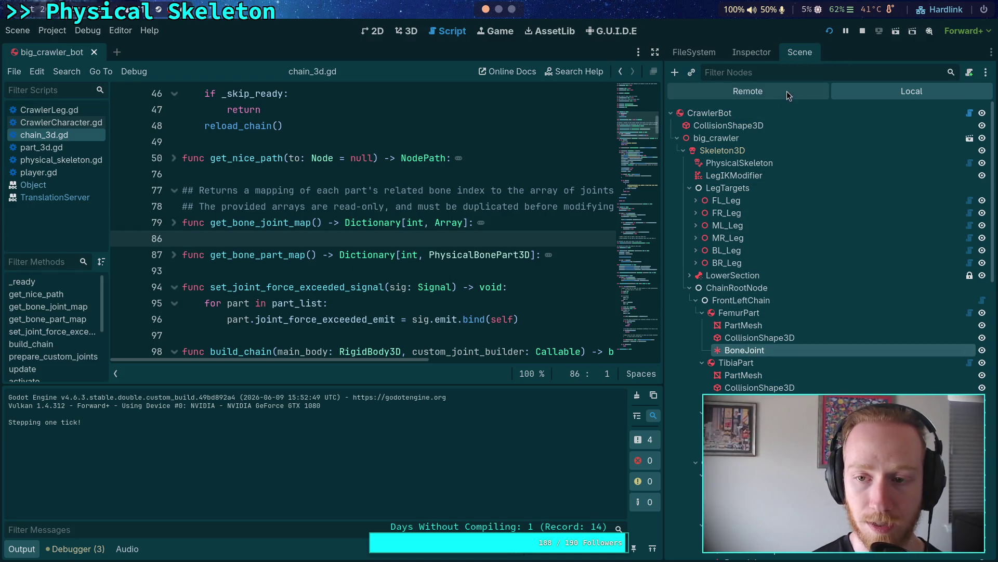
click(756, 313)
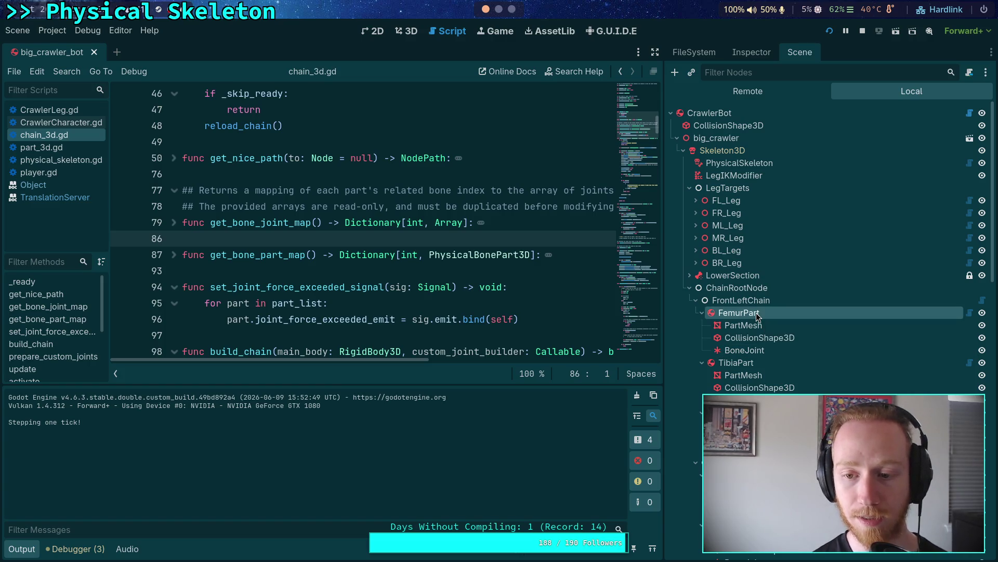
Step: Expand the live tree through World, Characters, CrawlerBot, big_crawler, Skeleton3D and LegTargets
click(780, 91)
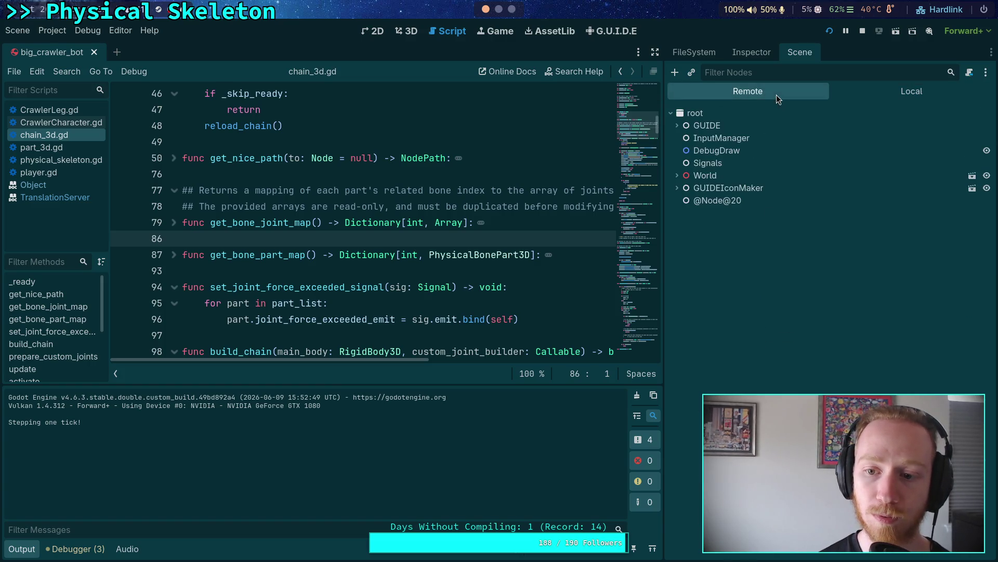
click(676, 177)
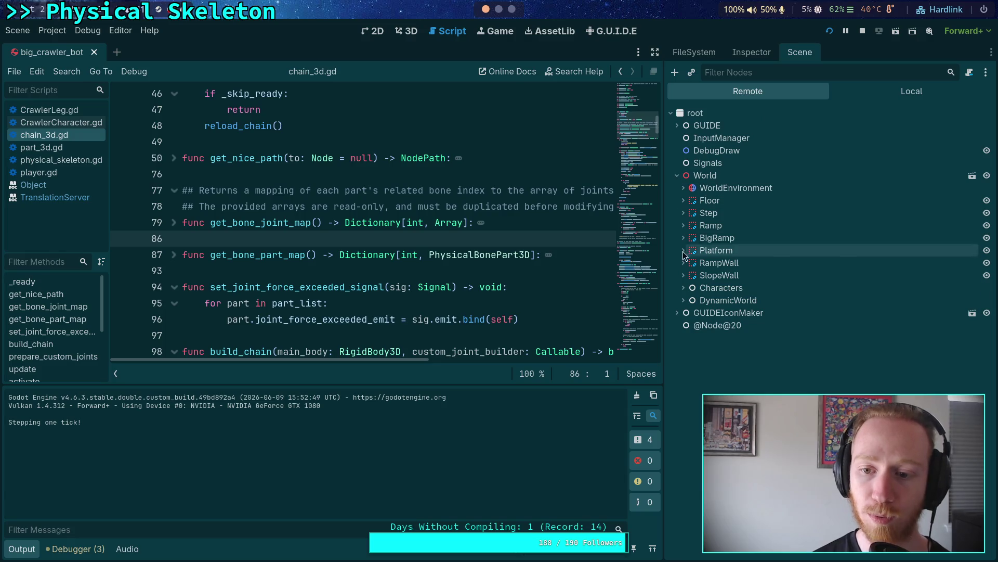
click(683, 289)
click(689, 313)
click(695, 338)
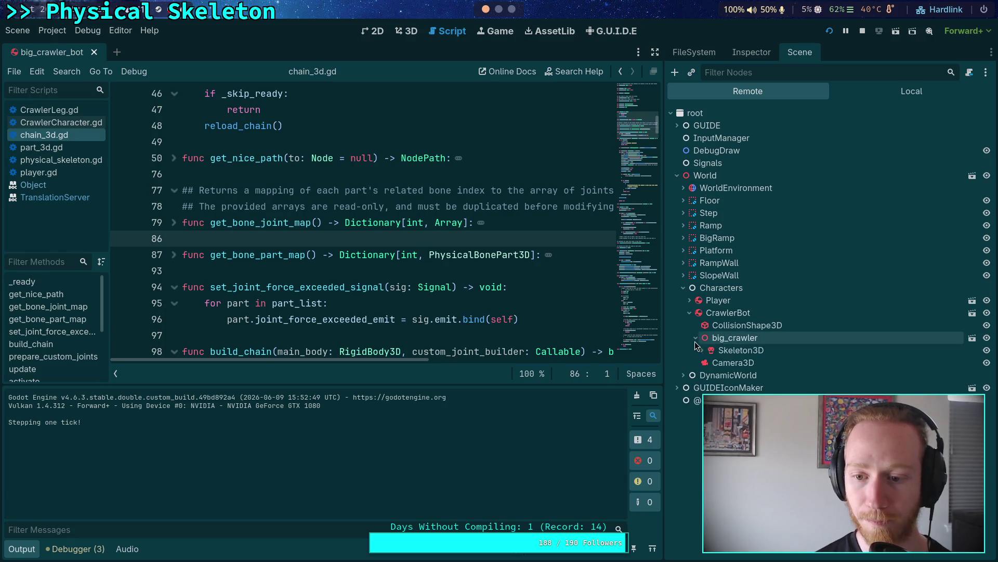
click(703, 351)
click(708, 387)
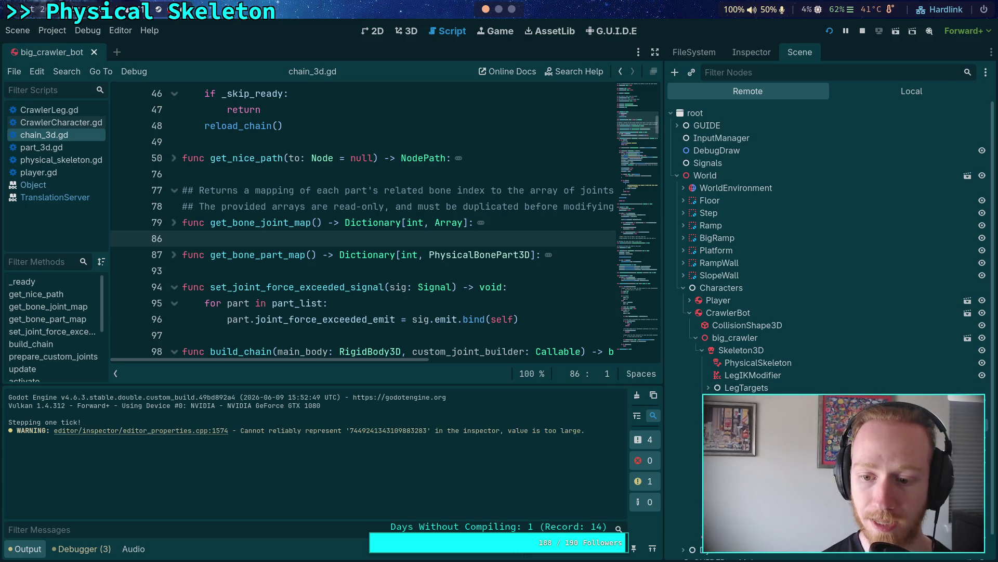
Step: Inspect a RigidBody3D part's live properties, then stop the game and widen the code editor
click(750, 52)
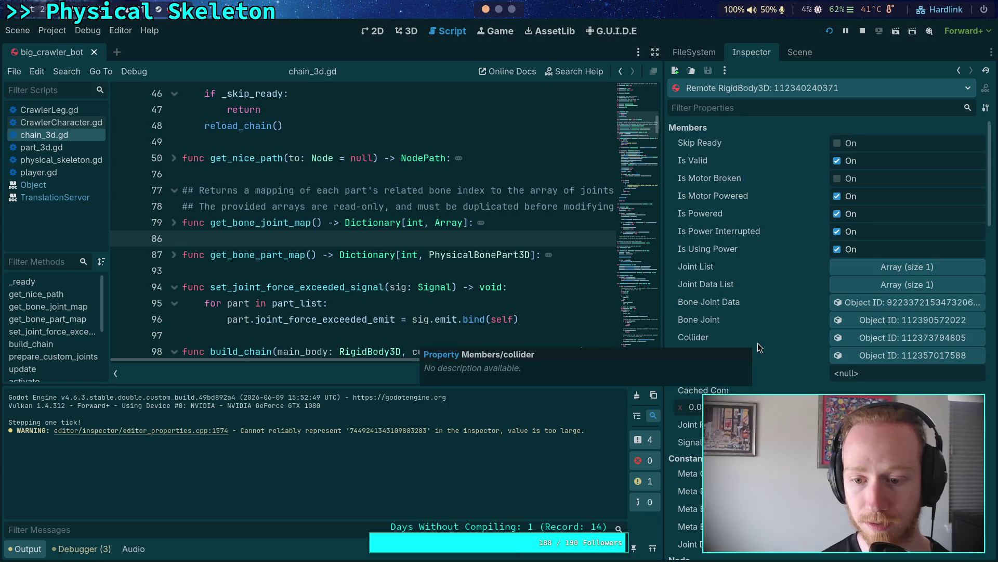
scroll(757, 342, down, 8)
scroll(763, 347, down, 3)
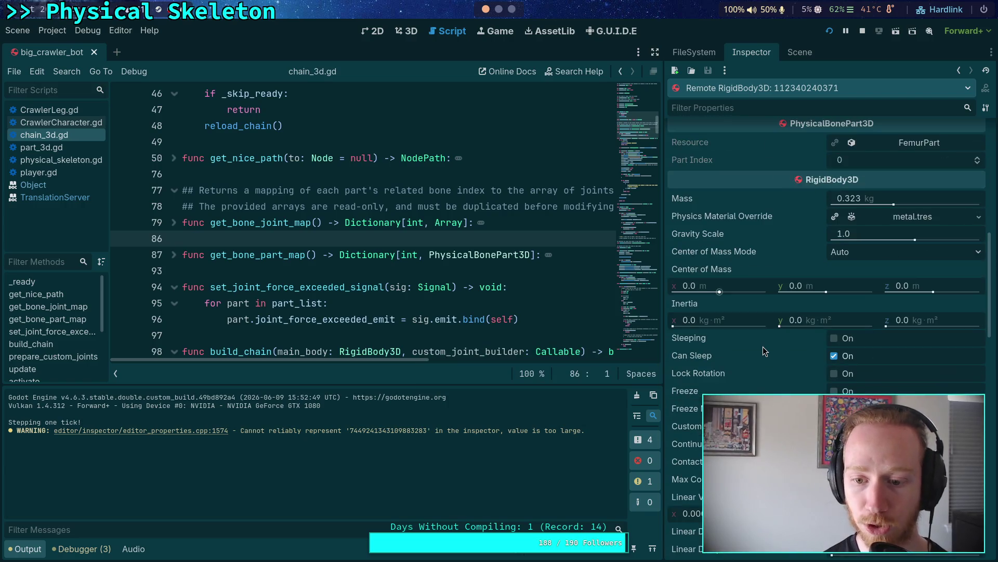
scroll(763, 348, down, 15)
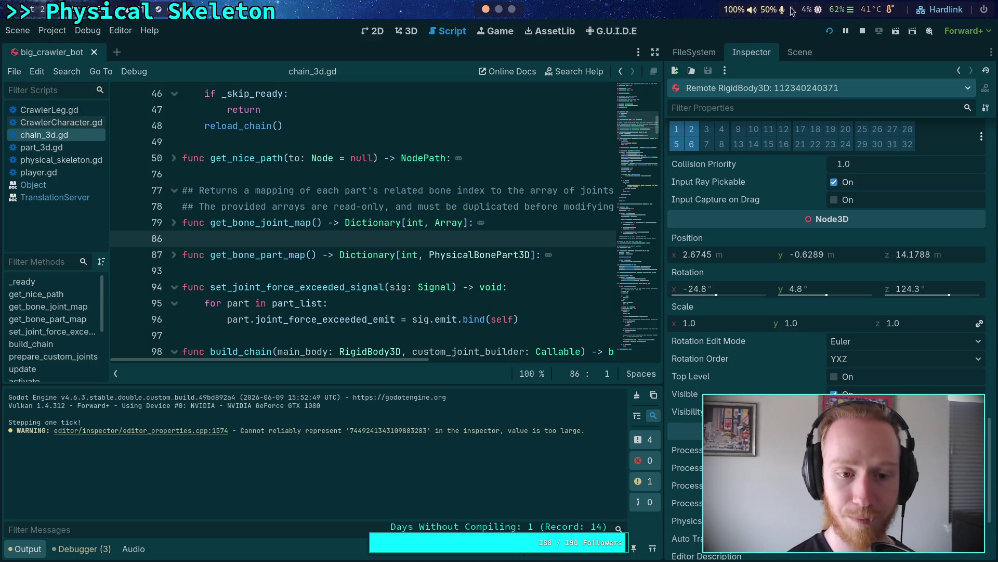
click(863, 31)
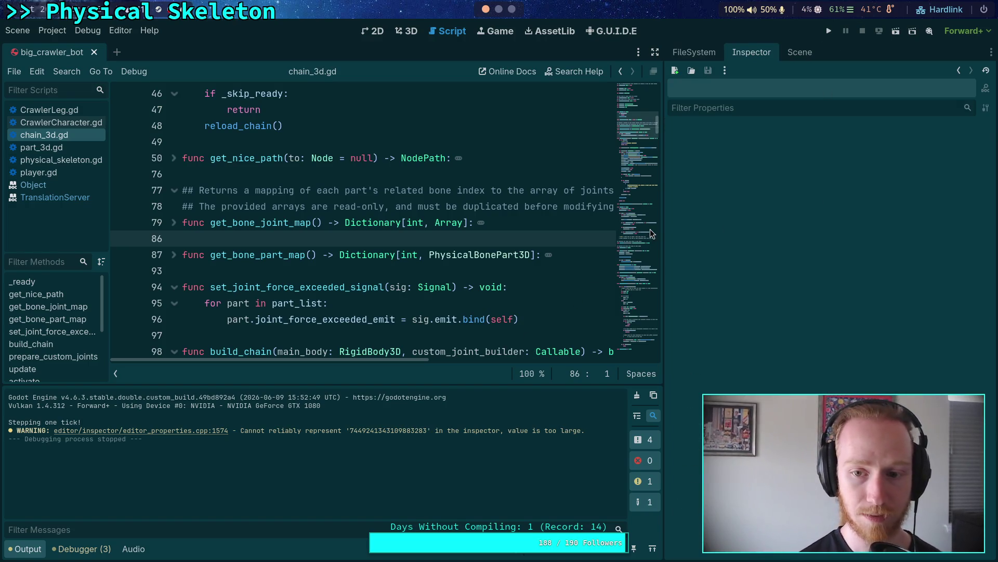
drag(664, 228, 709, 213)
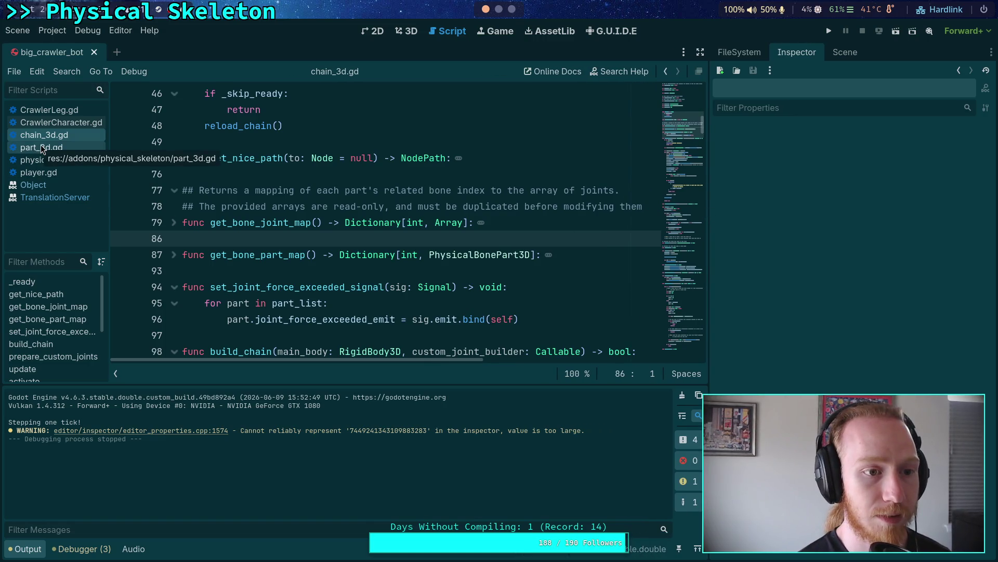
Step: Open part_3d.gd, unfold _ready, and fold the _enter_tree and _exit_tree functions
click(42, 149)
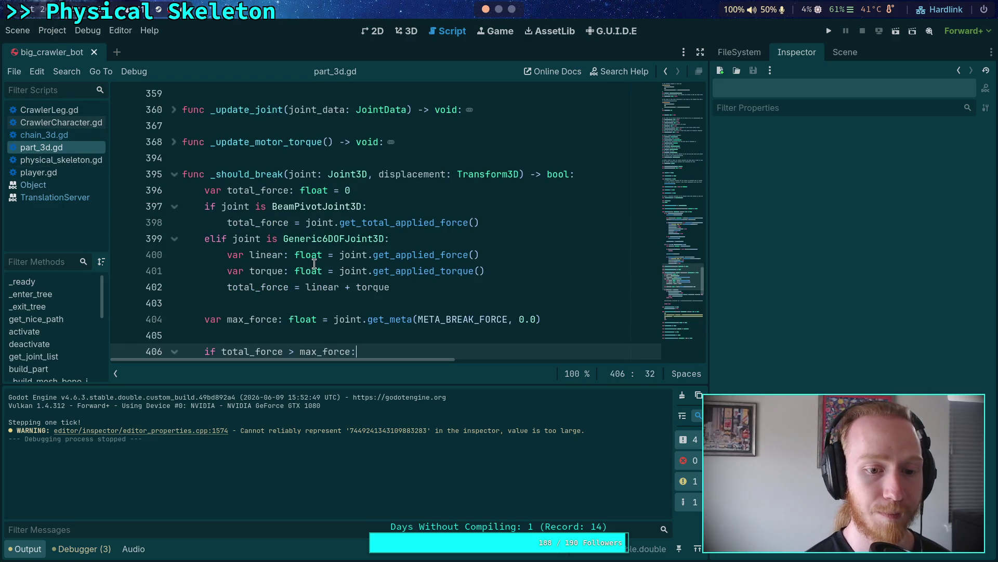
scroll(307, 263, up, 5)
scroll(303, 261, up, 20)
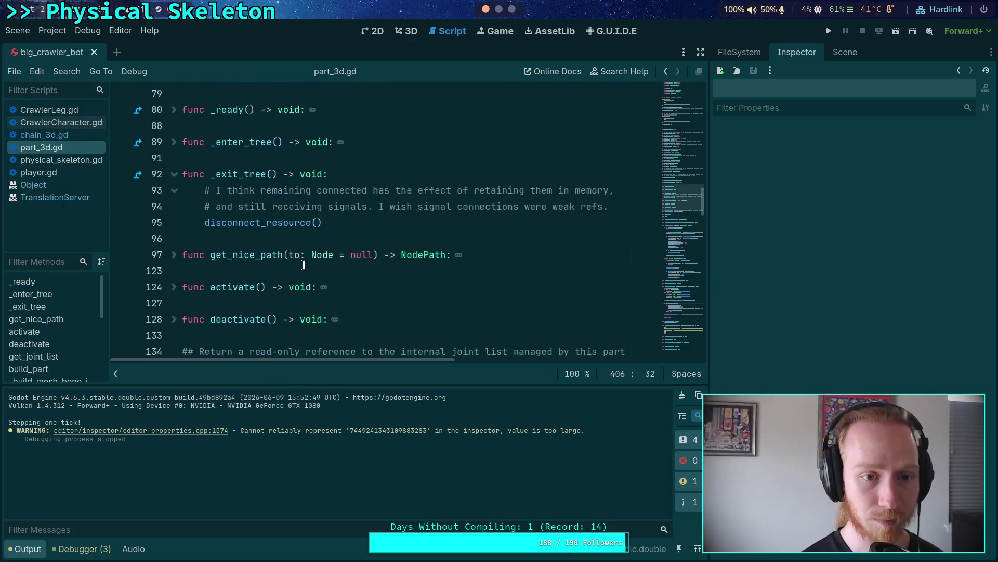
scroll(237, 312, down, 2)
click(175, 255)
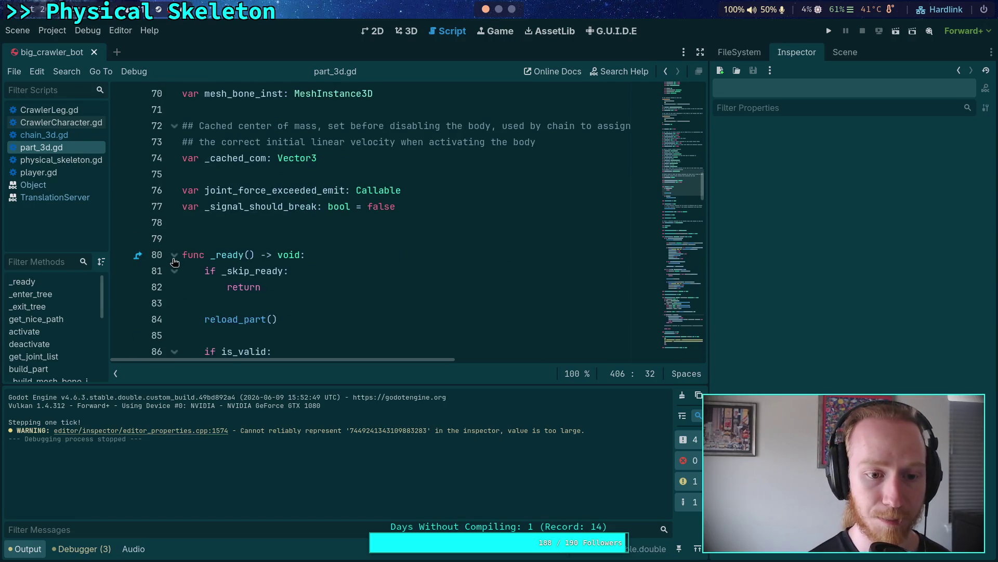
scroll(180, 257, down, 2)
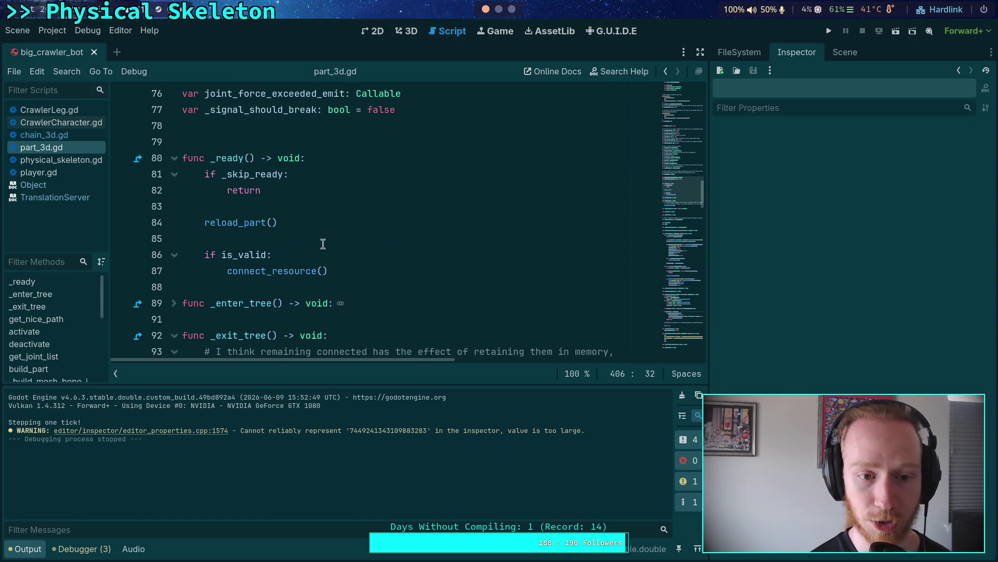
click(338, 220)
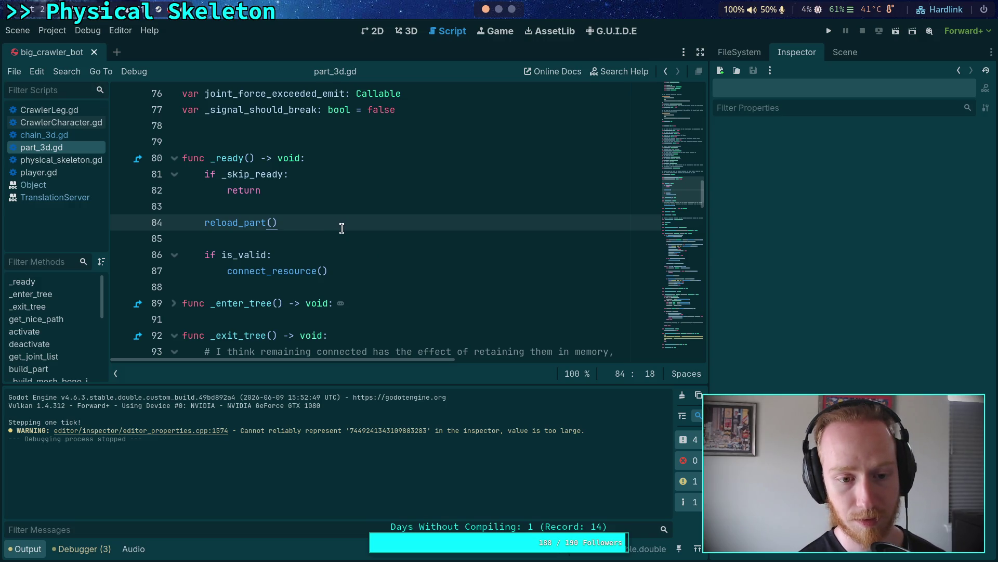
scroll(341, 228, down, 2)
click(175, 210)
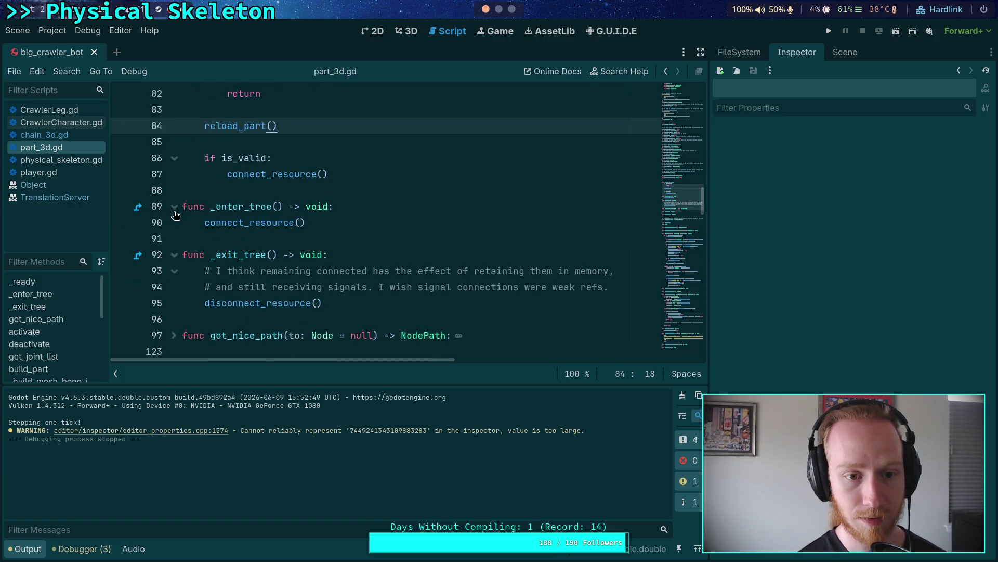
click(175, 211)
click(175, 238)
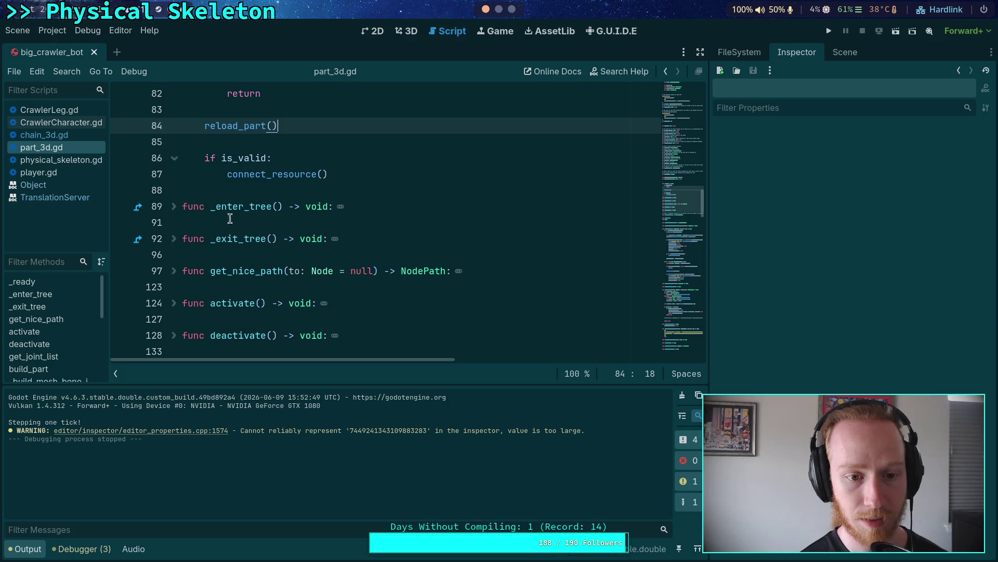
Step: Add and remove a blank line near line 83, then search the script for 'transform'
click(326, 112)
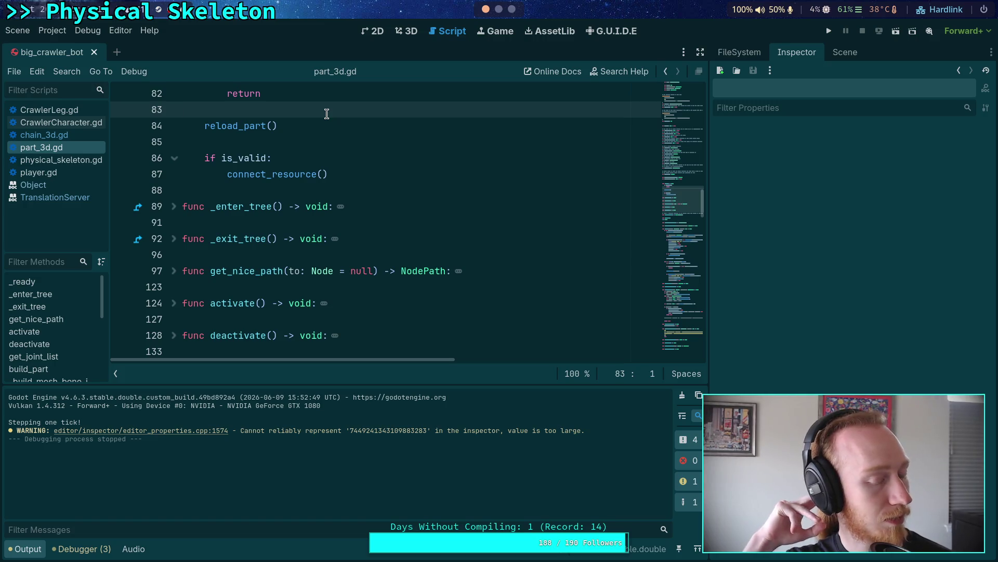
scroll(327, 113, up, 1)
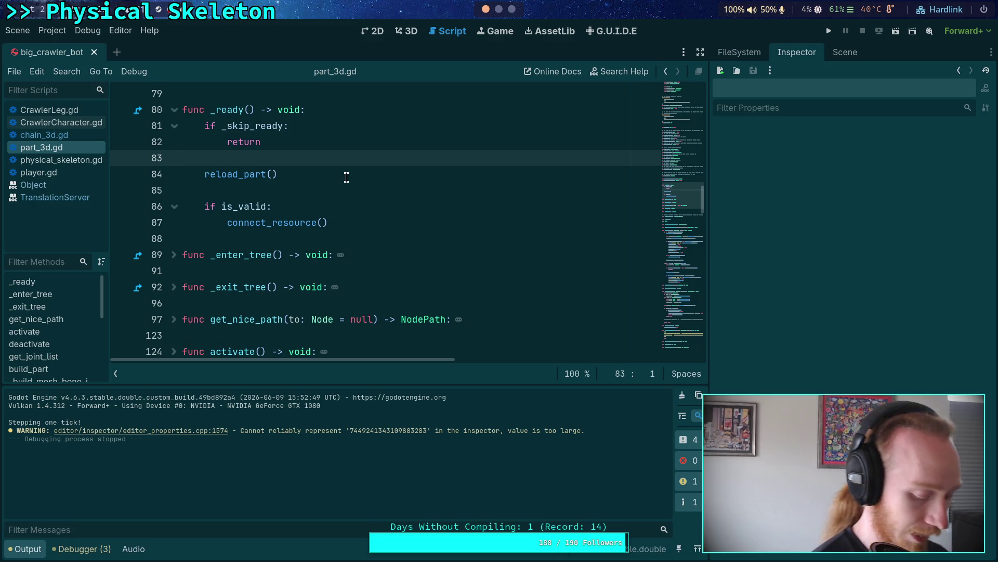
key(Return)
key(Return)
key(BackSpace)
key(BackSpace)
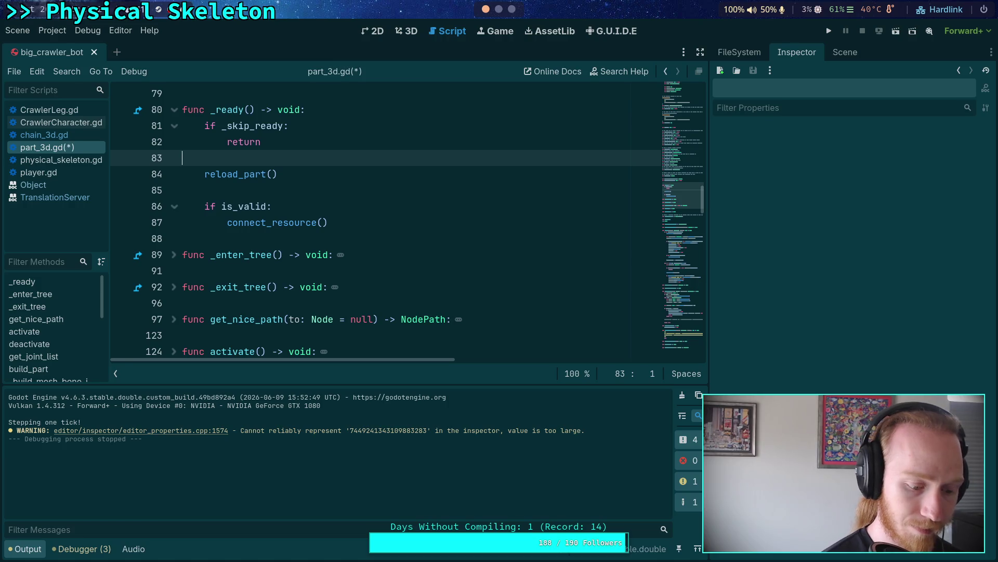
key(ctrl+f)
text(transform)
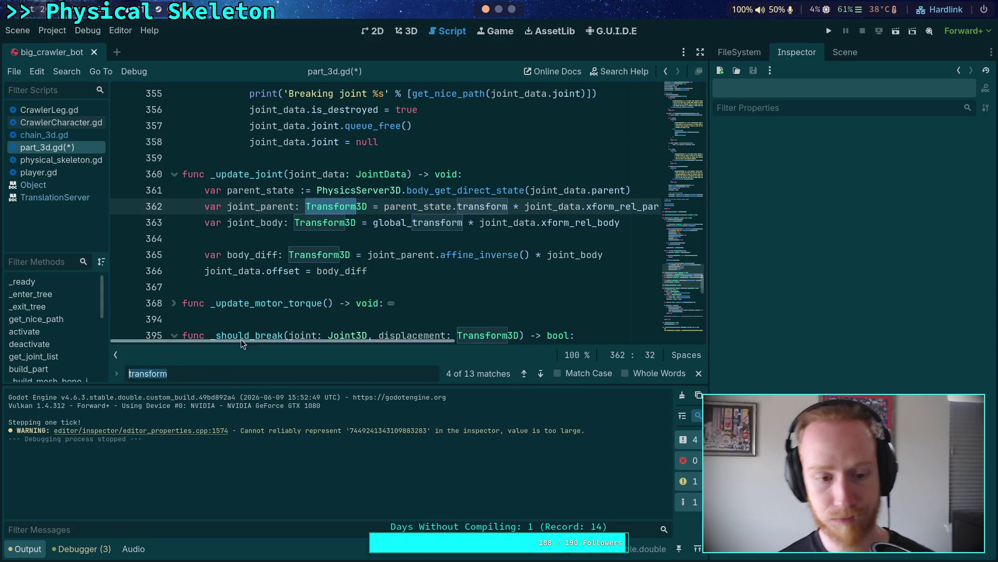
Step: Search part_3d.gd for 'position' and step to the last of 4 matches at line 687
text(position)
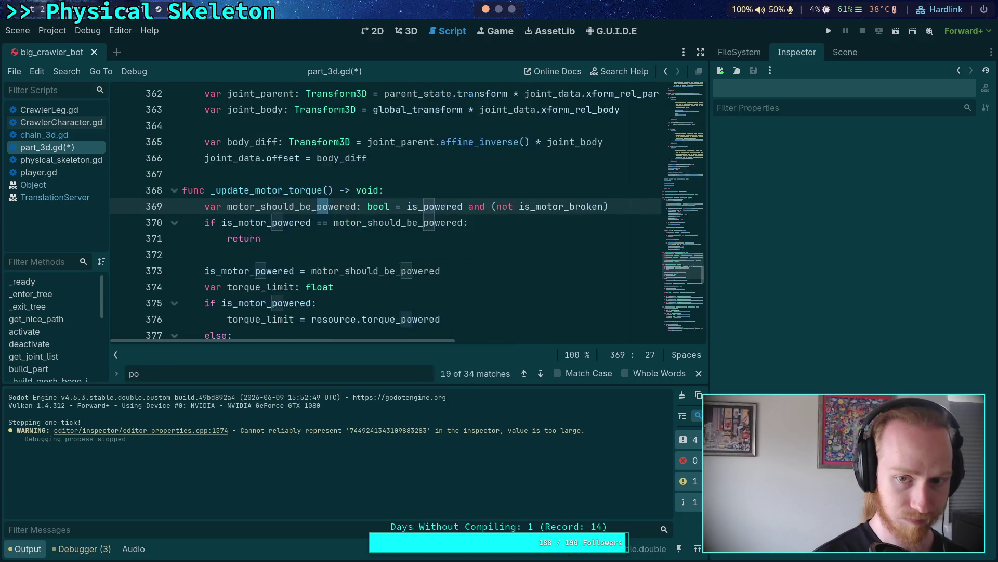
click(541, 373)
click(541, 373)
Step: Fold the resource_modified and _should_break functions and hide the output panel
scroll(383, 302, up, 3)
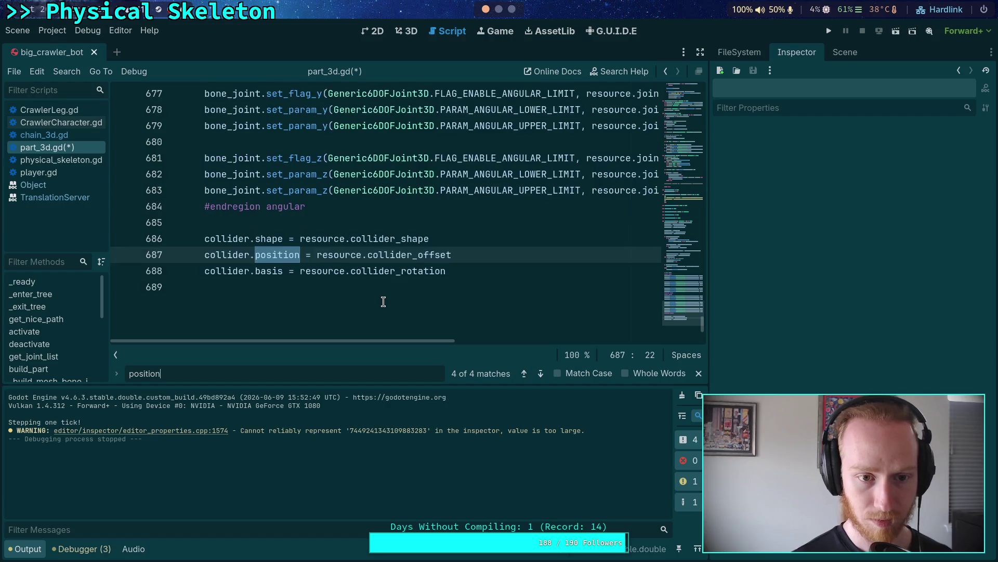
scroll(383, 302, up, 5)
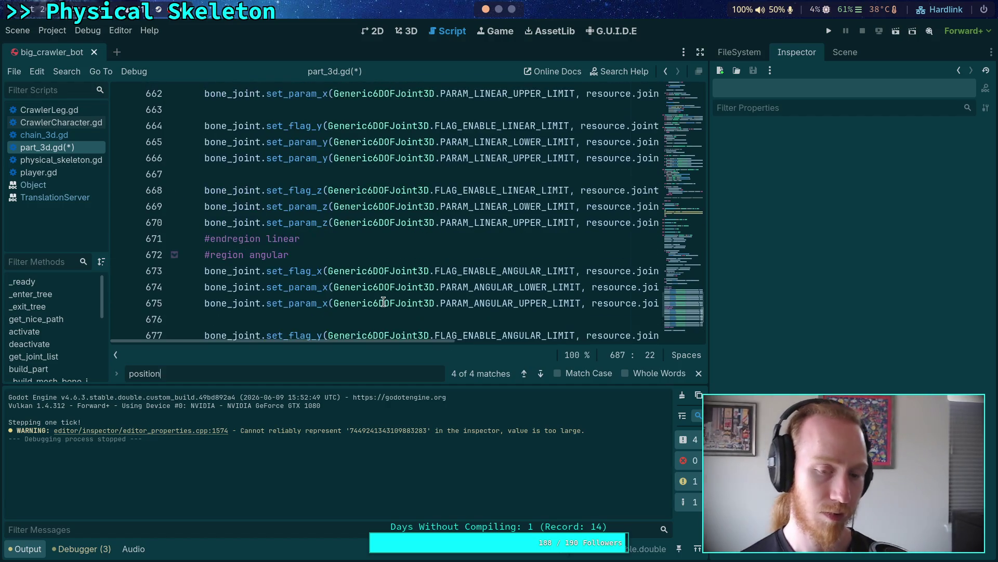
scroll(218, 235, up, 7)
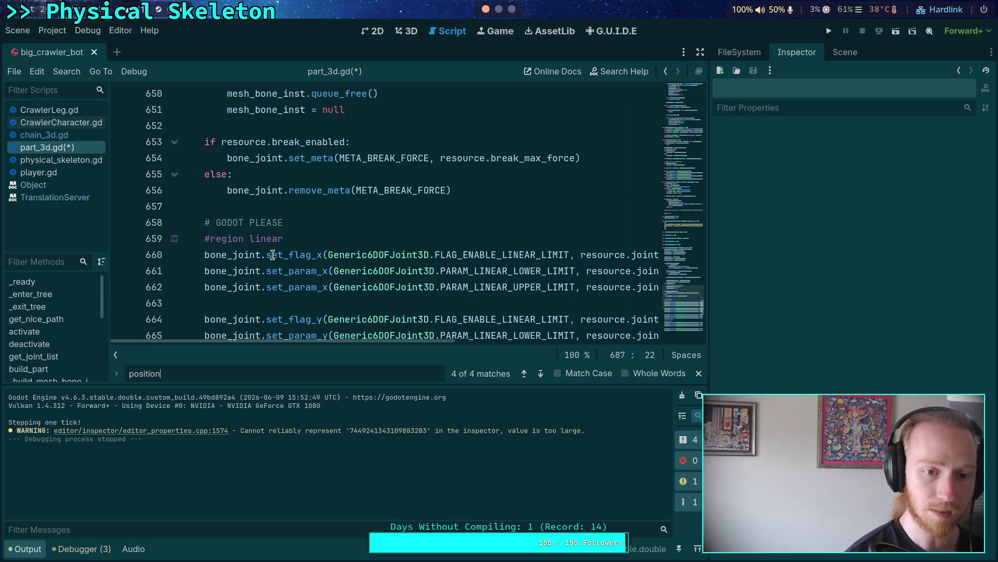
scroll(275, 260, up, 5)
click(174, 223)
scroll(182, 221, up, 20)
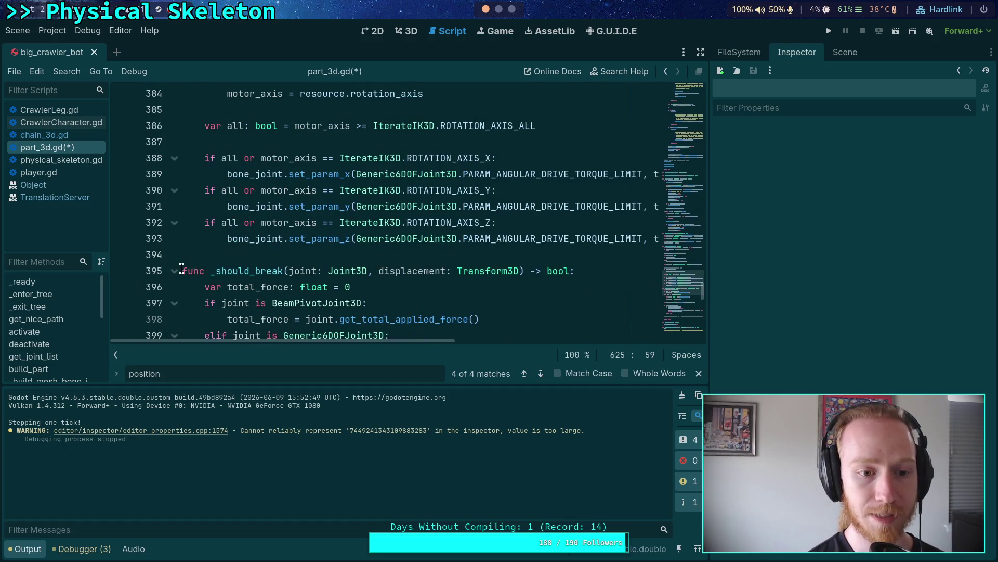
click(174, 270)
click(28, 549)
Step: Fold the update and _update_joint functions in part_3d.gd
scroll(314, 319, up, 15)
scroll(314, 318, up, 6)
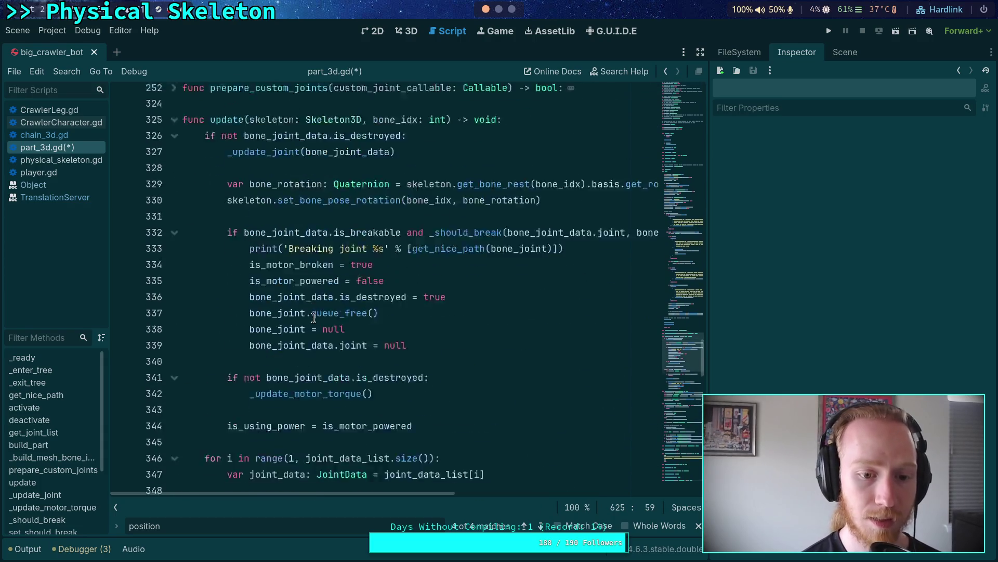
click(175, 255)
click(175, 287)
scroll(186, 278, up, 3)
scroll(187, 278, down, 2)
click(174, 310)
scroll(183, 321, down, 2)
scroll(185, 314, up, 1)
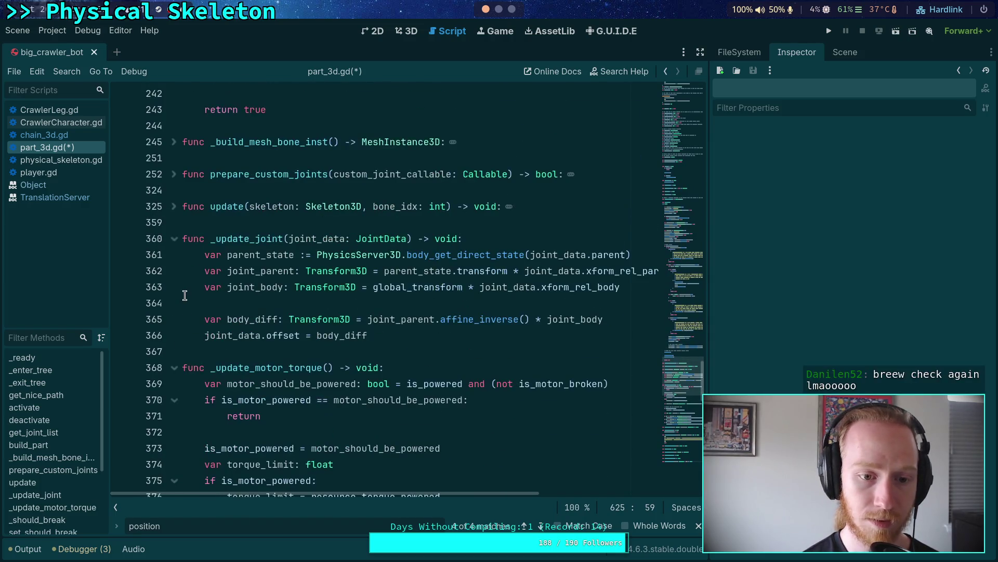
click(174, 238)
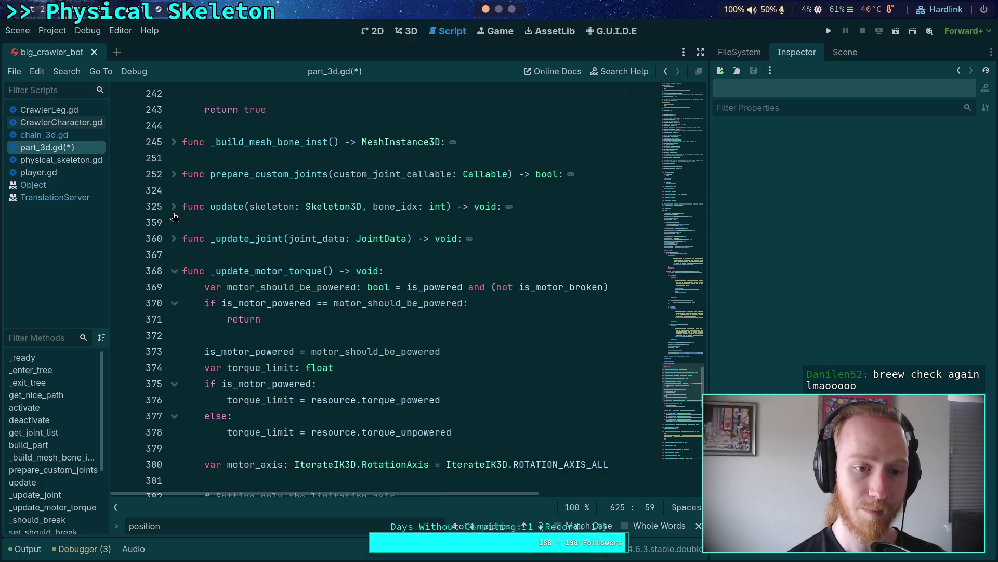
click(174, 212)
click(175, 212)
Step: Review the joint-building code around the main_joint.node_a assignment
scroll(174, 215, up, 3)
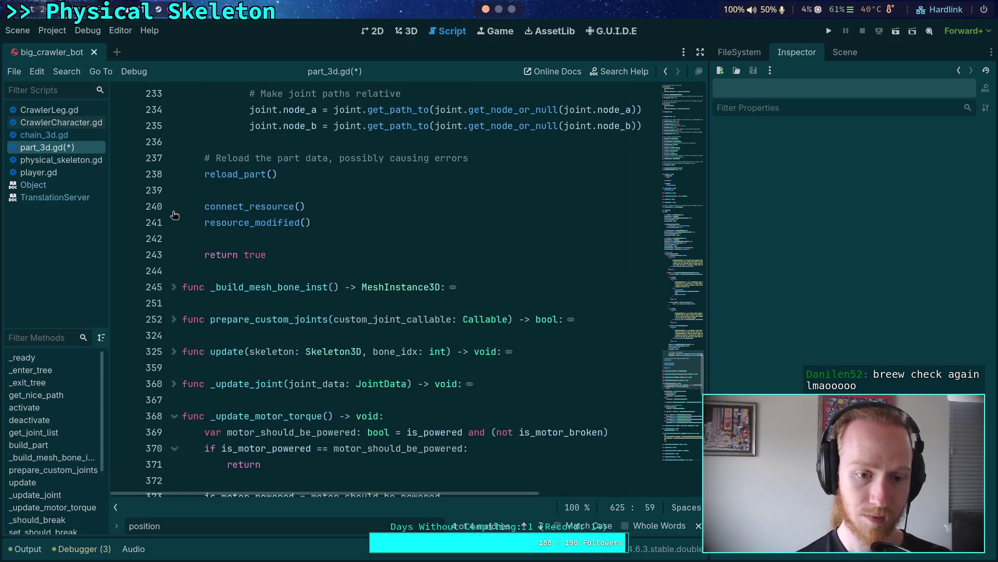
scroll(180, 290, up, 20)
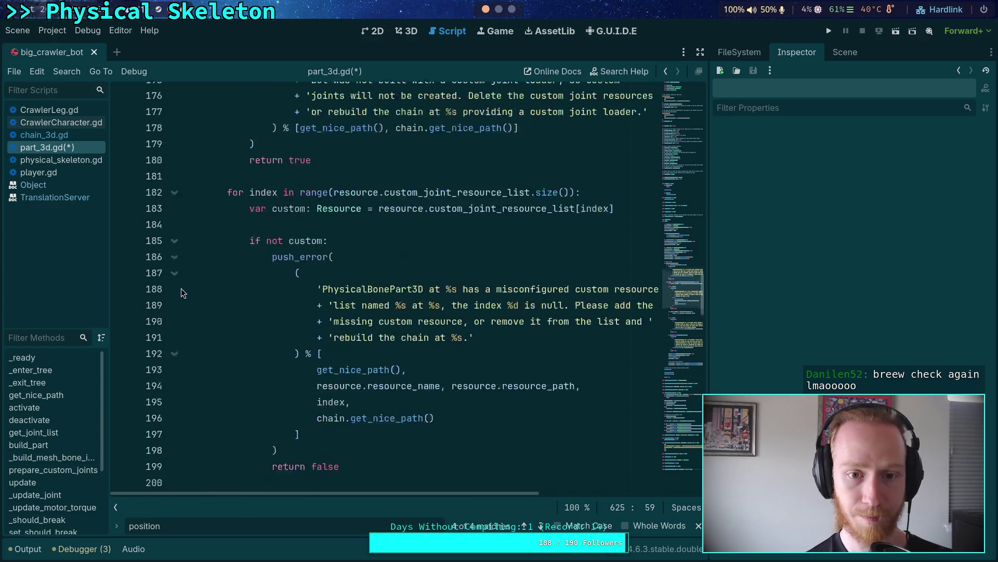
scroll(181, 288, up, 12)
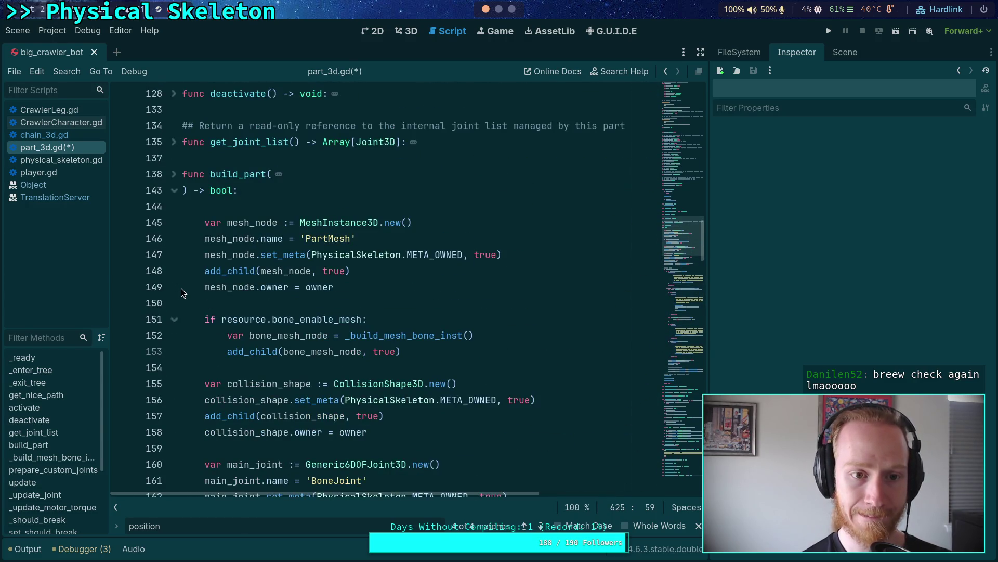
scroll(182, 285, down, 5)
scroll(182, 282, down, 2)
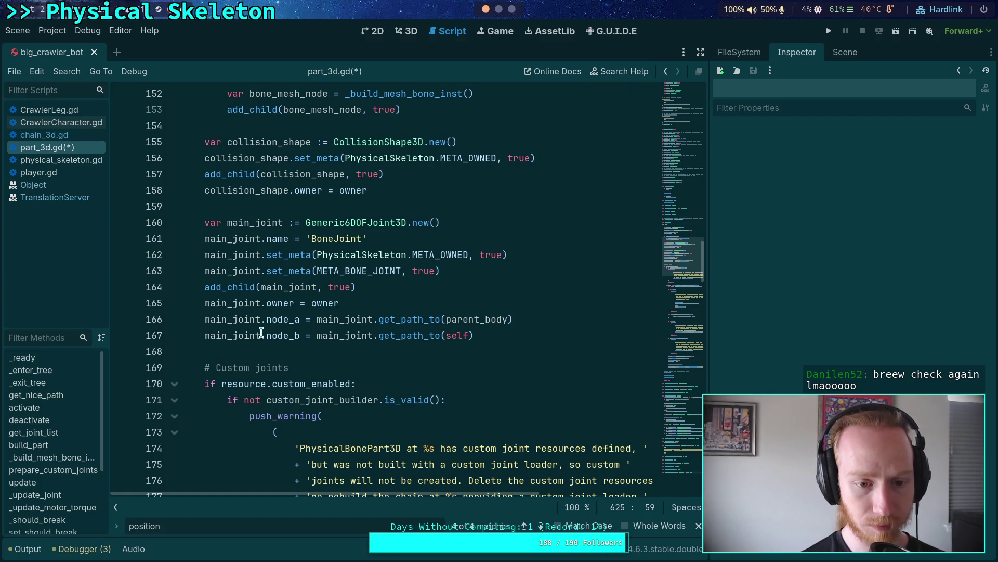
click(246, 319)
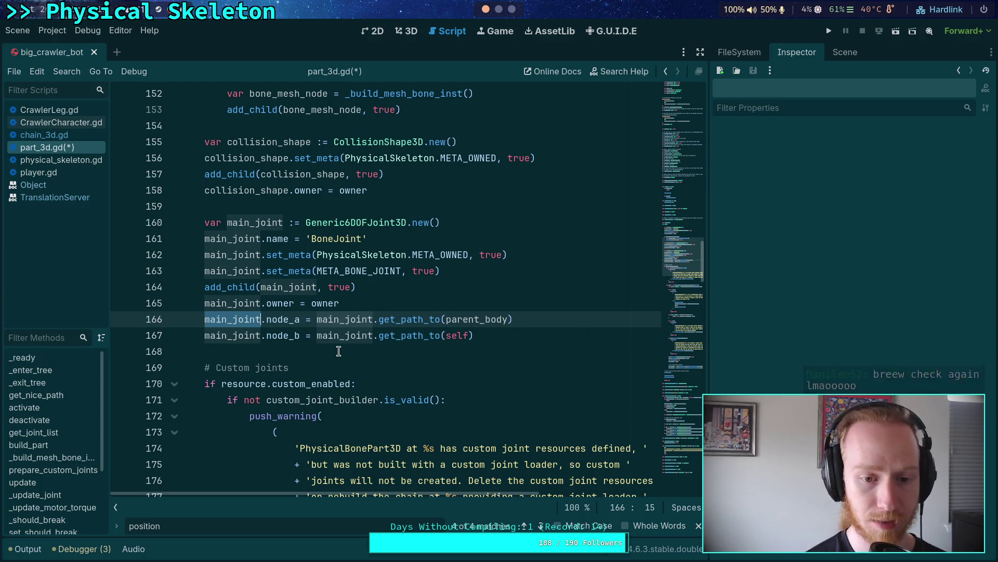
scroll(339, 351, down, 9)
scroll(339, 351, down, 15)
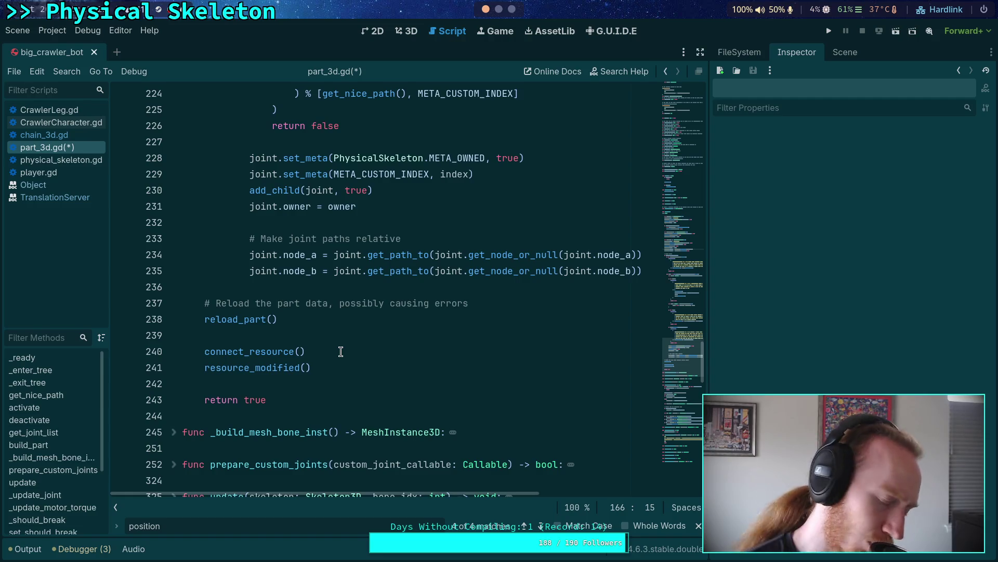
scroll(340, 351, up, 6)
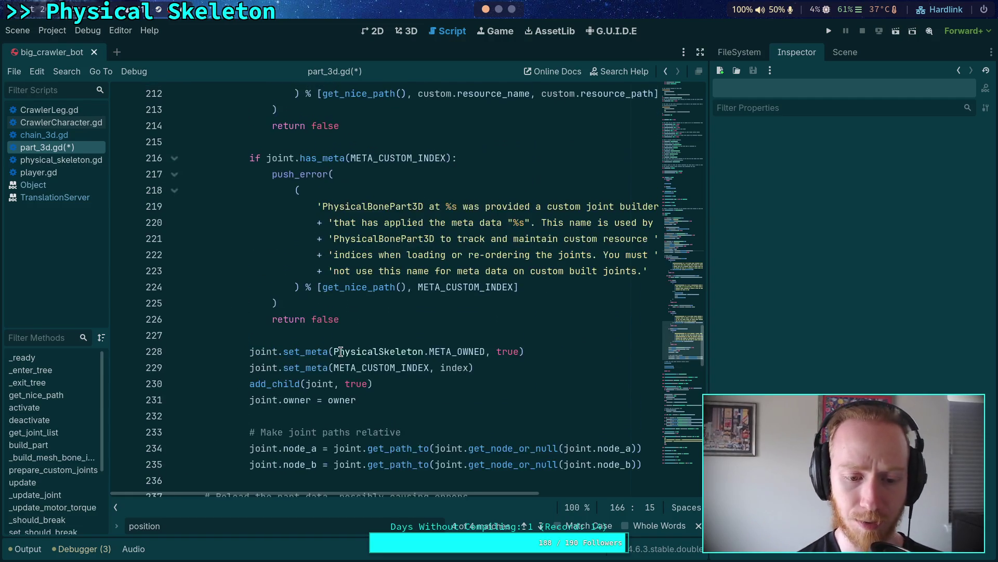
scroll(340, 351, up, 11)
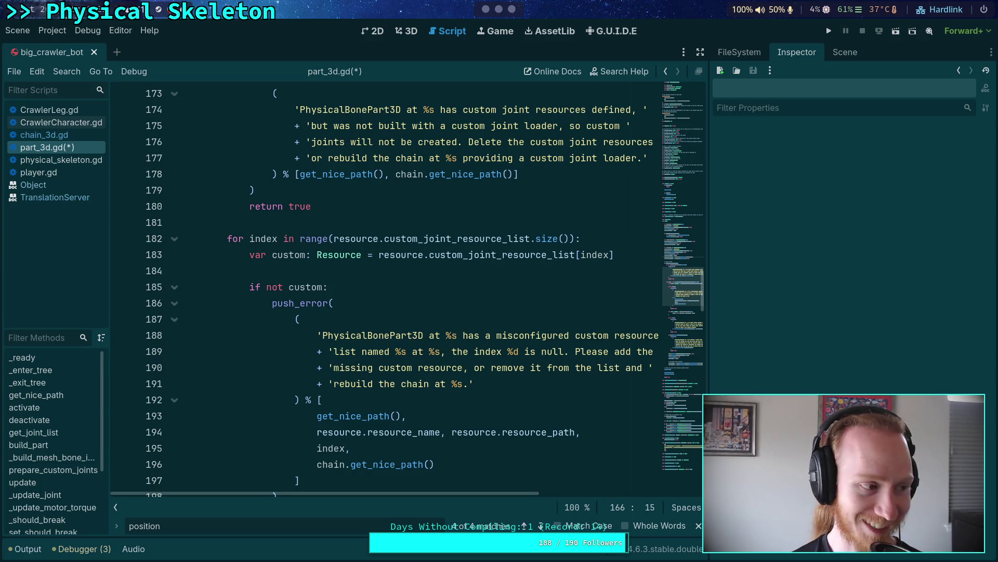
scroll(280, 301, up, 6)
click(280, 303)
scroll(281, 300, up, 5)
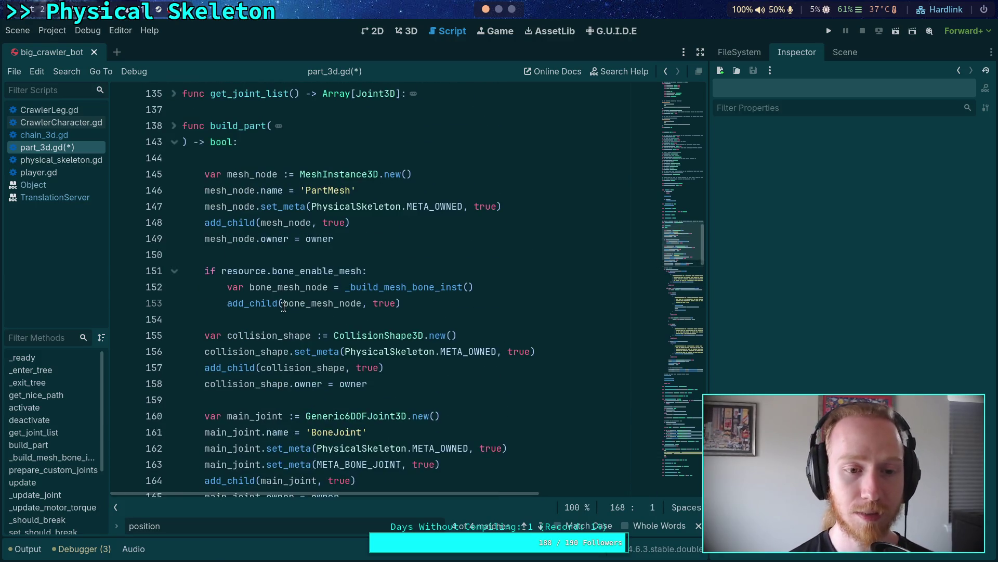
scroll(282, 302, up, 2)
Step: Fold build_part, _update_motor_torque, setup_motor_velocity and set_should_break
click(174, 239)
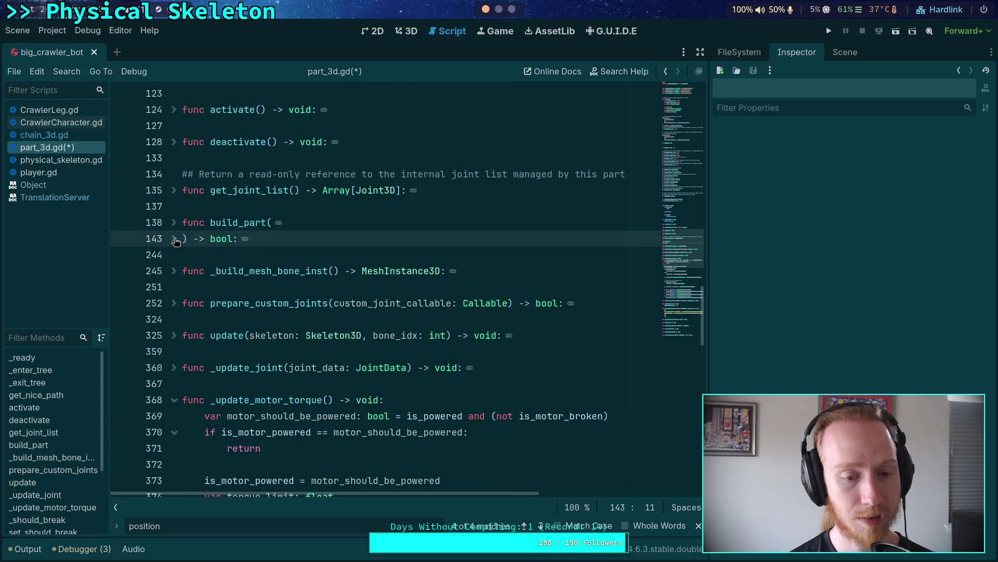
scroll(183, 260, down, 3)
click(175, 255)
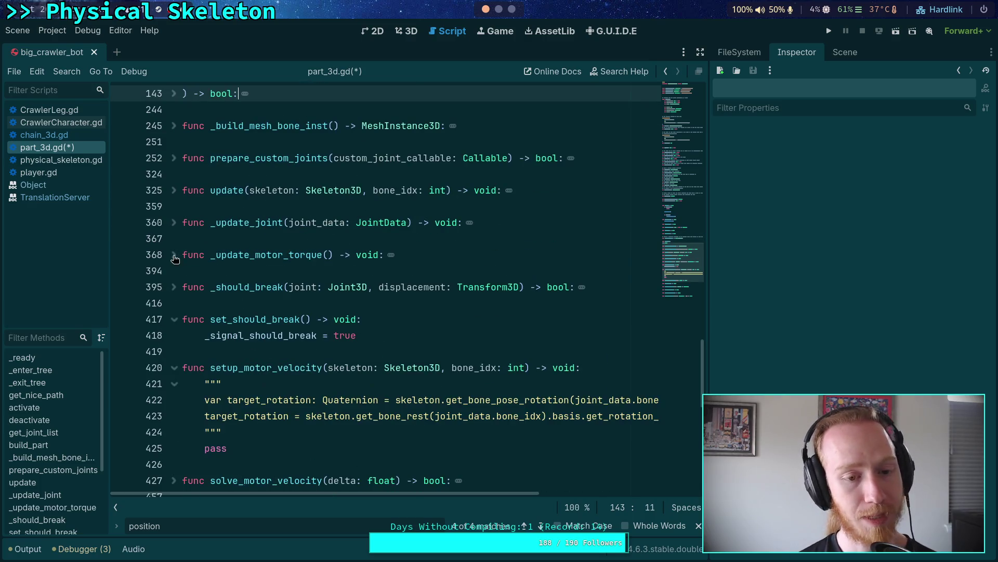
click(174, 367)
click(174, 320)
scroll(221, 338, down, 5)
scroll(221, 338, up, 15)
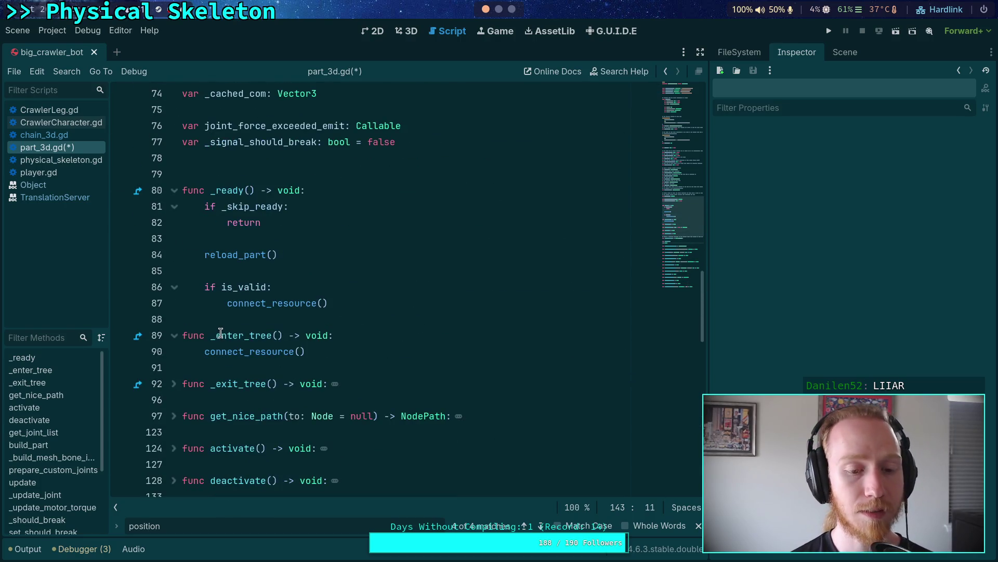
scroll(221, 333, down, 2)
scroll(184, 321, up, 2)
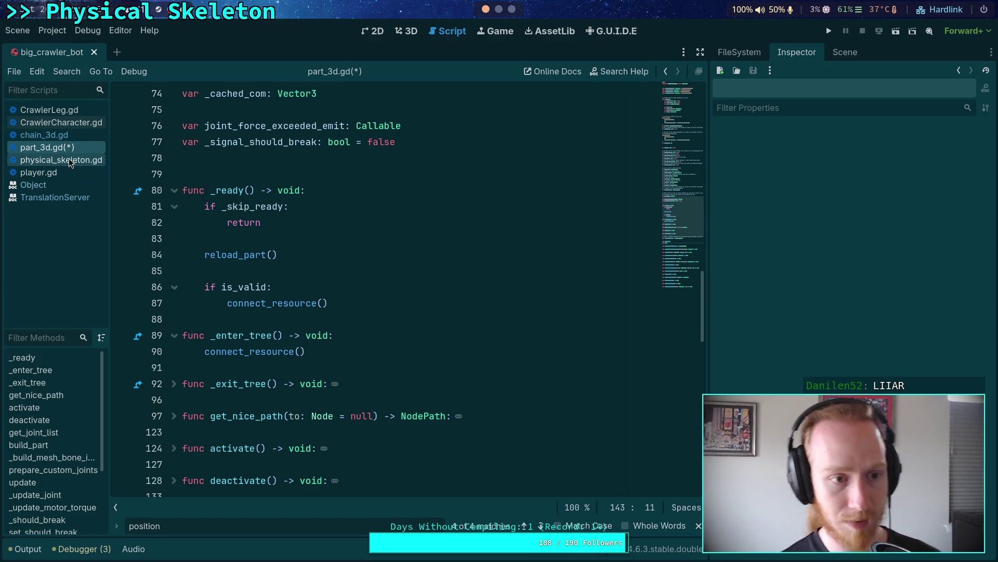
Step: Open physical_skeleton.gd, fold _ready and _setup, then expand _setup again
click(60, 160)
scroll(312, 338, up, 12)
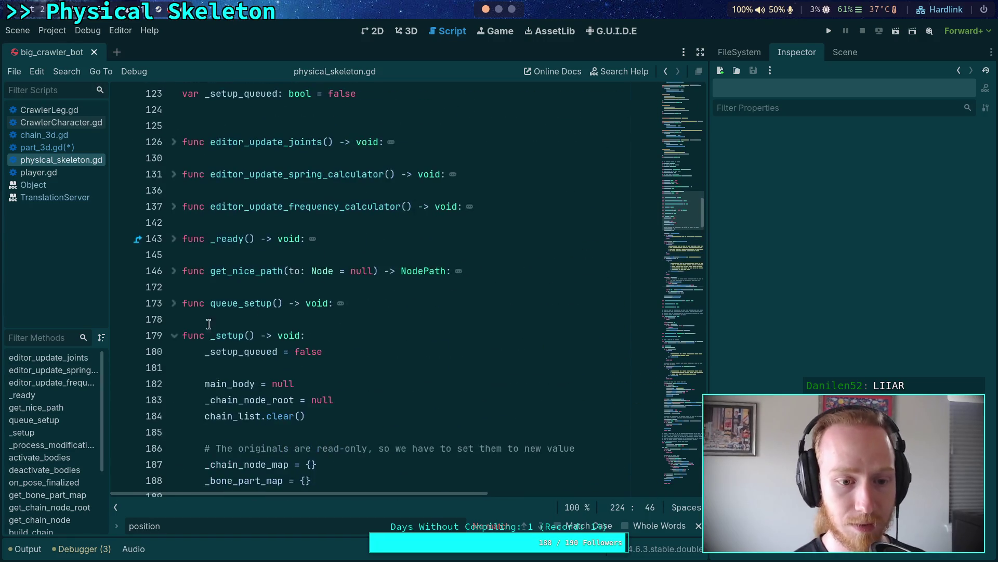
click(173, 337)
scroll(198, 323, up, 10)
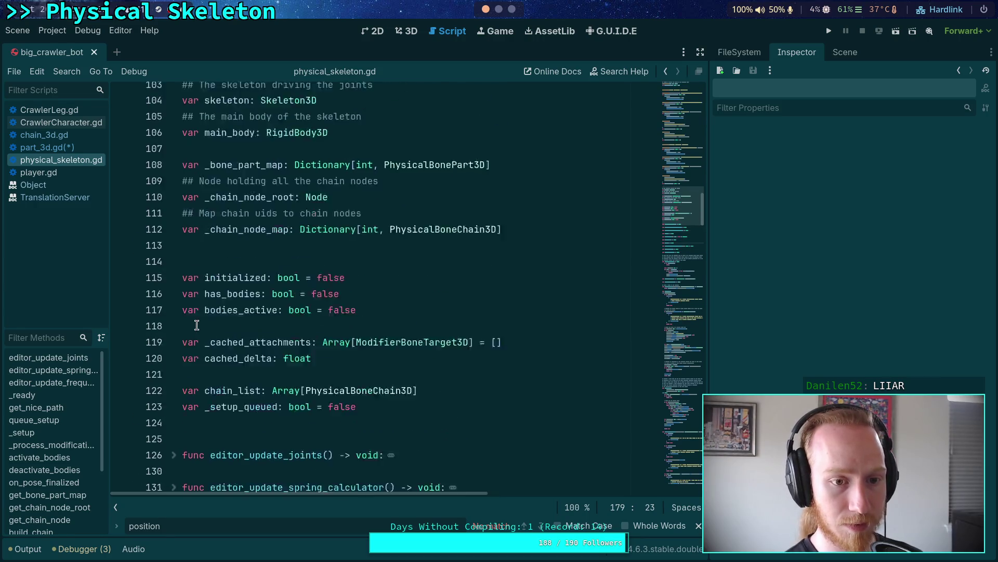
scroll(198, 323, down, 9)
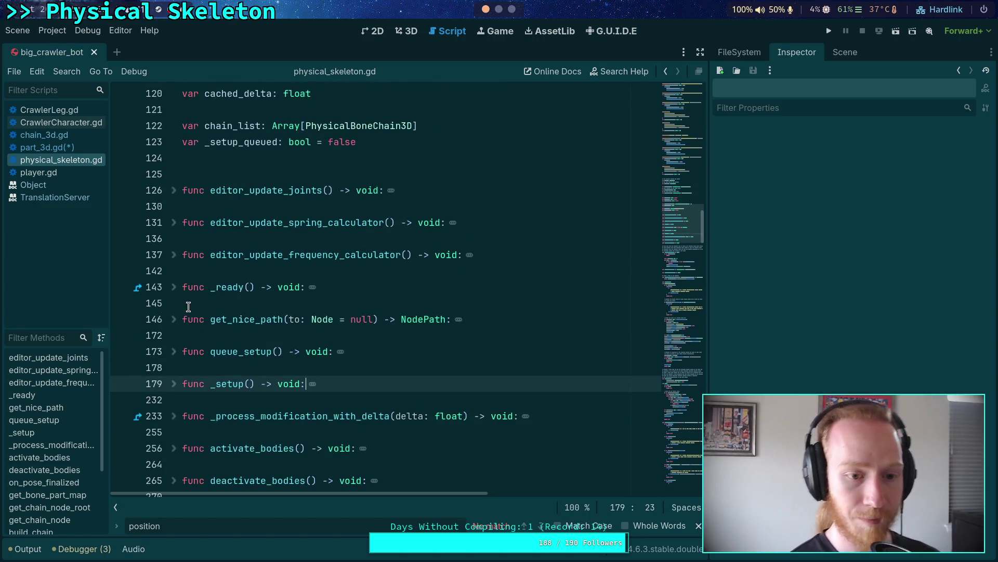
click(175, 290)
click(175, 289)
click(173, 384)
Step: Add, then remove, an extra line after the make_read_only calls
scroll(301, 317, down, 6)
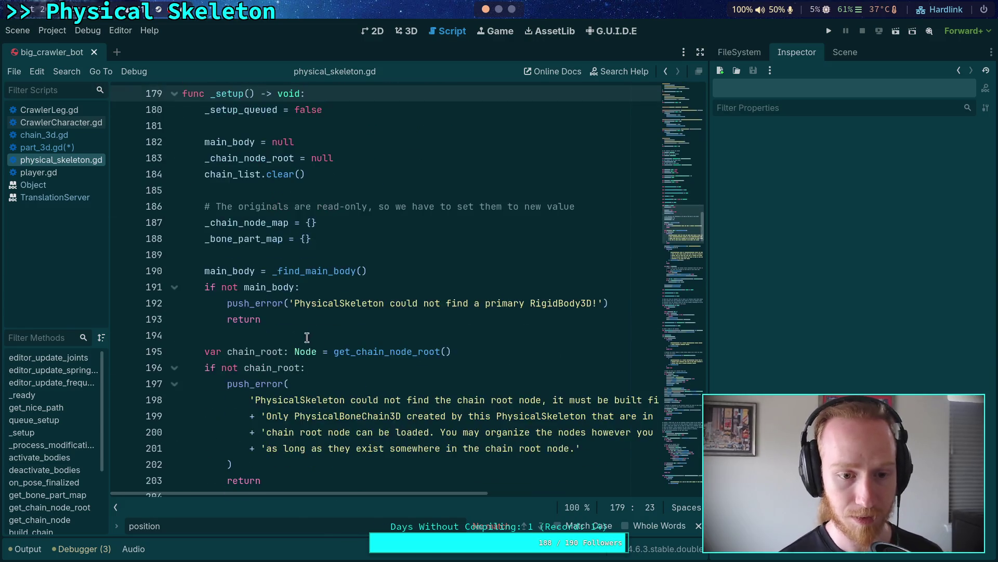
scroll(290, 311, down, 12)
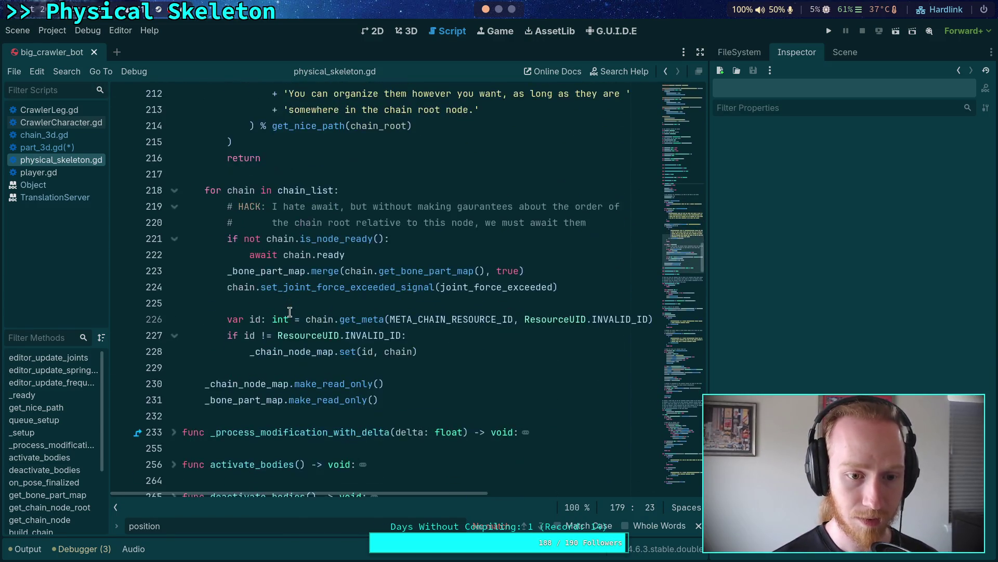
click(433, 351)
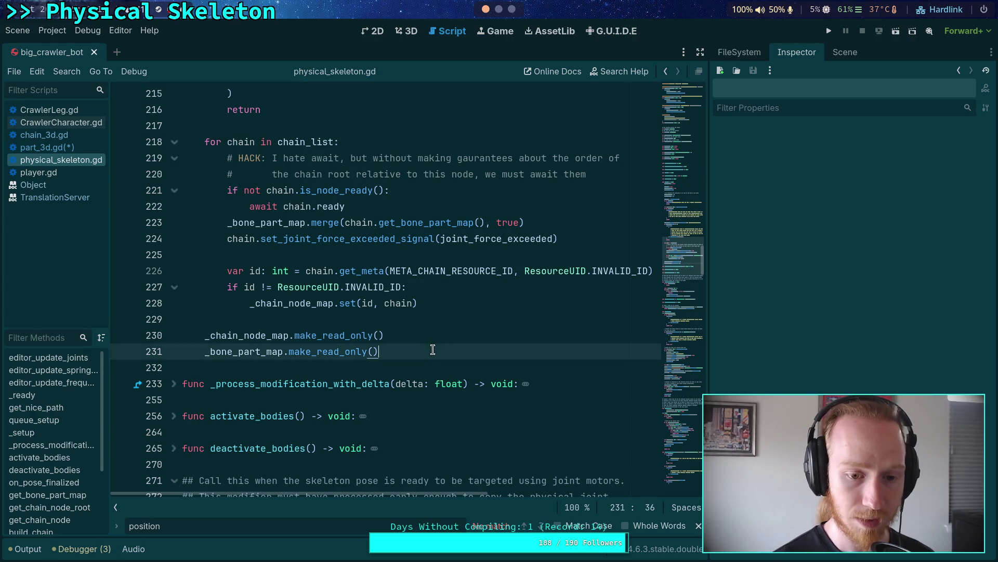
scroll(462, 333, up, 2)
scroll(461, 323, up, 3)
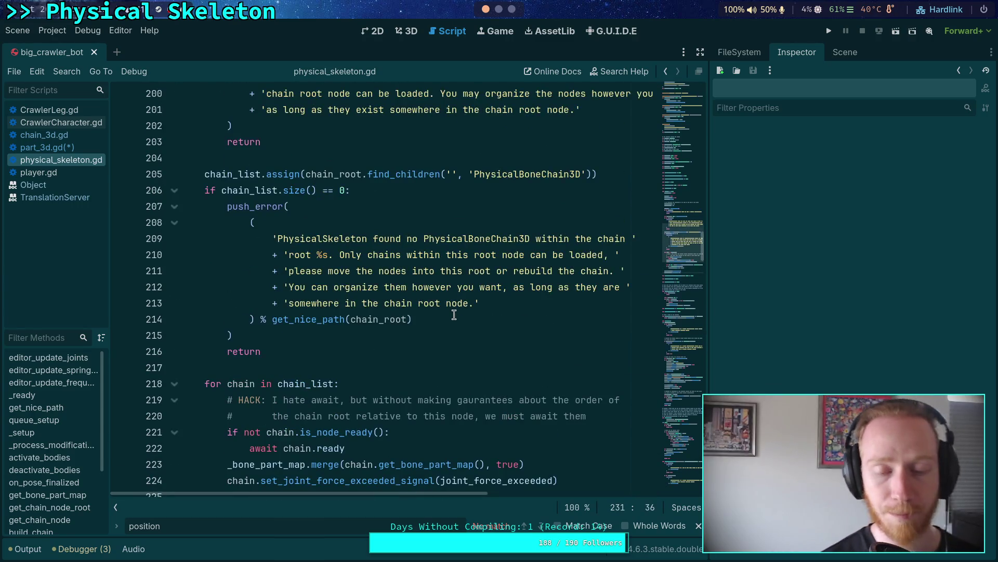
scroll(454, 316, down, 6)
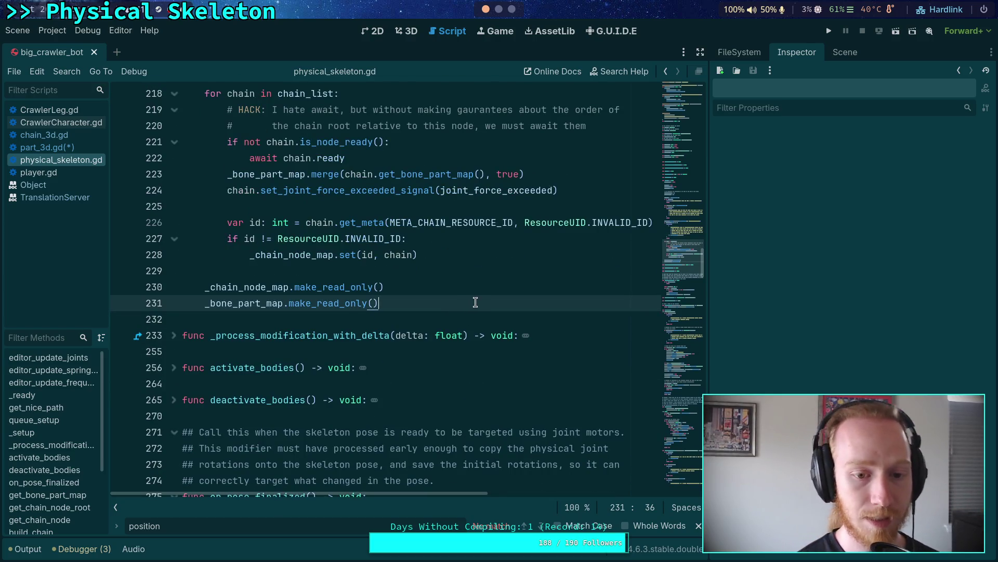
key(Return)
key(Return)
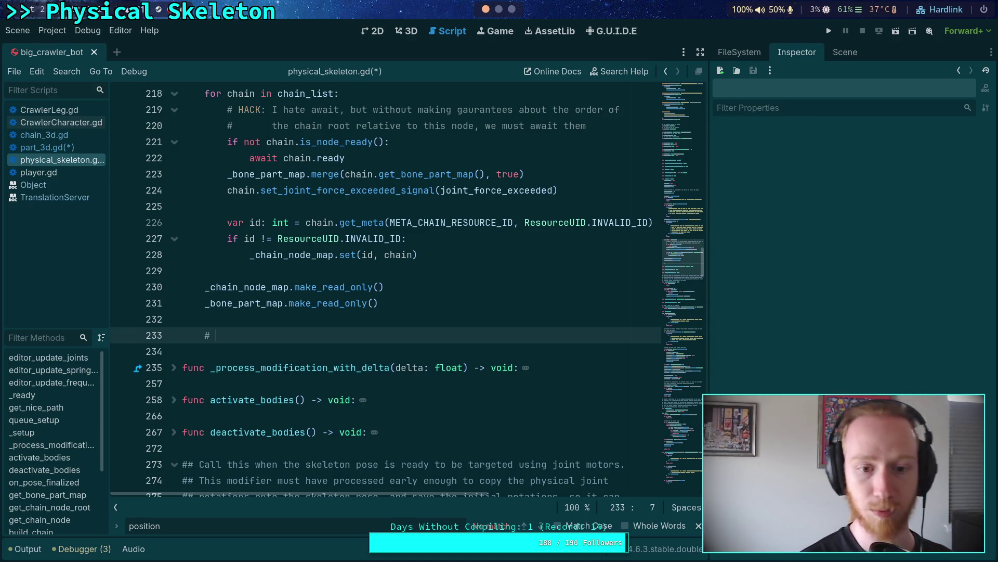
key(BackSpace)
key(BackSpace)
key(BackSpace)
key(BackSpace)
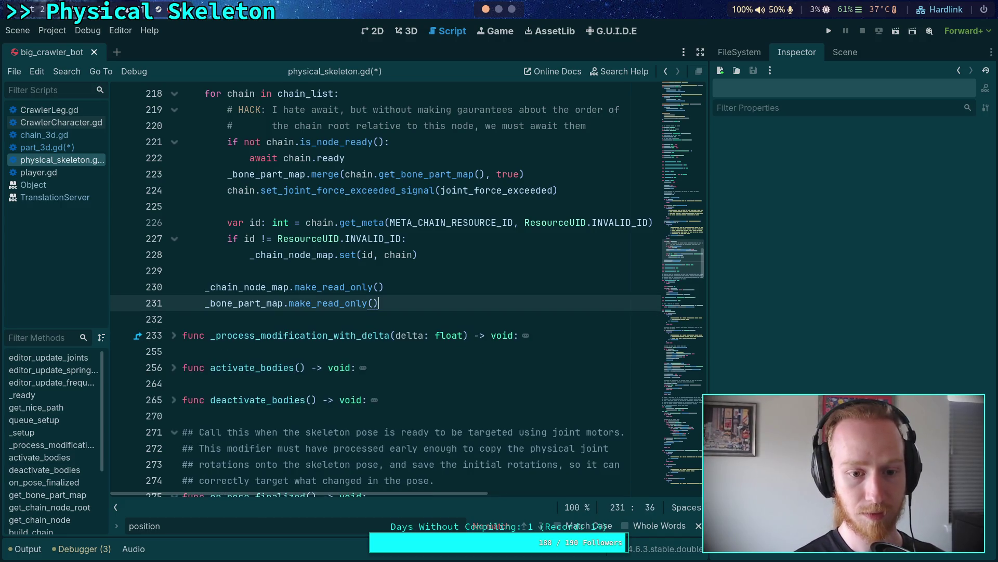
Step: Insert blank lines in the chain loop and abandon the started 'When not' comment
click(472, 206)
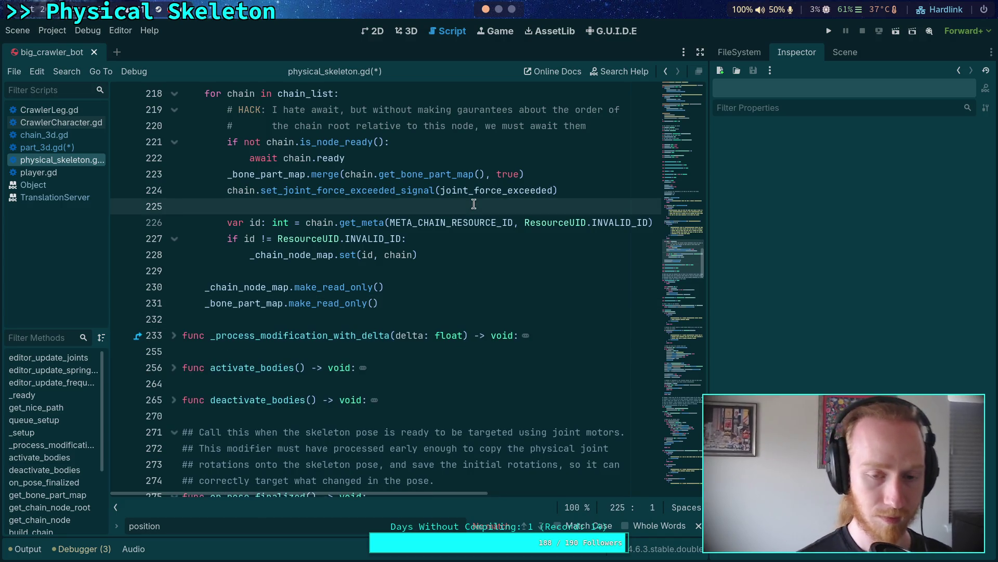
key(Return)
key(Up)
key(Return)
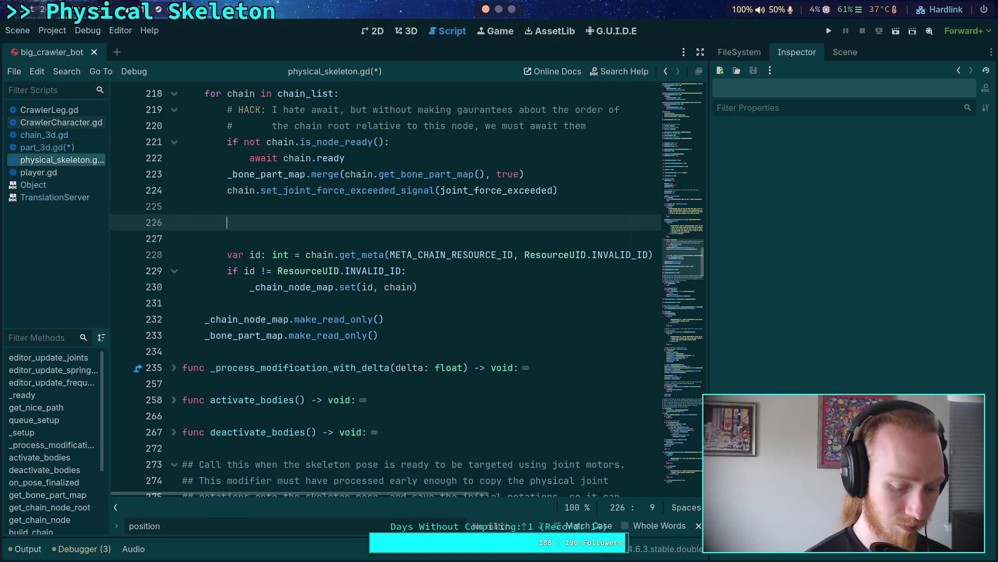
text(When not)
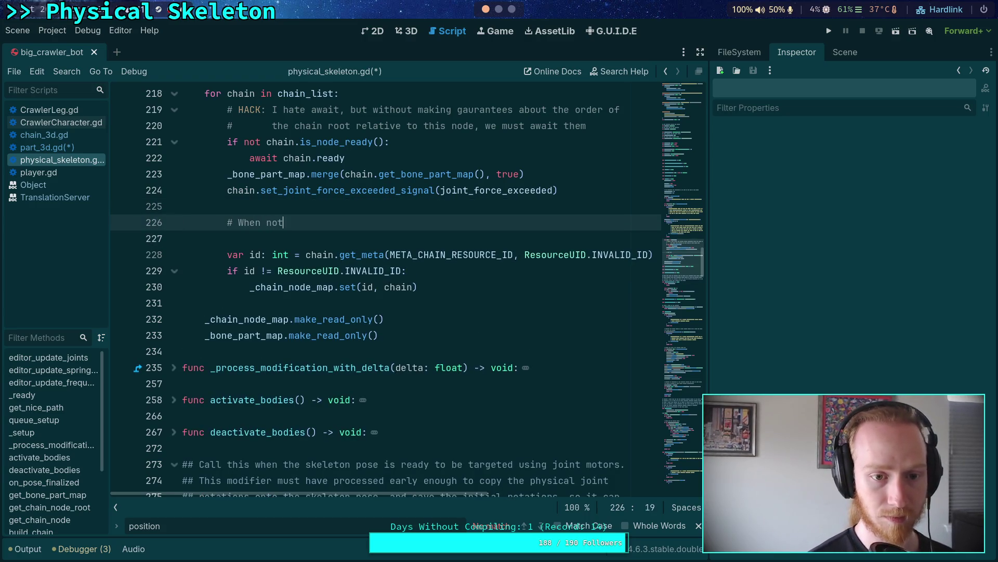
key(BackSpace)
key(BackSpace)
key(BackSpace)
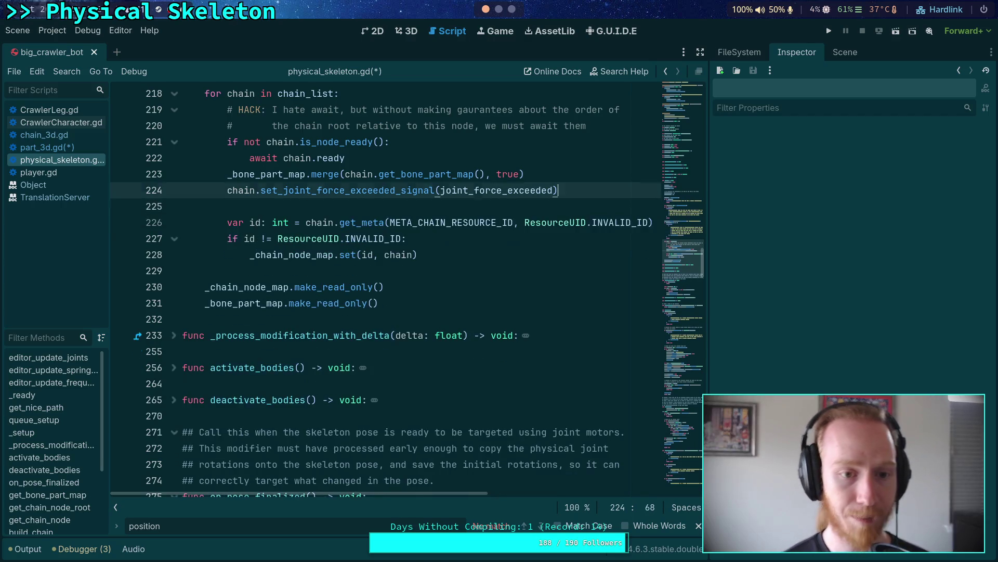
Step: Add blank lines below the force-exceeded signal call to make room for a comment
scroll(296, 228, up, 2)
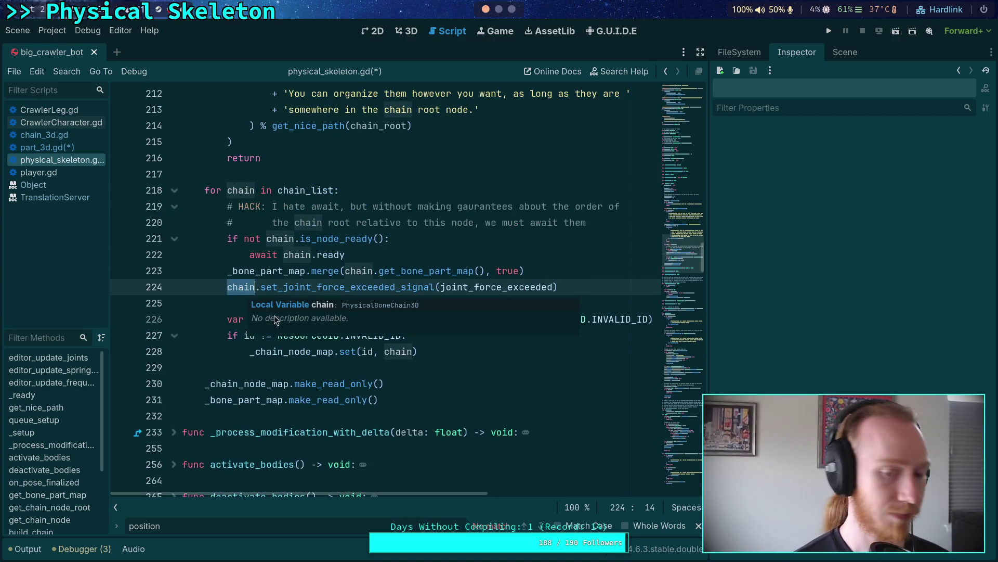
click(243, 303)
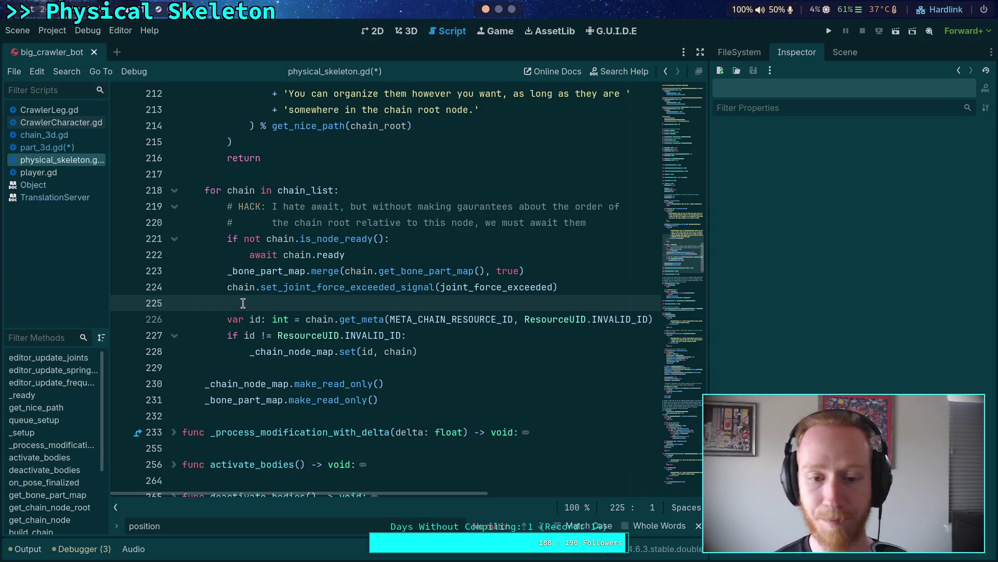
key(Up)
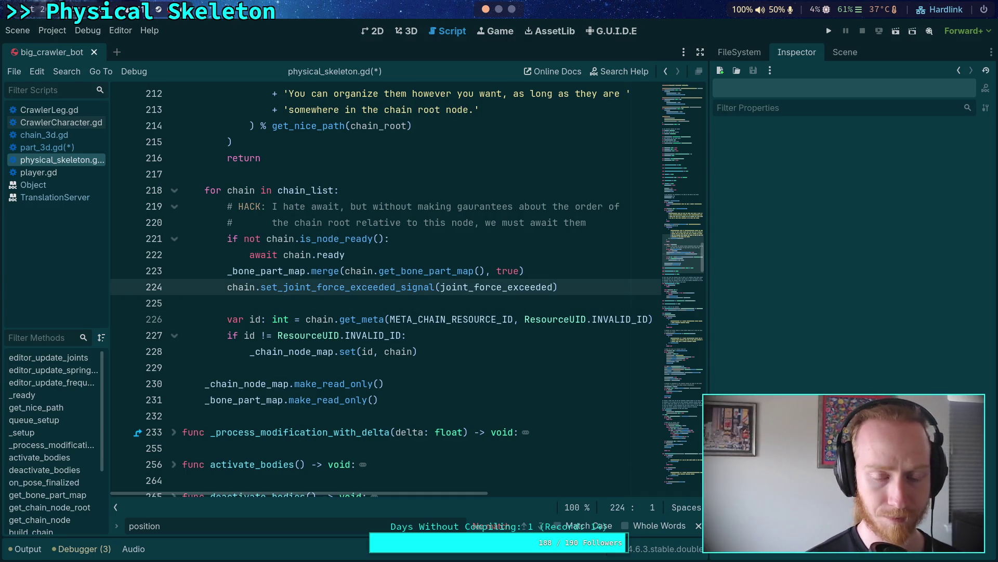
key(Return)
key(Down)
key(Return)
key(Return)
Step: Draft a '# ... parts to top-' comment, then delete it and its empty line
click(228, 335)
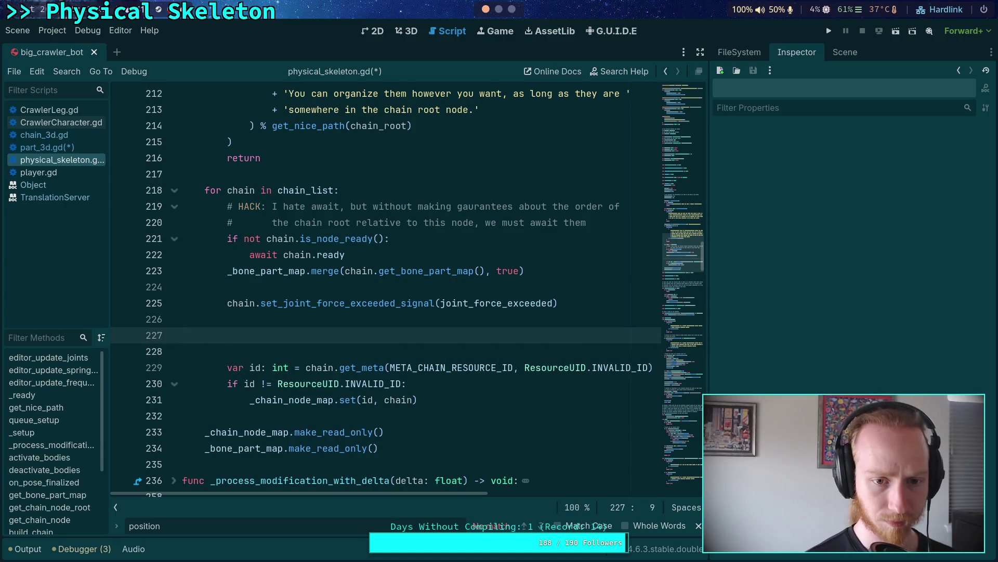
text(# When in the)
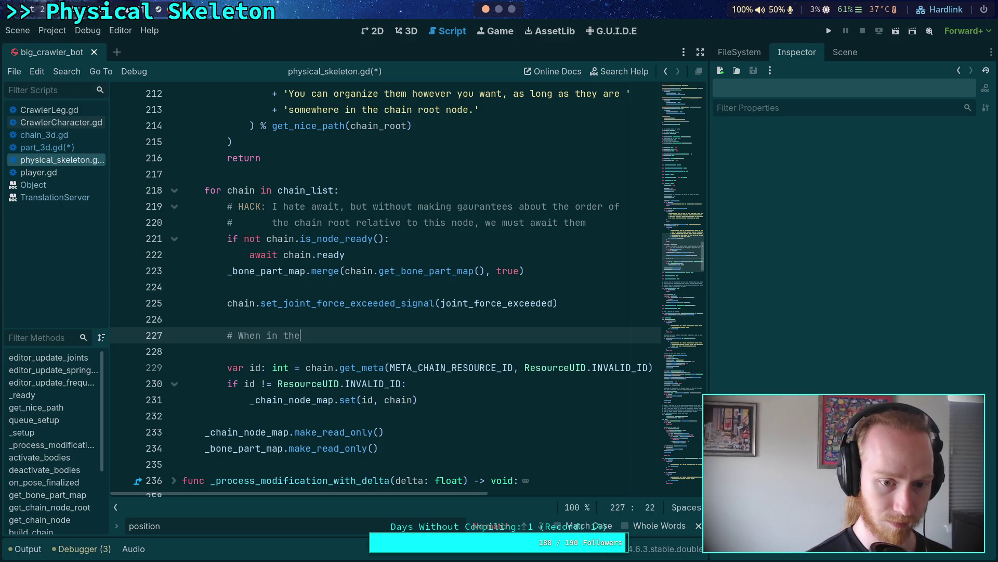
key(BackSpace)
key(BackSpace)
key(BackSpace)
key(BackSpace)
key(BackSpace)
key(BackSpace)
text(# Set all)
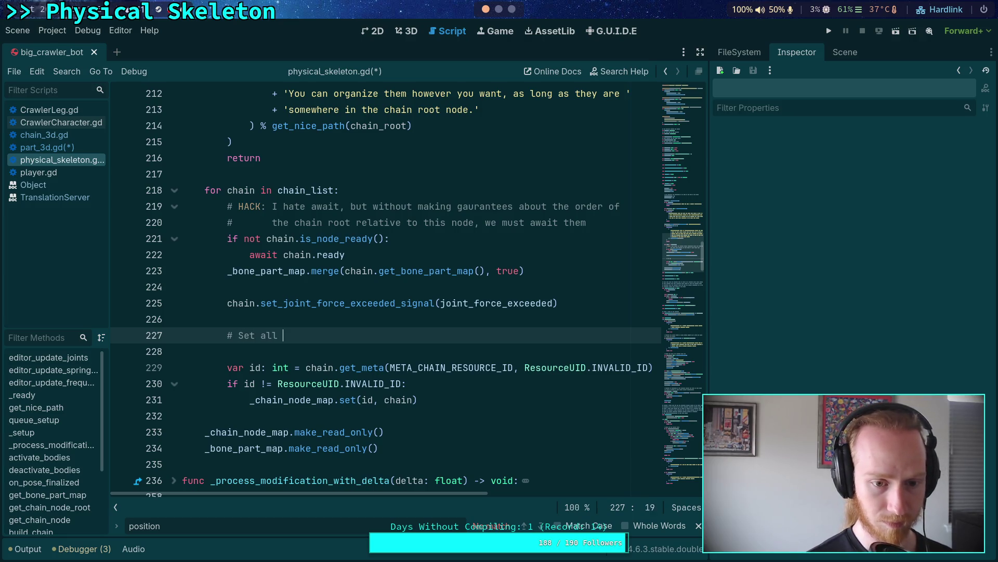
text(parts to)
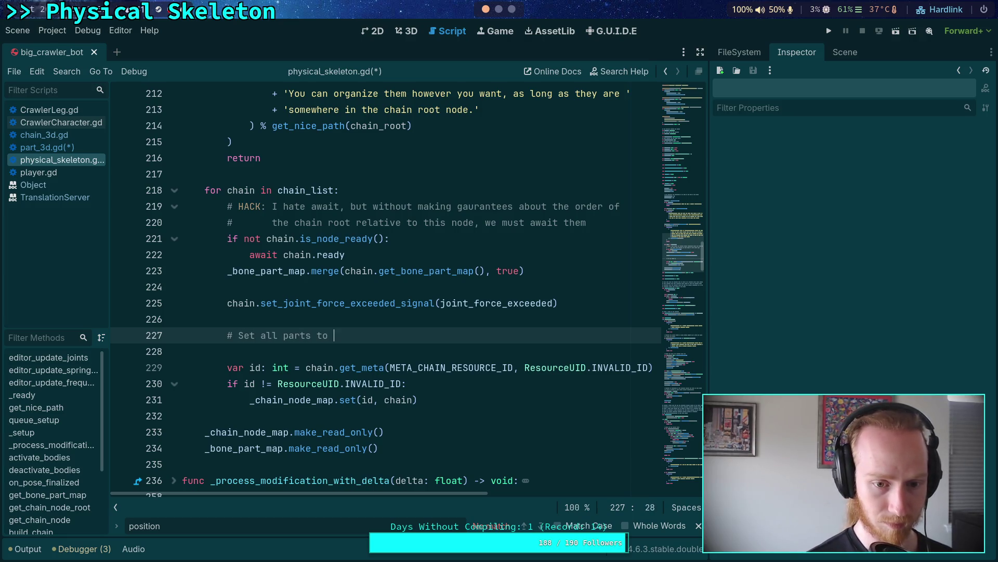
text( top-l)
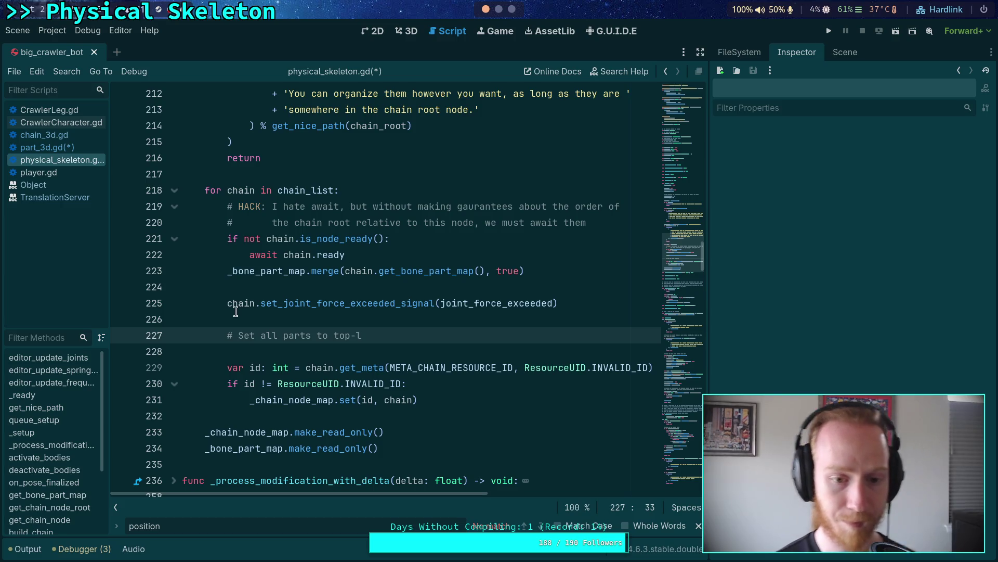
key(ctrl+shift+k)
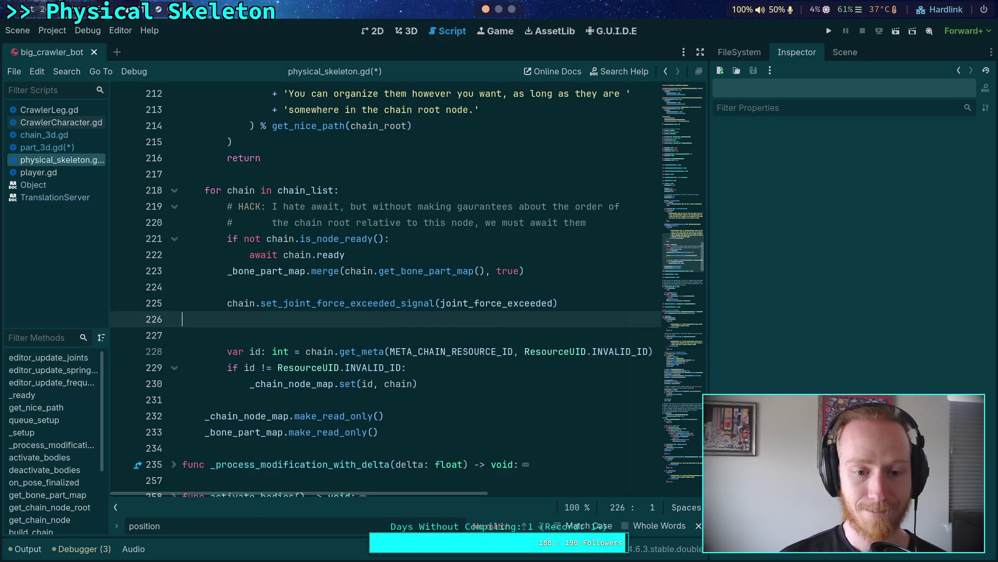
key(BackSpace)
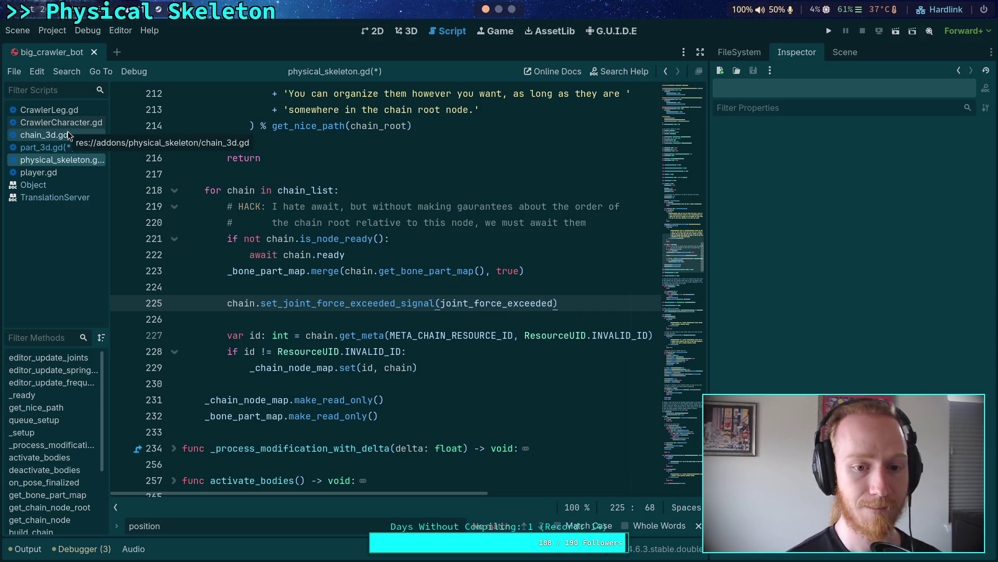
click(69, 136)
Step: Fold set_joint_force_exceeded_signal, build_chain and update in chain_3d.gd, then open part_3d.gd's _ready
click(175, 287)
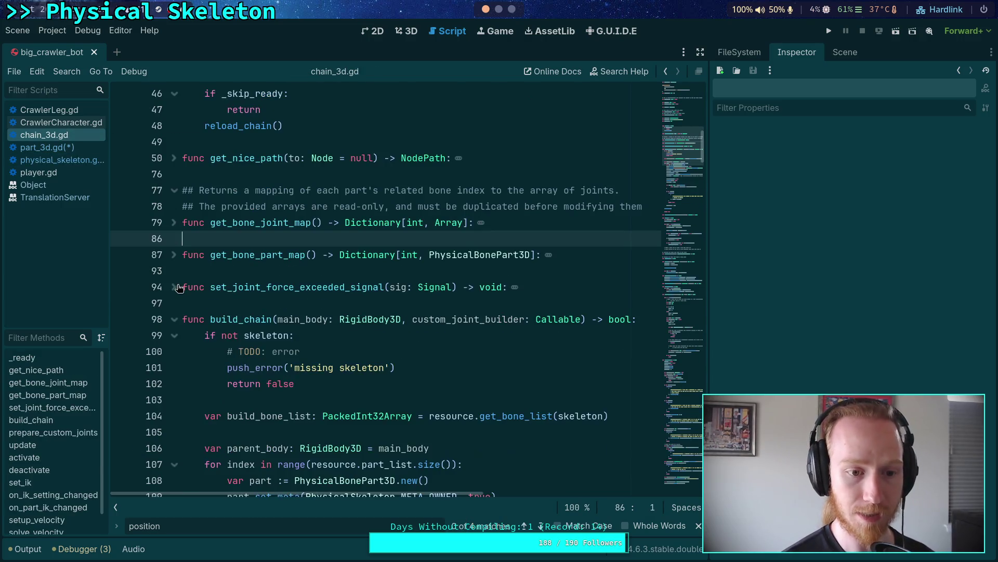
click(175, 319)
click(175, 383)
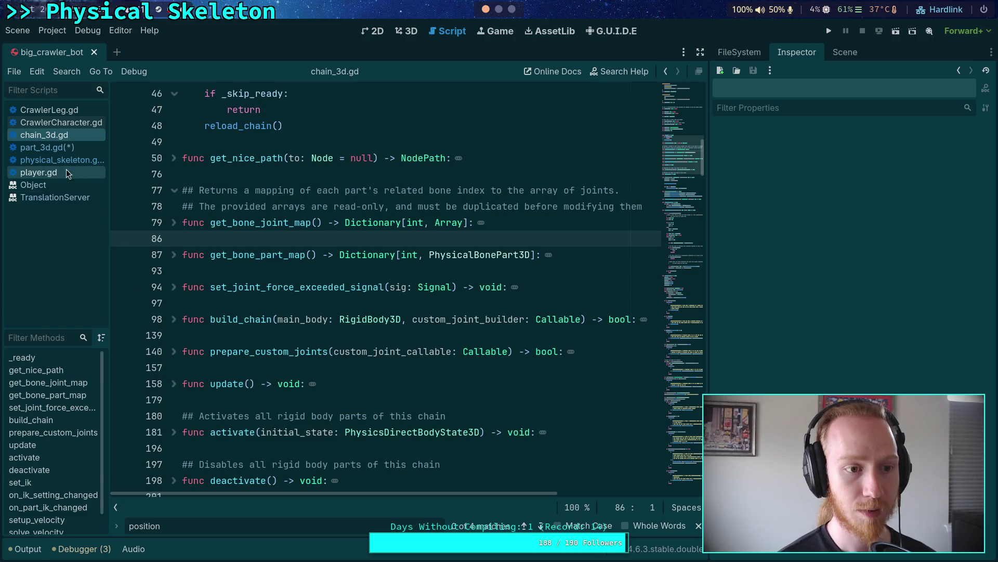
click(58, 147)
scroll(242, 328, up, 1)
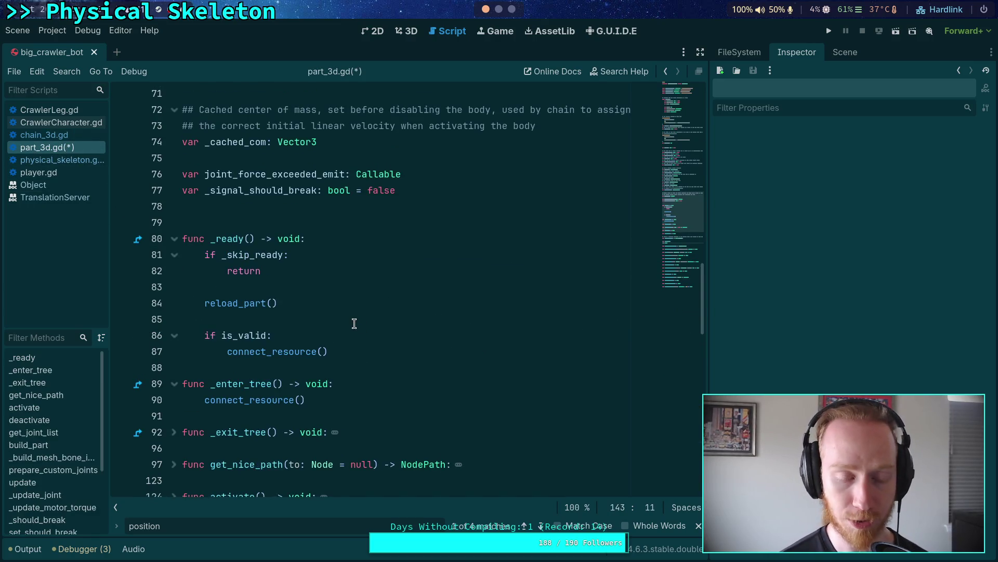
click(326, 309)
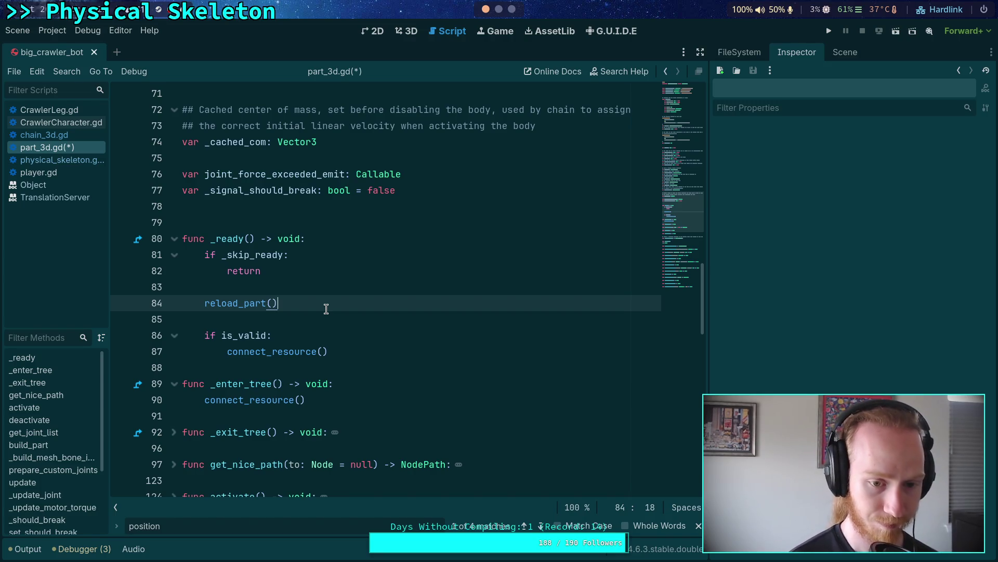
click(353, 355)
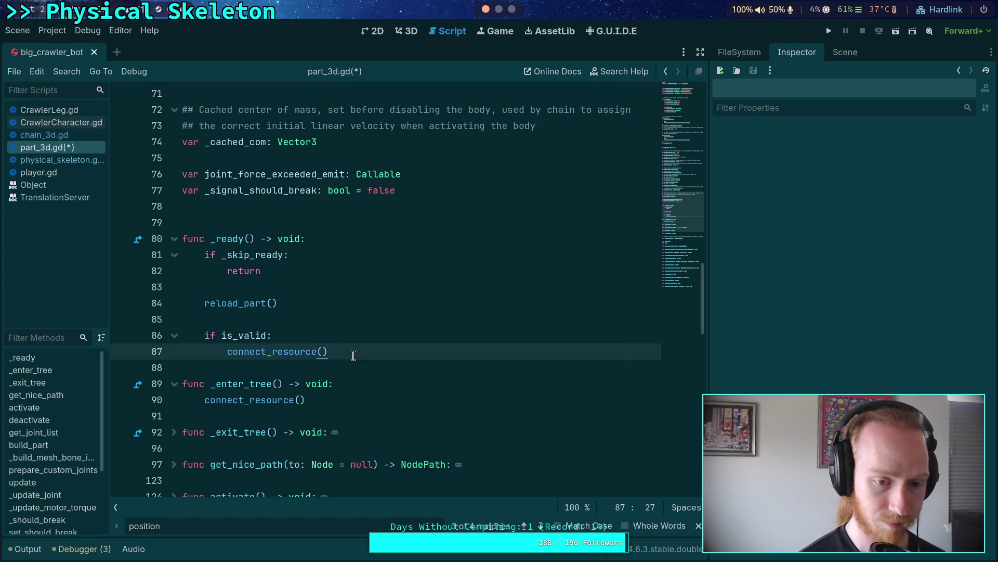
Step: After connect_resource(), add 'if not Engine.is_editor_hint():' with 'top_level = true' inside
key(Return)
key(Return)
text(if n)
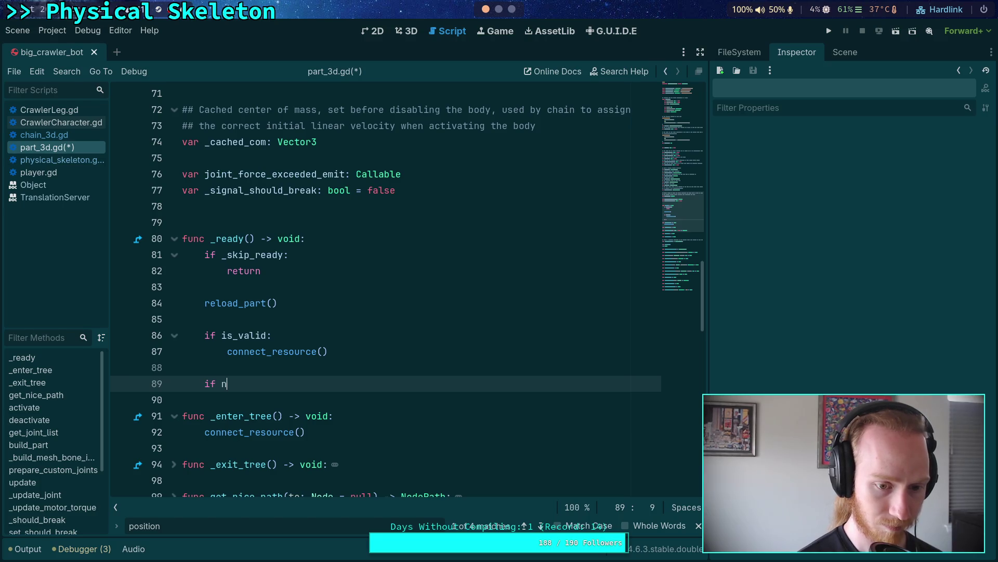
text(ot Engine.)
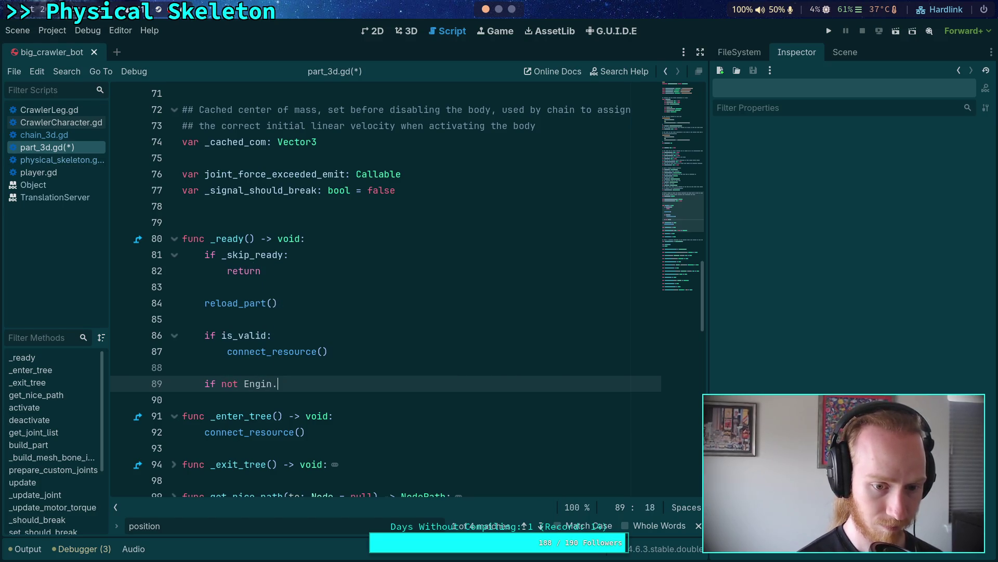
text(is)
key(Return)
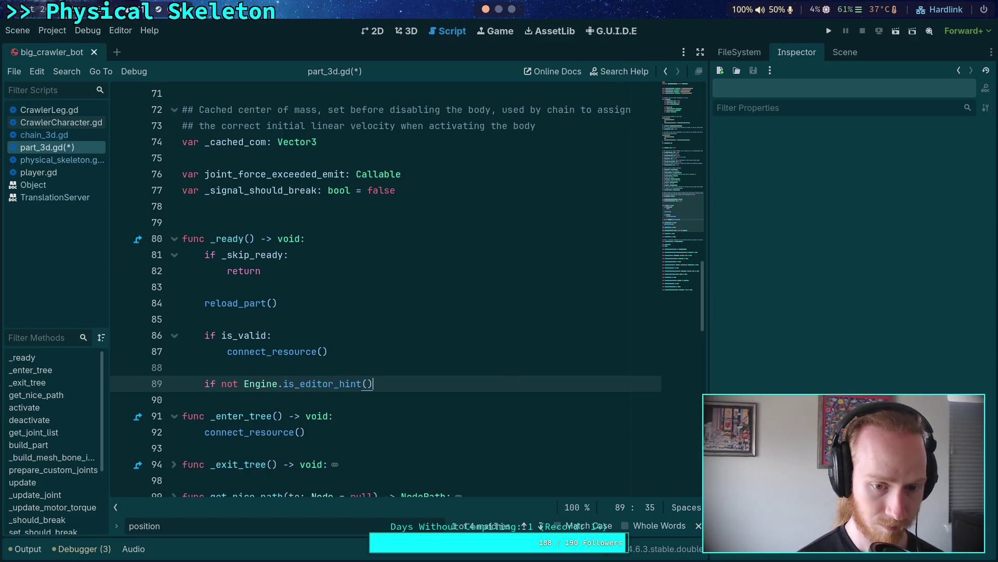
text(:)
key(Return)
text(top)
key(Return)
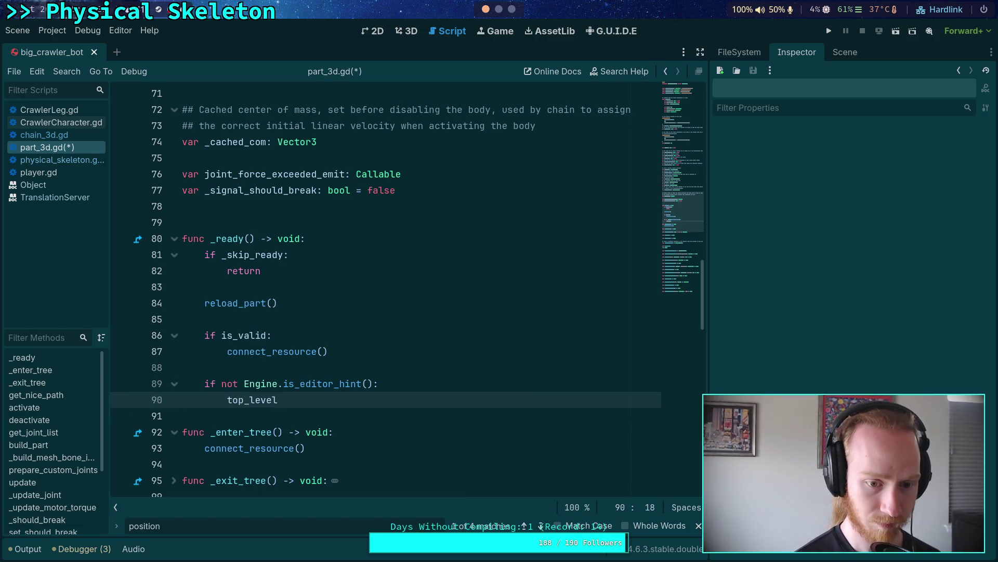
text( = true)
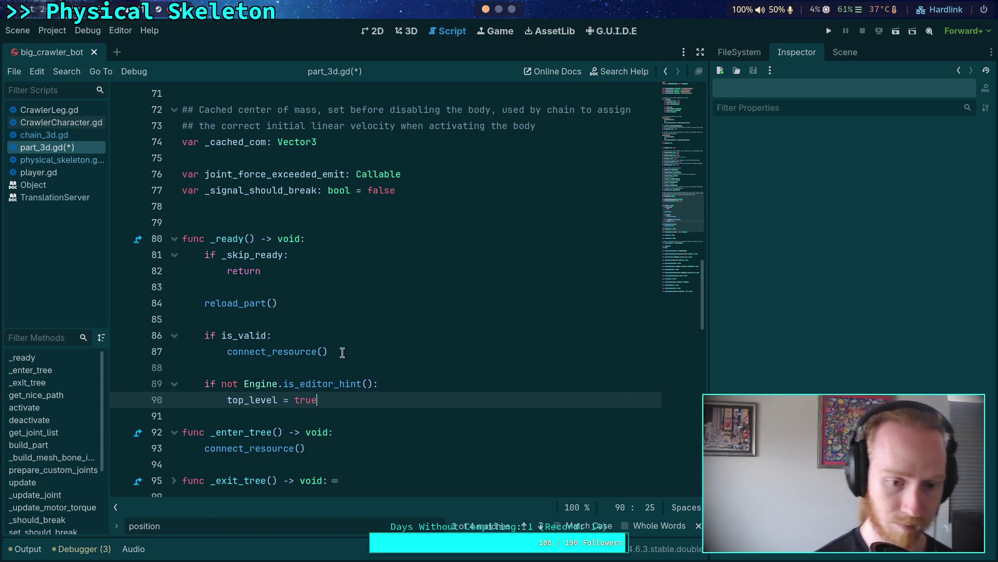
Step: Collapse the if block into the single line 'top_level = not Engine.is_editor_hint()'
drag(228, 399, 206, 389)
key(ctrl+c)
key(Right)
key(End)
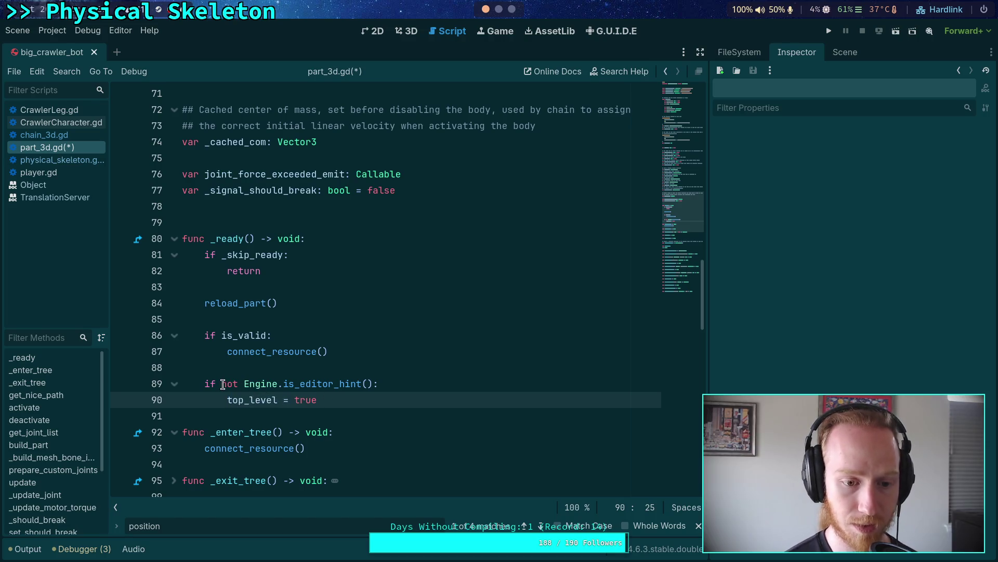
drag(246, 384, 374, 385)
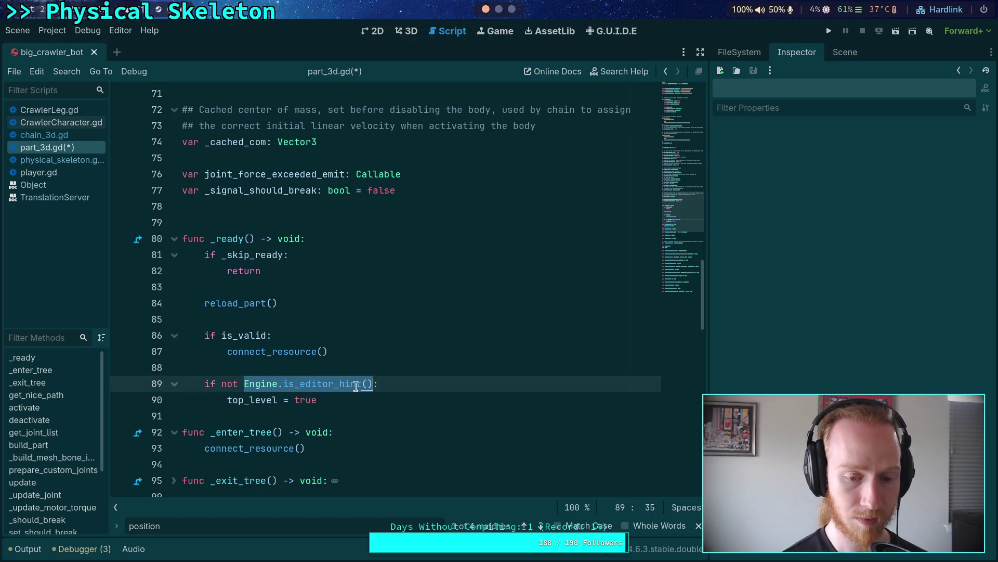
shift+click(221, 384)
key(BackSpace)
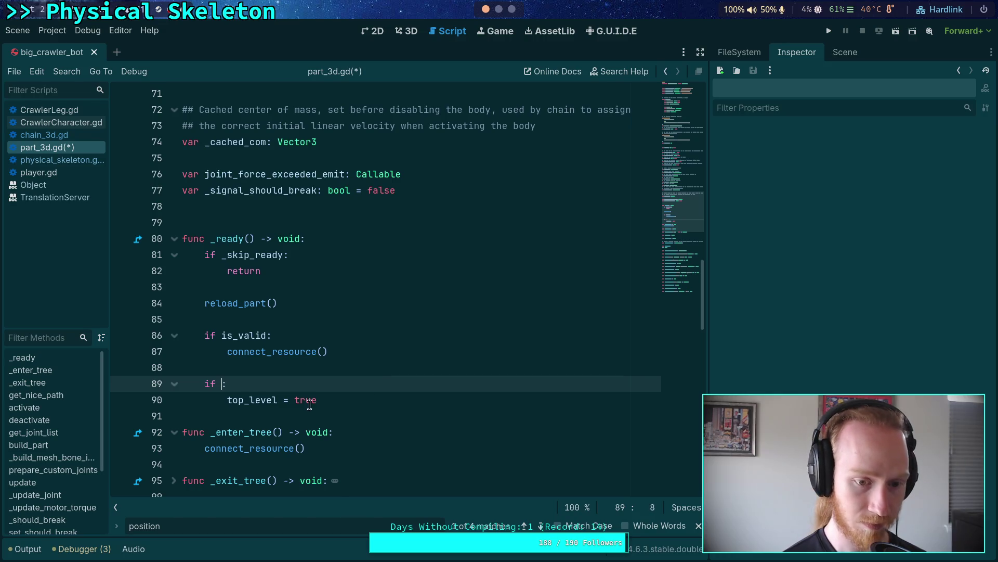
drag(316, 399, 294, 400)
key(ctrl+v)
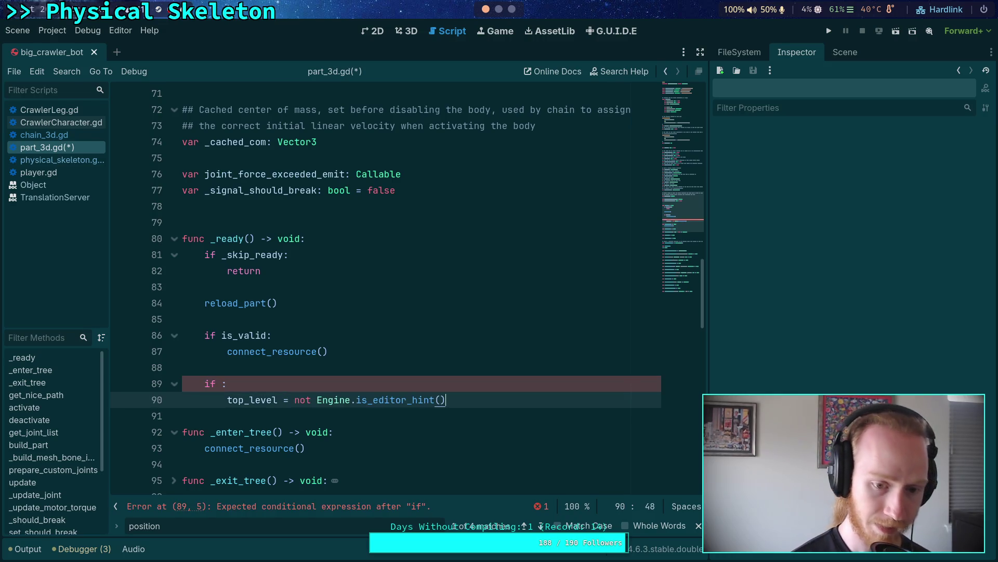
drag(227, 400, 204, 384)
key(BackSpace)
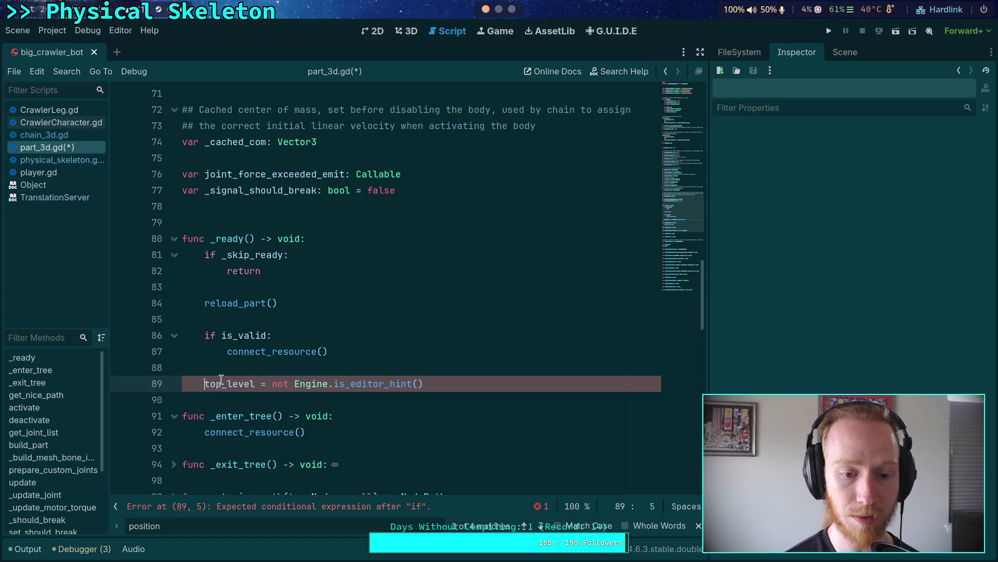
Step: Save part_3d.gd and close the find bar
click(247, 369)
key(ctrl+s)
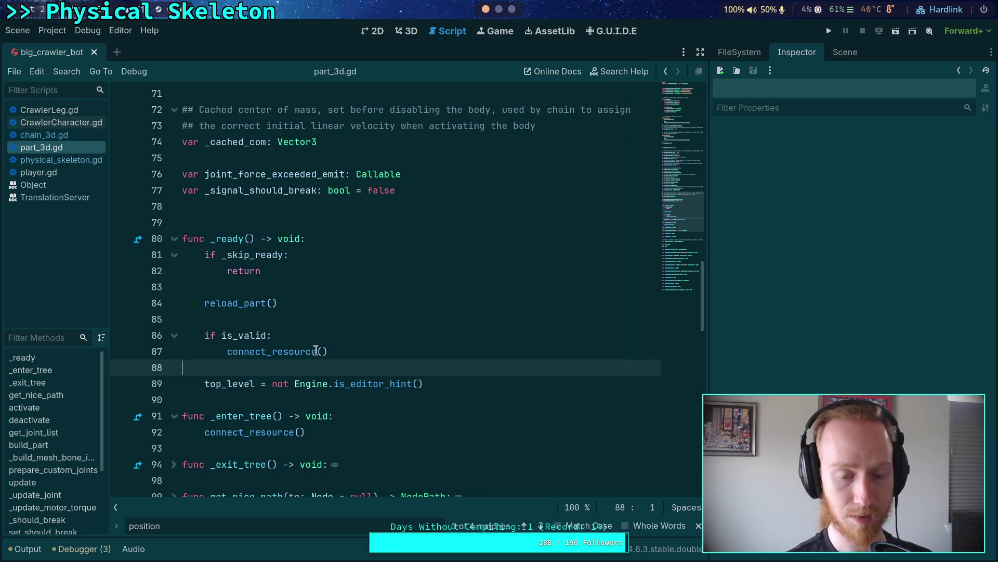
click(249, 303)
click(238, 370)
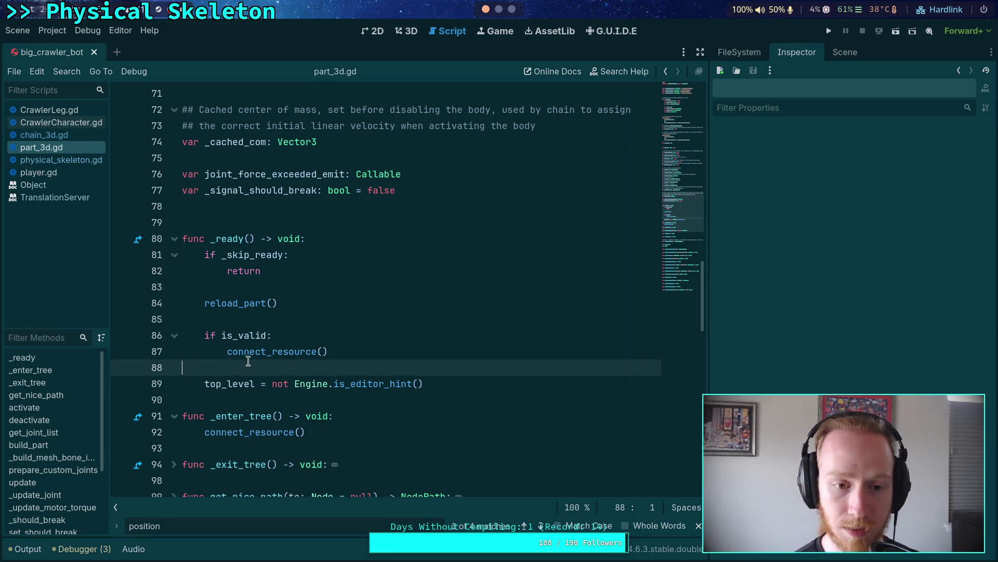
key(Escape)
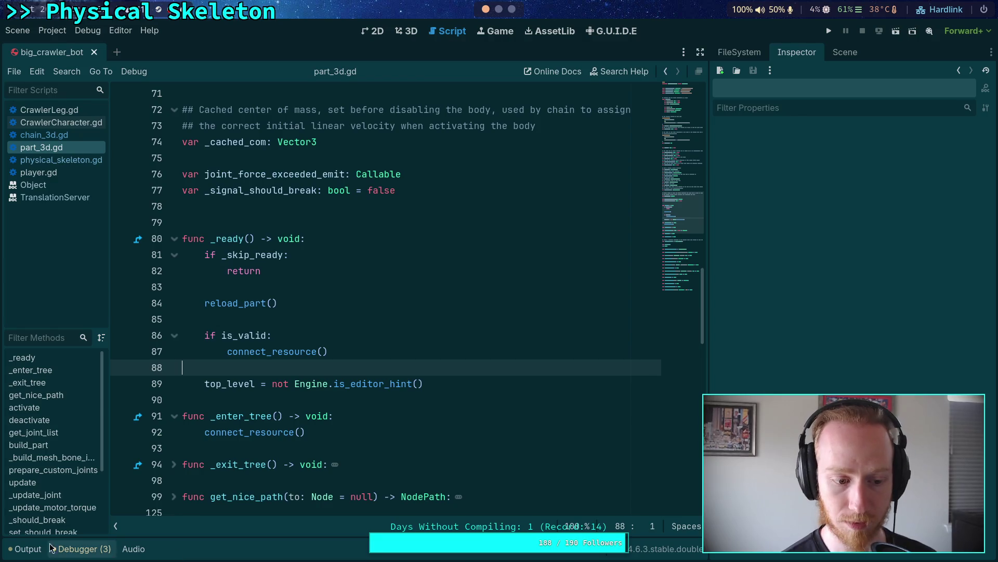
Step: Show the Debugger's Errors (3) list of on_joint_force_exceeded() unused-parameter warnings
click(24, 549)
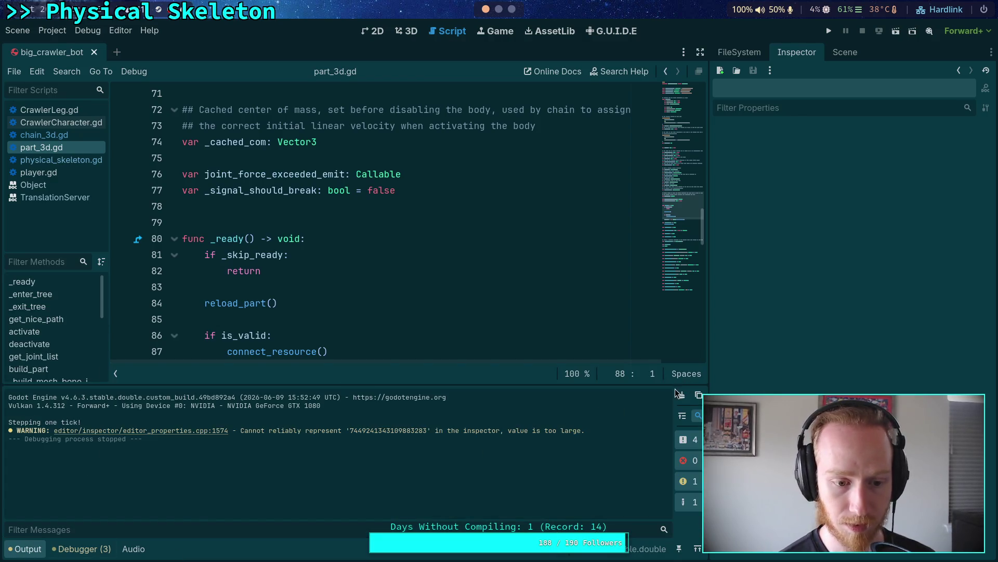
click(78, 550)
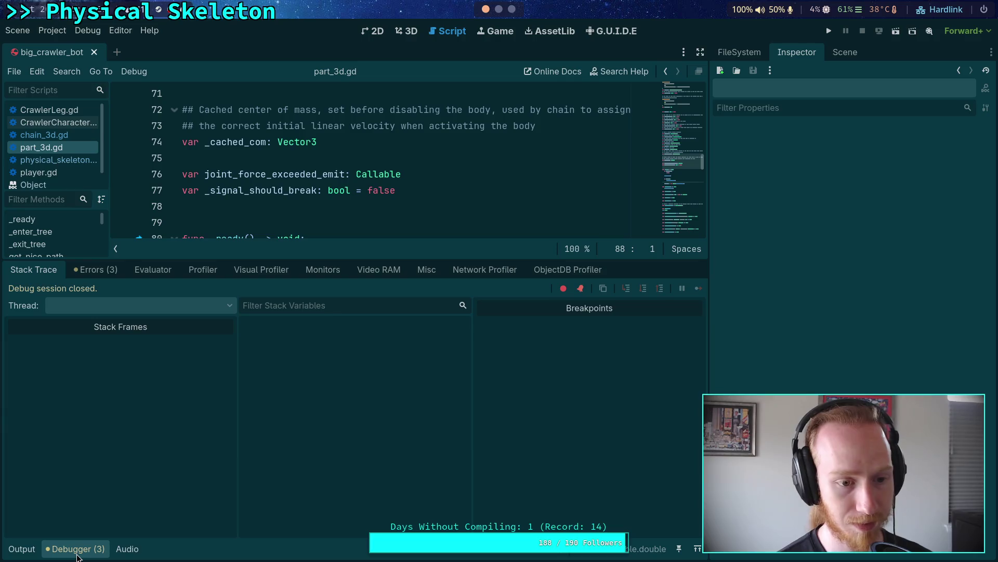
click(109, 272)
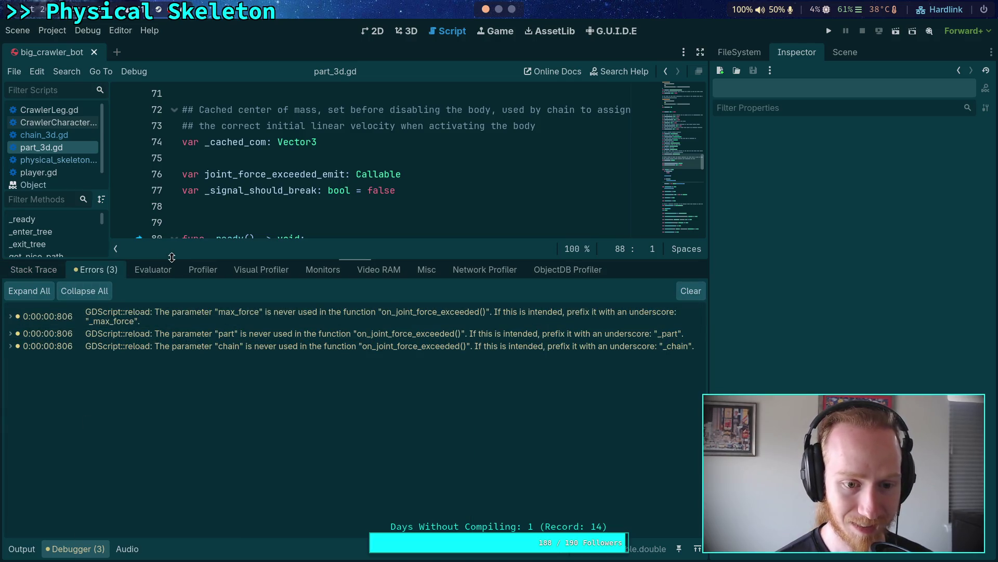
drag(172, 257, 172, 383)
click(829, 31)
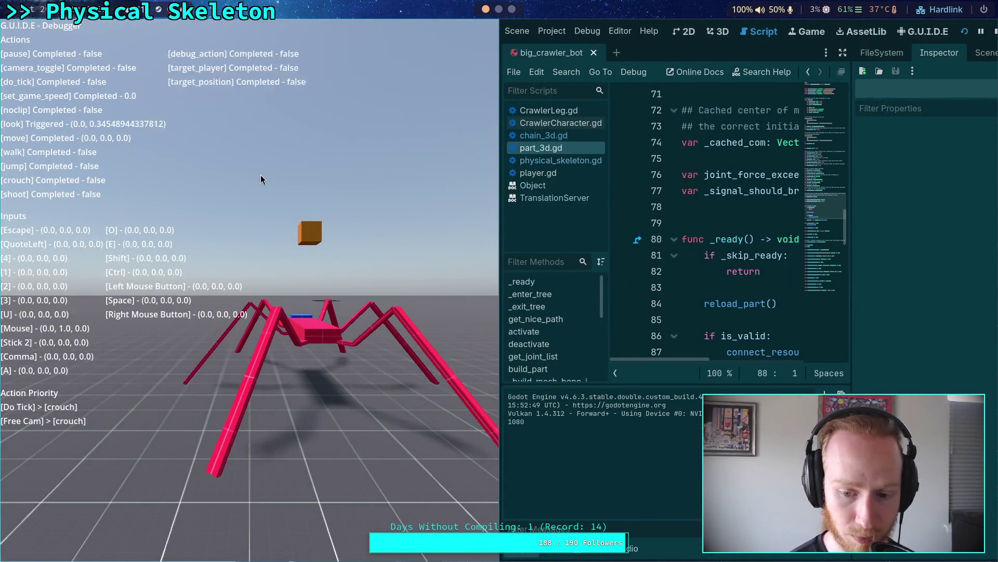
Step: Step the physics one tick so the crawler's legs scatter, then close the game
click(274, 233)
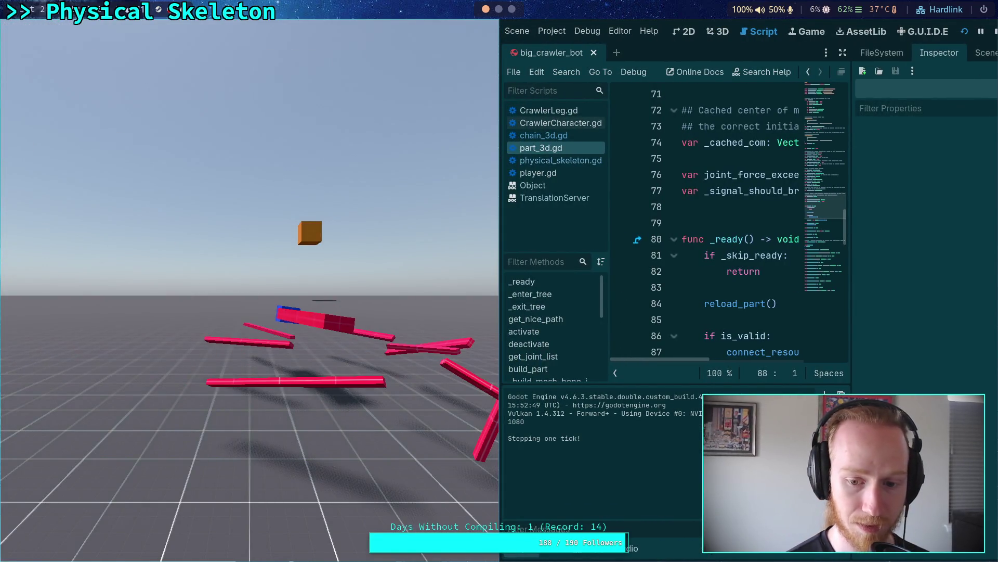
key(super+v)
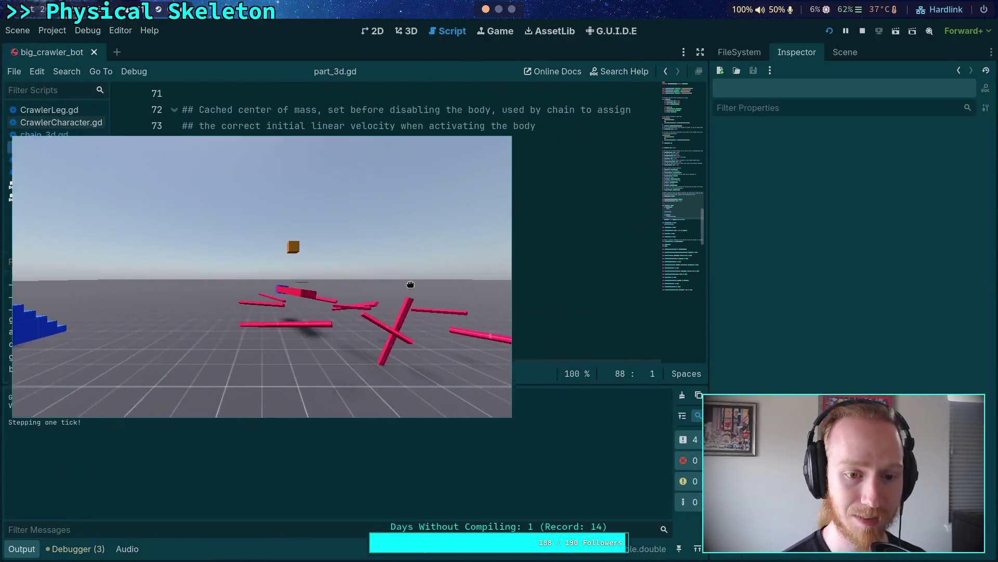
key(Escape)
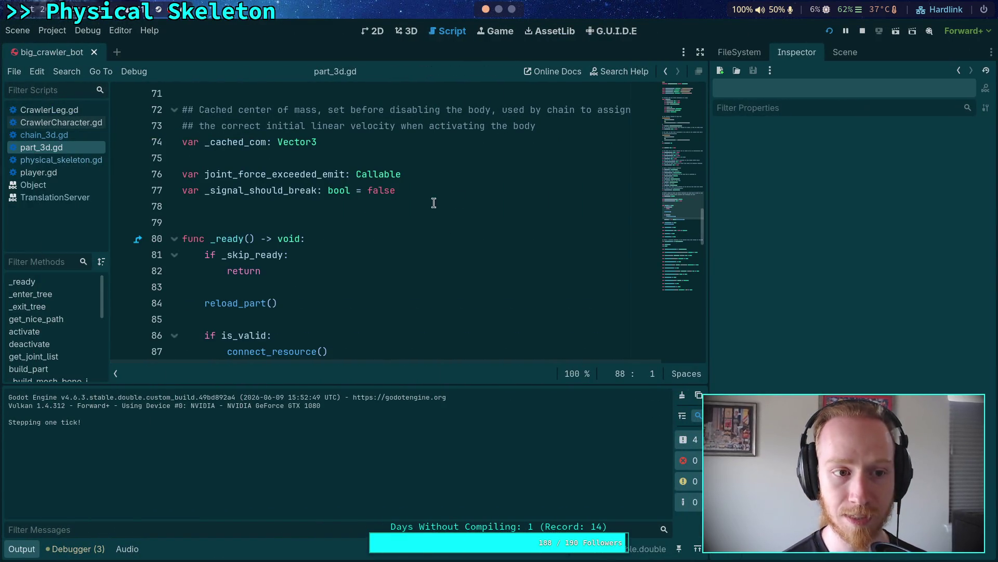
click(847, 52)
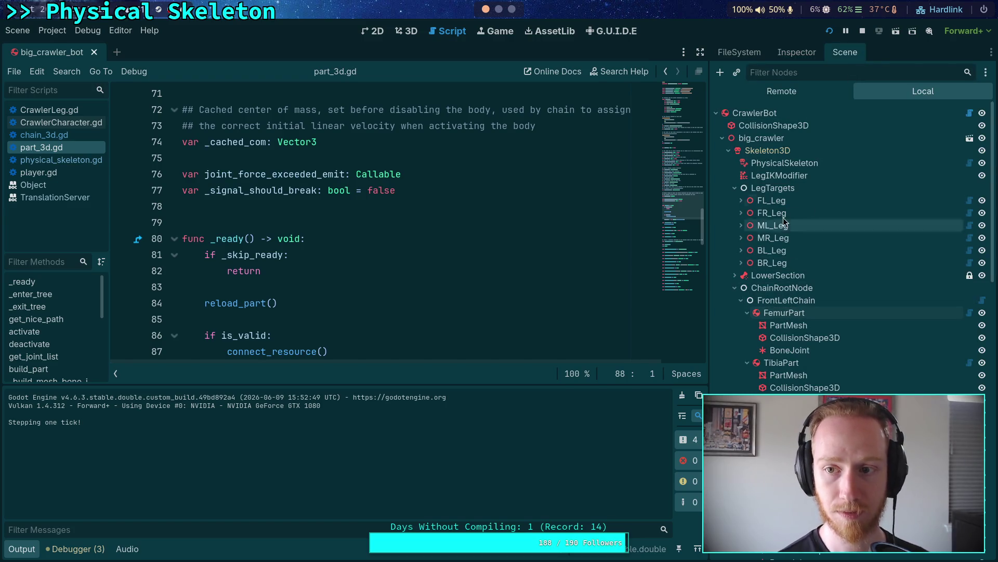
Step: Scroll through the remote FemurPart's RigidBody3D properties, then stop the game and widen the editor
click(813, 379)
scroll(814, 379, down, 10)
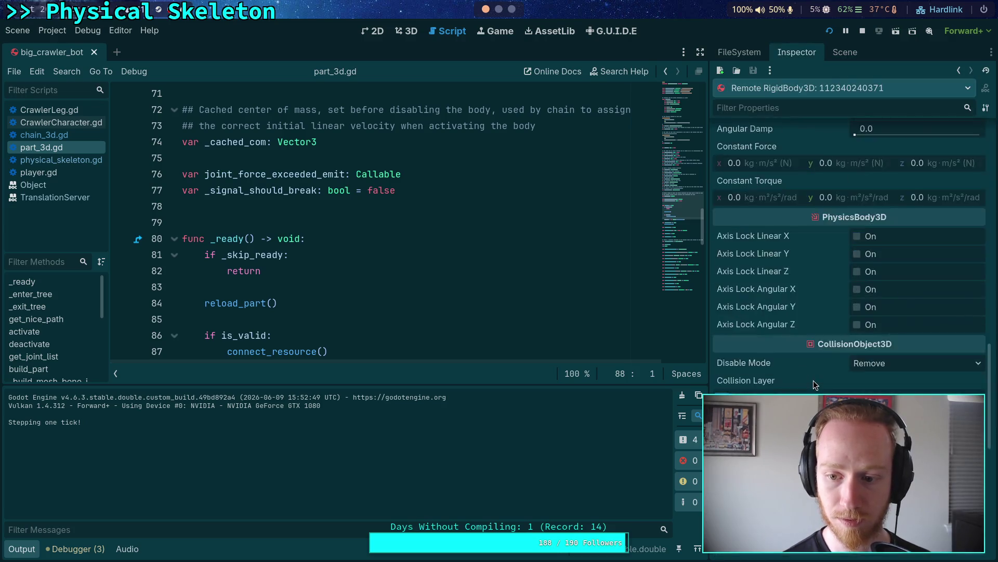
scroll(813, 379, down, 15)
scroll(813, 380, up, 4)
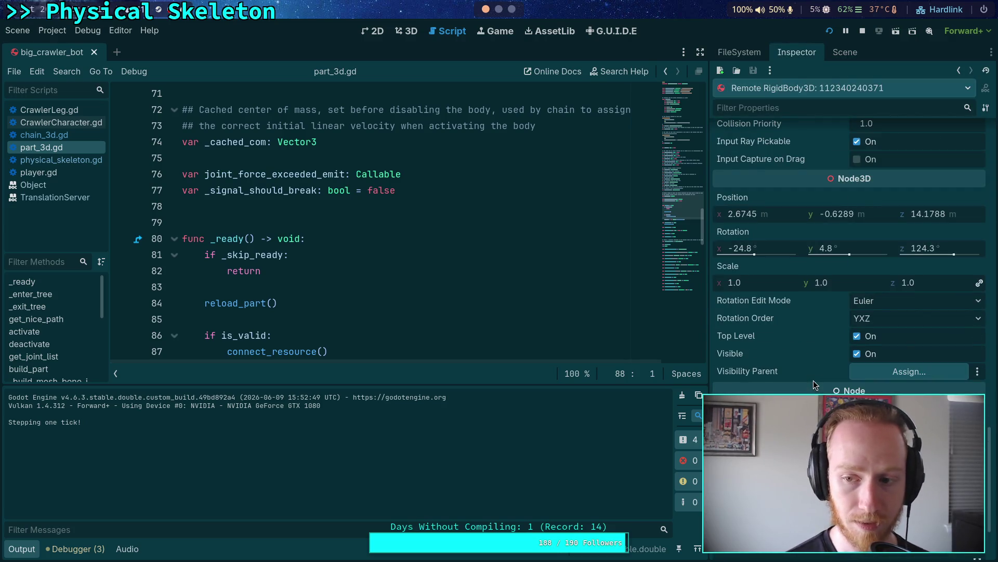
scroll(814, 379, up, 2)
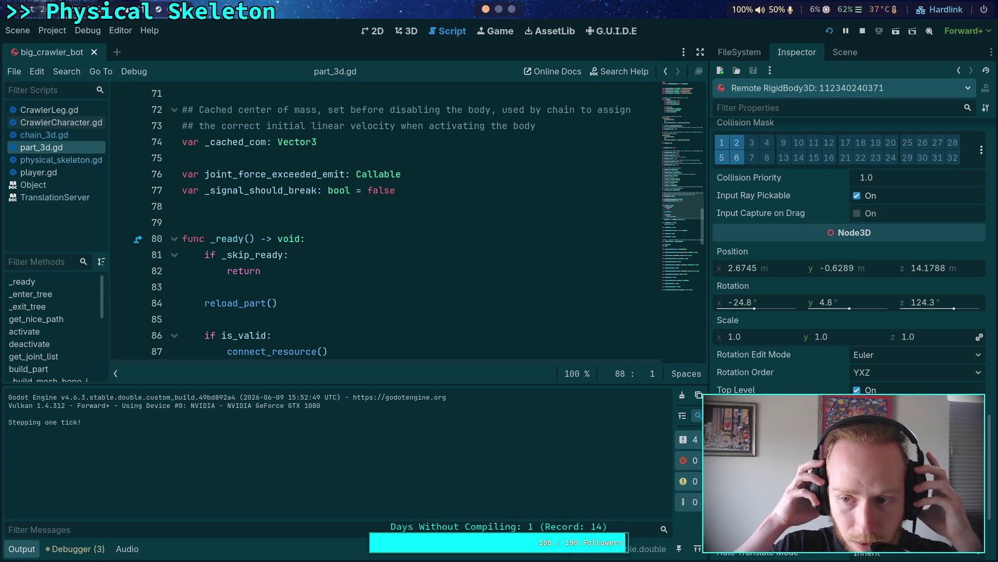
scroll(788, 385, up, 8)
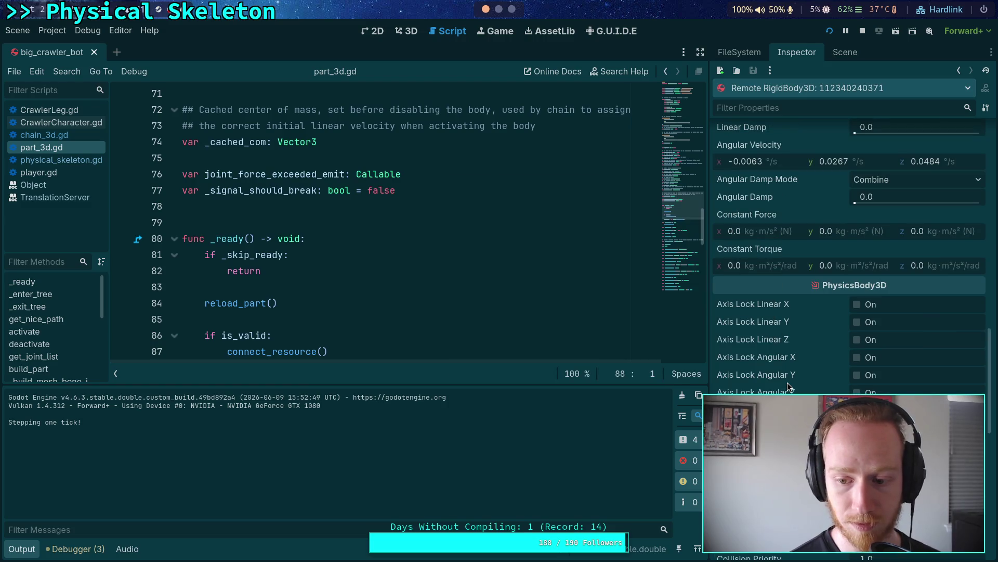
scroll(787, 384, down, 4)
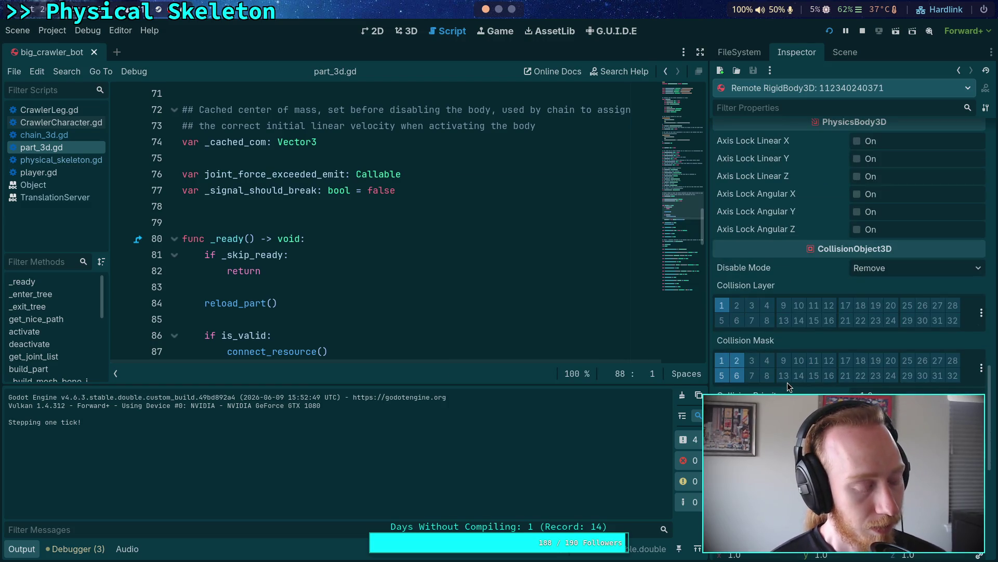
scroll(787, 383, up, 5)
scroll(787, 382, up, 5)
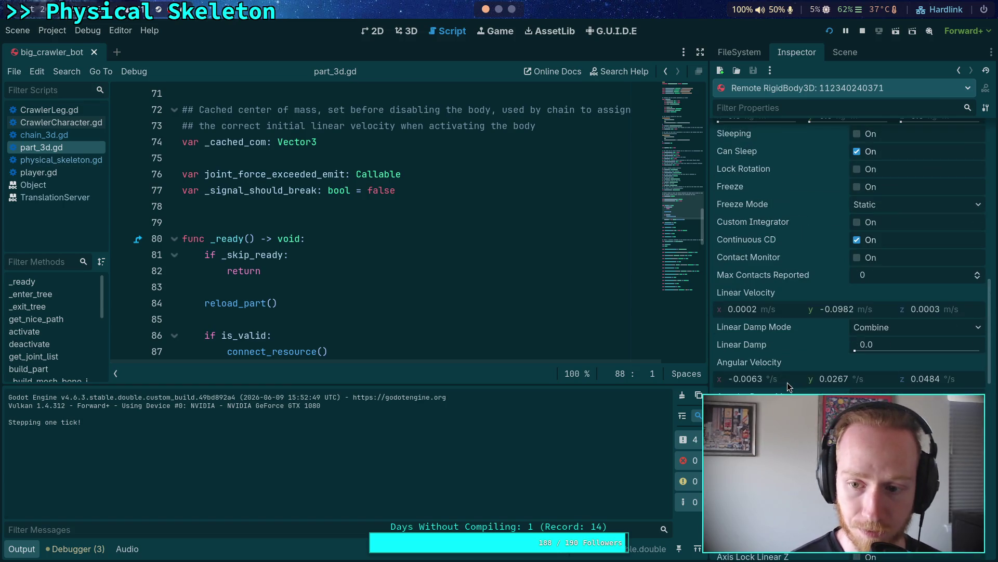
scroll(787, 384, up, 2)
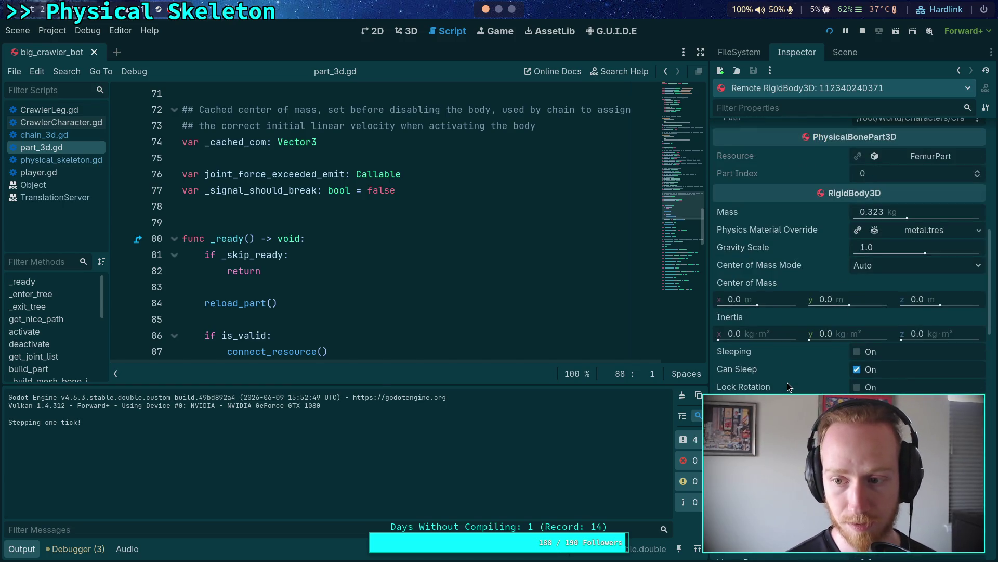
scroll(788, 385, up, 2)
scroll(788, 383, up, 6)
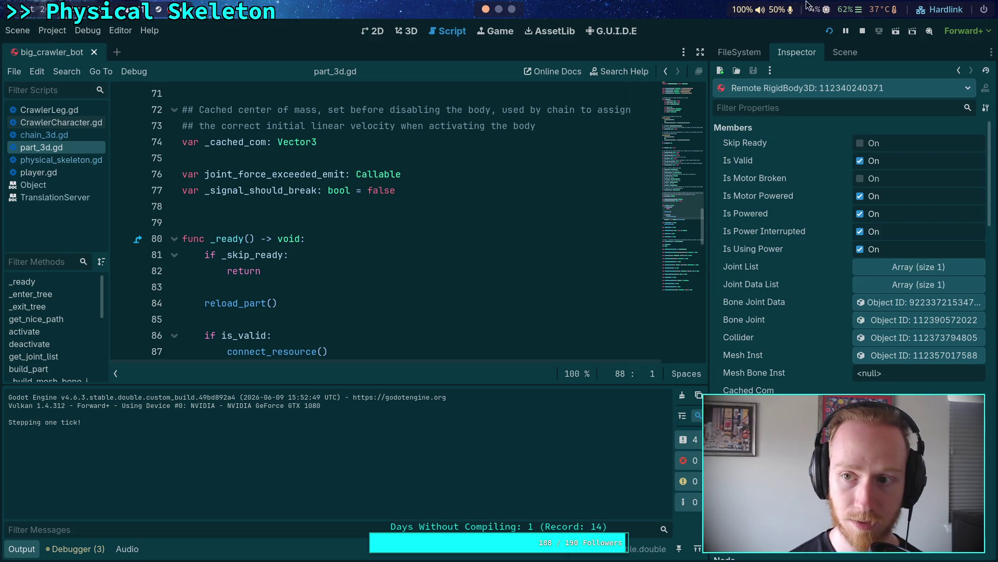
click(862, 28)
drag(707, 317, 731, 310)
Step: Rerun the crawler game with F5 from part_3d.gd and float the game window aside
click(18, 549)
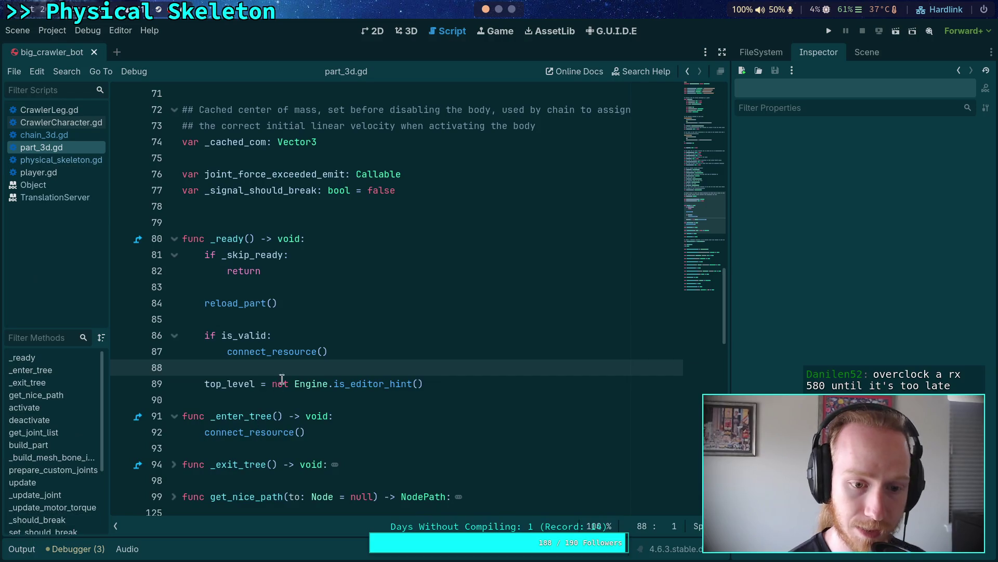
click(265, 304)
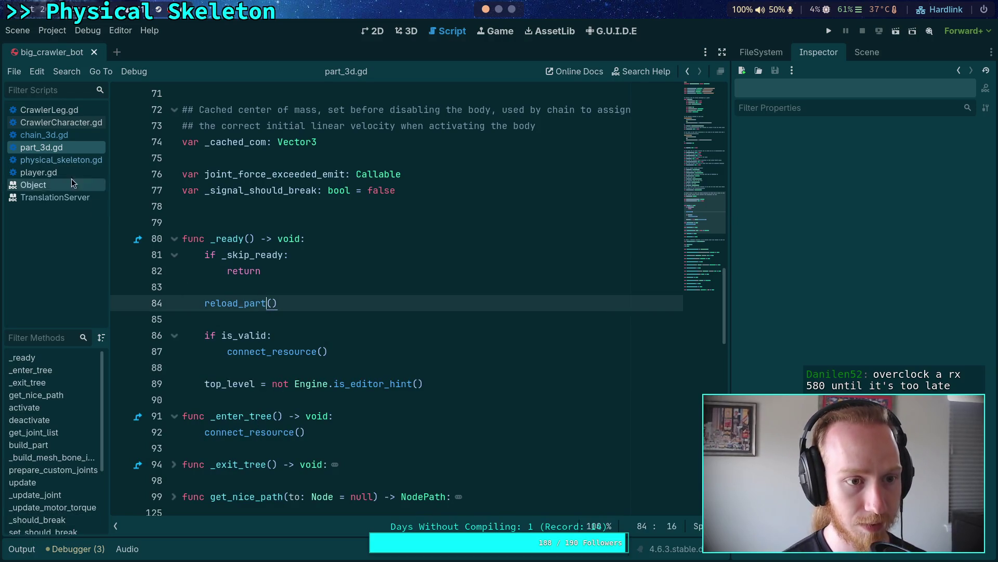
click(65, 156)
click(57, 147)
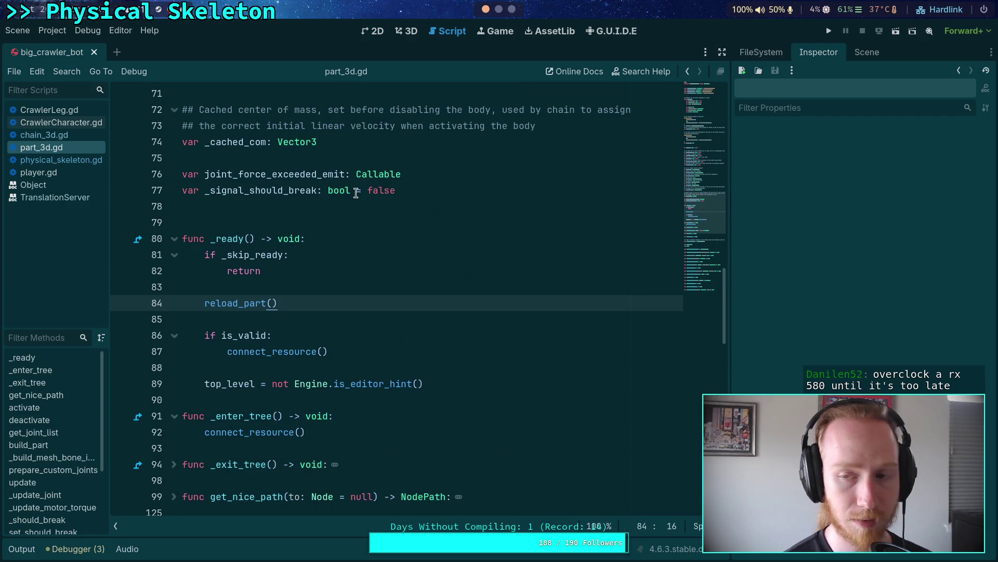
key(F5)
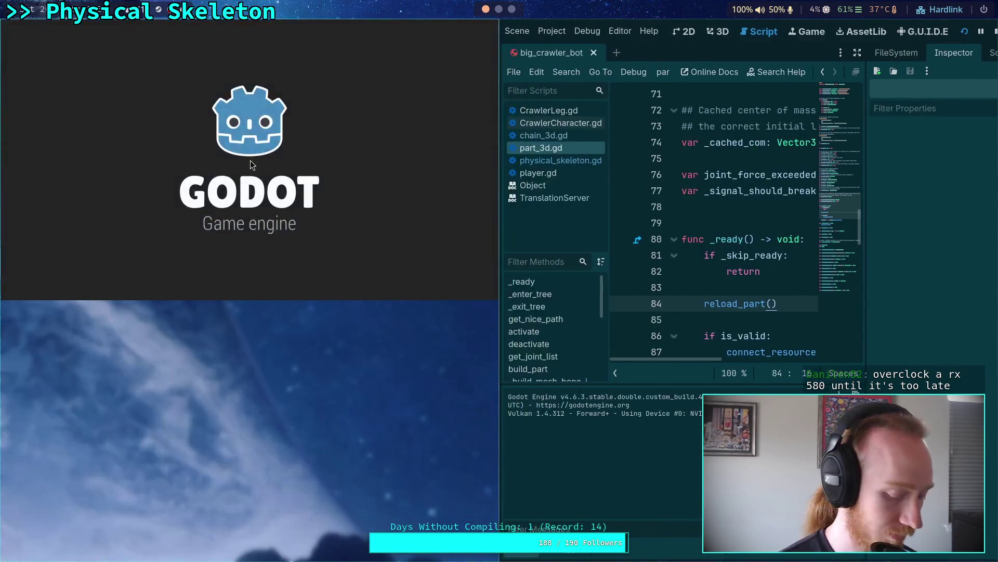
key(super+shift+2)
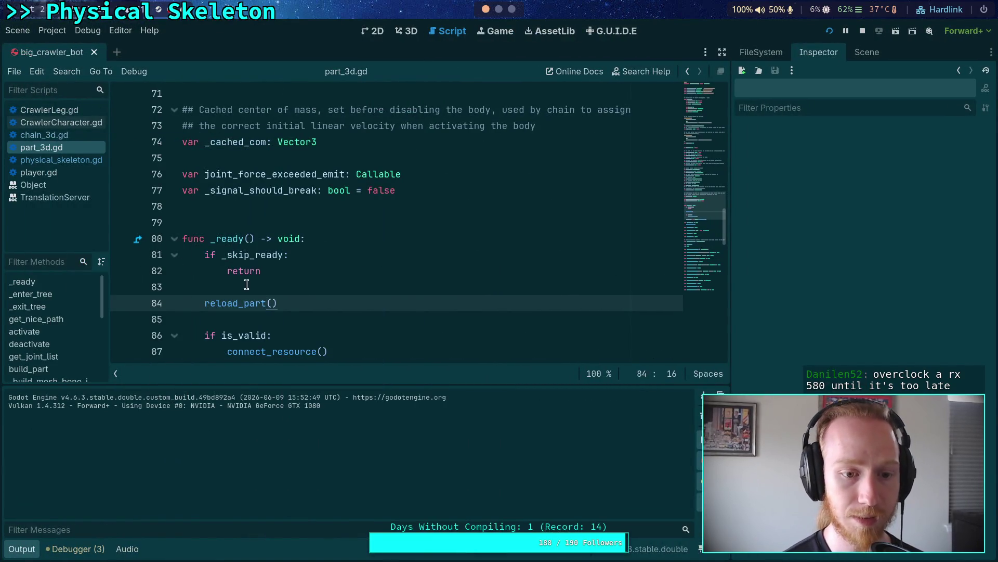
click(33, 550)
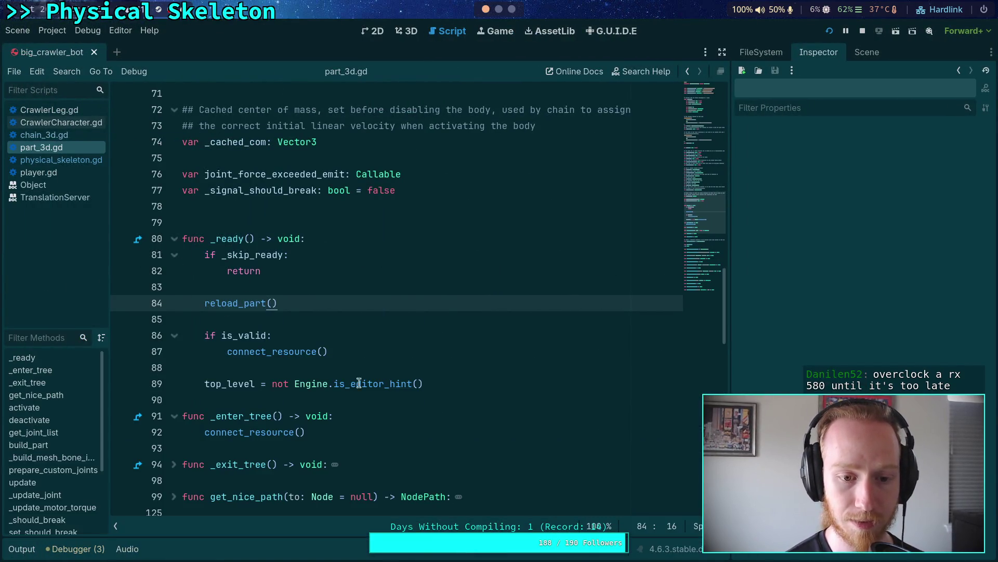
Step: Inspect FemurPart's BoneJoint to confirm it links CrawlerBot to FemurPart, then return to the scene tree
click(856, 54)
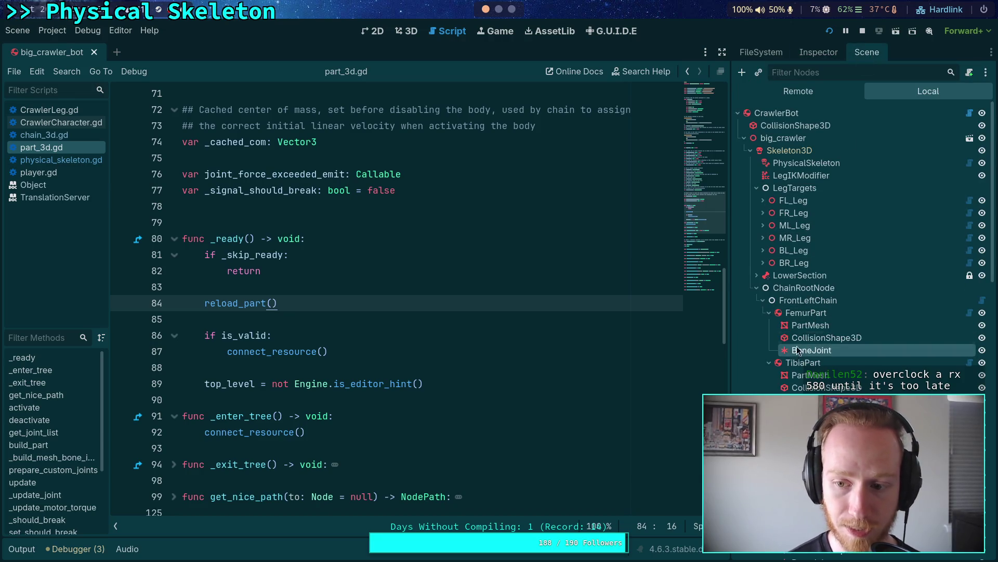
click(811, 54)
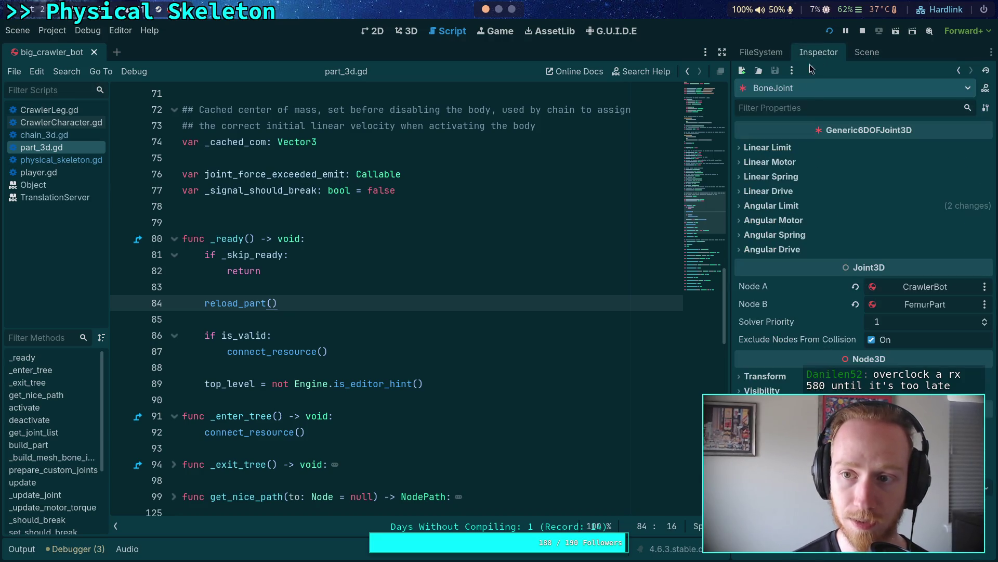
mouse_move(816, 339)
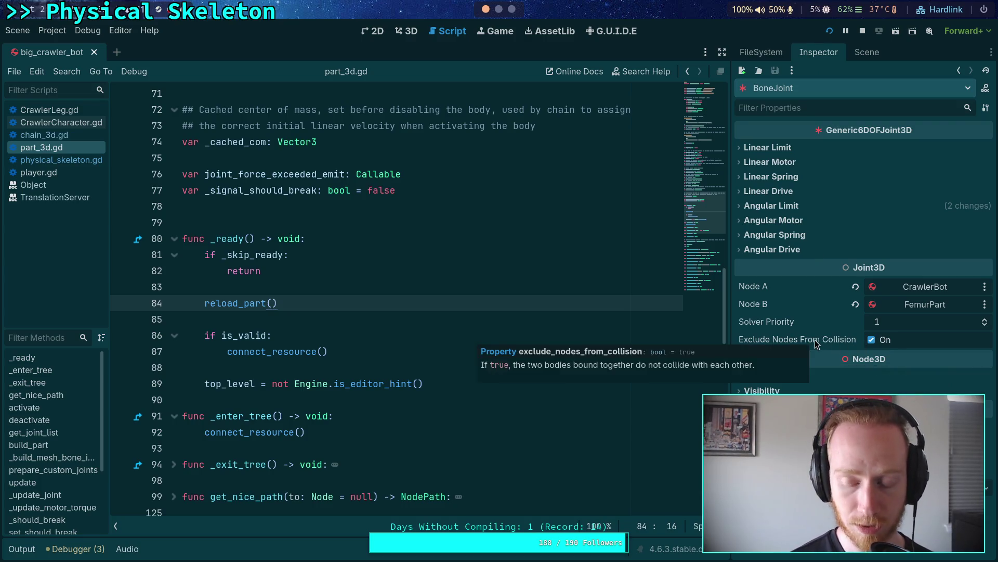
click(868, 53)
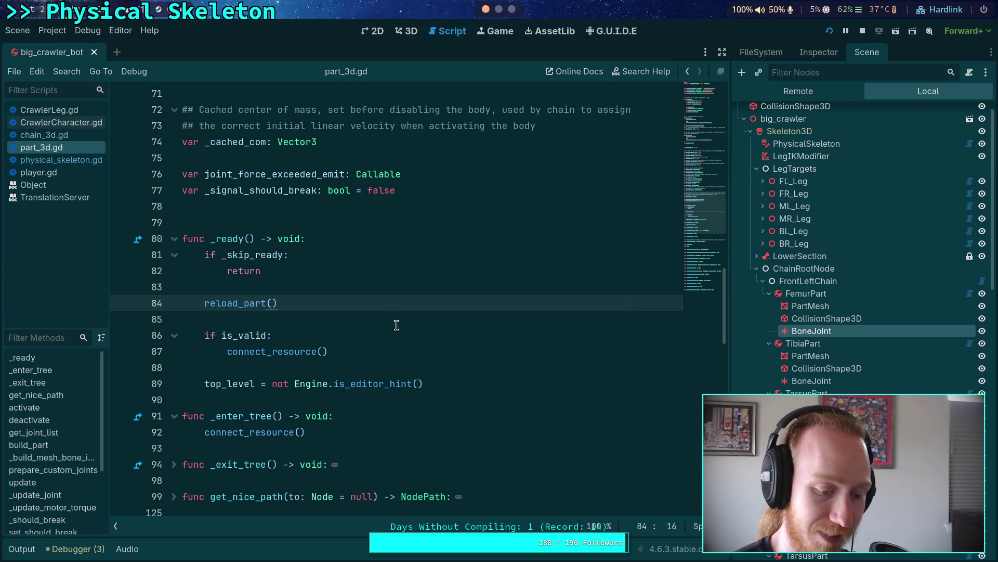
click(461, 282)
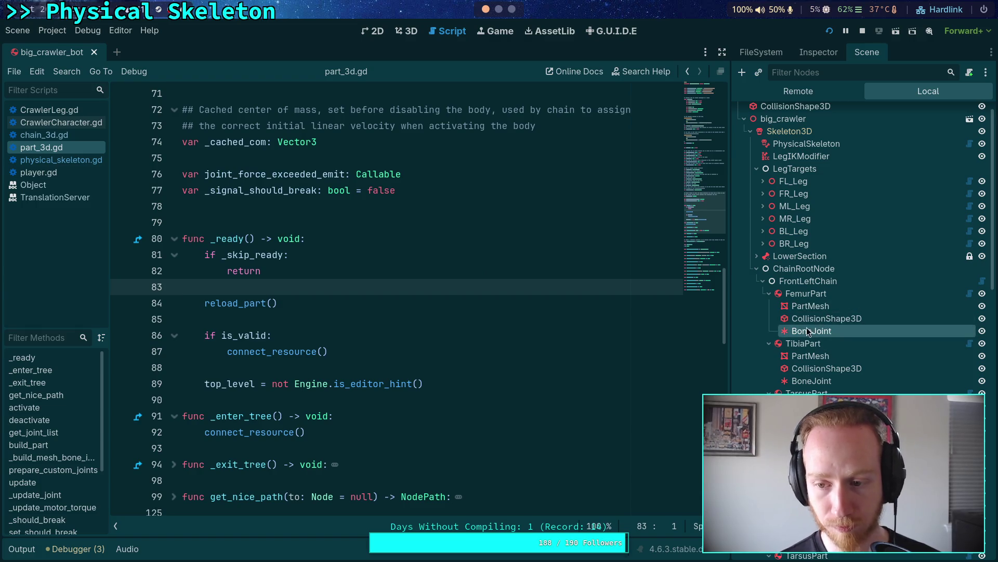
click(825, 89)
Step: Scroll the running femur BoneJoint's Inspector through its limits, node paths and top_level setting
scroll(838, 339, down, 3)
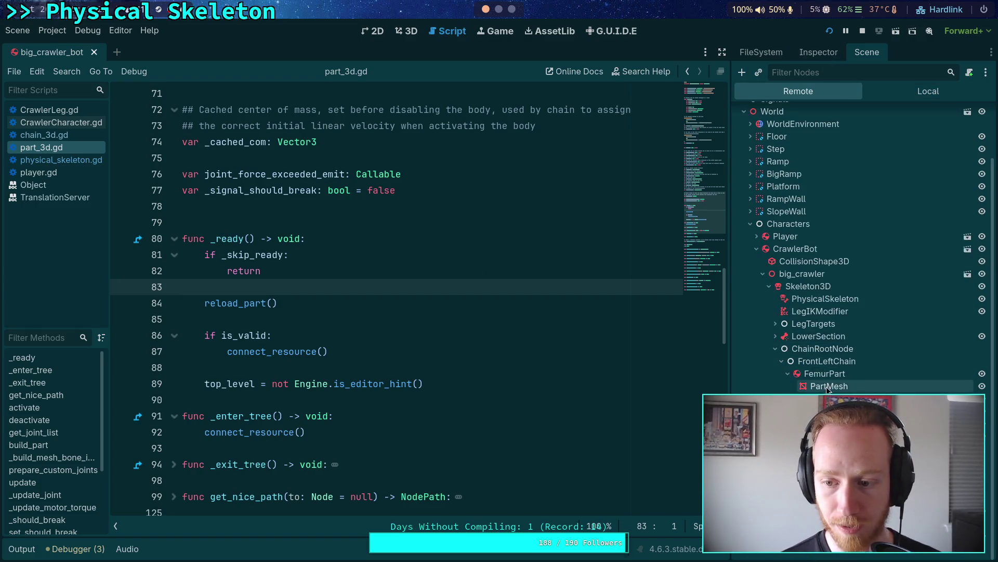
click(821, 52)
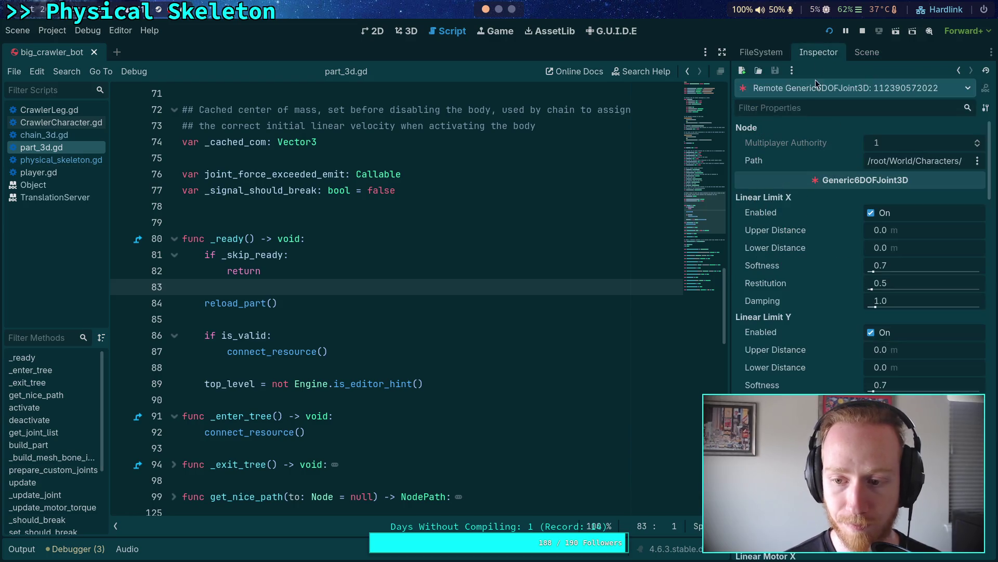
scroll(787, 286, down, 3)
scroll(788, 286, down, 2)
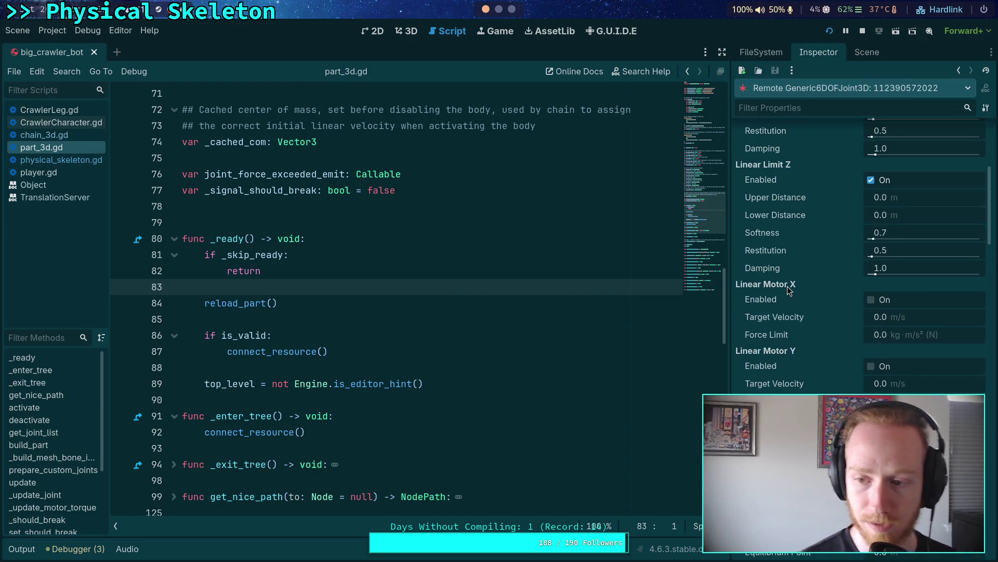
scroll(786, 292, down, 3)
scroll(787, 292, down, 10)
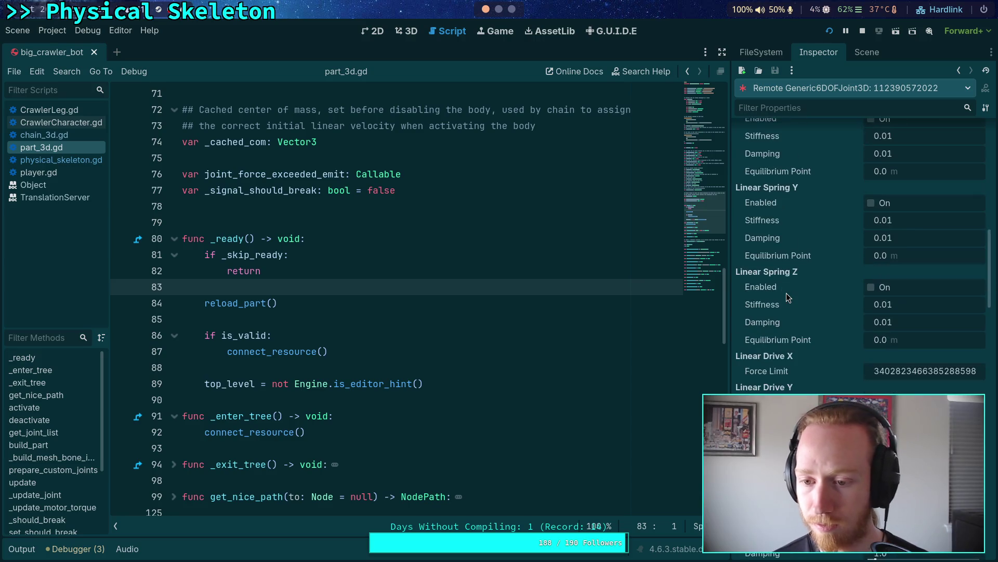
scroll(786, 292, down, 10)
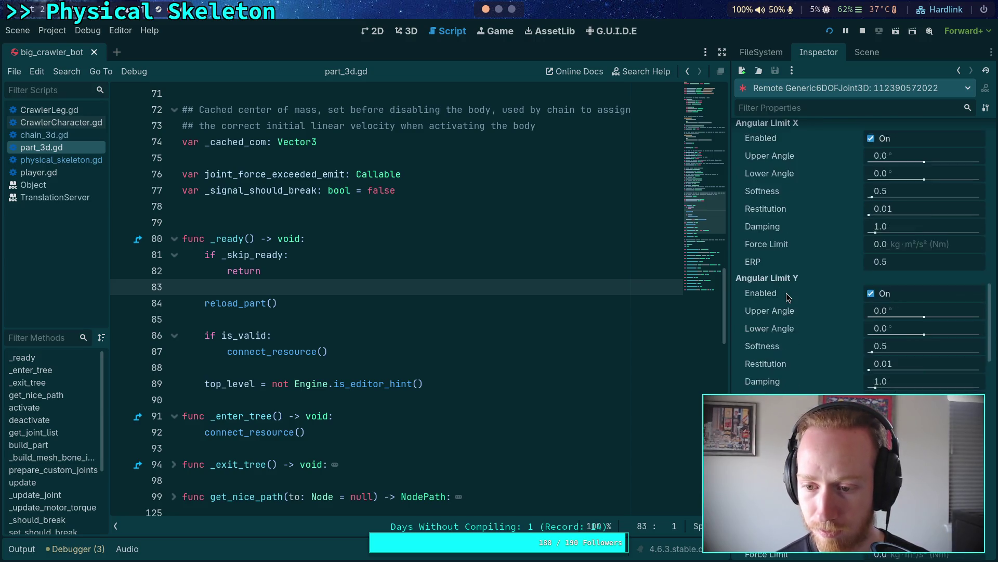
scroll(786, 296, down, 15)
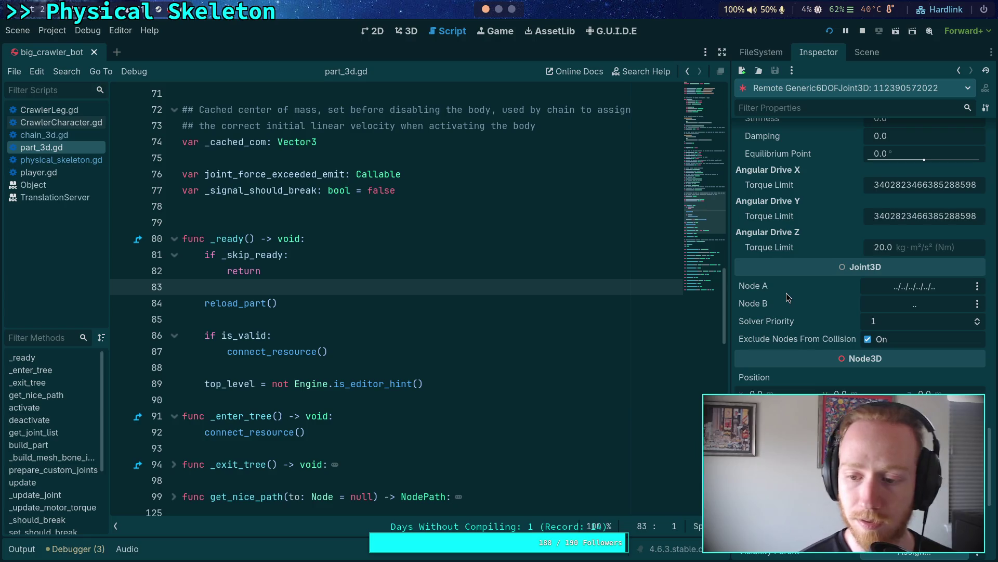
scroll(786, 293, down, 4)
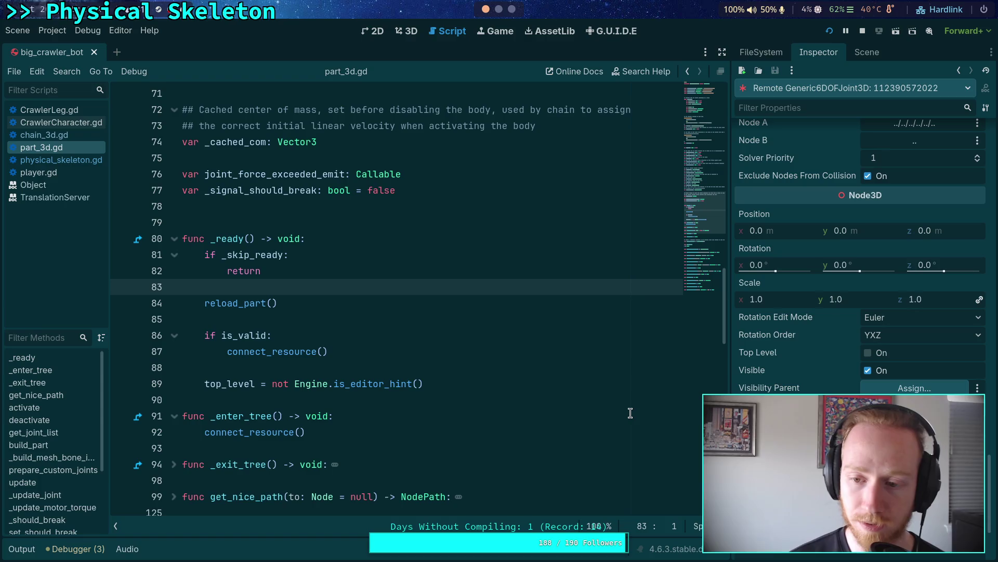
click(866, 54)
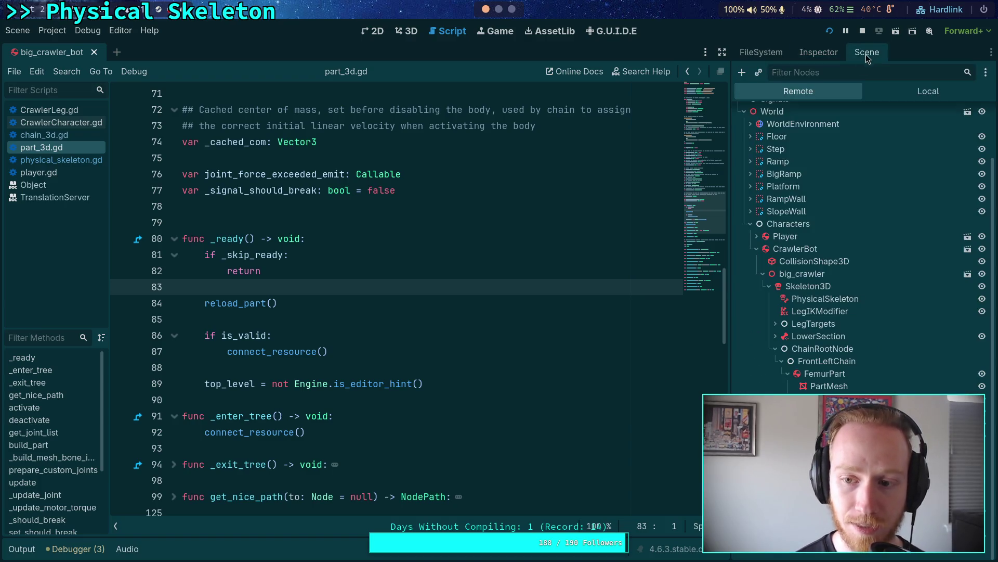
click(405, 369)
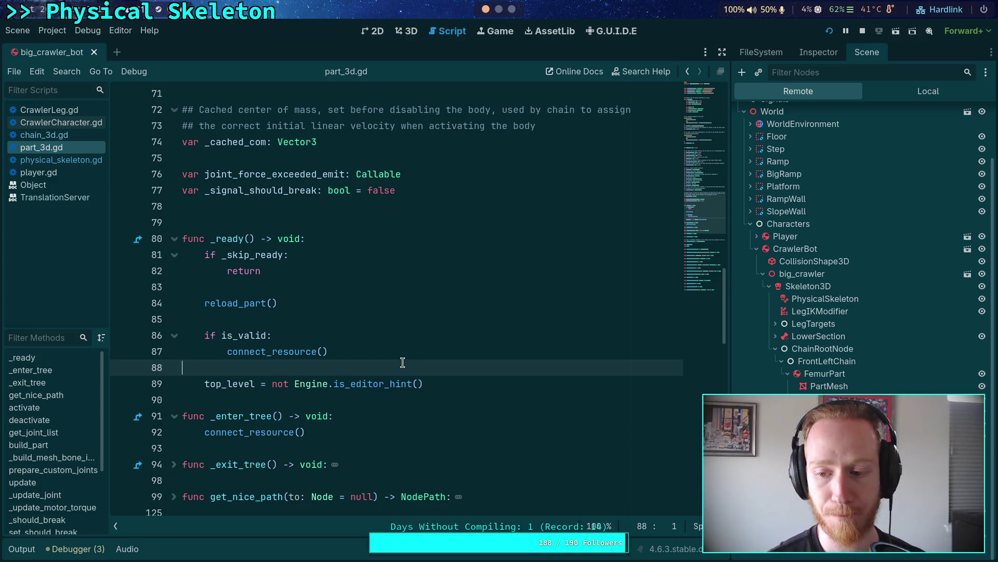
Step: Select the running FemurPart and open its Bone Joint Data object in a widened Inspector
click(857, 374)
click(815, 51)
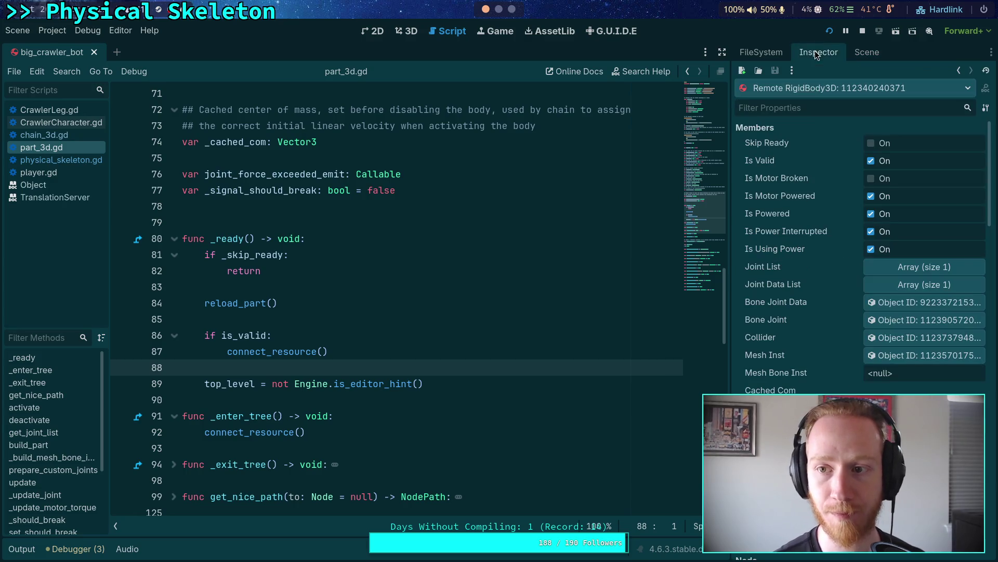
drag(729, 319, 607, 319)
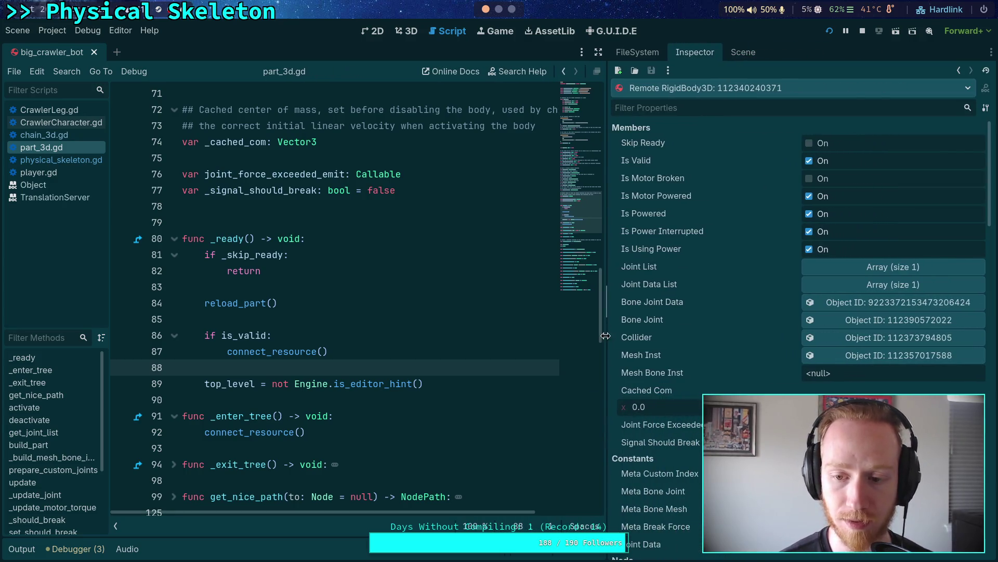
click(897, 303)
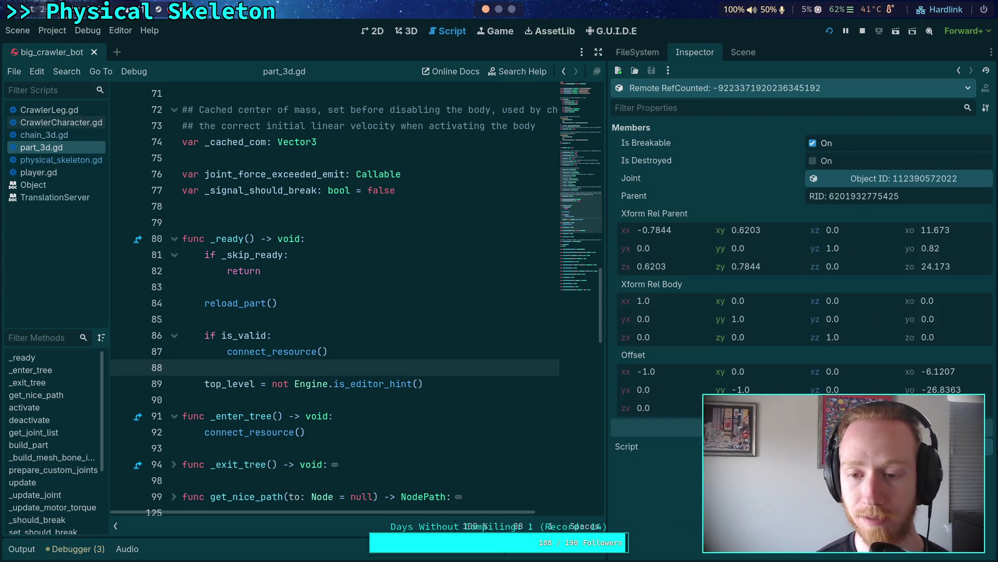